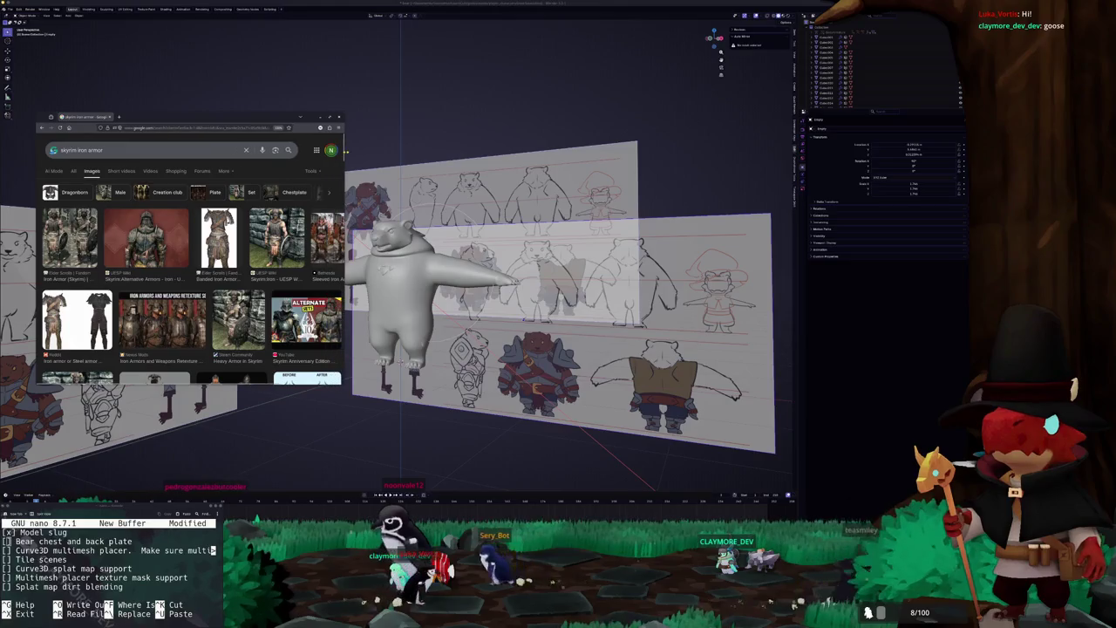
- Open the TurboSquid Skyrim Iron Armor result in a new tab and shift the browser window down
scroll(191, 261, down, 2)
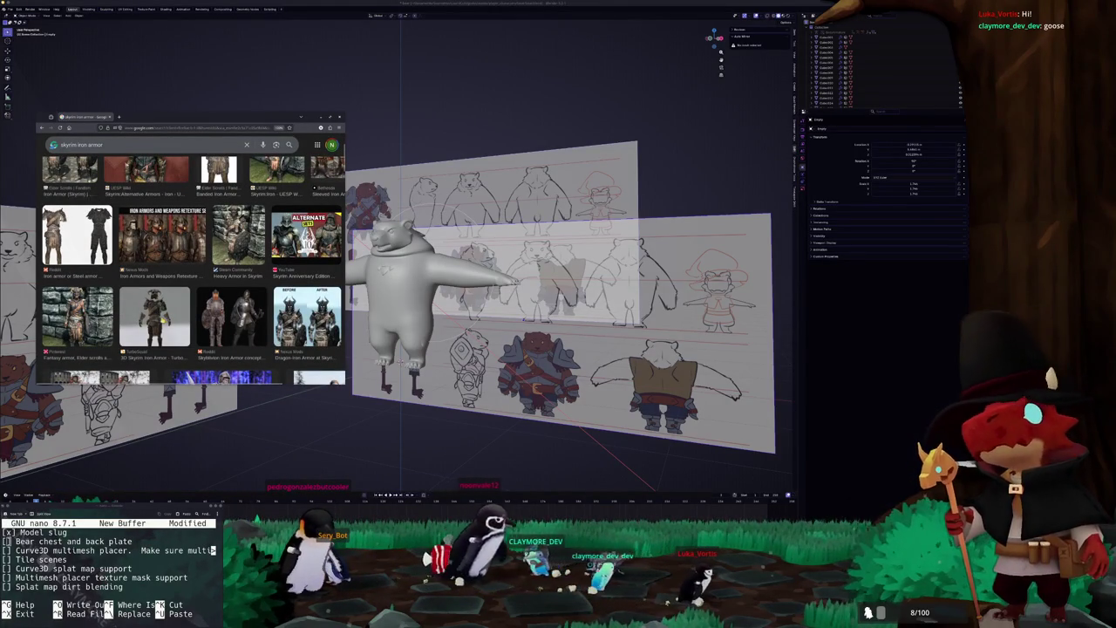
click(154, 318)
click(254, 304)
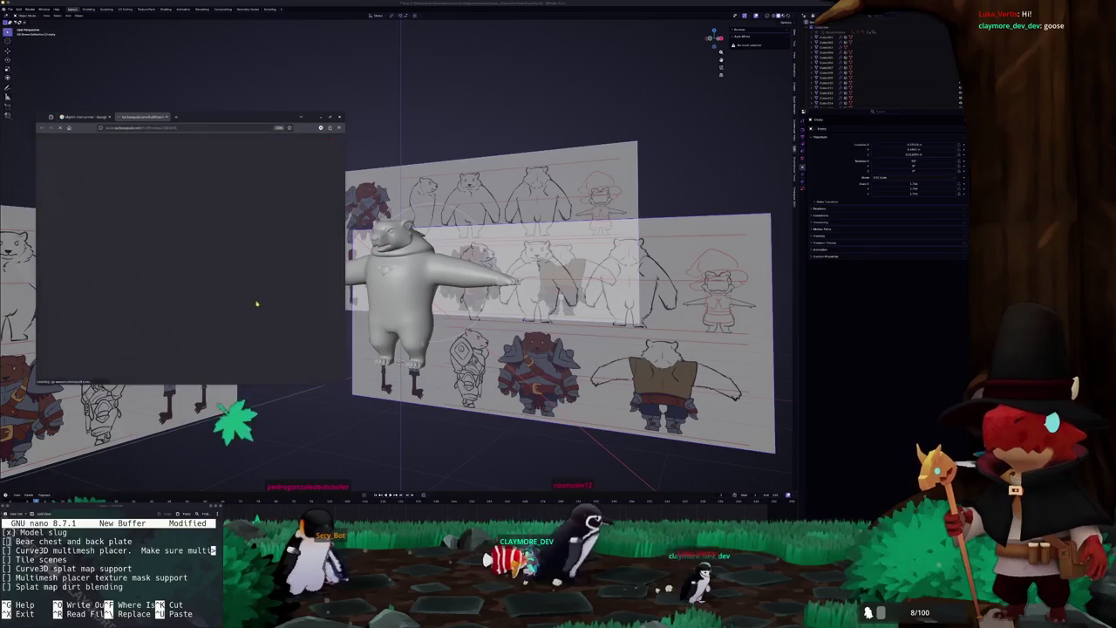
mouse_move(219, 120)
mouse_down()
mouse_move(217, 149)
mouse_move(217, 67)
mouse_up()
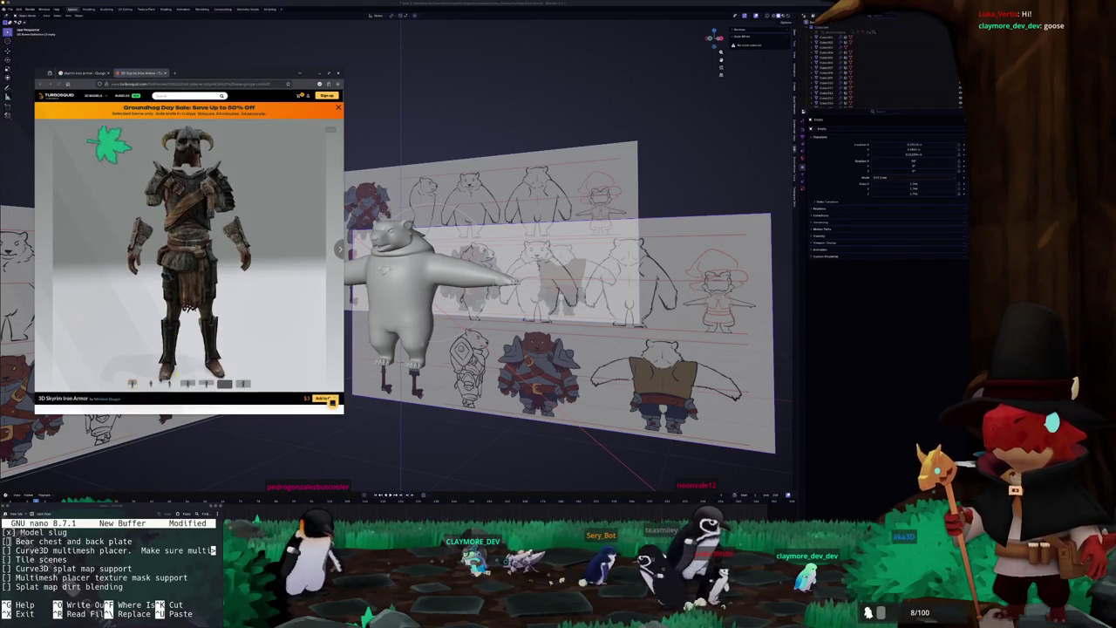
- Compare the armor's wireframe and textured previews, then go to Sketchfab's search page
click(224, 384)
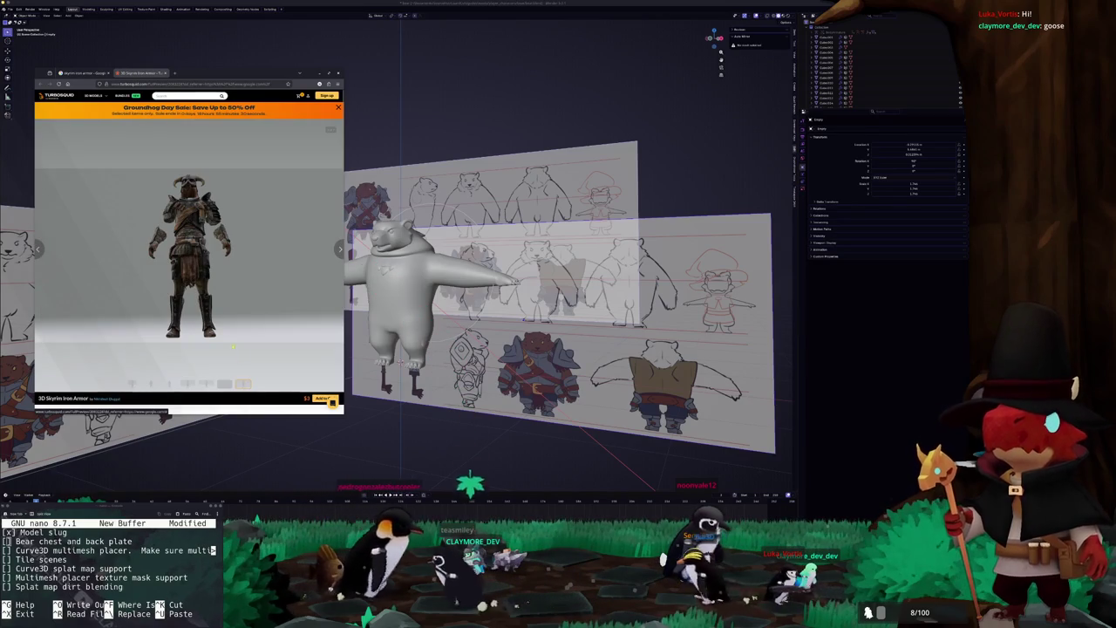
click(174, 84)
text(sketchfab.com)
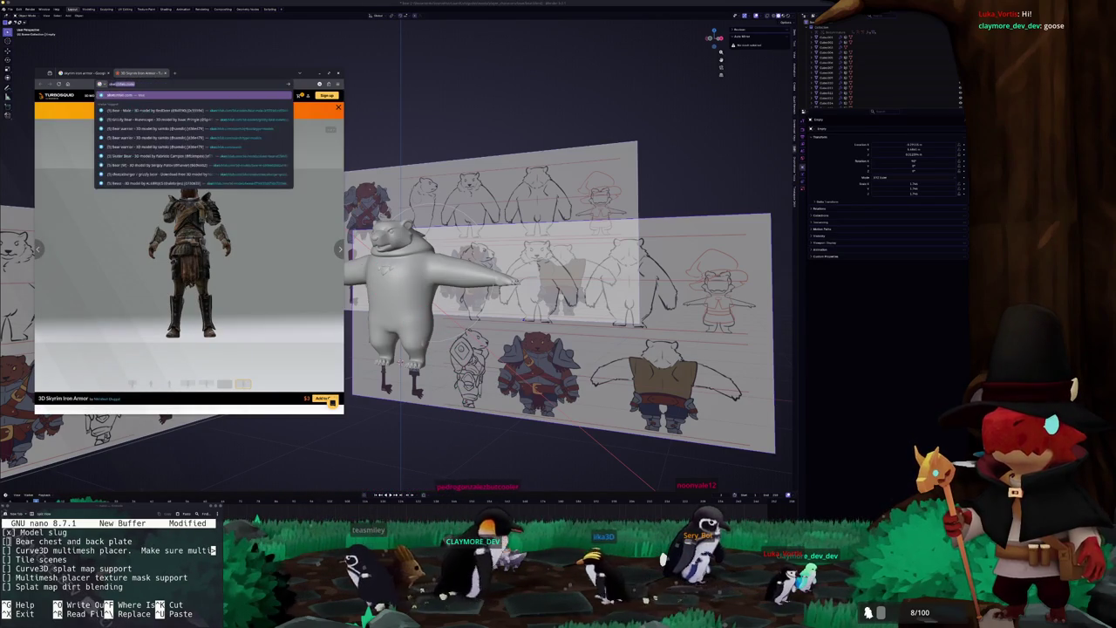
key(Return)
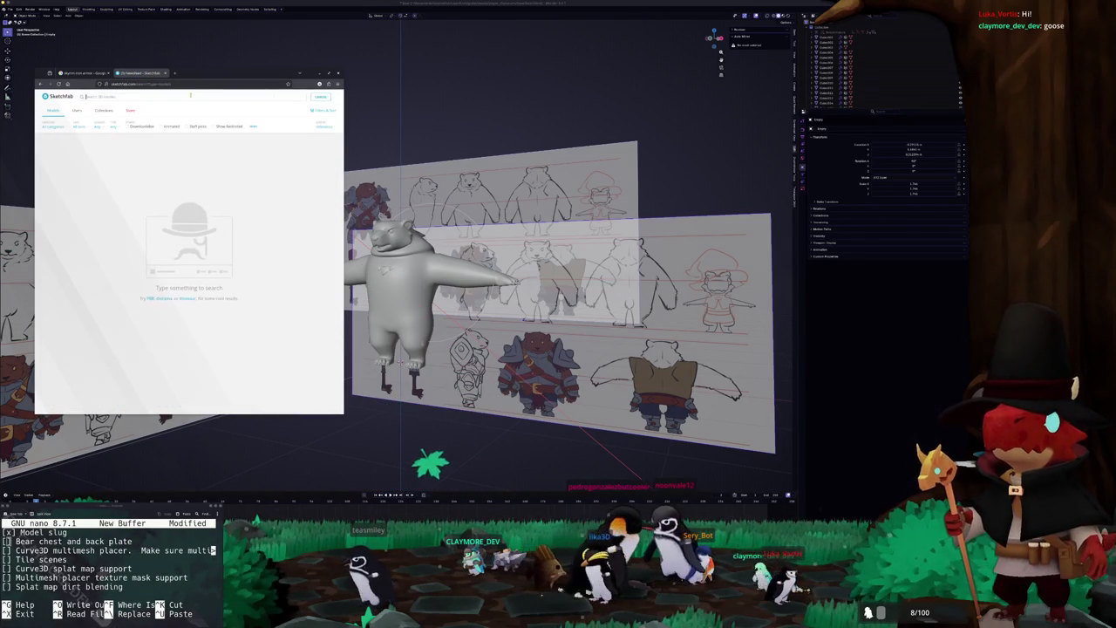
text(skyrim iron armor)
- Search Sketchfab for skyrim iron armor and switch to the Dovahkiin (Dragonborn) (Skyrim) HD tab
key(Return)
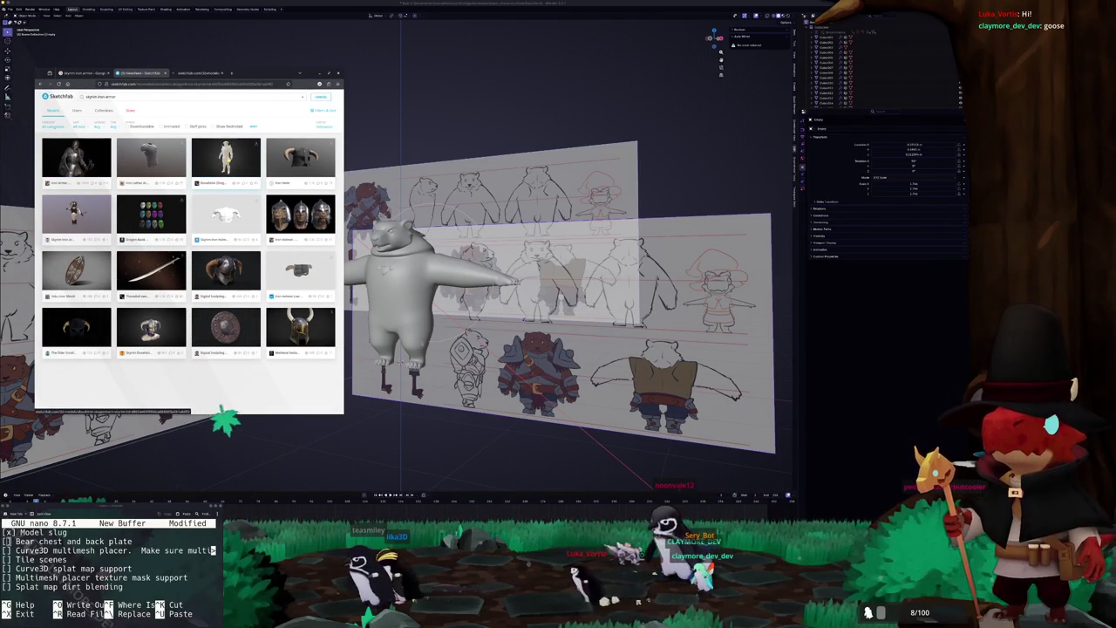
click(199, 73)
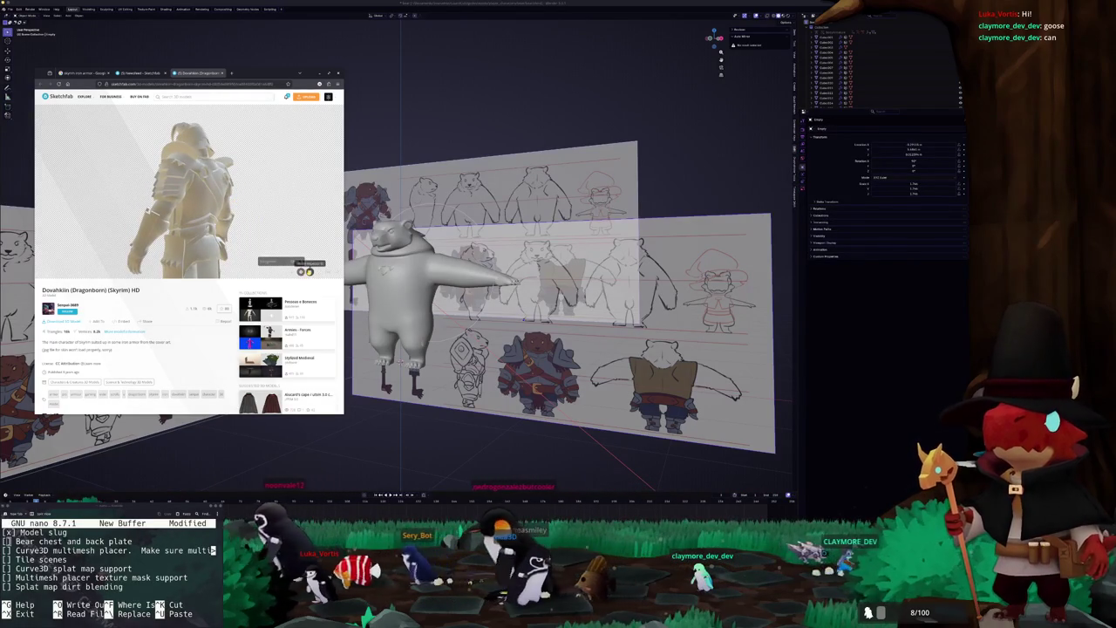
- Inspect the Dovahkiin model's wireframe in Model Inspector, then return to the search results
click(308, 271)
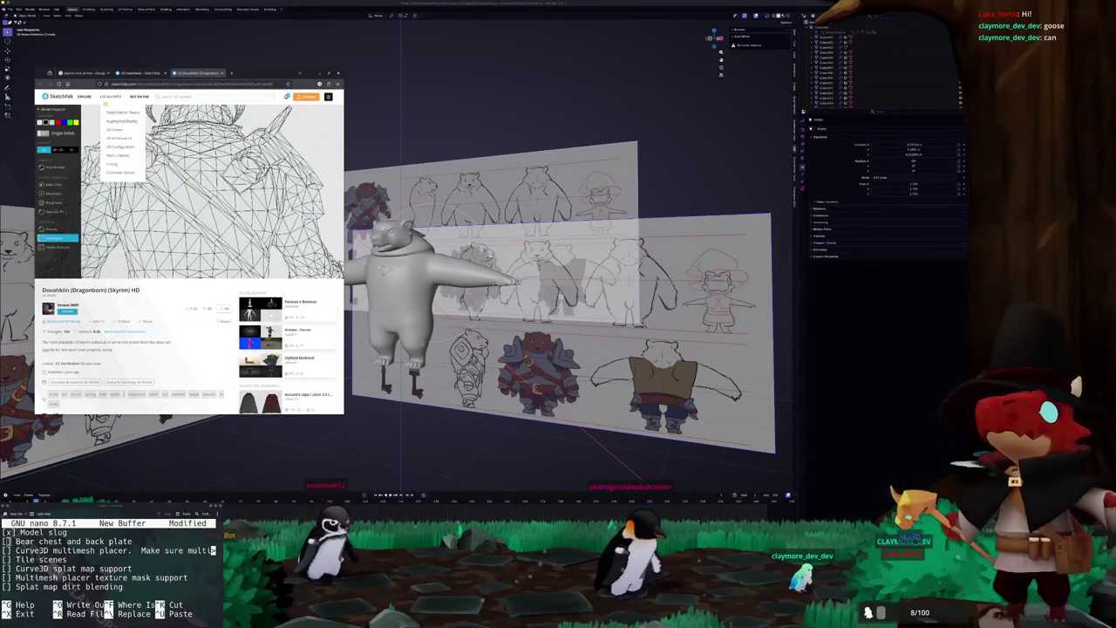
click(137, 73)
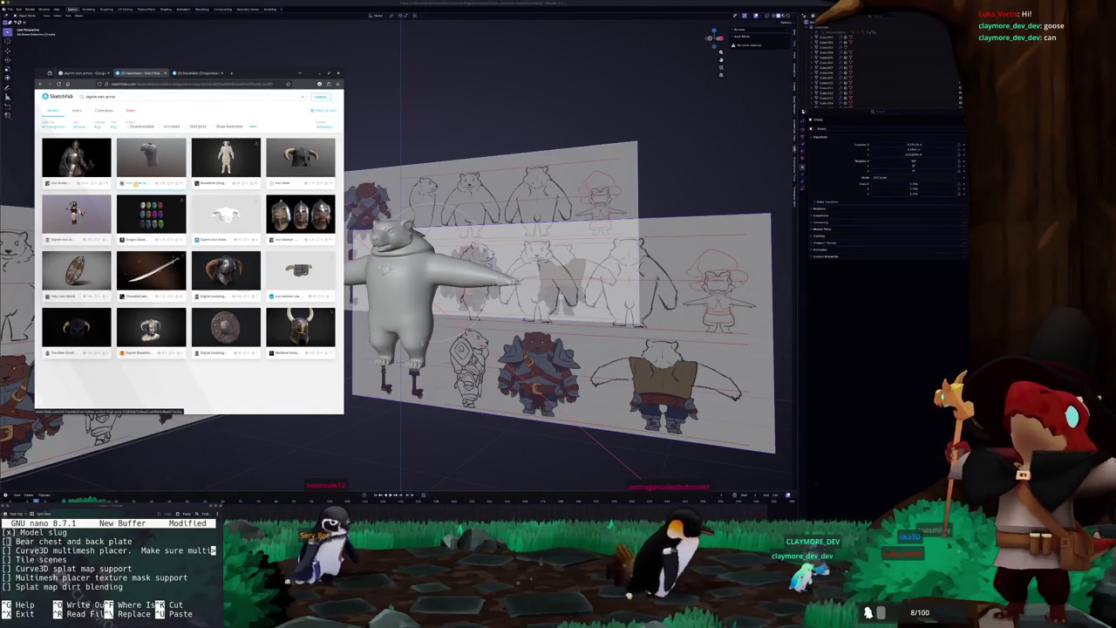
mouse_move(76, 157)
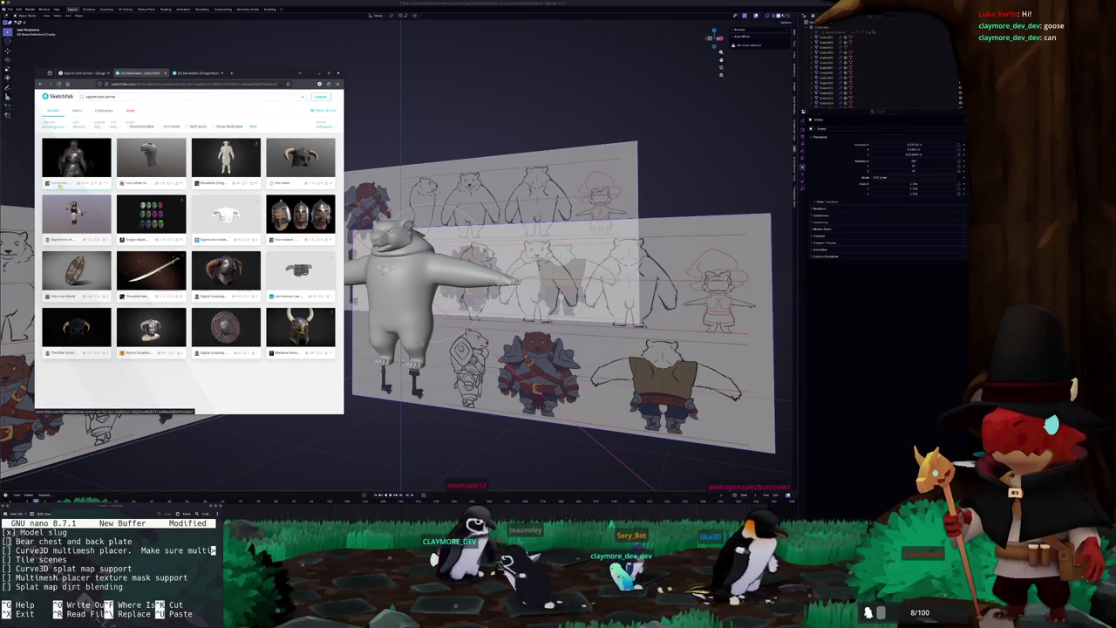
- Open the Iron Armor set for TESR: Skyblivion in a new tab and orbit it
right_click(75, 159)
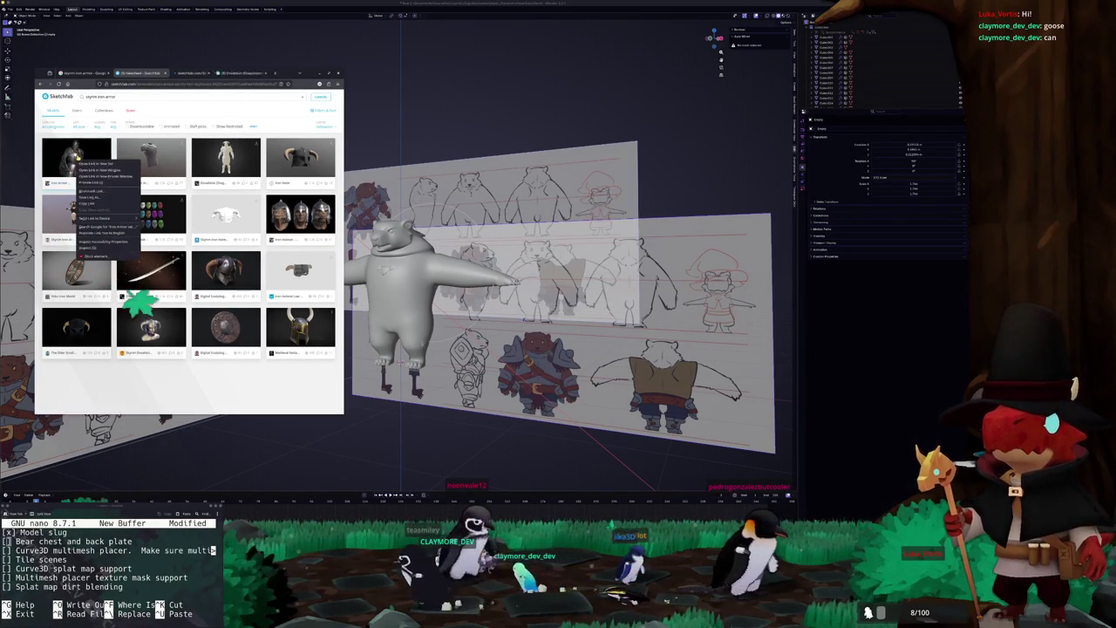
click(96, 167)
click(199, 73)
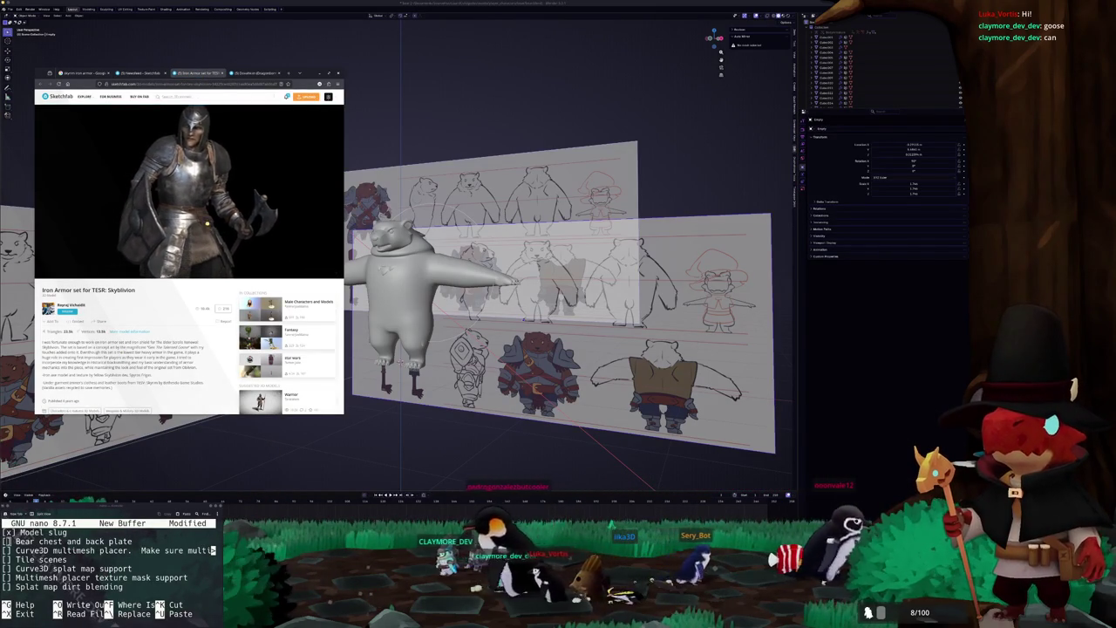
scroll(203, 231, up, 5)
mouse_move(212, 184)
mouse_down()
mouse_move(144, 214)
mouse_move(164, 209)
mouse_up()
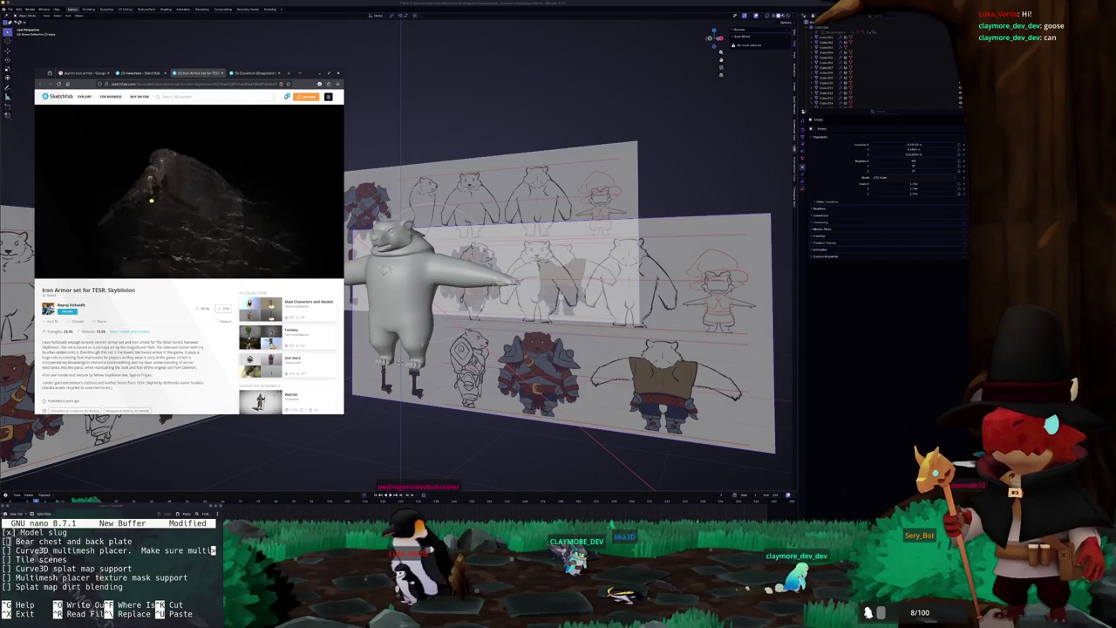
scroll(169, 194, up, 5)
drag(169, 194, 240, 211)
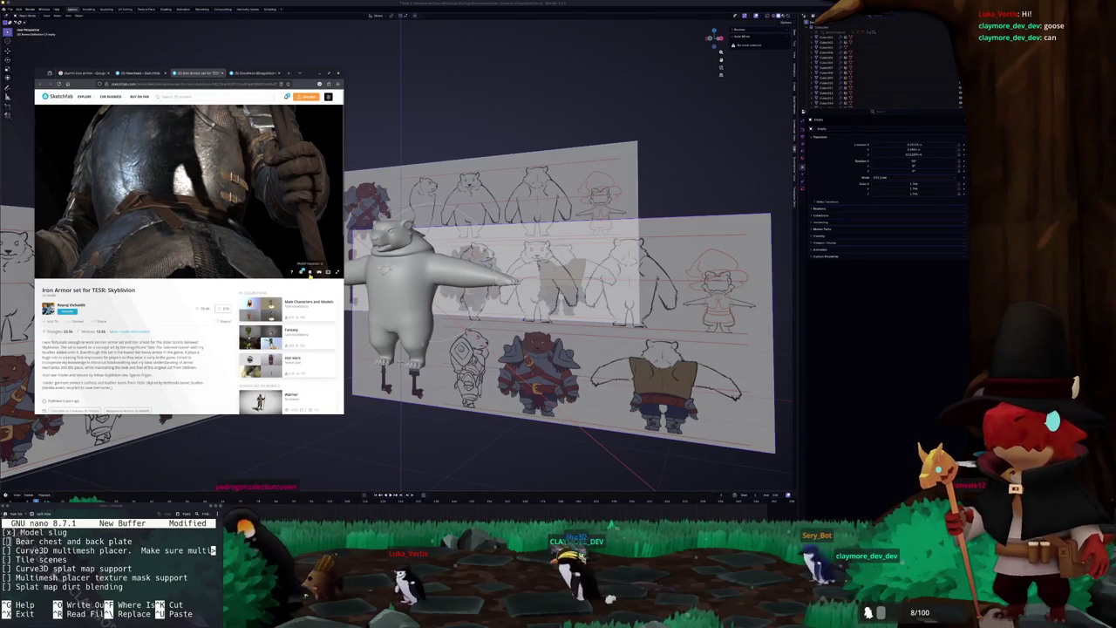
- Cycle the Model Inspector through Metalness, Roughness, Normal Map, Opacity, Specular F0 and Base Color
click(309, 273)
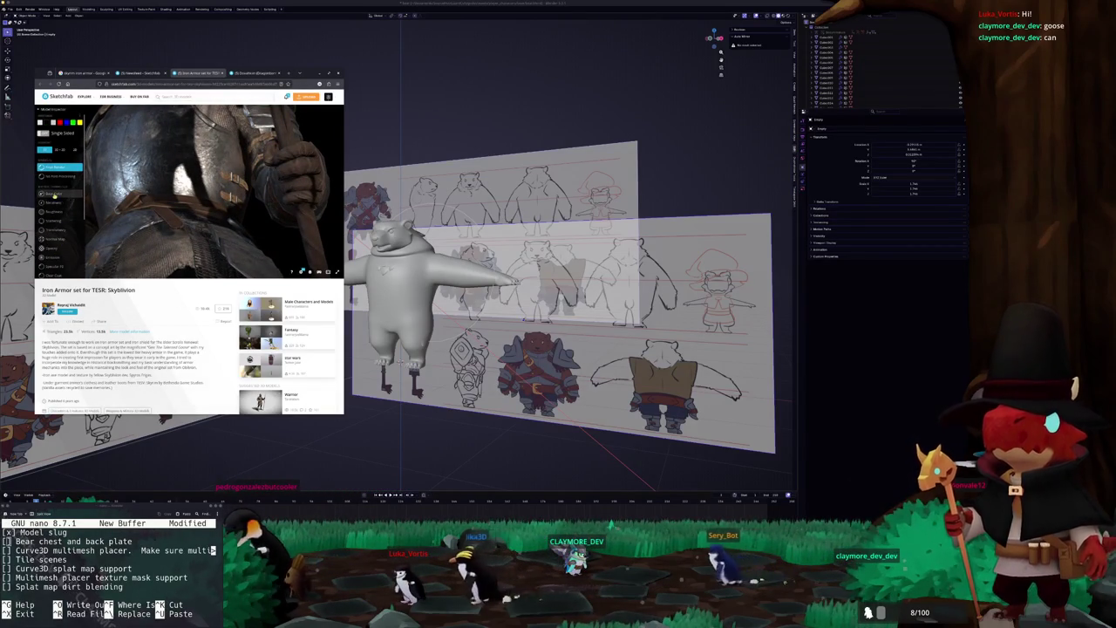
click(55, 202)
click(53, 212)
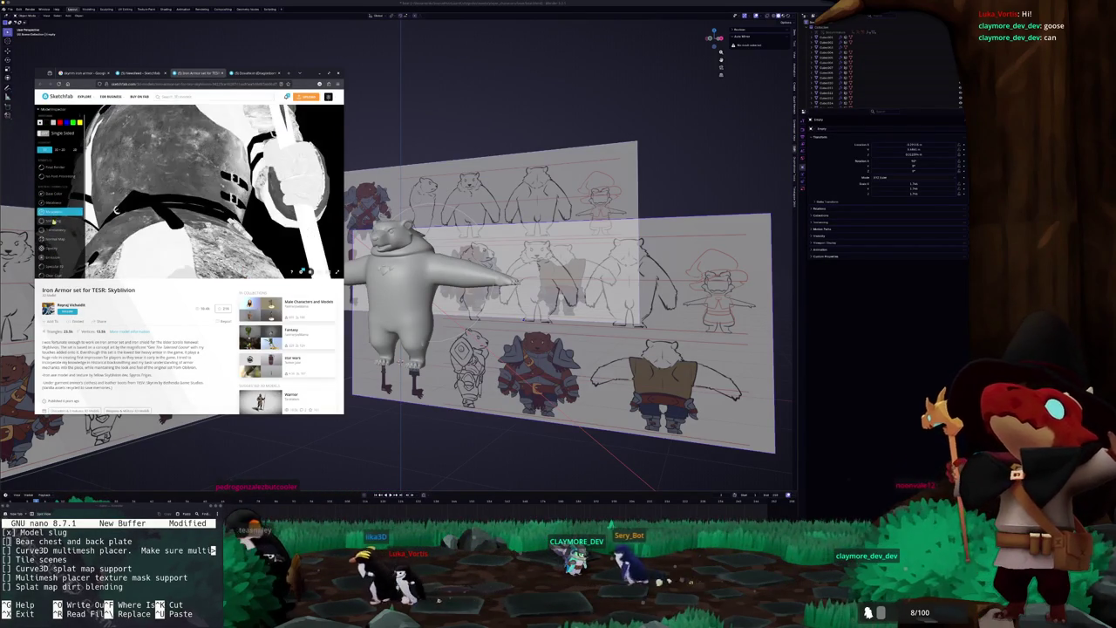
click(53, 221)
click(53, 238)
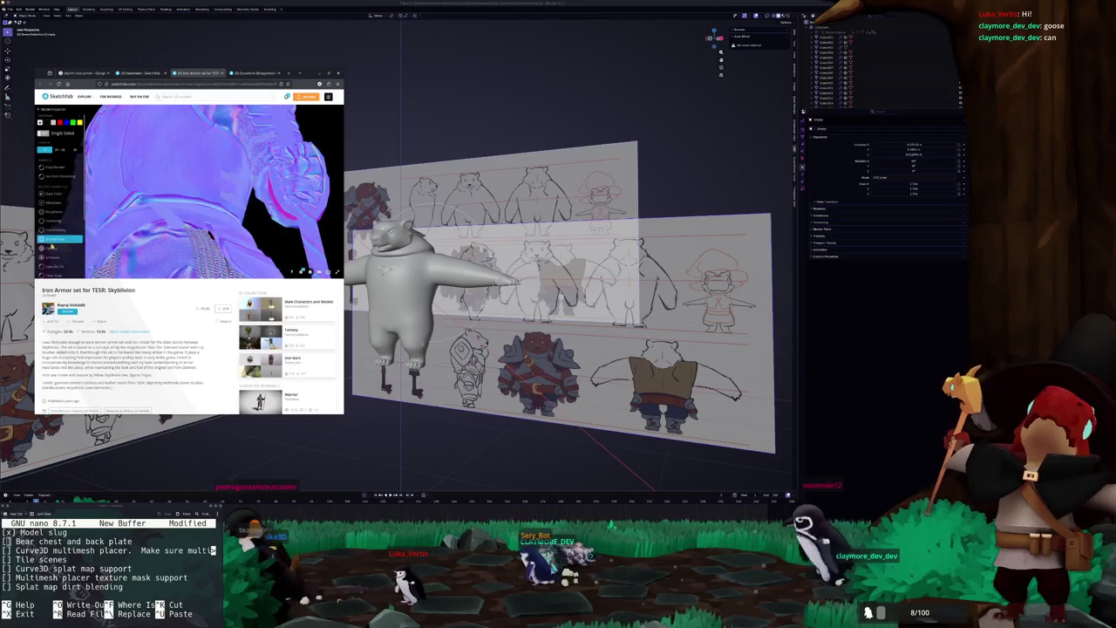
click(53, 249)
click(53, 258)
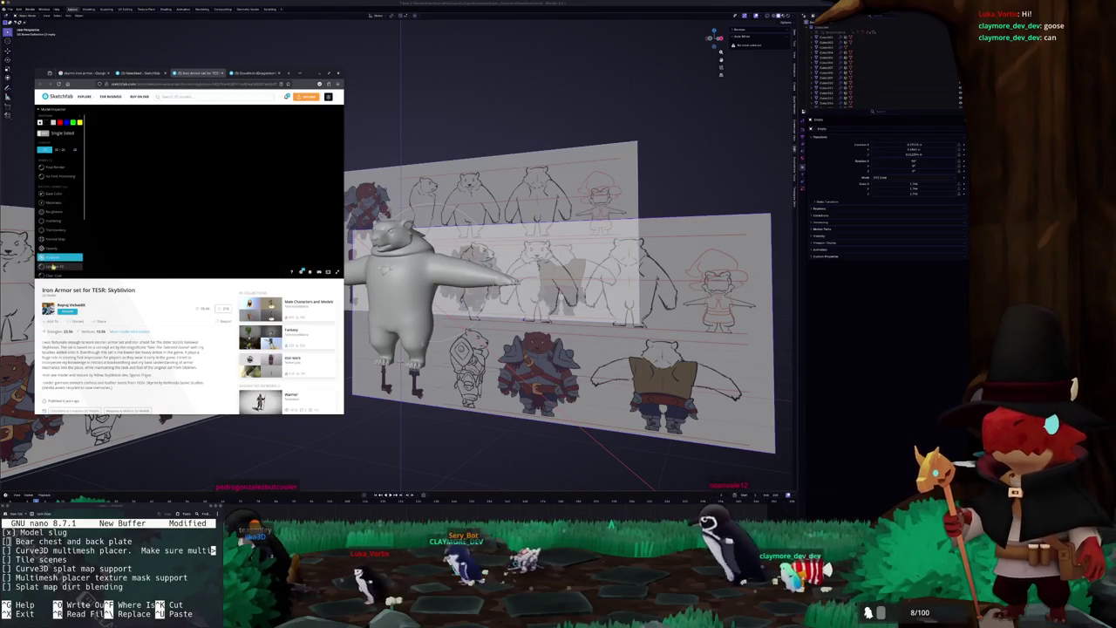
click(53, 268)
click(59, 247)
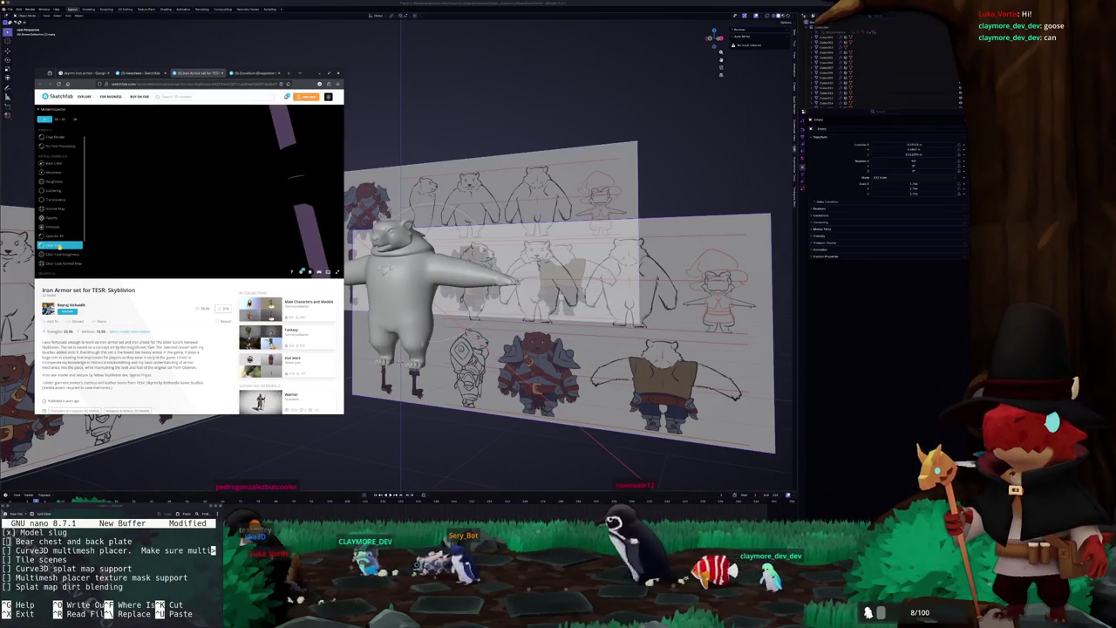
click(59, 237)
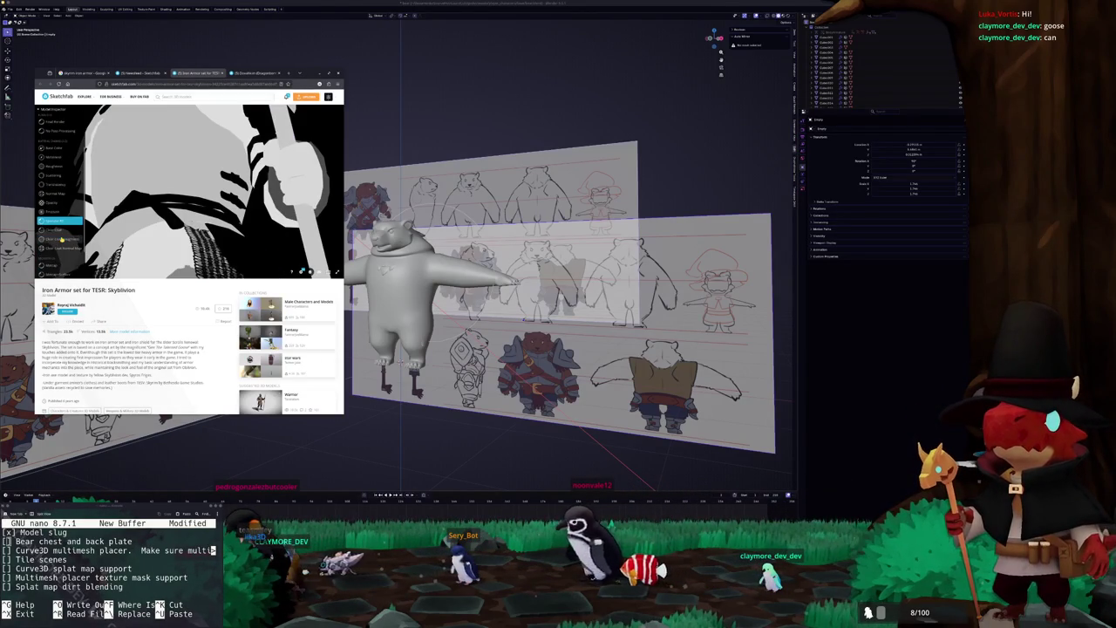
click(54, 252)
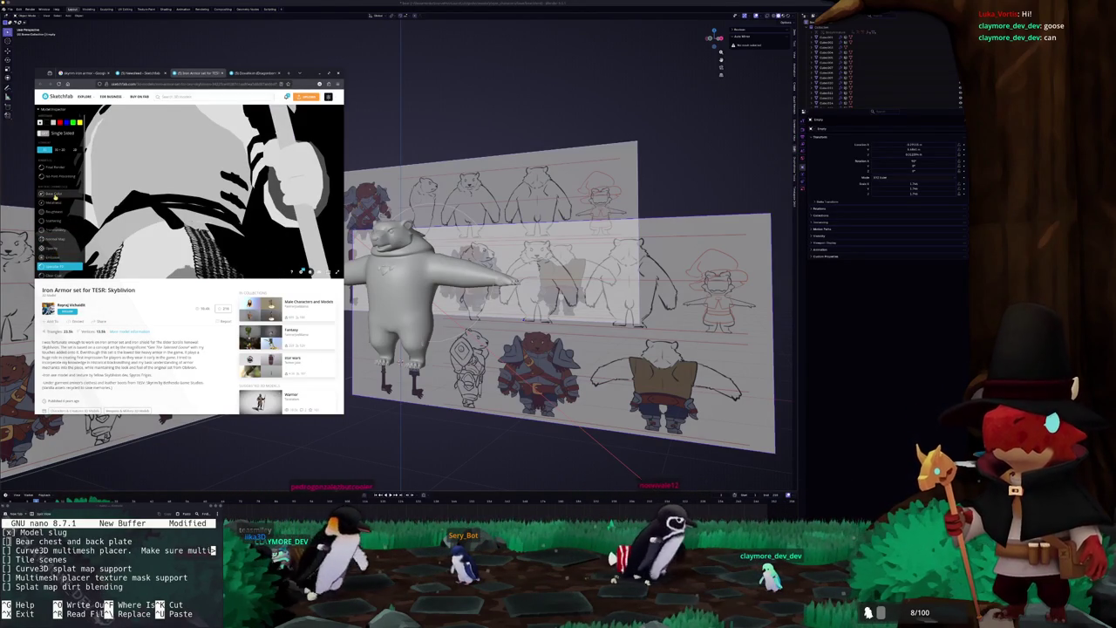
click(54, 196)
- Turn the armor to a new angle and display it as wireframe
mouse_move(194, 209)
mouse_down()
mouse_move(176, 236)
mouse_move(157, 217)
mouse_up()
scroll(56, 244, down, 3)
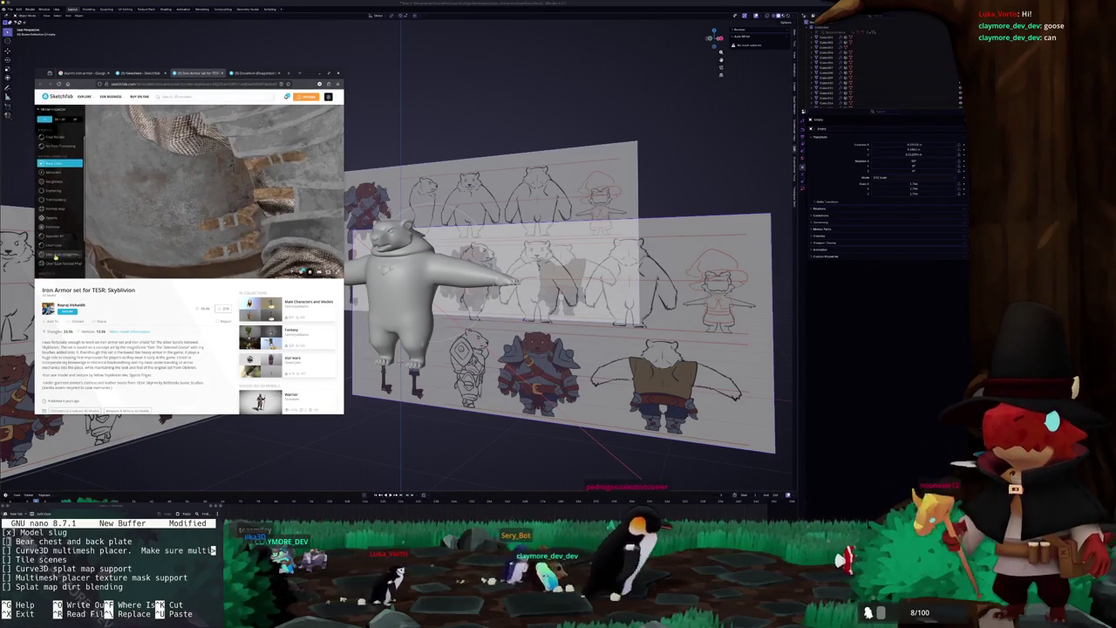
scroll(56, 257, down, 3)
click(56, 248)
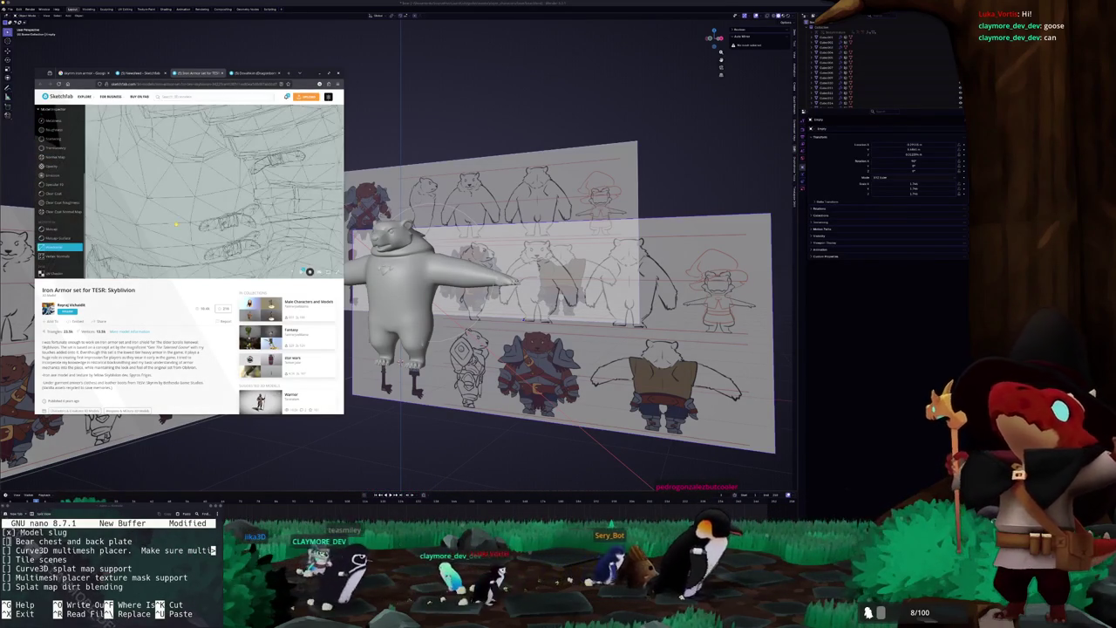
- Zoom and orbit the Iron Armor wireframe to view the torso front, then return to results
scroll(202, 202, up, 5)
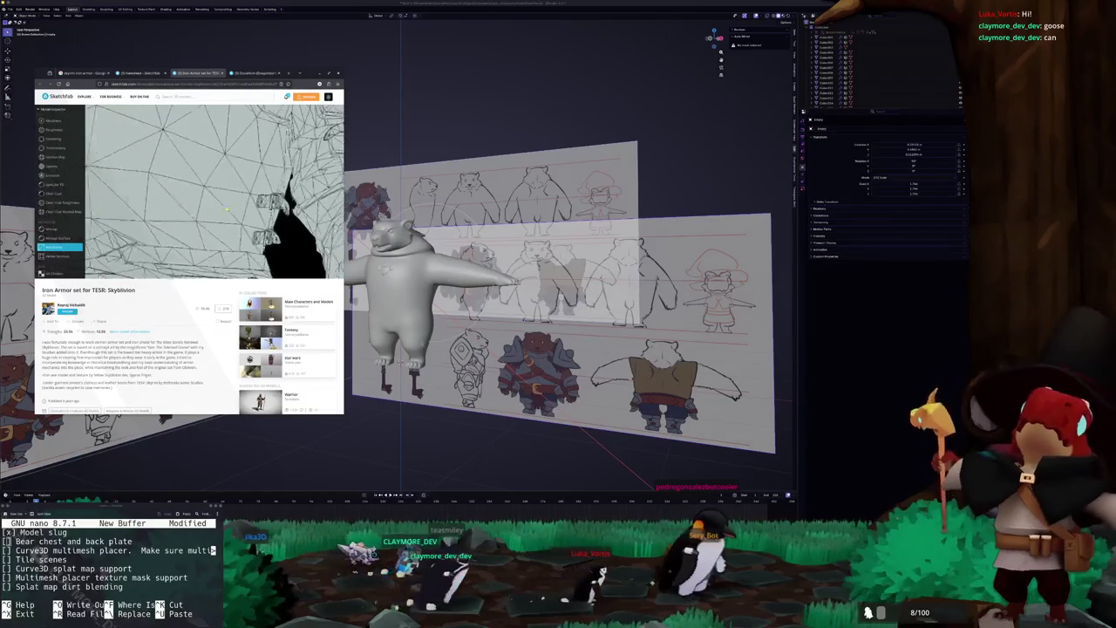
scroll(235, 210, down, 5)
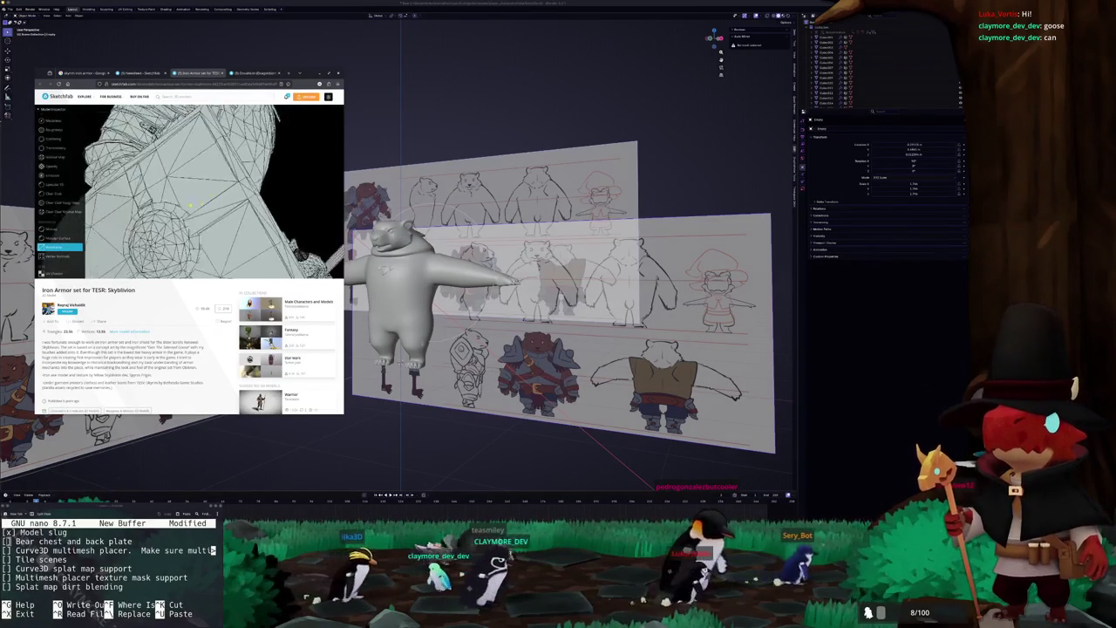
scroll(222, 205, down, 2)
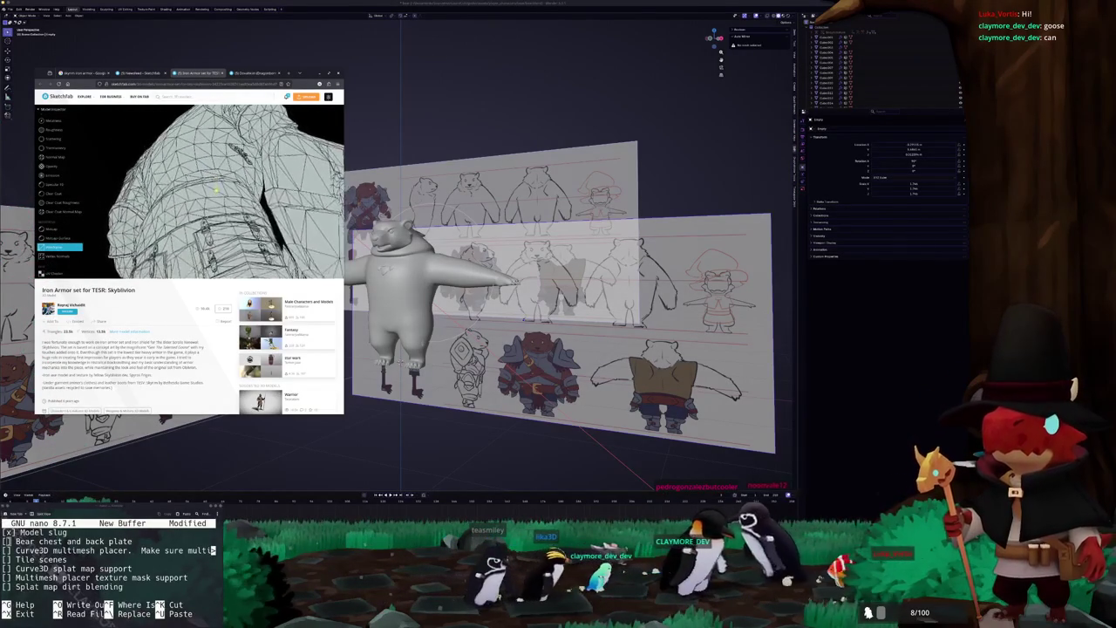
scroll(242, 207, up, 5)
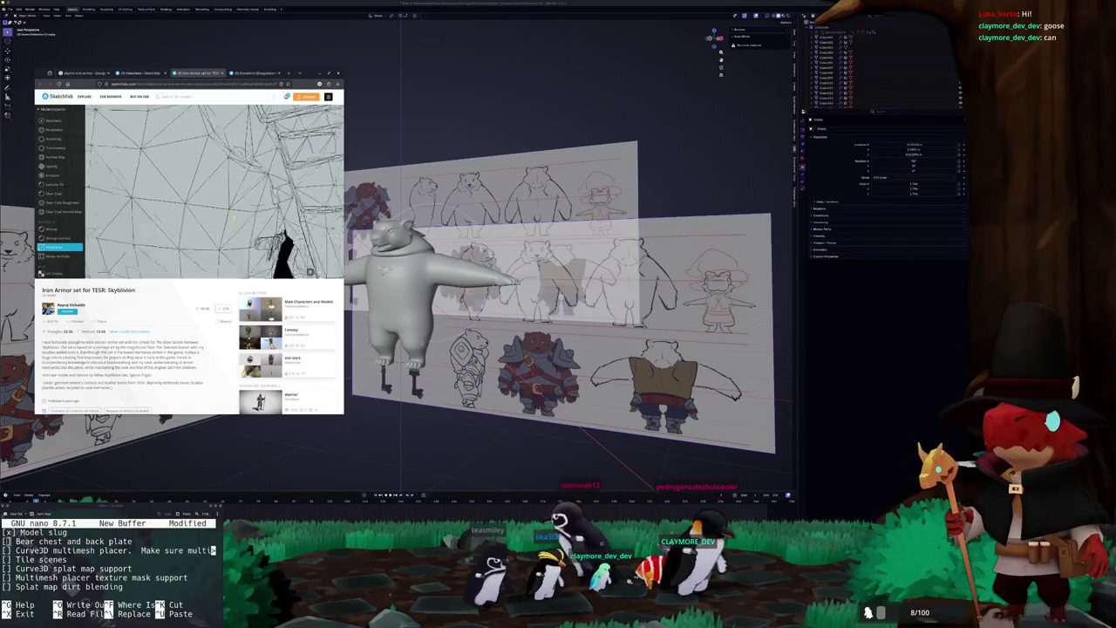
scroll(232, 222, down, 5)
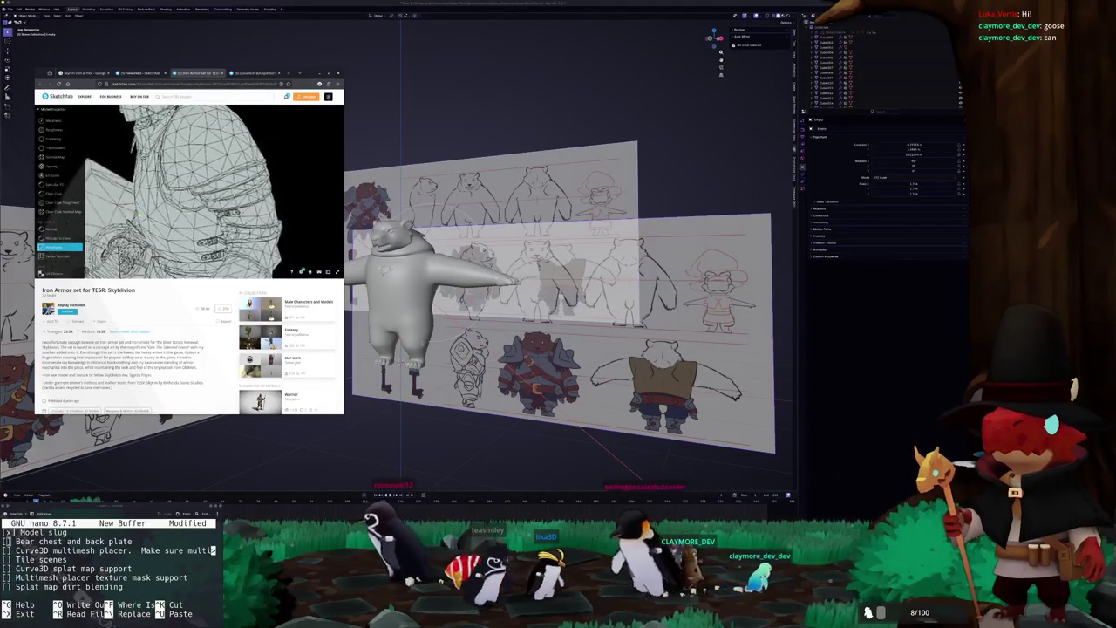
drag(155, 215, 129, 174)
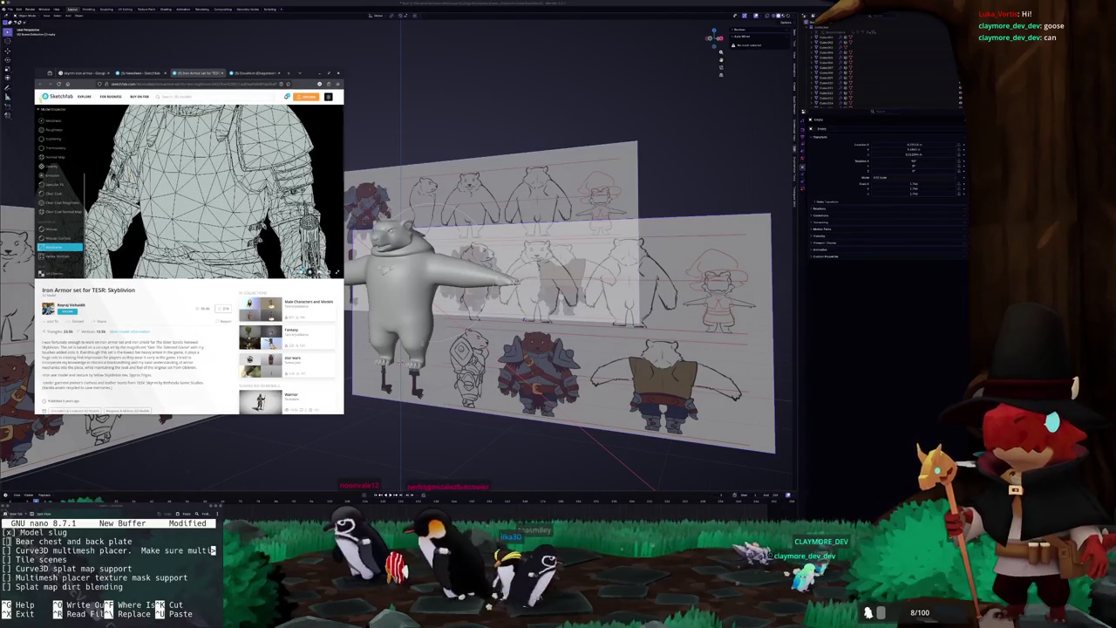
click(78, 74)
- Replace the Skyrim armor query with an 'iron armor' search
click(140, 73)
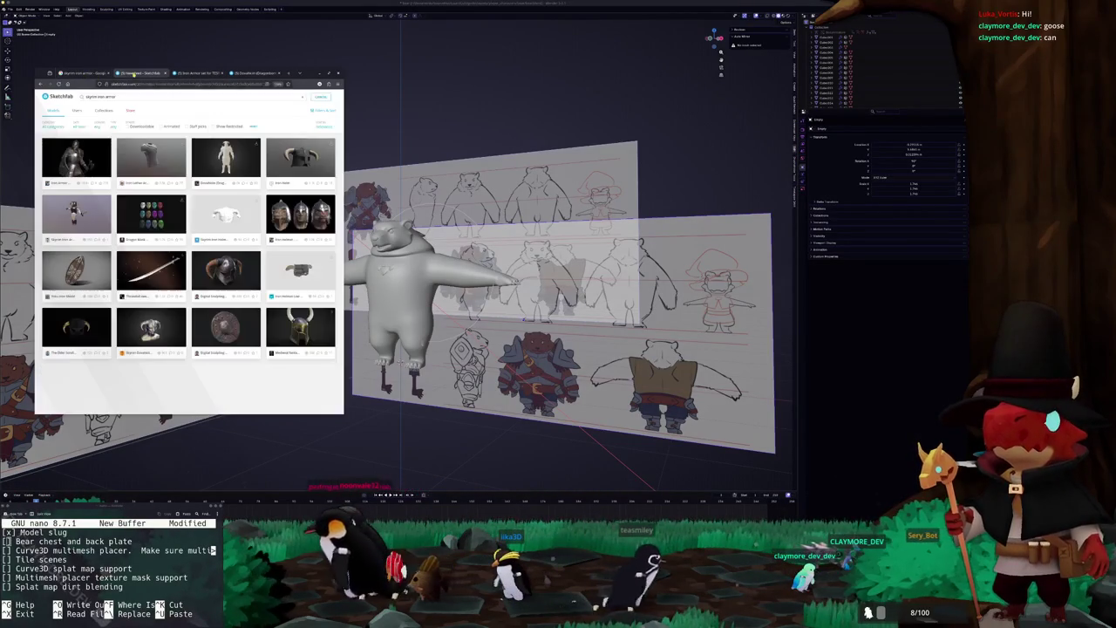
triple_click(138, 97)
text(sk)
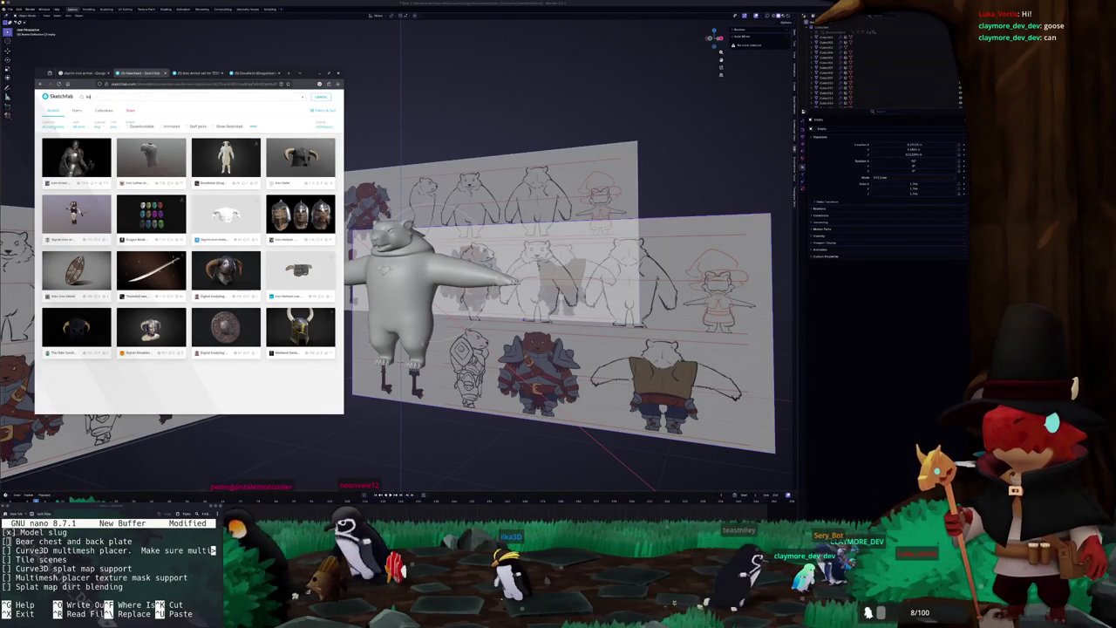
key(Return)
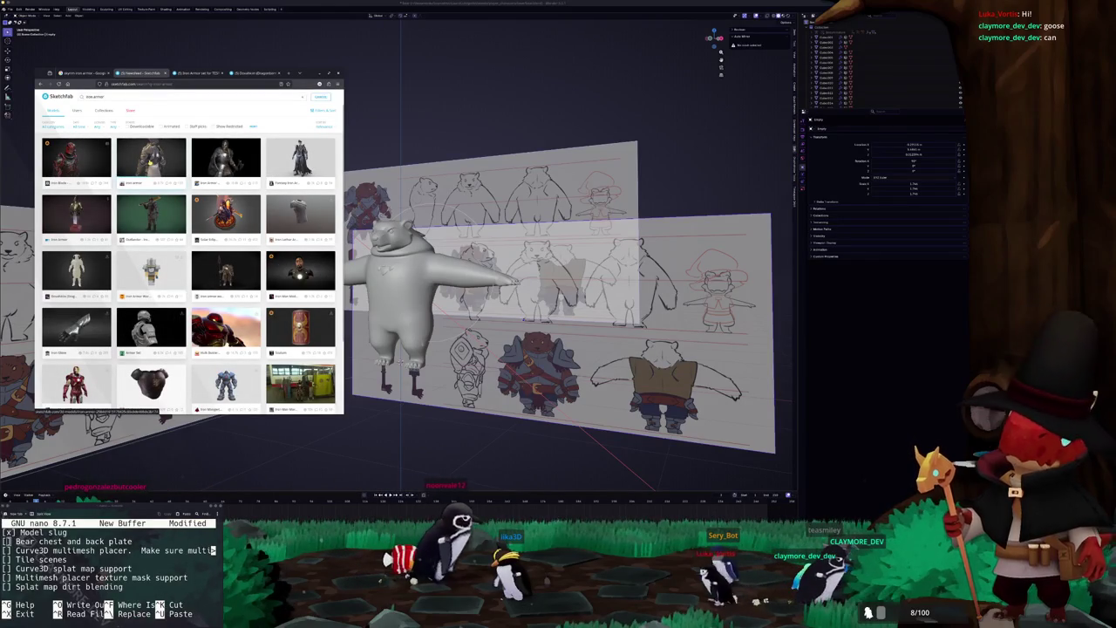
- Open the iron armor model, orbit and zoom in on it, then go back to the results
click(165, 157)
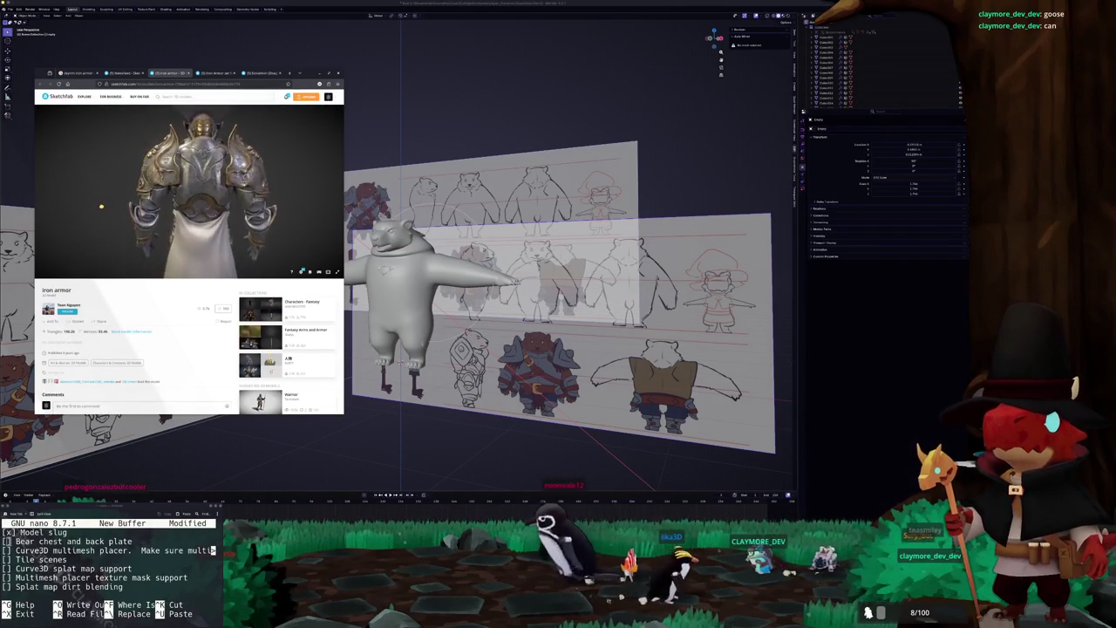
drag(101, 207, 123, 189)
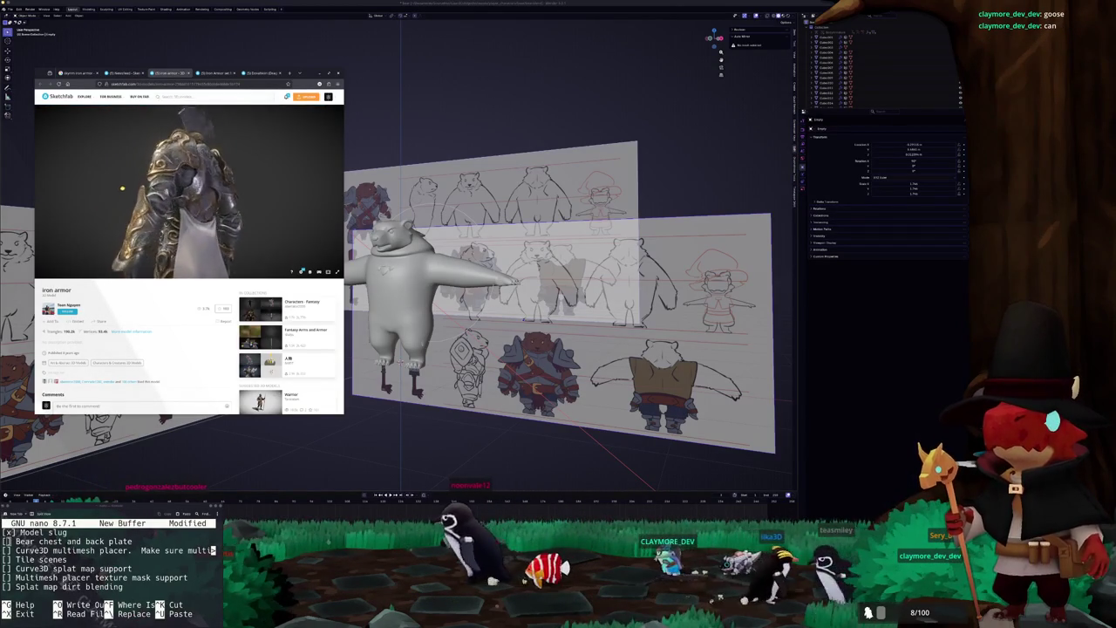
scroll(159, 210, up, 5)
scroll(161, 211, up, 5)
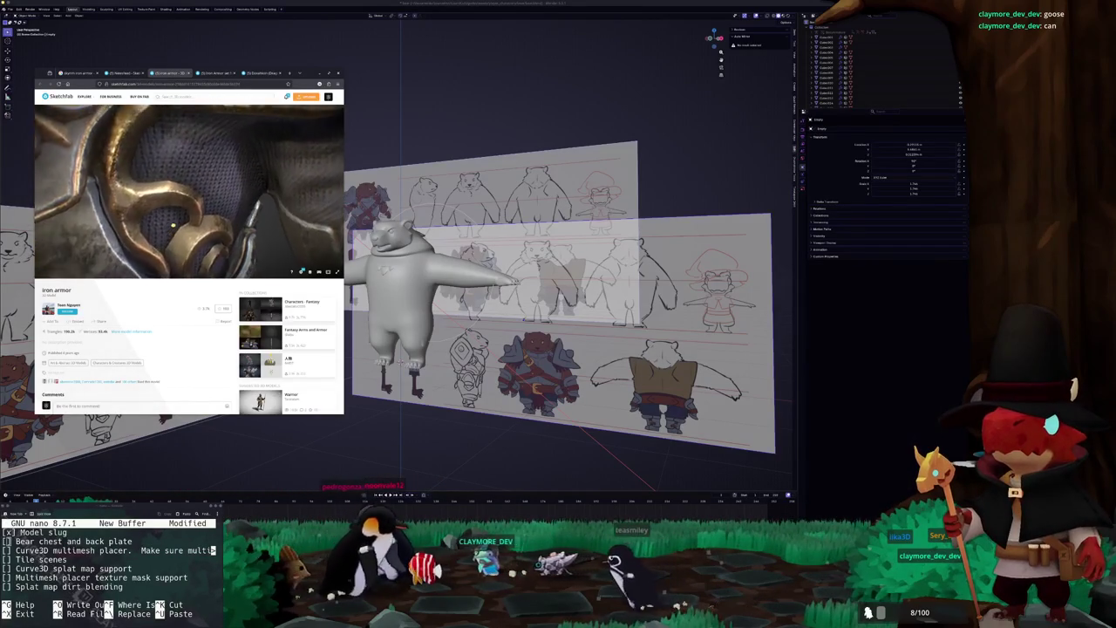
key(alt+Left)
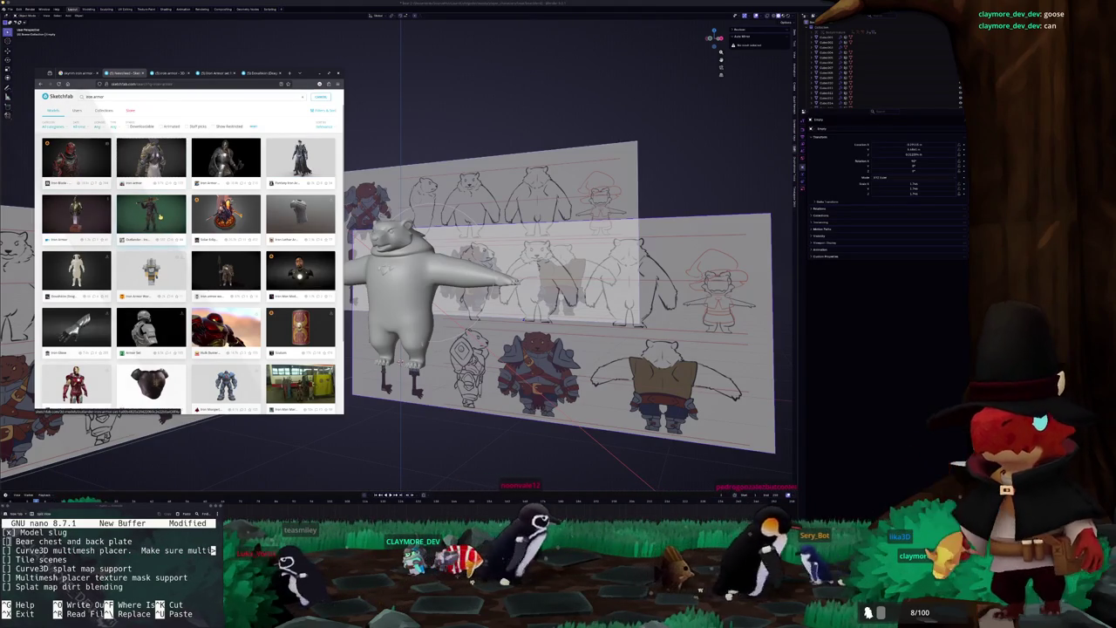
- Open the Outlander - Iron Armor set model and zoom and orbit around its plates
click(145, 74)
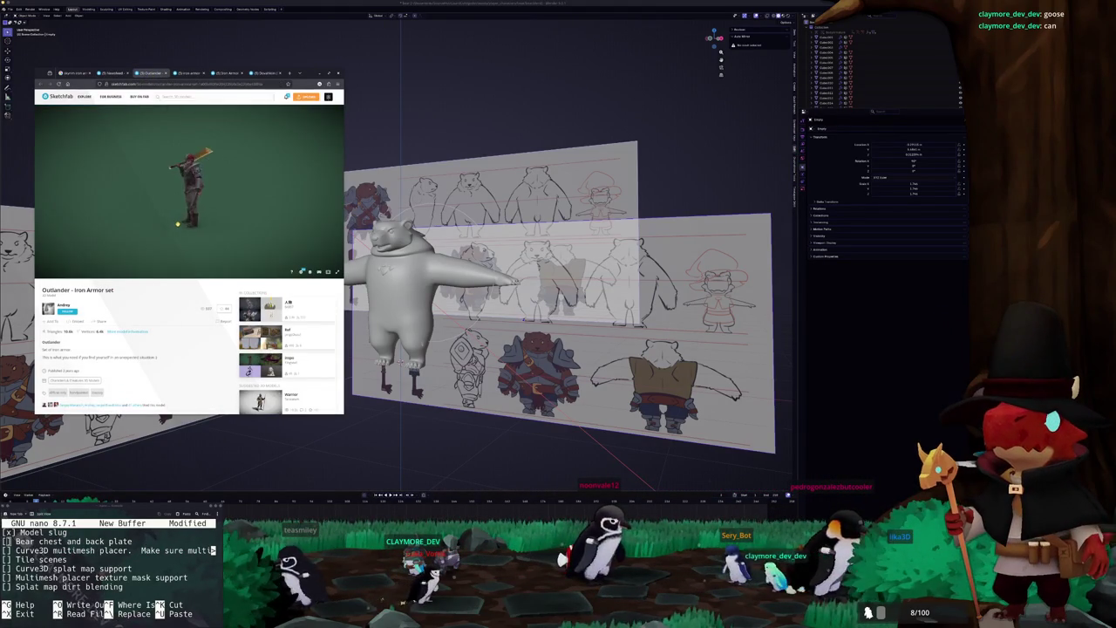
scroll(207, 182, up, 2)
scroll(204, 185, up, 2)
scroll(200, 190, up, 2)
scroll(193, 197, up, 3)
mouse_move(194, 197)
mouse_down()
mouse_move(127, 219)
mouse_move(220, 214)
mouse_up()
scroll(179, 201, down, 3)
scroll(183, 206, down, 3)
scroll(187, 210, down, 2)
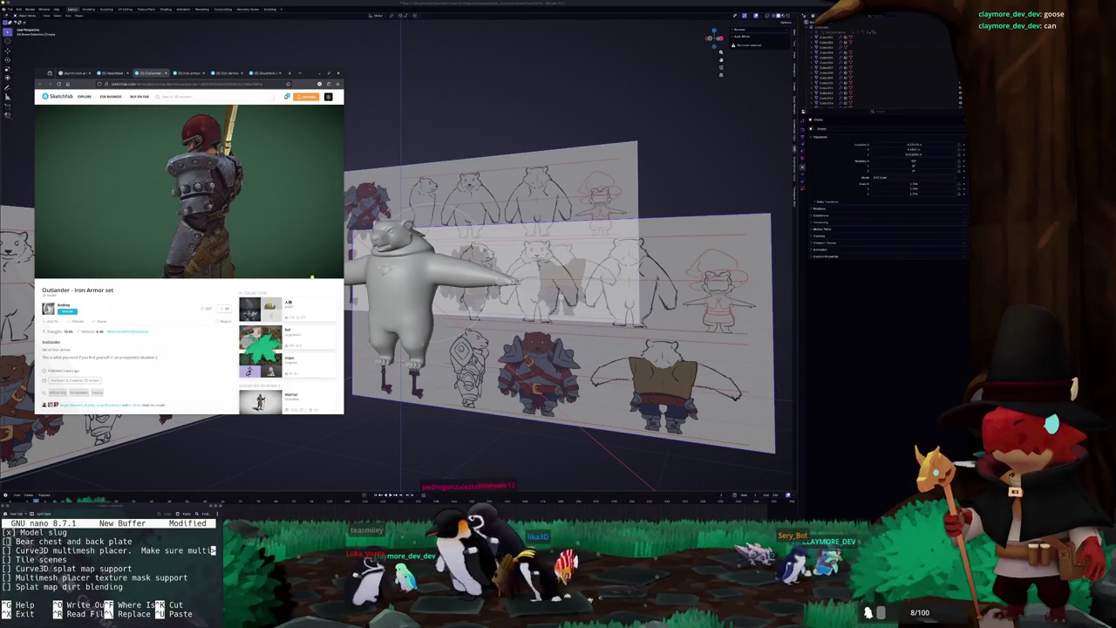
- Examine its wireframe close-up in Model Inspector, switch back to Base Color, then return to results
click(311, 272)
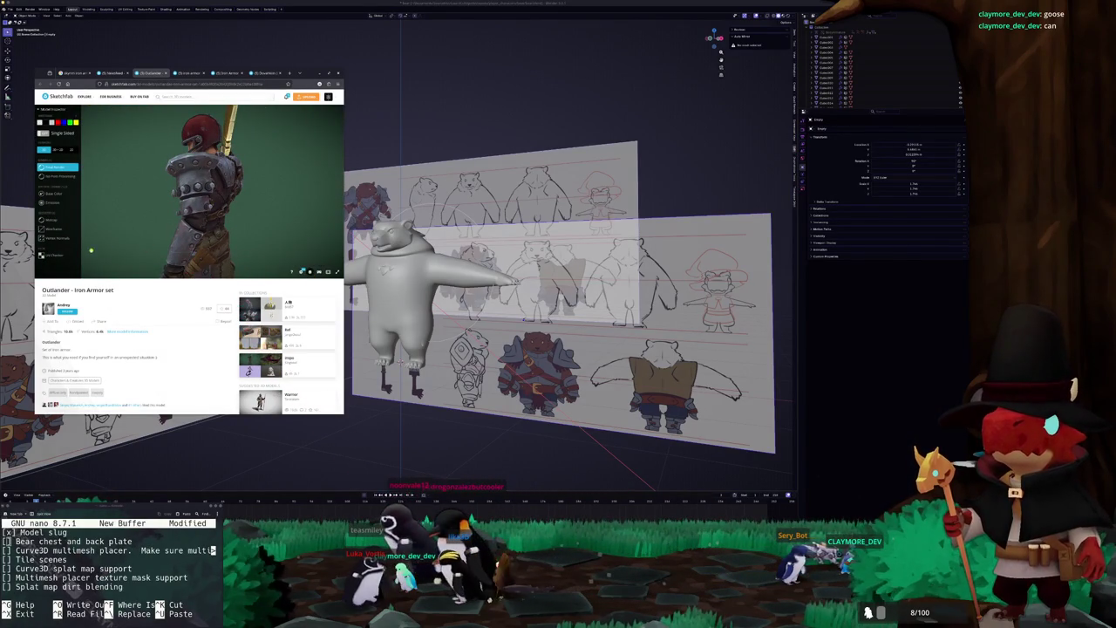
click(53, 219)
click(52, 229)
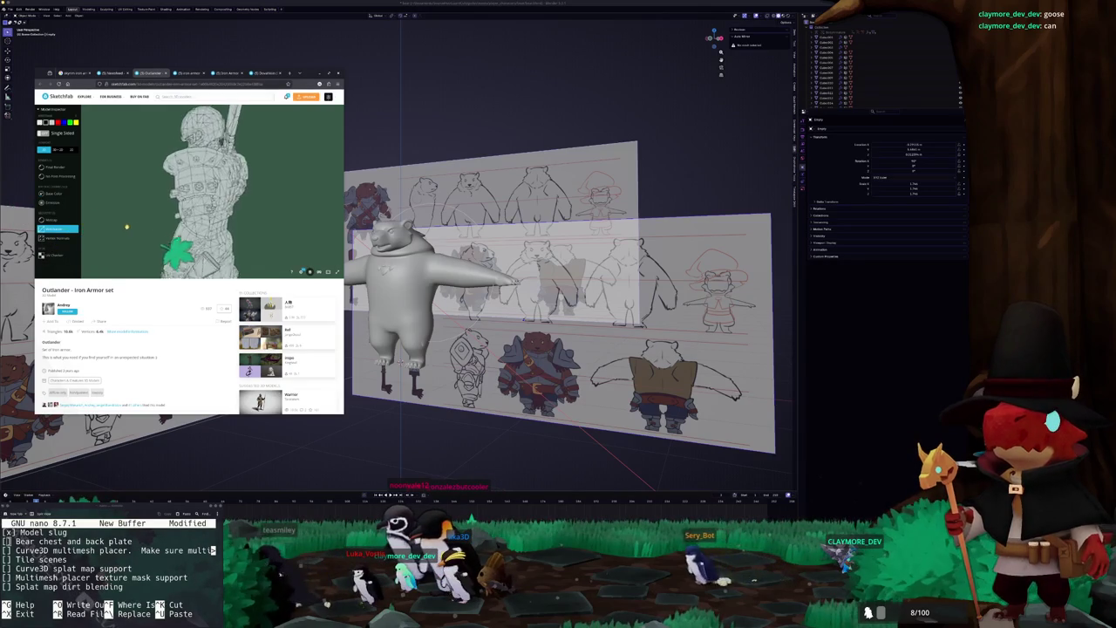
mouse_move(174, 183)
mouse_down()
mouse_move(235, 200)
mouse_move(267, 225)
mouse_up()
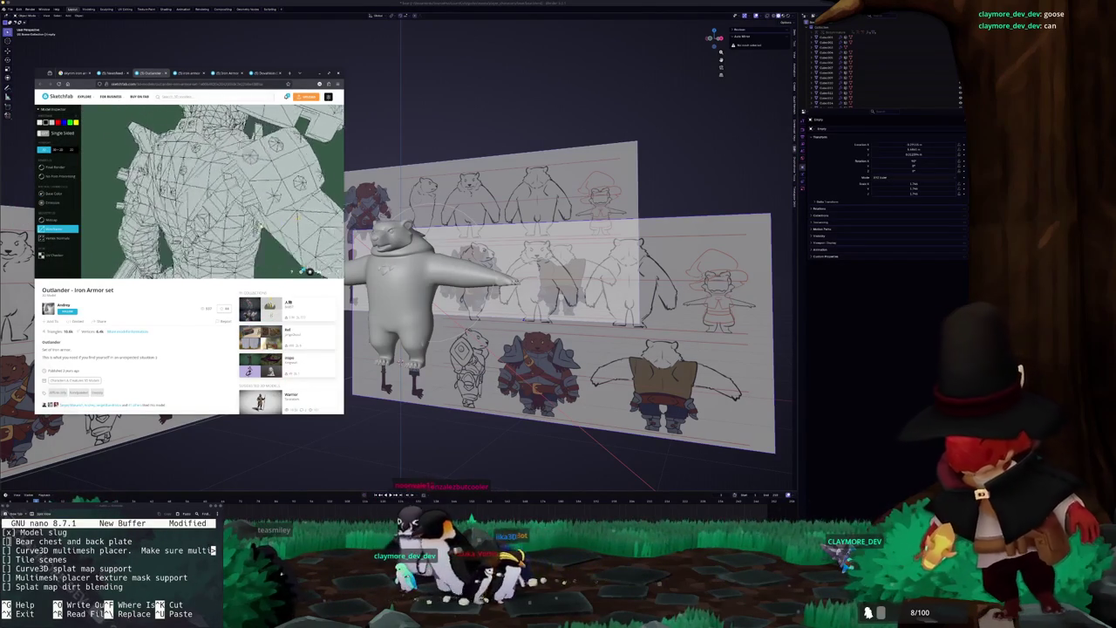
click(54, 194)
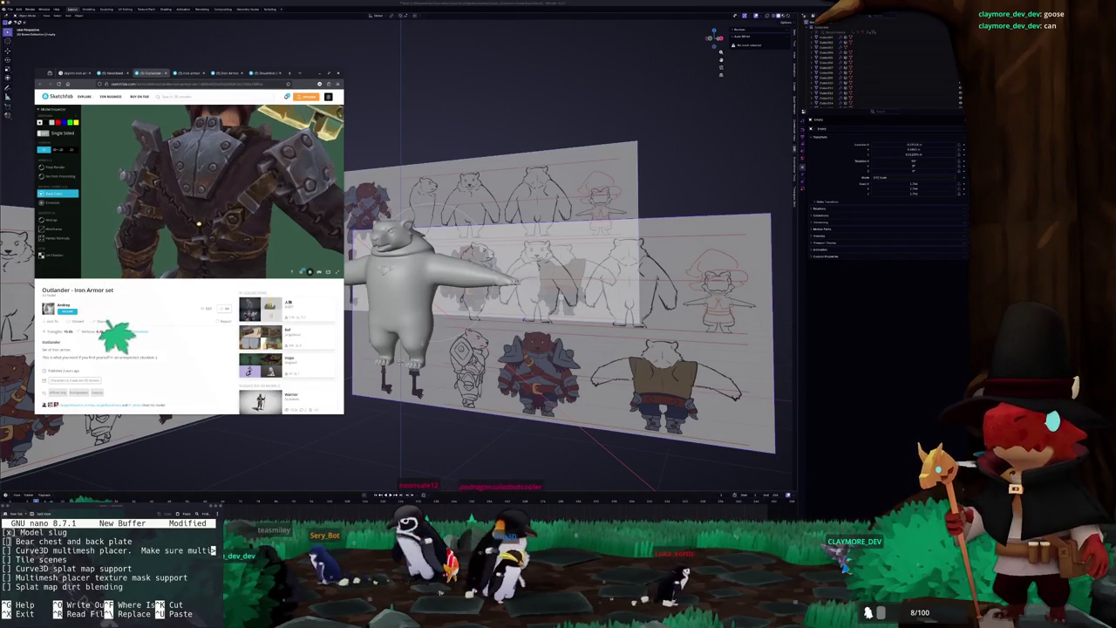
drag(104, 218, 125, 222)
click(106, 73)
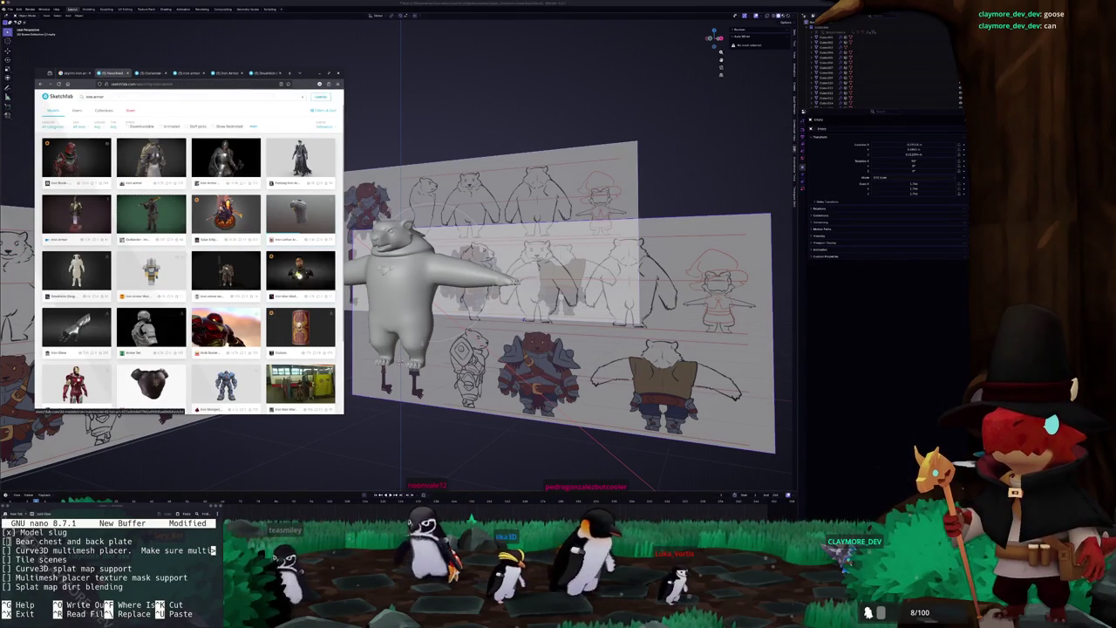
- Open the Heavy armor knight model, rotate it to see its back, and start a new tab
scroll(188, 261, down, 2)
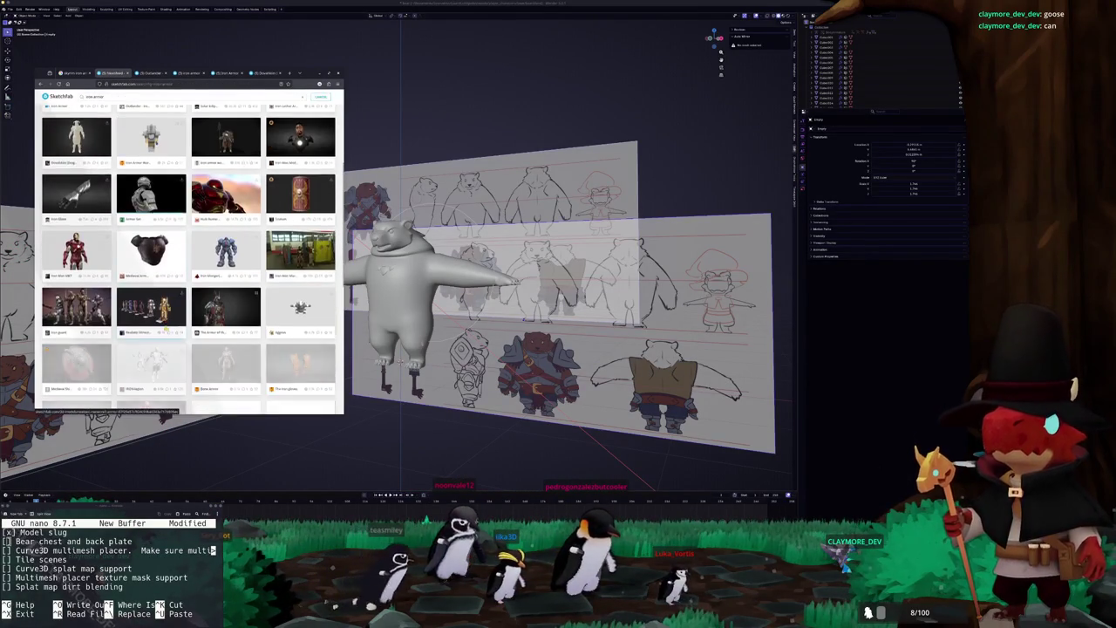
scroll(187, 261, down, 1)
scroll(187, 262, down, 1)
scroll(188, 262, down, 1)
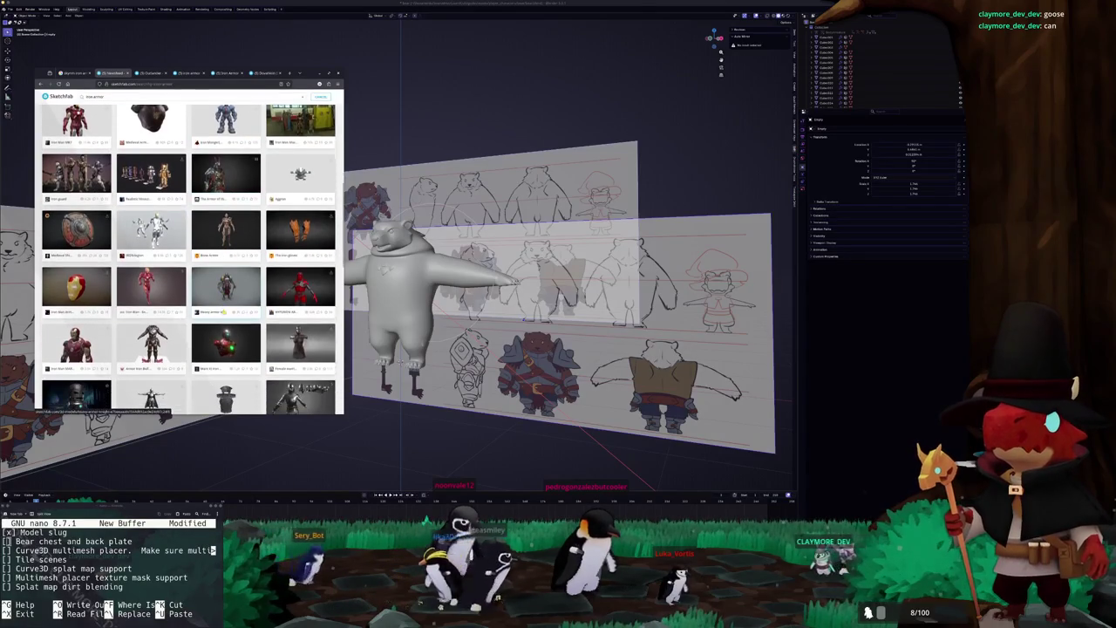
scroll(188, 262, down, 1)
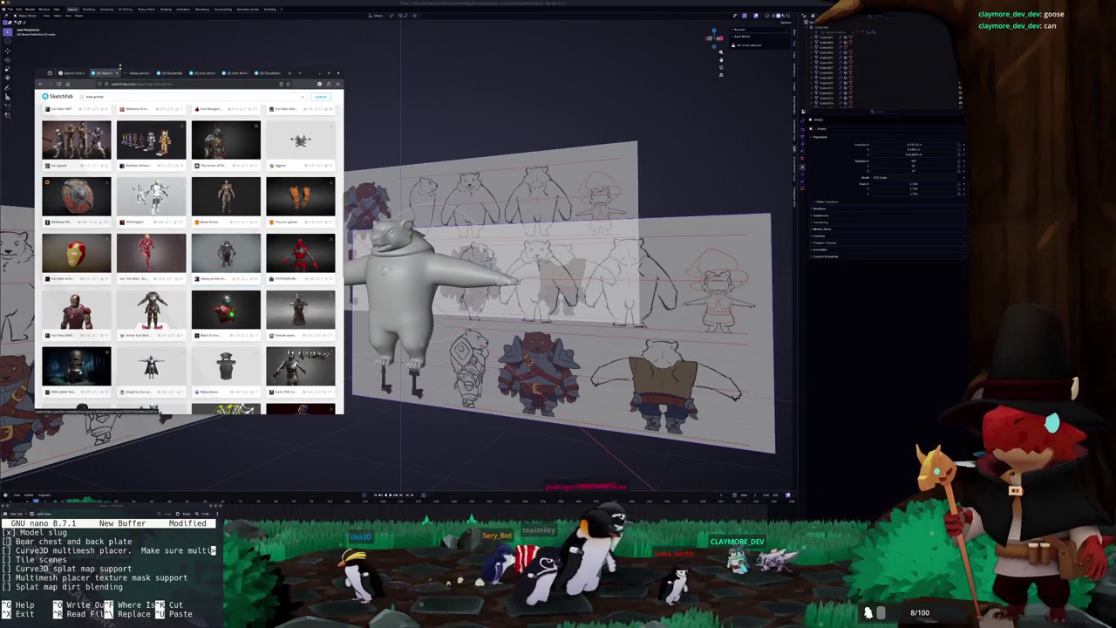
click(226, 253)
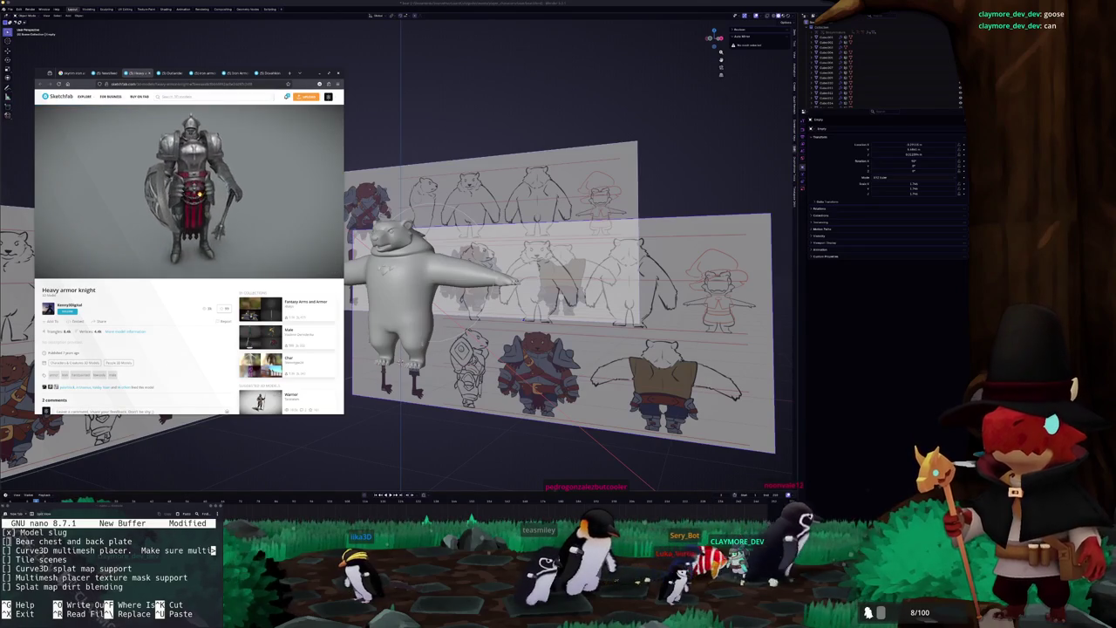
mouse_move(218, 207)
mouse_down()
mouse_move(127, 209)
mouse_move(225, 118)
mouse_up()
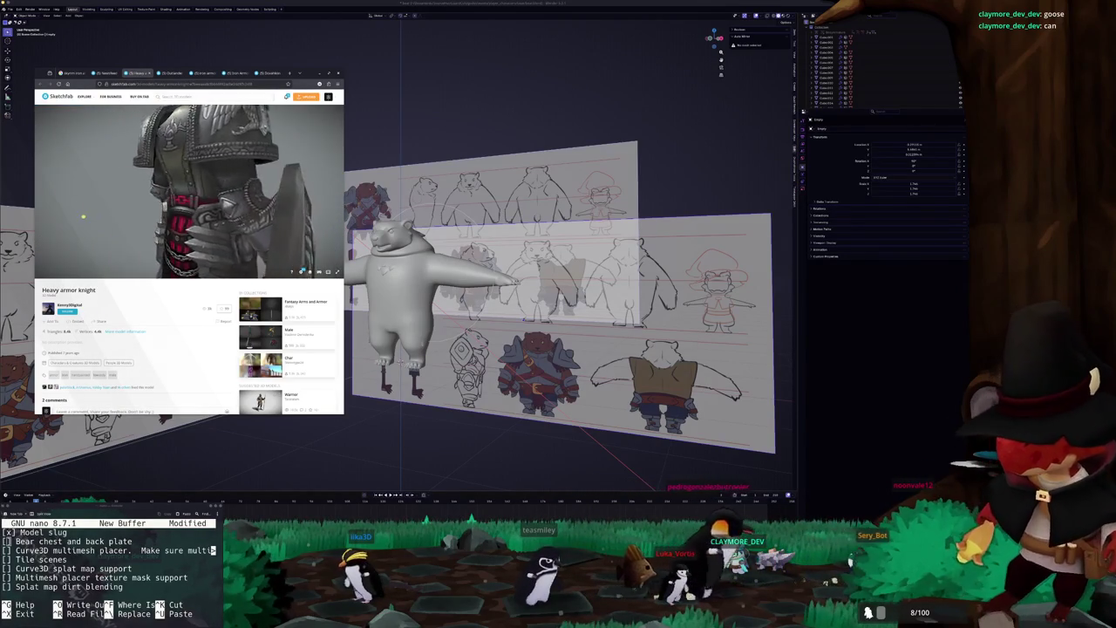
click(290, 73)
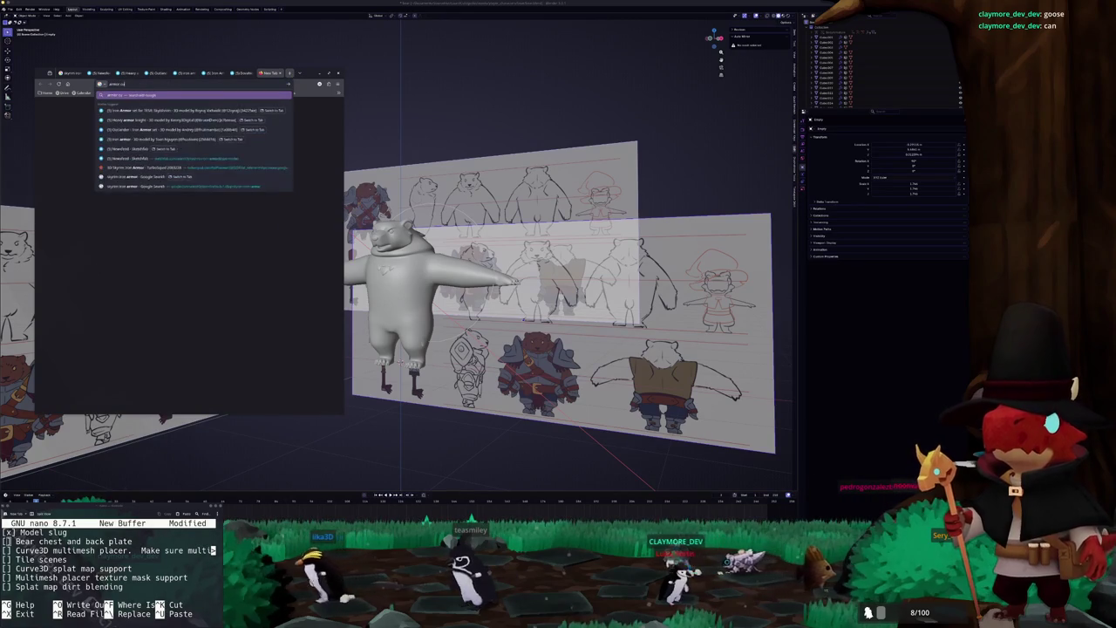
- Search Google Images for armor cuirass and preview the 16th Century Italian Cuirass image
text(armor cart)
key(Return)
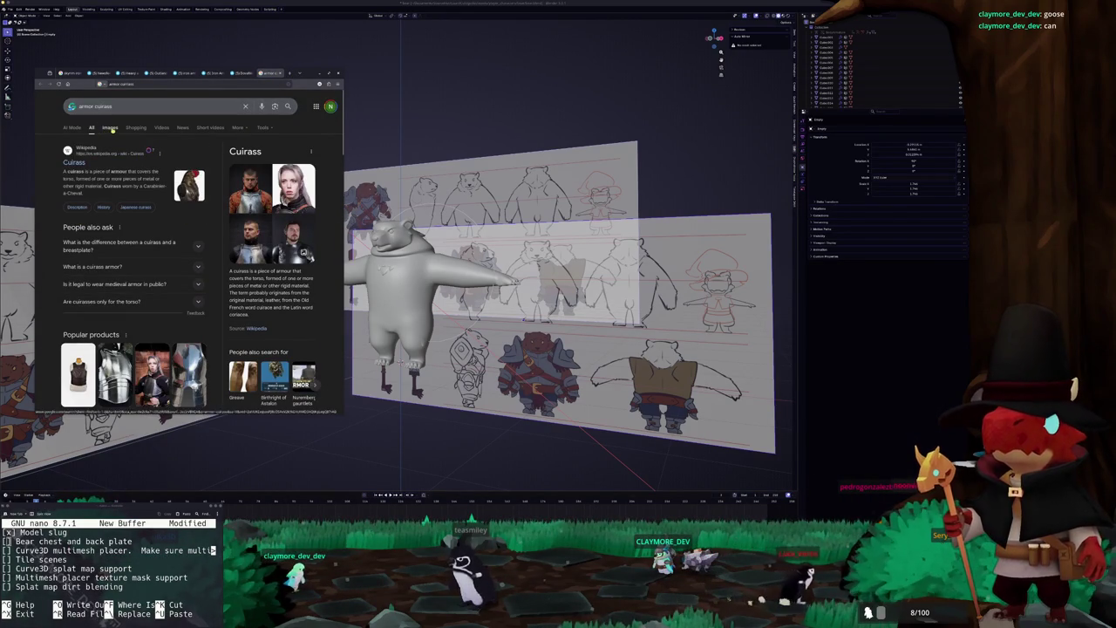
click(110, 127)
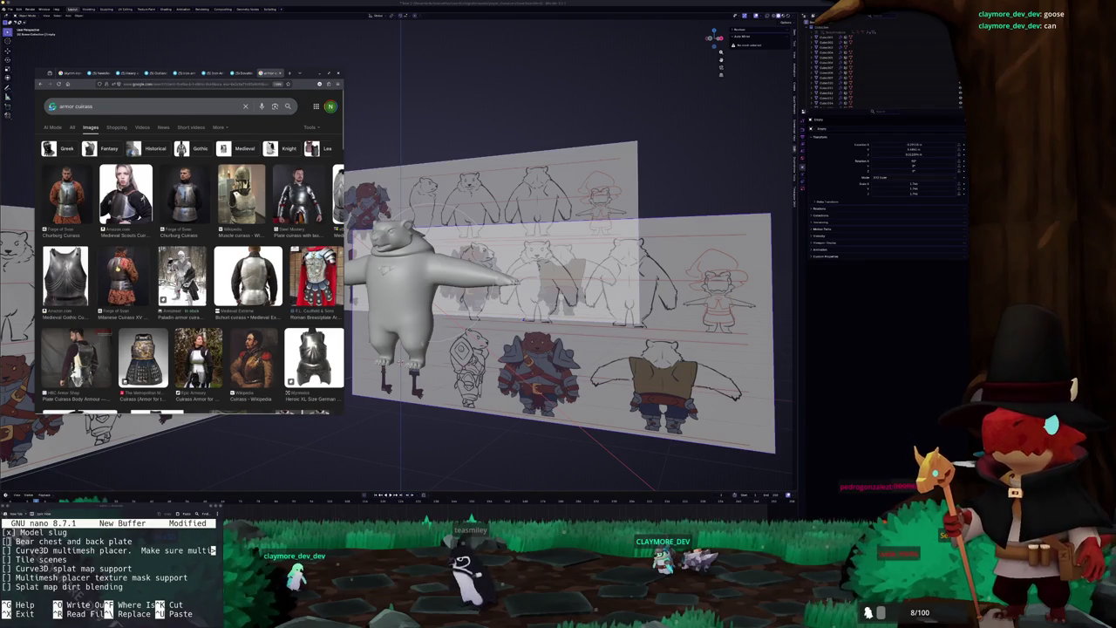
scroll(192, 261, down, 1)
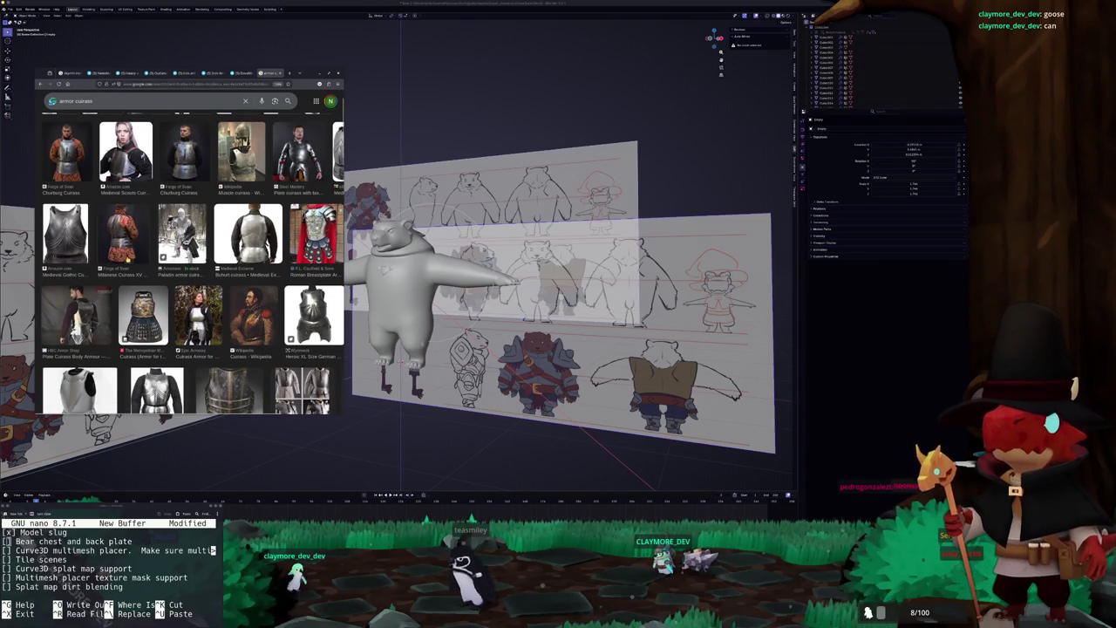
scroll(192, 262, down, 1)
scroll(192, 261, down, 1)
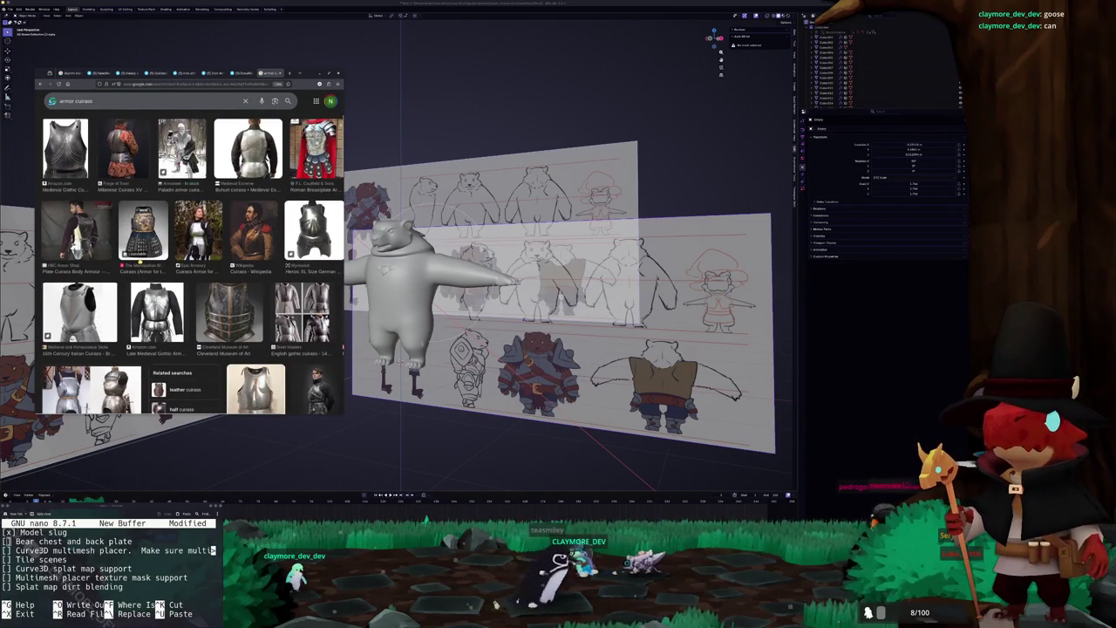
click(59, 305)
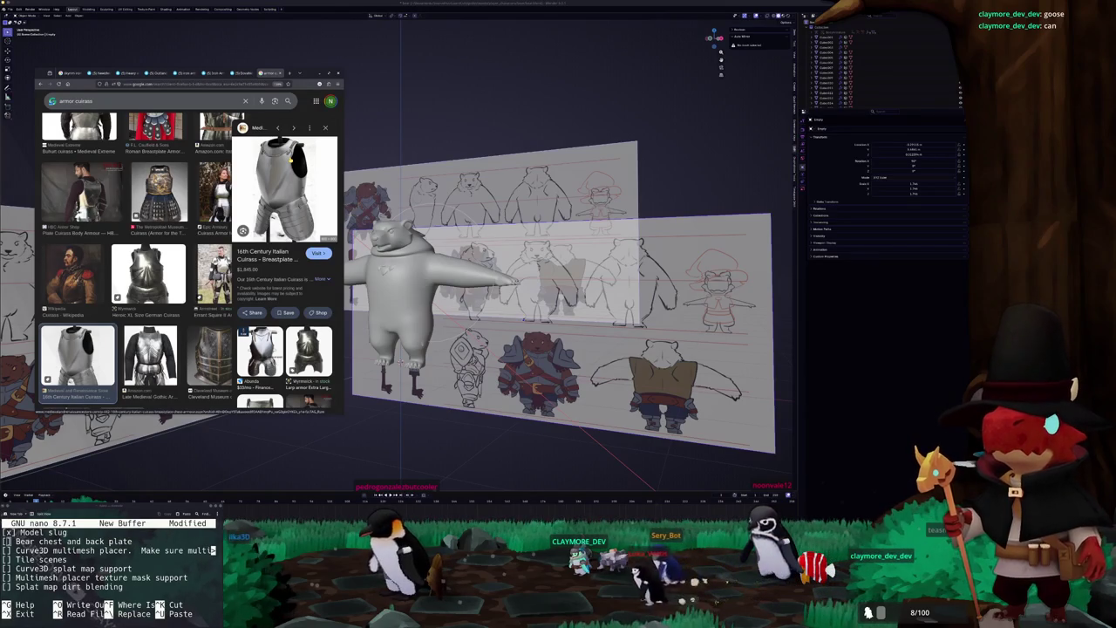
scroll(130, 261, down, 2)
scroll(131, 262, down, 3)
scroll(131, 262, down, 3)
scroll(131, 262, down, 2)
scroll(131, 262, down, 2)
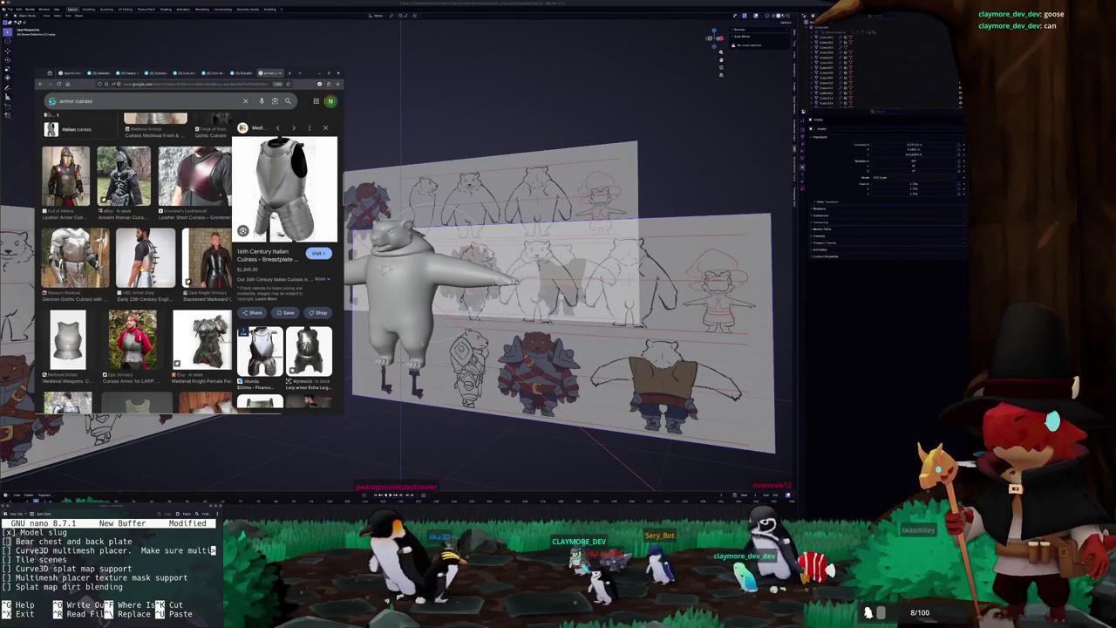
scroll(131, 261, up, 3)
scroll(131, 262, up, 3)
scroll(131, 261, up, 3)
- Refine to 'armor cuirass layers', view the labelled armour components image, then close the browser
click(118, 101)
text(layers)
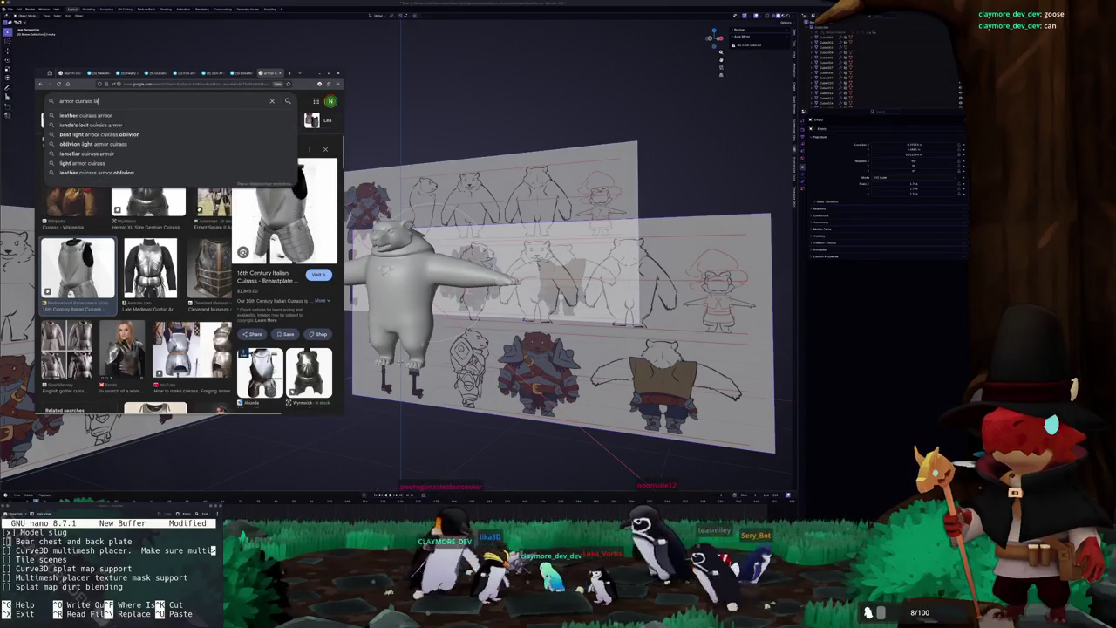
key(Return)
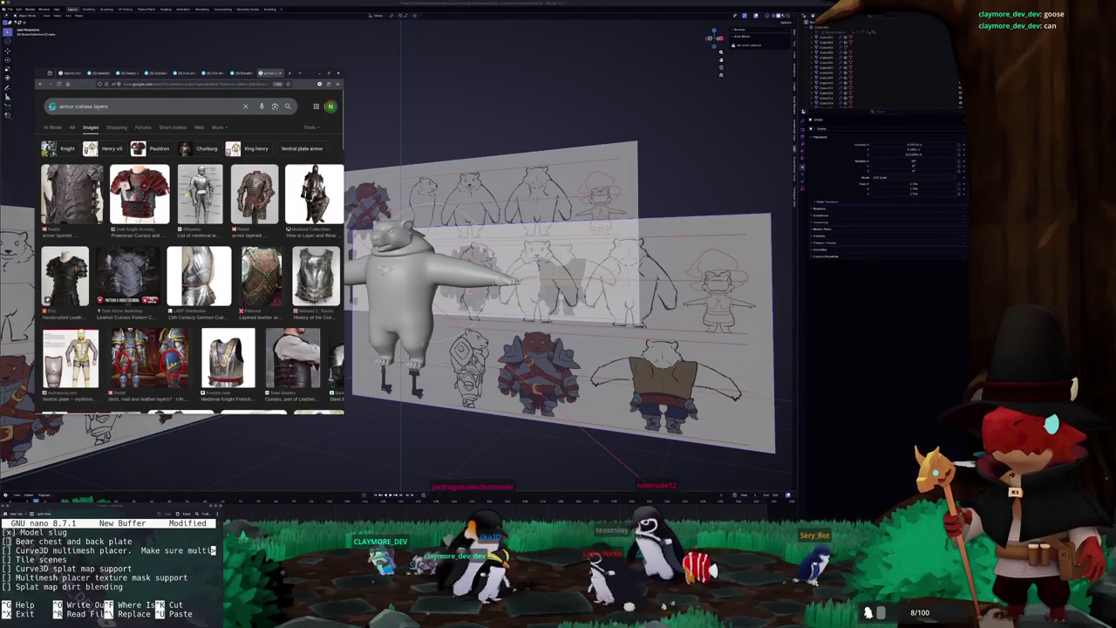
click(209, 192)
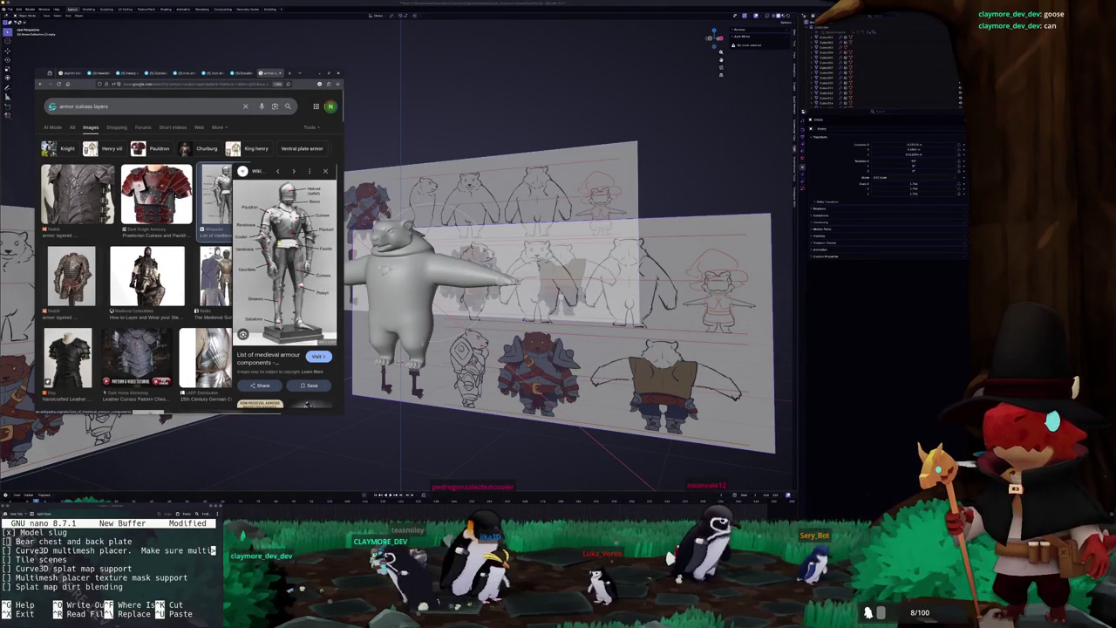
scroll(174, 269, down, 1)
scroll(140, 266, down, 1)
scroll(103, 266, down, 1)
scroll(145, 261, down, 1)
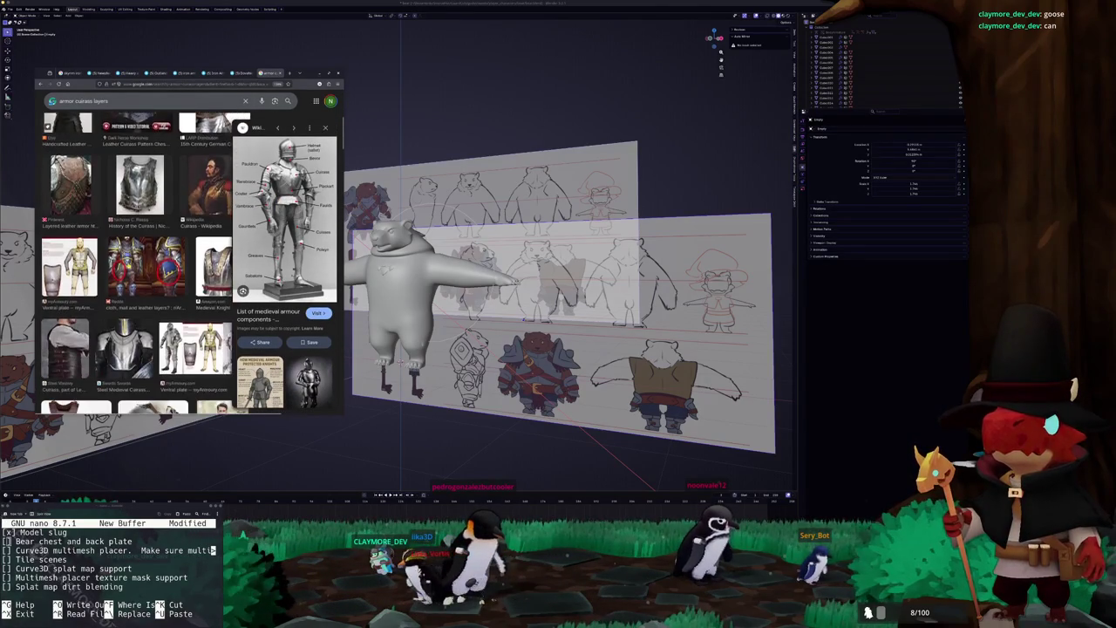
scroll(144, 261, down, 1)
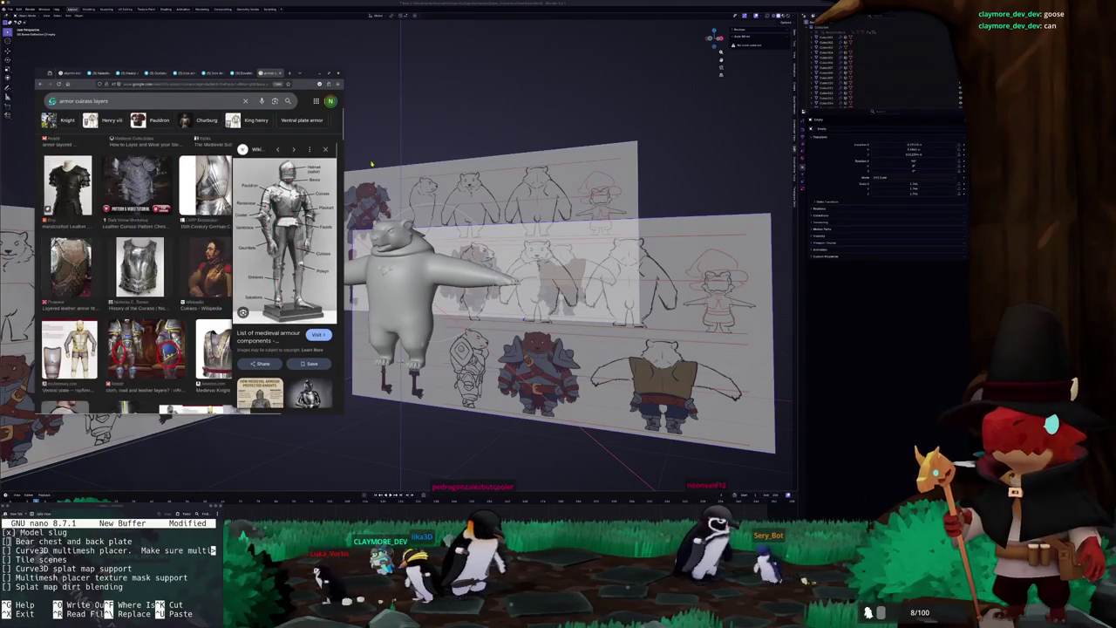
click(422, 133)
key(shift+a)
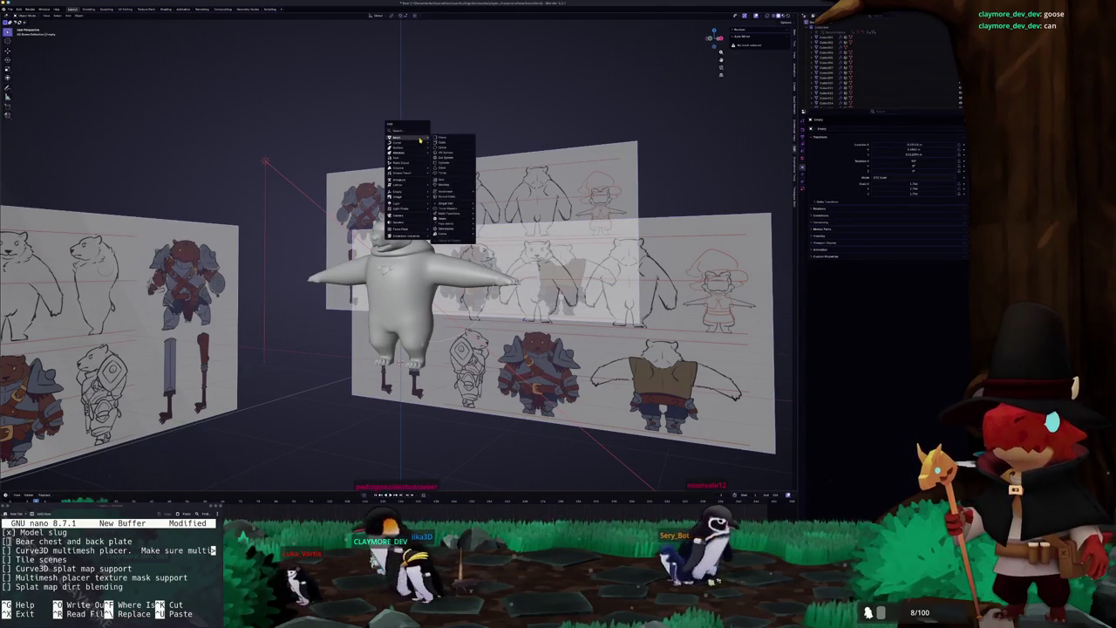
- Select the bear body and pick a block of faces across its chest
click(442, 140)
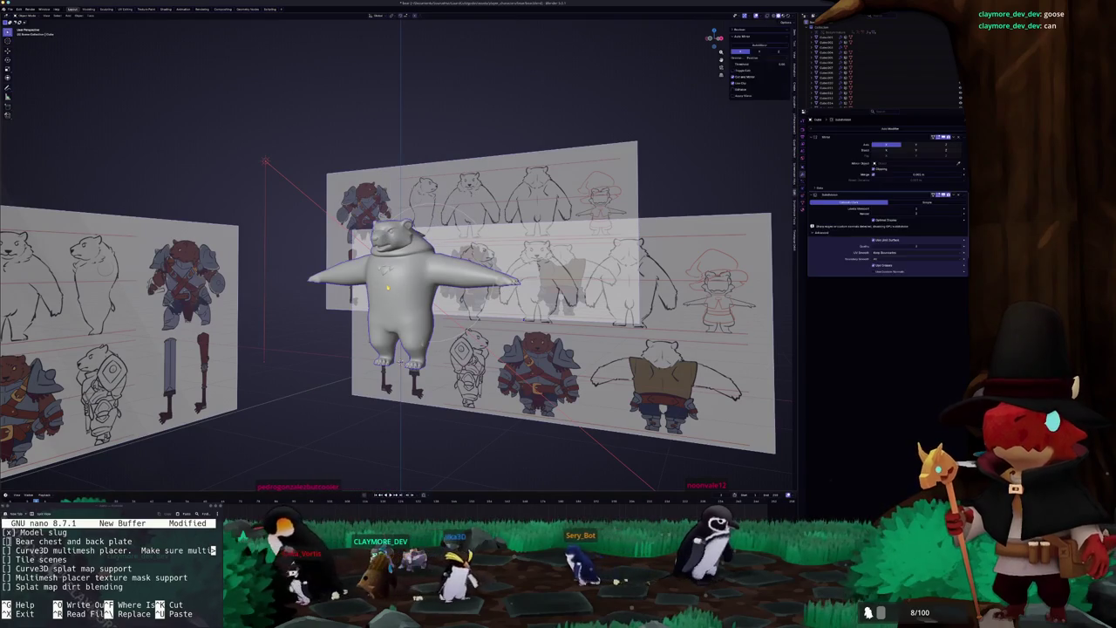
scroll(392, 244, up, 1)
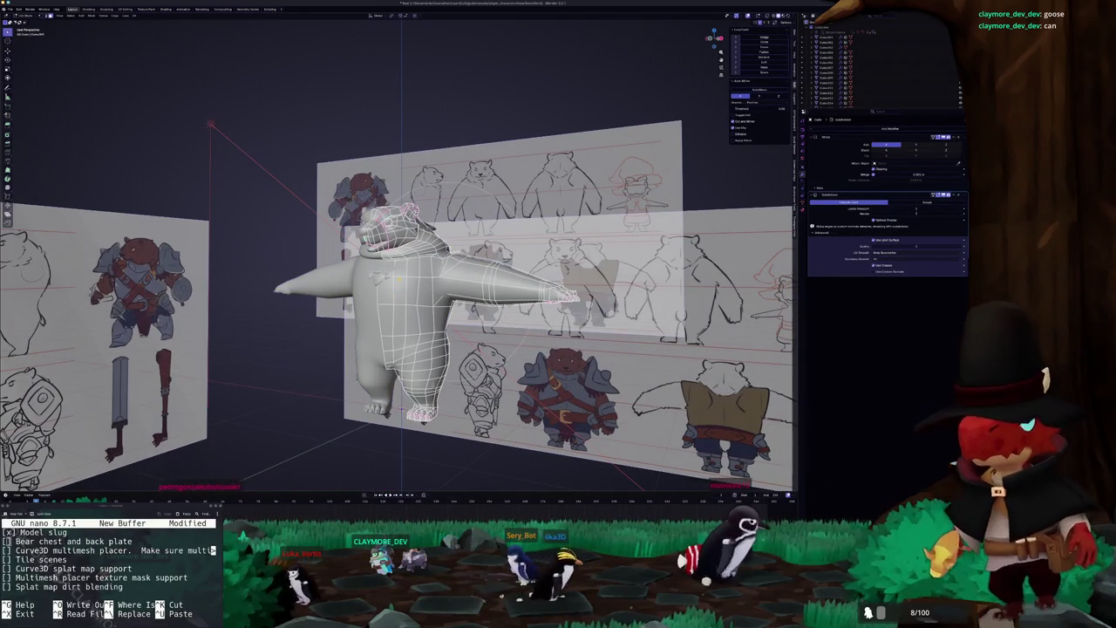
middle_drag(397, 279, 381, 285)
scroll(381, 285, up, 1)
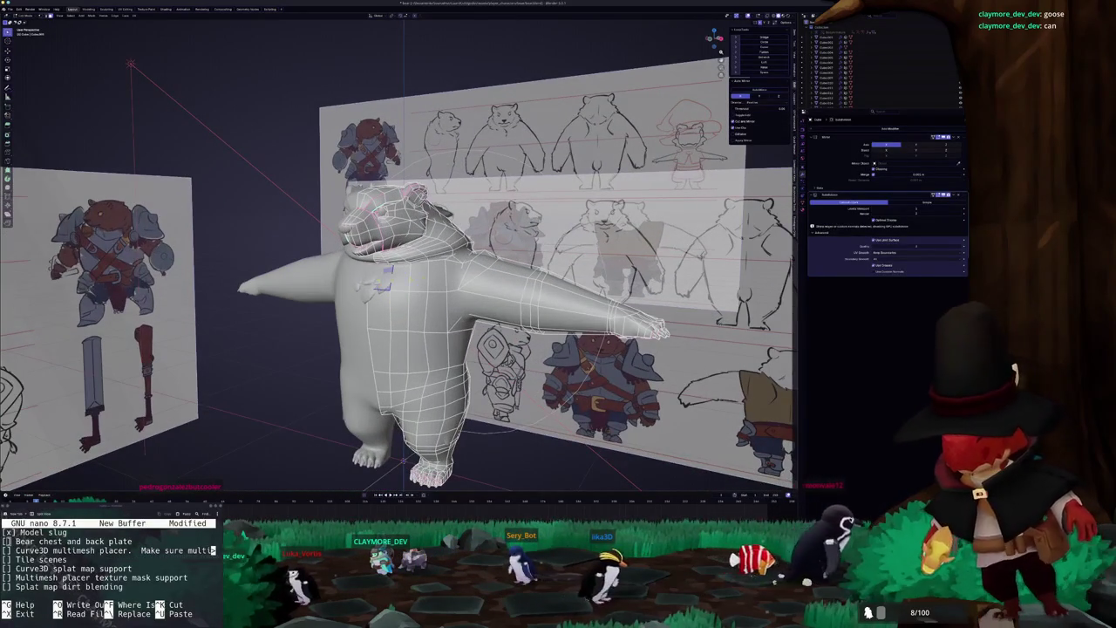
ctrl+shift+click(440, 270)
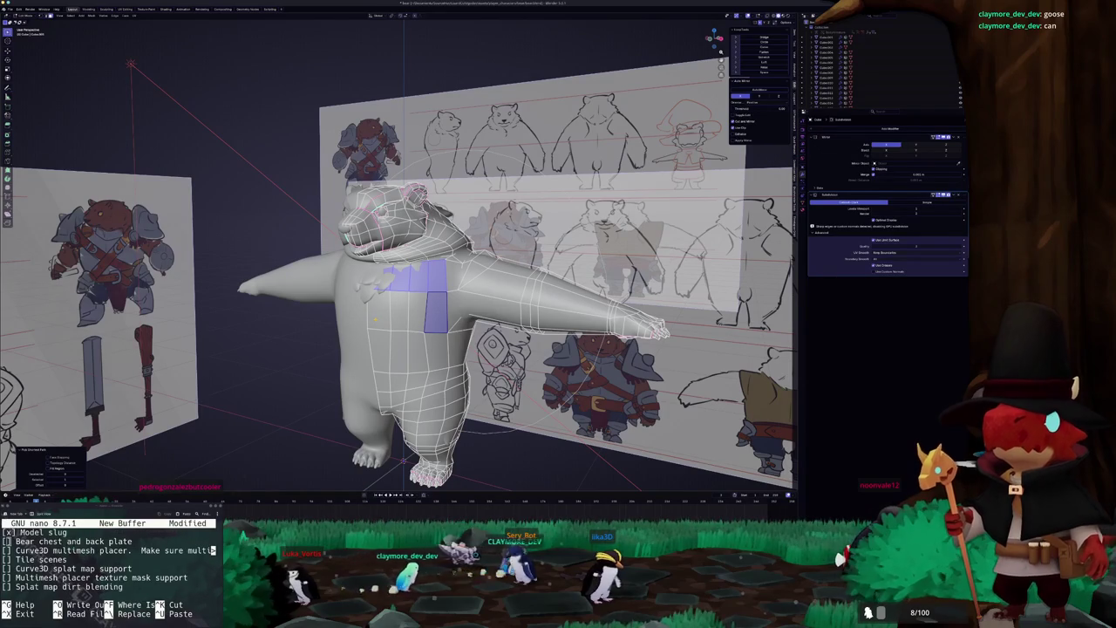
- Switch to the straight front orthographic view with X-ray shading on
middle_drag(375, 319, 419, 297)
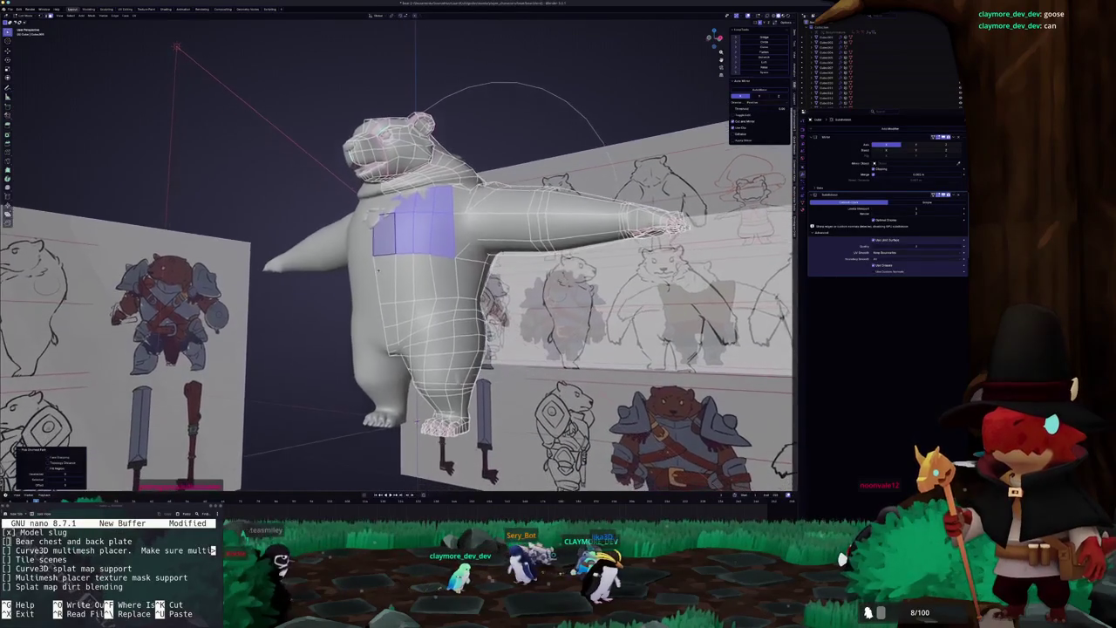
key(KP_1)
key(alt+z)
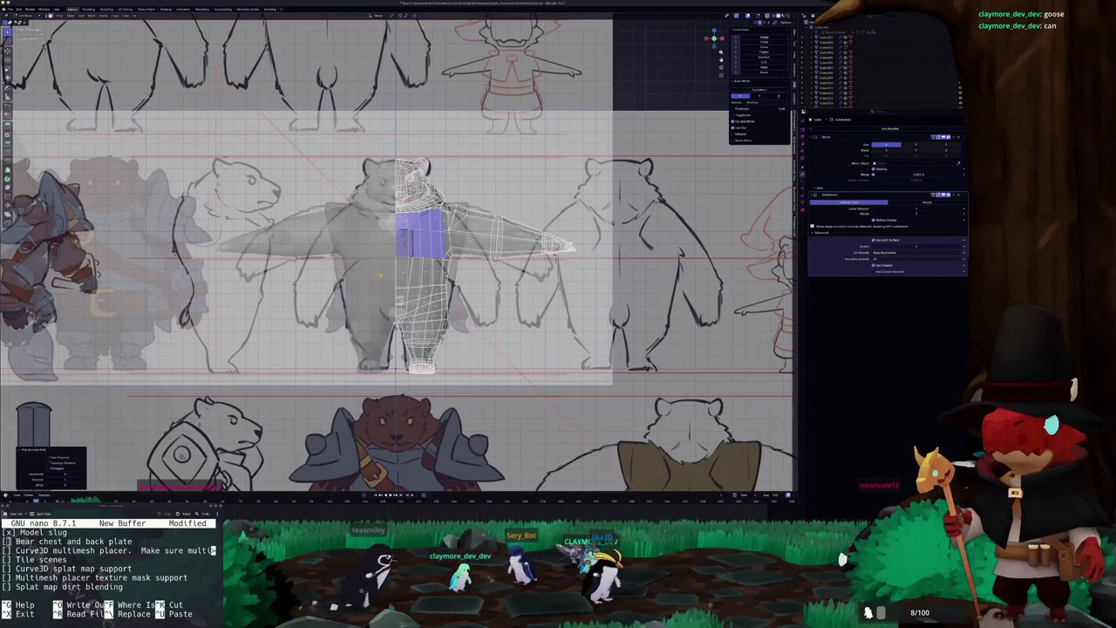
scroll(399, 253, up, 2)
key(alt+z)
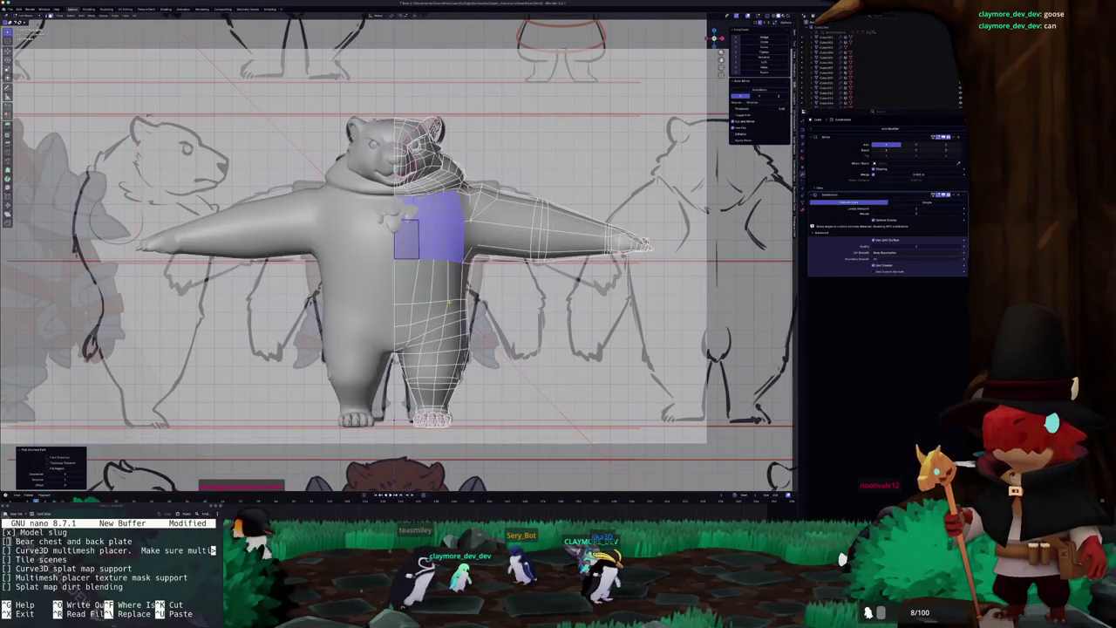
key(alt+z)
key(alt+z)
key(alt+z)
key(alt+z)
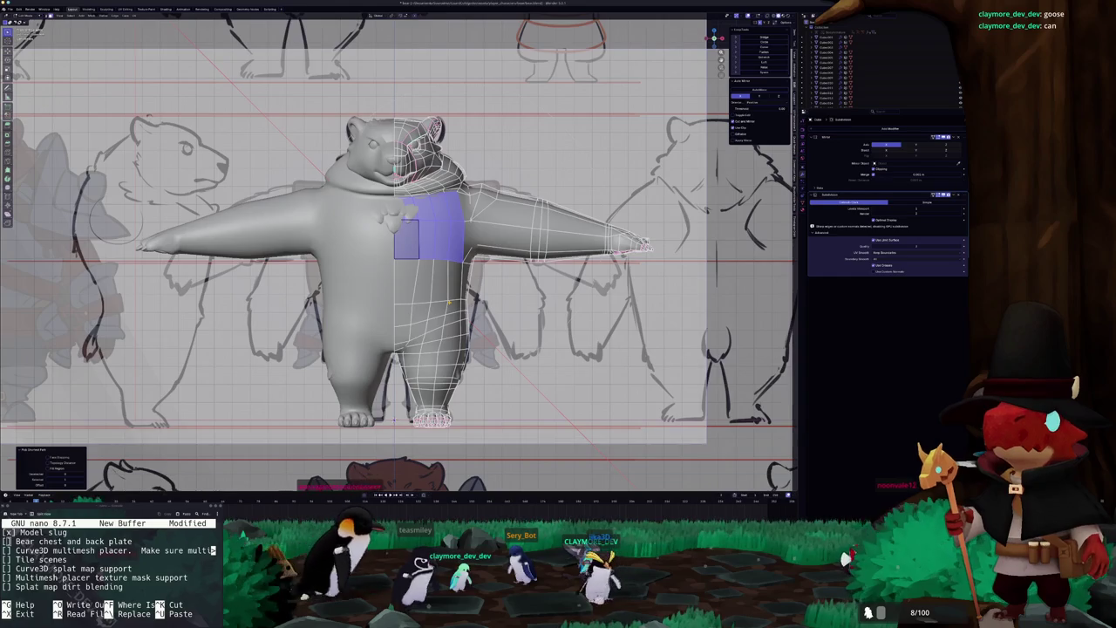
scroll(400, 253, down, 6)
scroll(399, 252, up, 5)
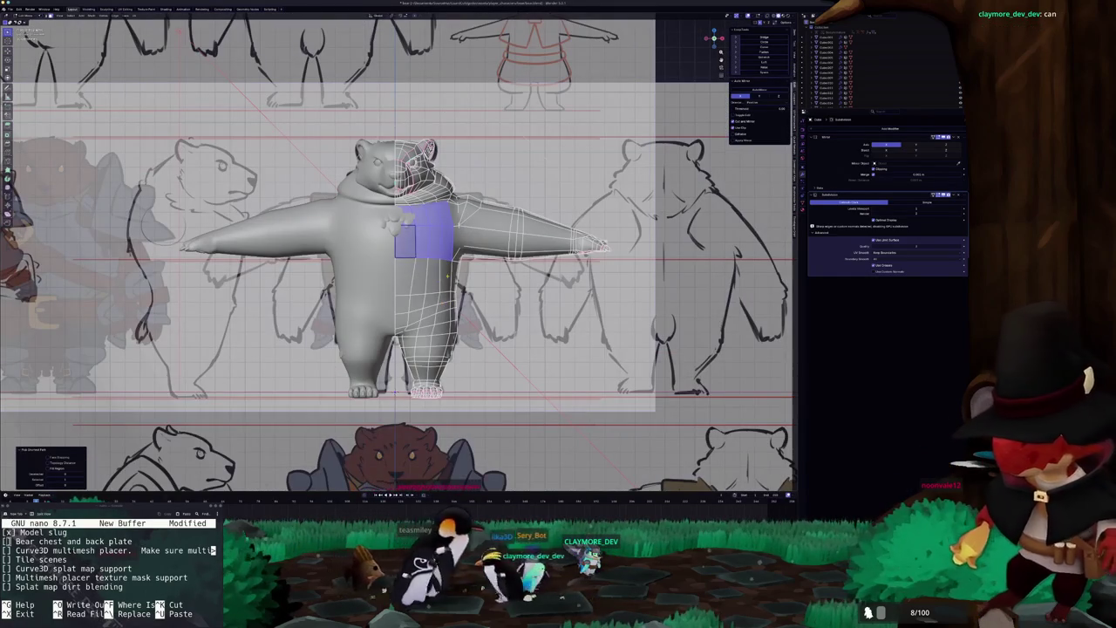
- Extend the face selection down over the belly and lower torso, dropping one stray face
shift+click(436, 262)
shift+click(436, 283)
shift+click(403, 279)
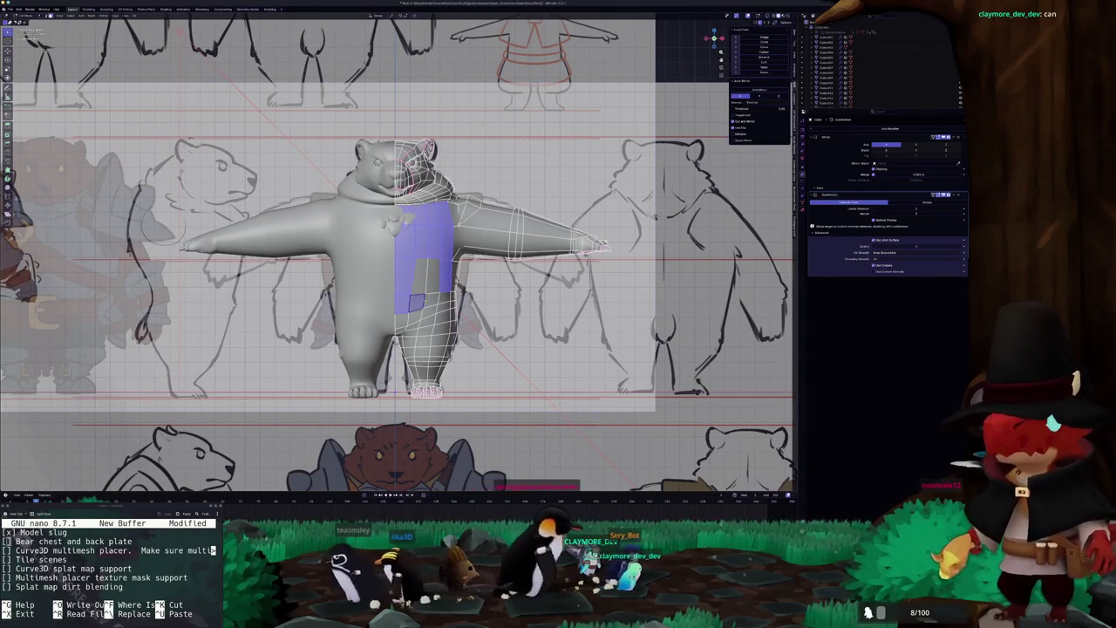
shift+click(417, 304)
shift+click(445, 297)
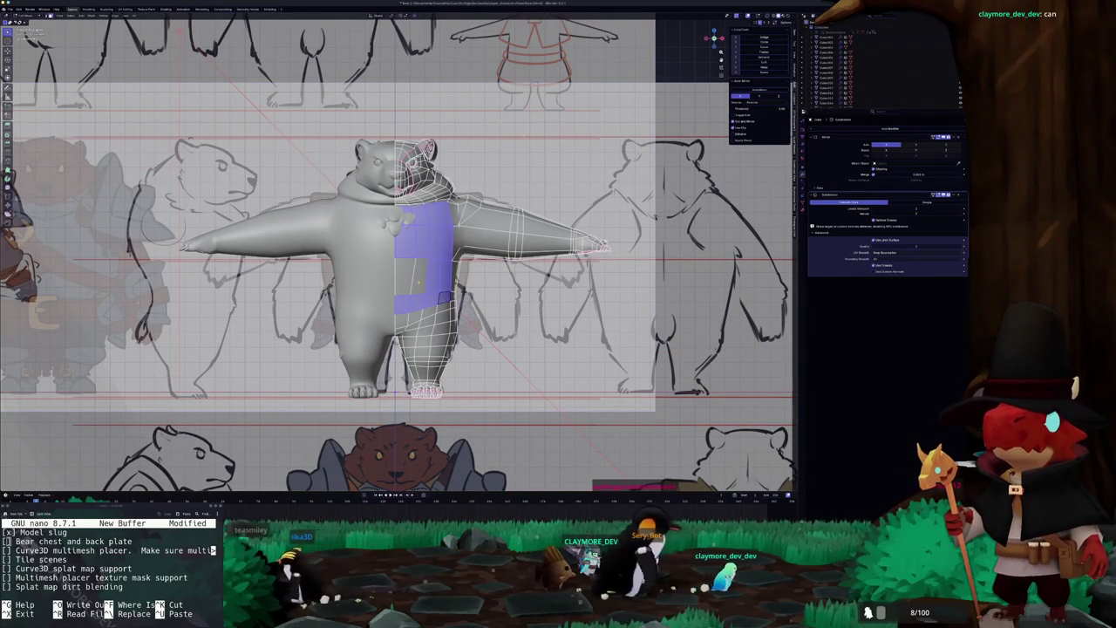
scroll(419, 280, down, 2)
scroll(418, 281, down, 3)
middle_drag(418, 280, 371, 323)
scroll(370, 322, up, 2)
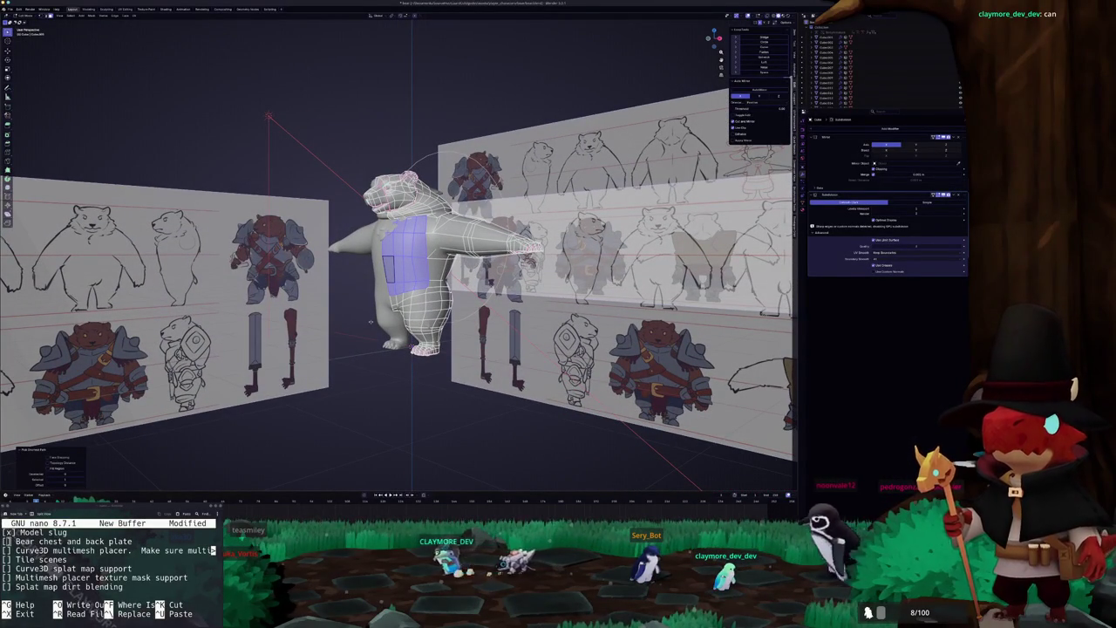
- Separate the selected chest faces into their own object and frame it in front view
middle_drag(371, 323, 371, 323)
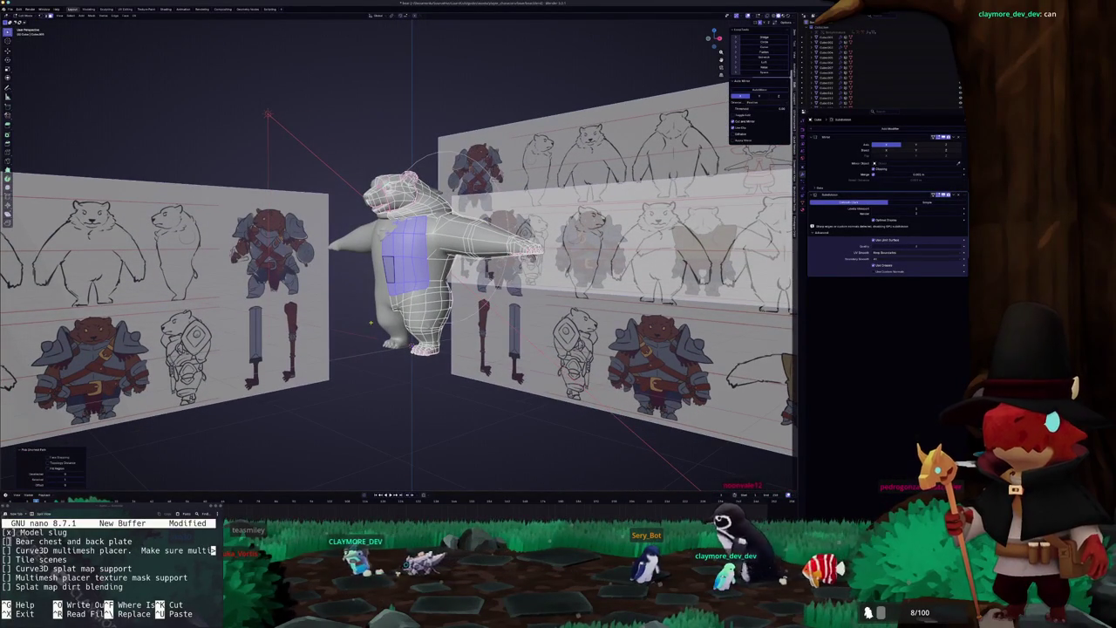
right_click(371, 323)
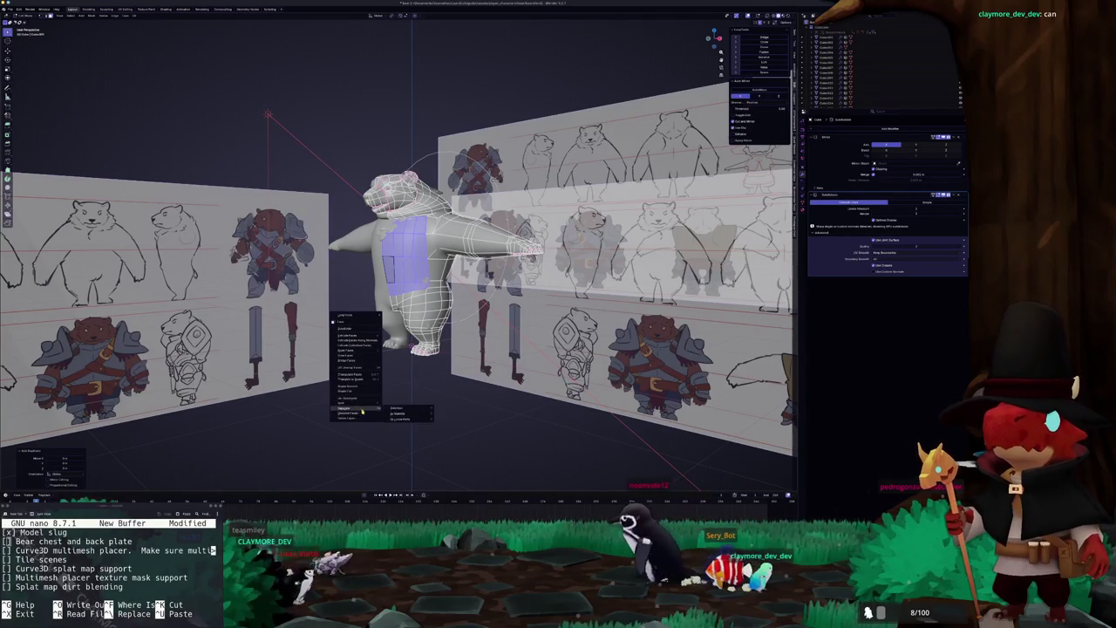
click(410, 407)
key(Tab)
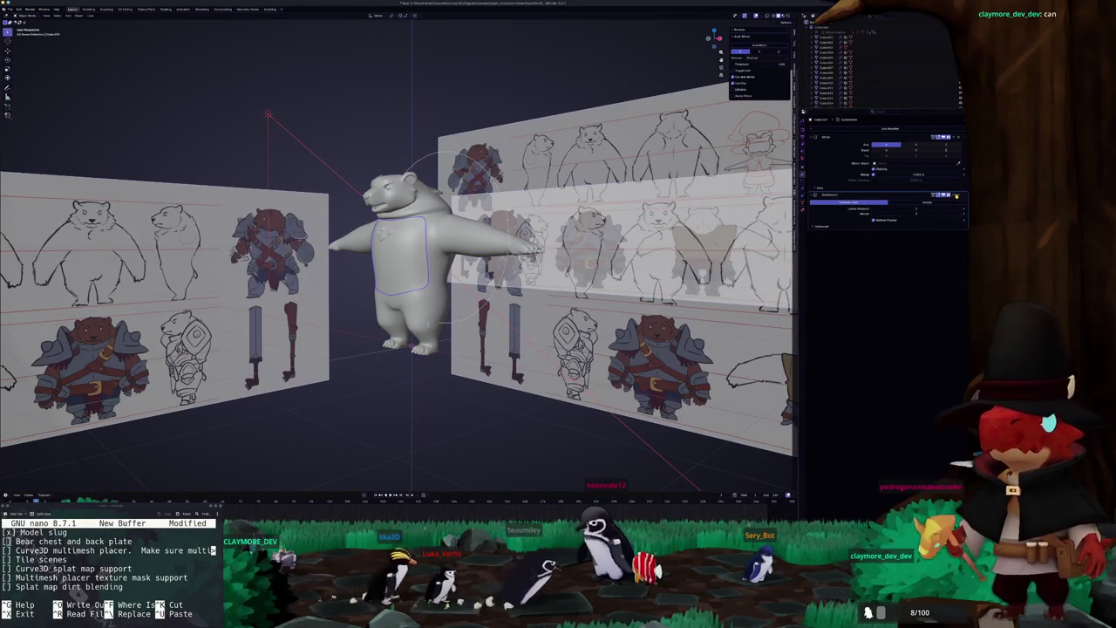
key(KP_Decimal)
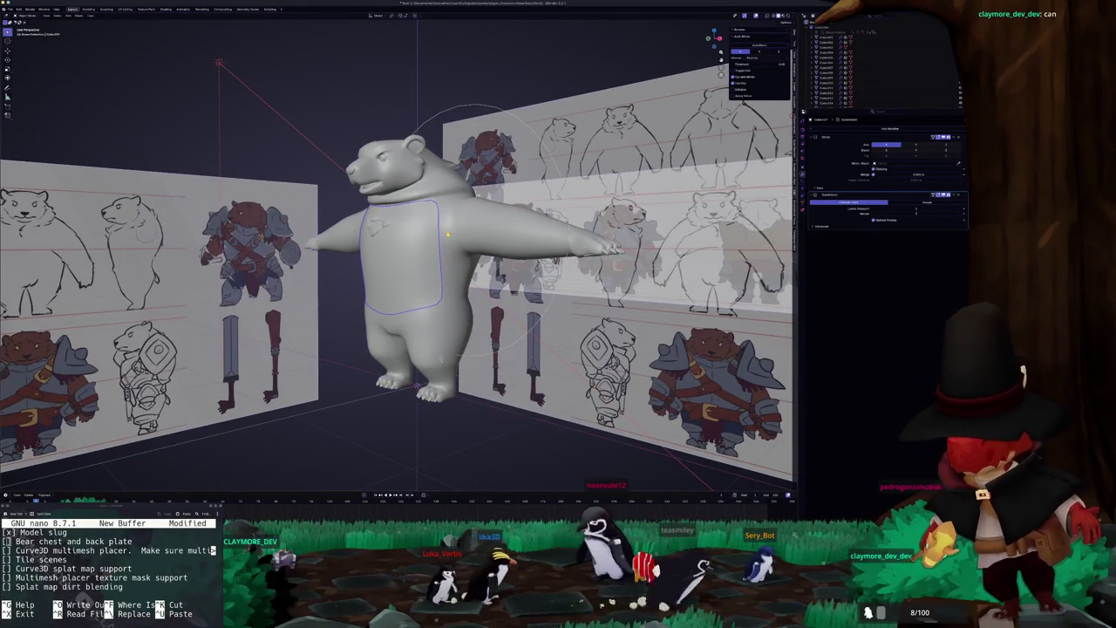
key(KP_1)
- Inspect the new plate with X-ray toggled, then select the lower reference sheet
key(Tab)
key(alt+z)
scroll(397, 253, up, 5)
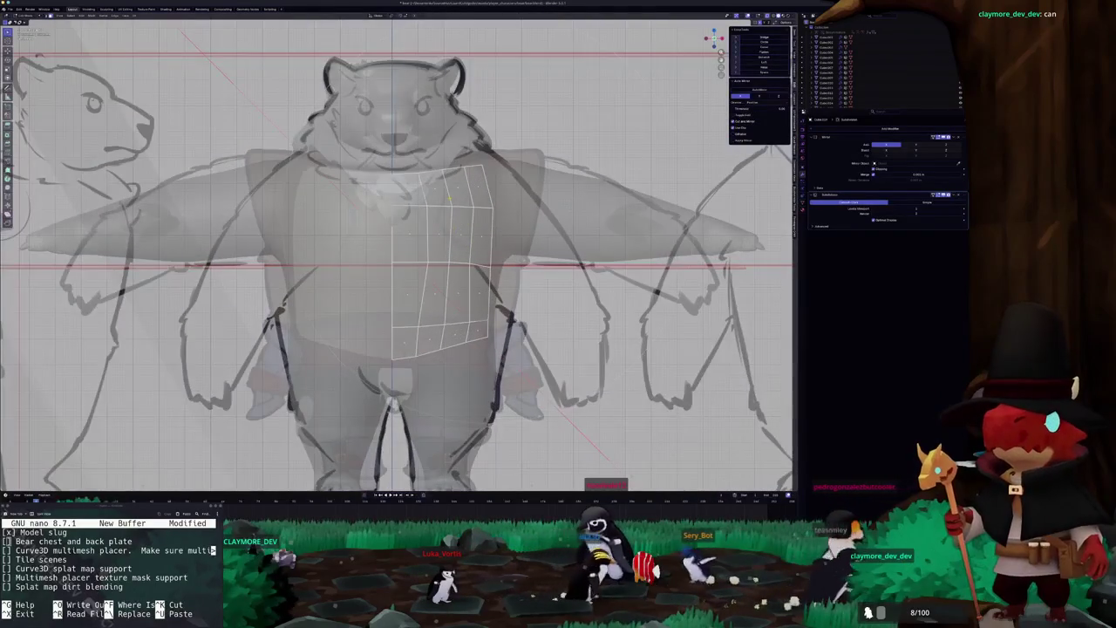
scroll(449, 199, down, 2)
key(alt+z)
scroll(496, 183, down, 3)
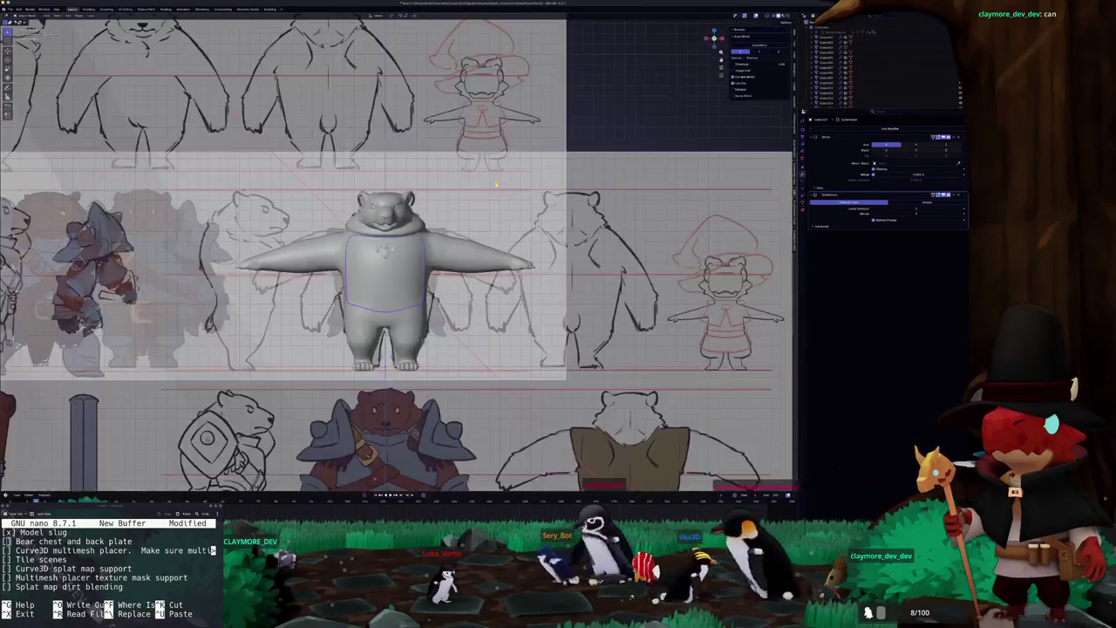
scroll(496, 184, down, 3)
click(449, 384)
- Try moving the lower reference sheet vertically, then undo the change
key(g)
key(z)
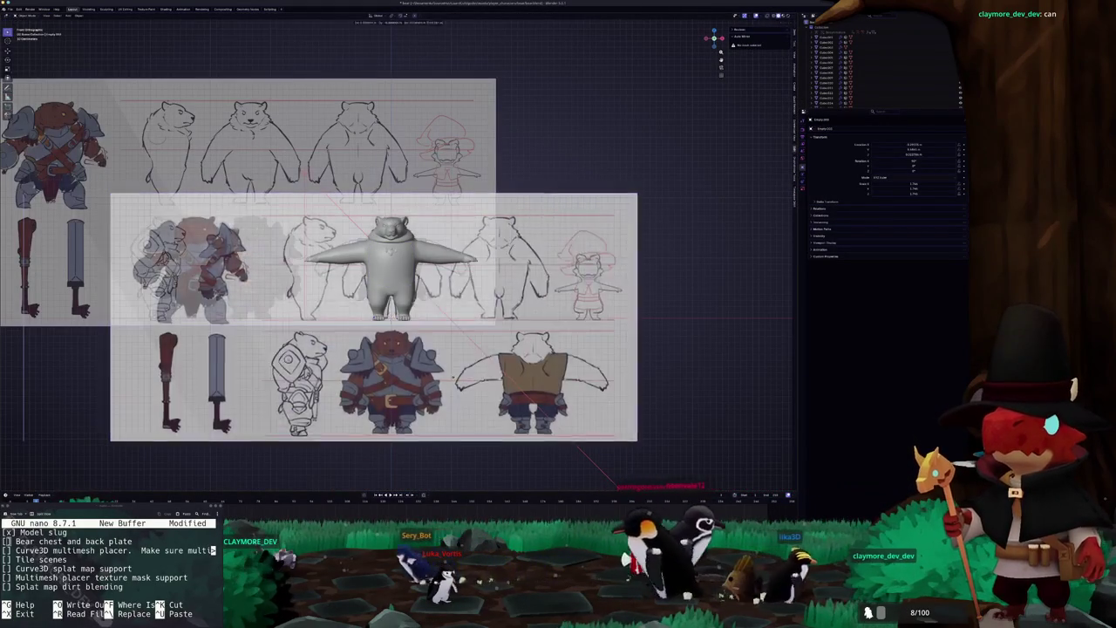
click(453, 273)
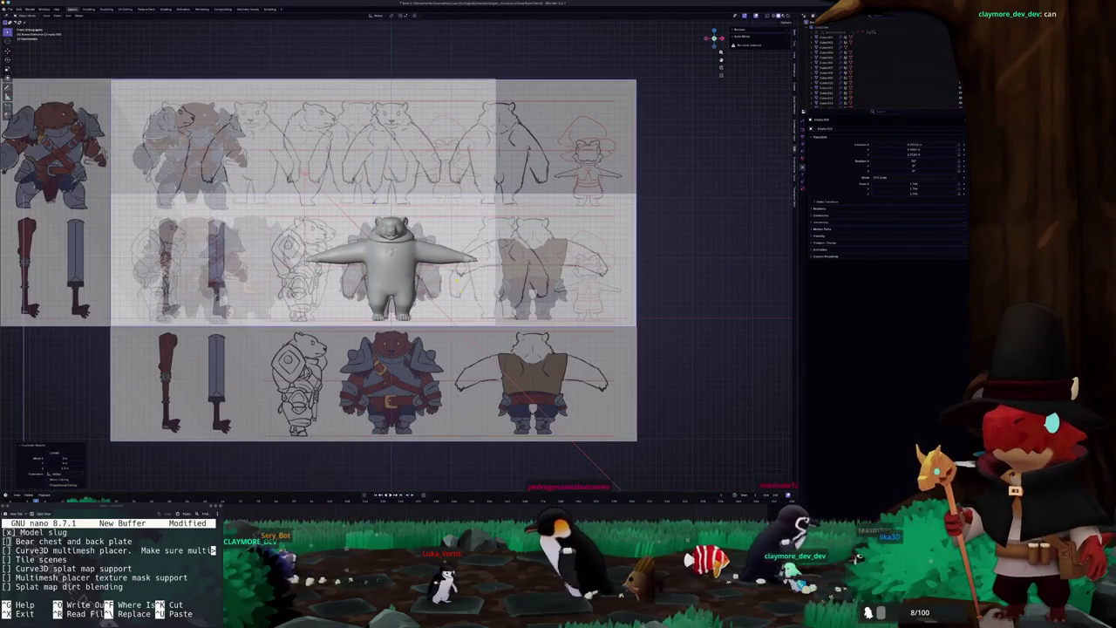
key(ctrl+z)
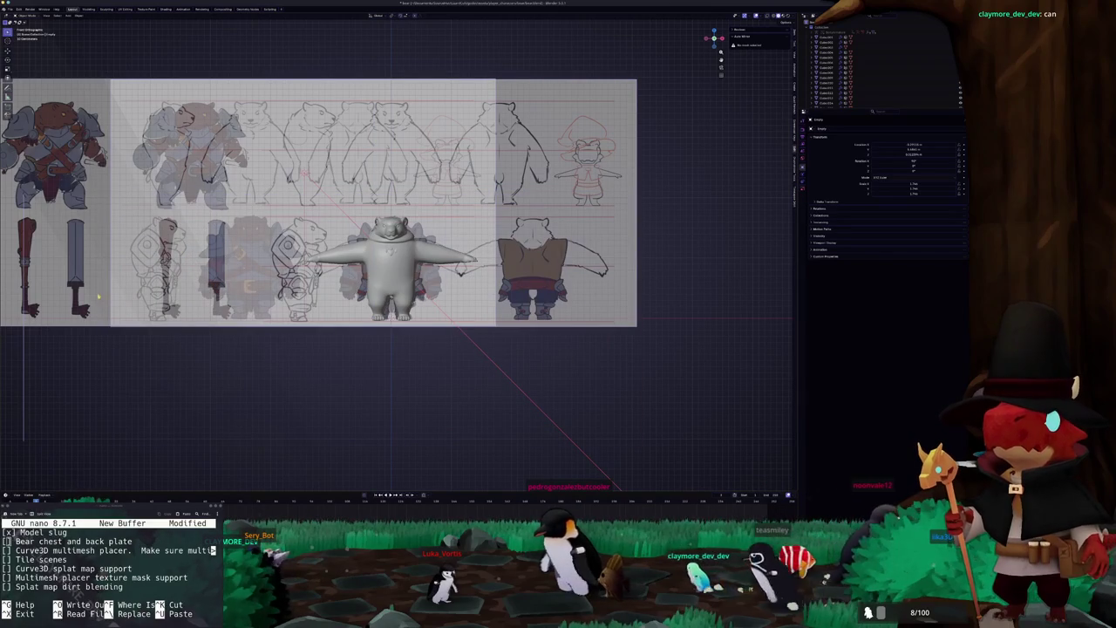
key(ctrl+z)
- Select the chest plate, center it in view, and enter Edit Mode with X-ray off
scroll(397, 252, up, 3)
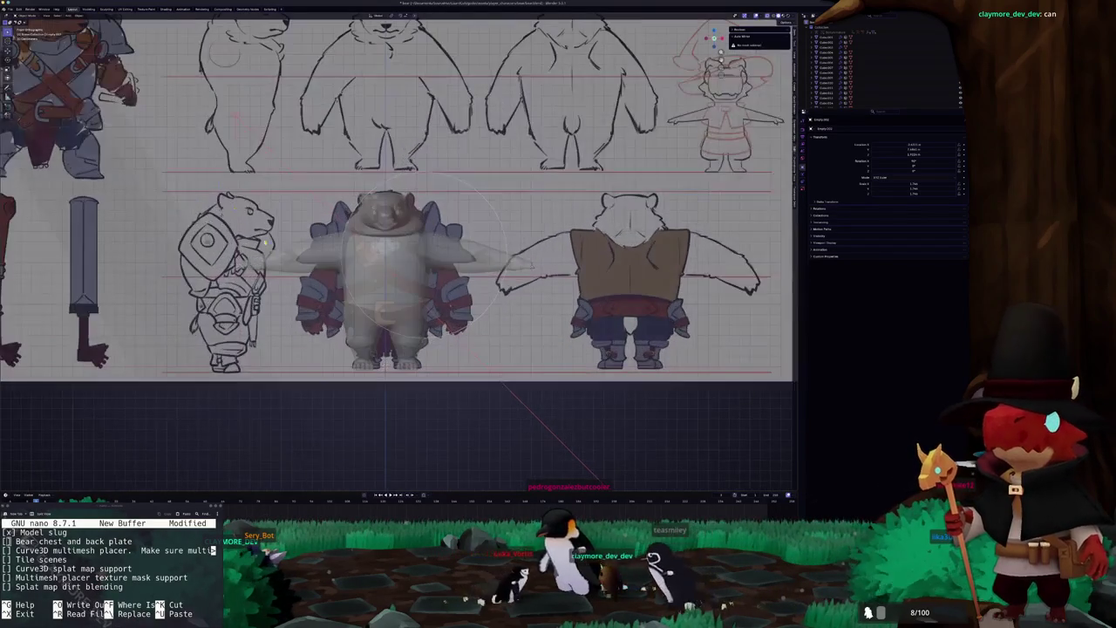
scroll(396, 253, up, 2)
click(436, 254)
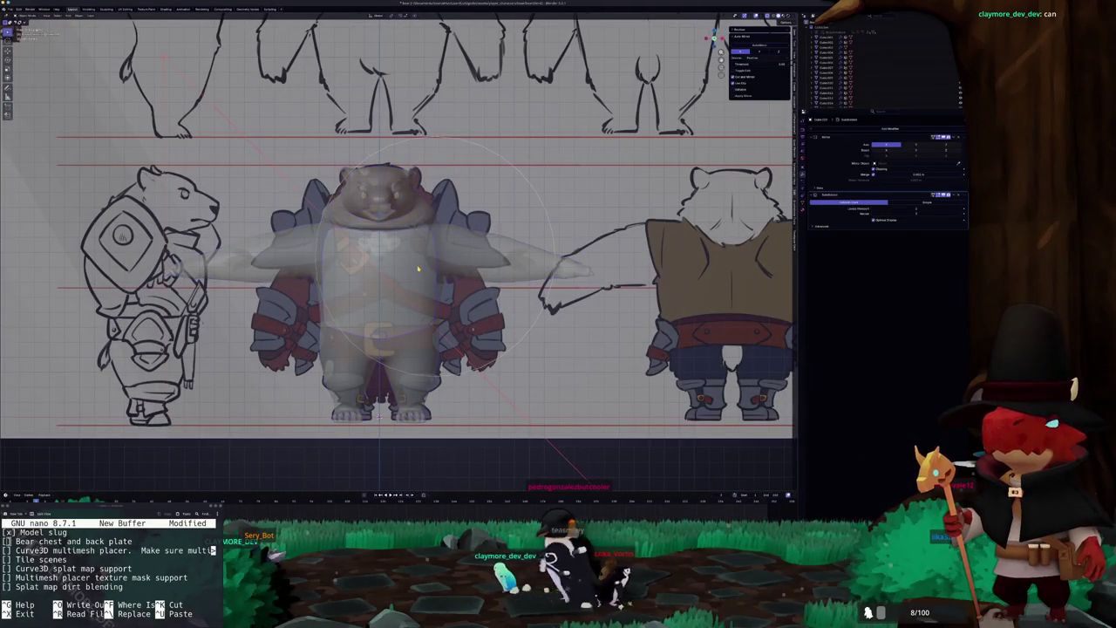
scroll(436, 253, up, 2)
scroll(435, 254, up, 2)
shift+middle_drag(436, 254, 431, 224)
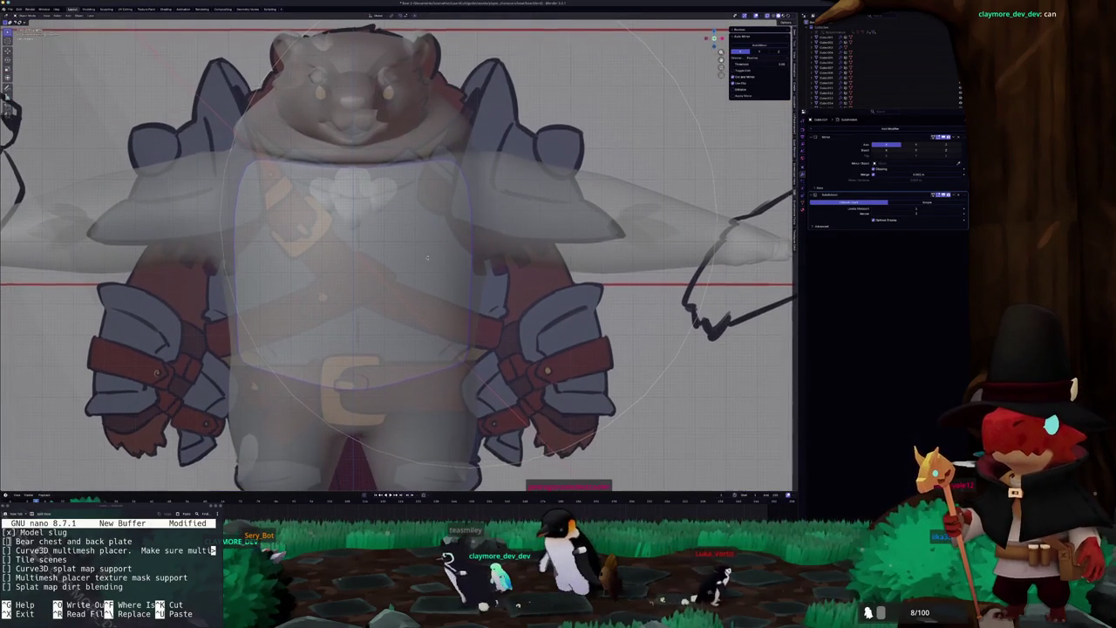
key(Tab)
key(alt+z)
key(alt+z)
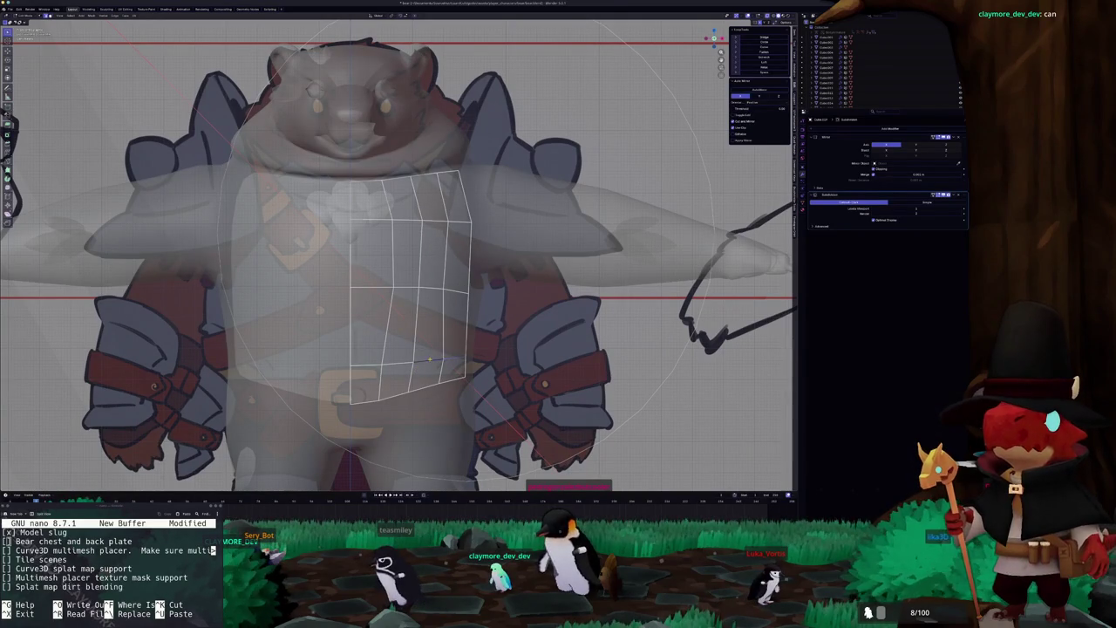
- Select the plate's bottom, middle and top horizontal edge loops and an upper-right vertex
click(428, 360)
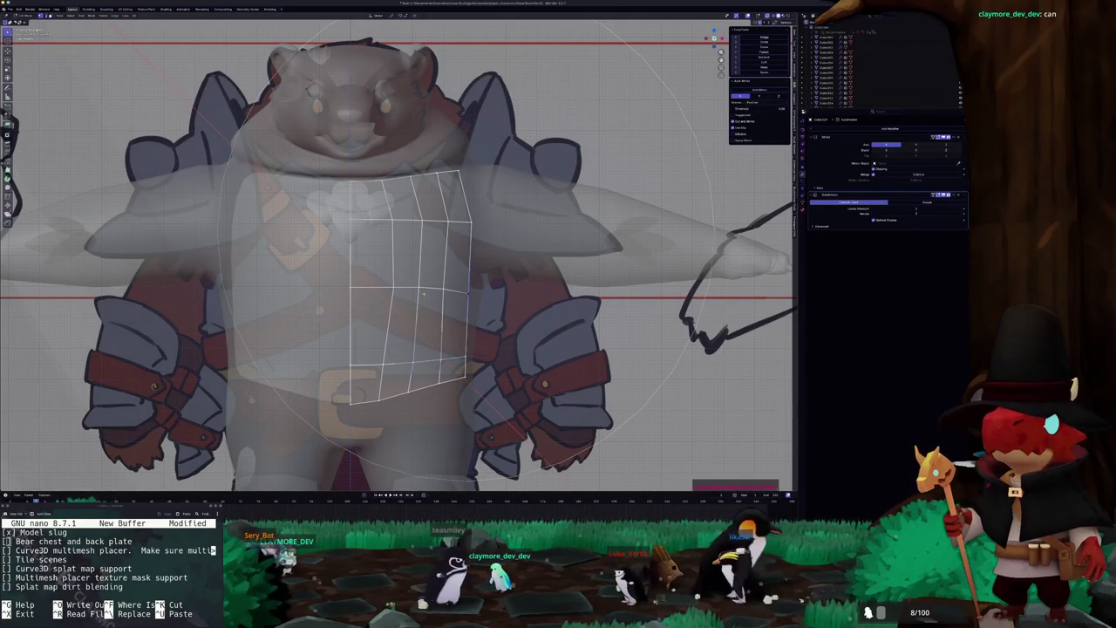
alt+click(353, 288)
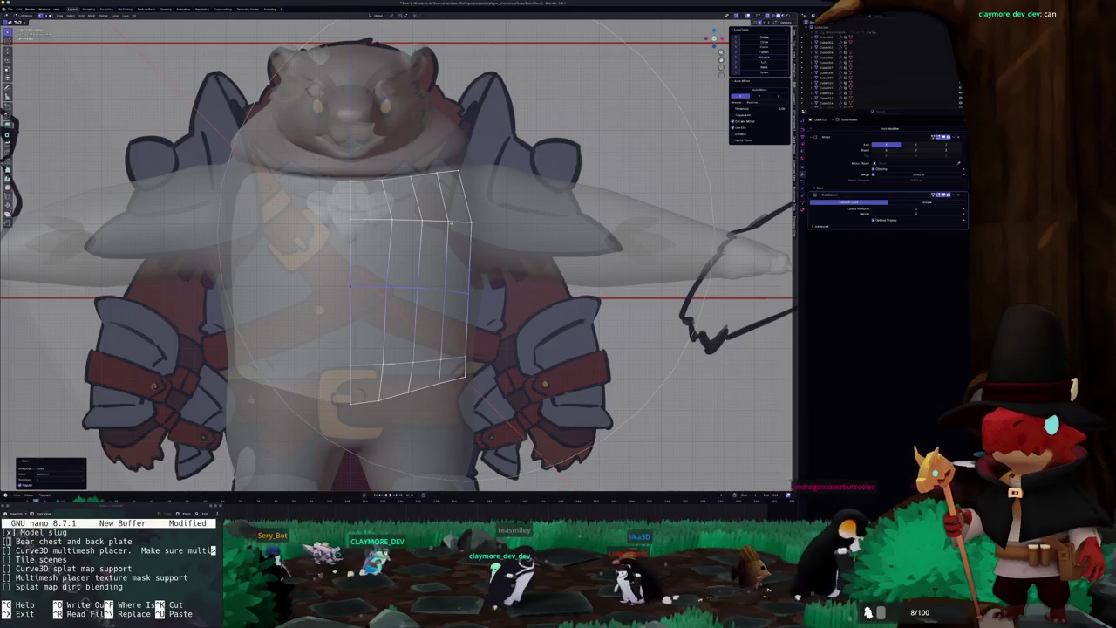
click(471, 222)
alt+click(352, 221)
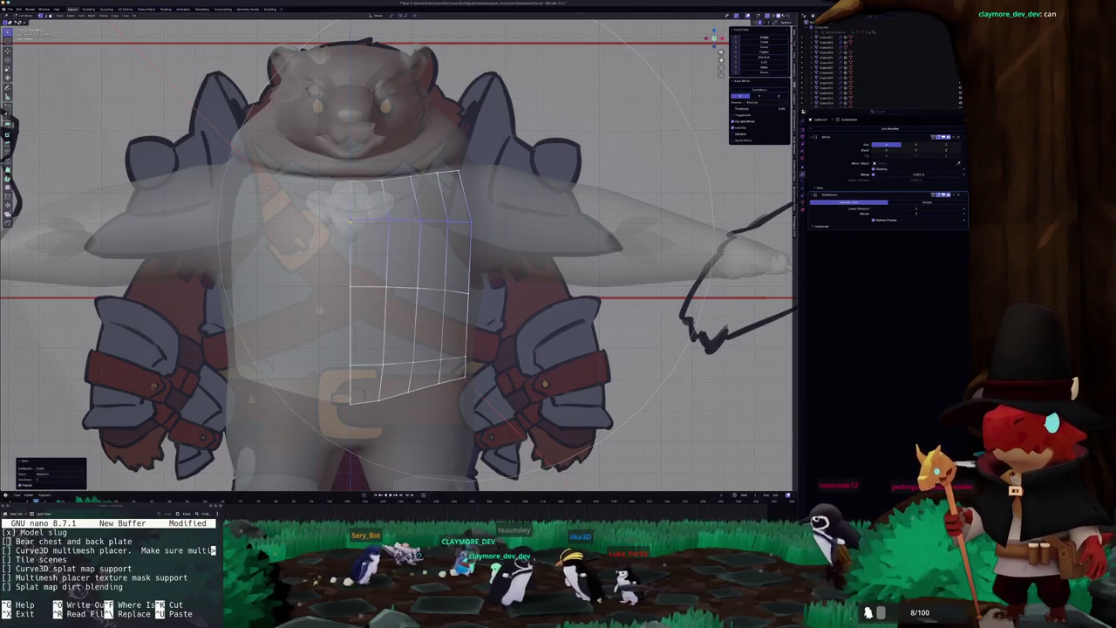
- Move the plate's top corner vertices step by step to follow the bear's neckline
key(g)
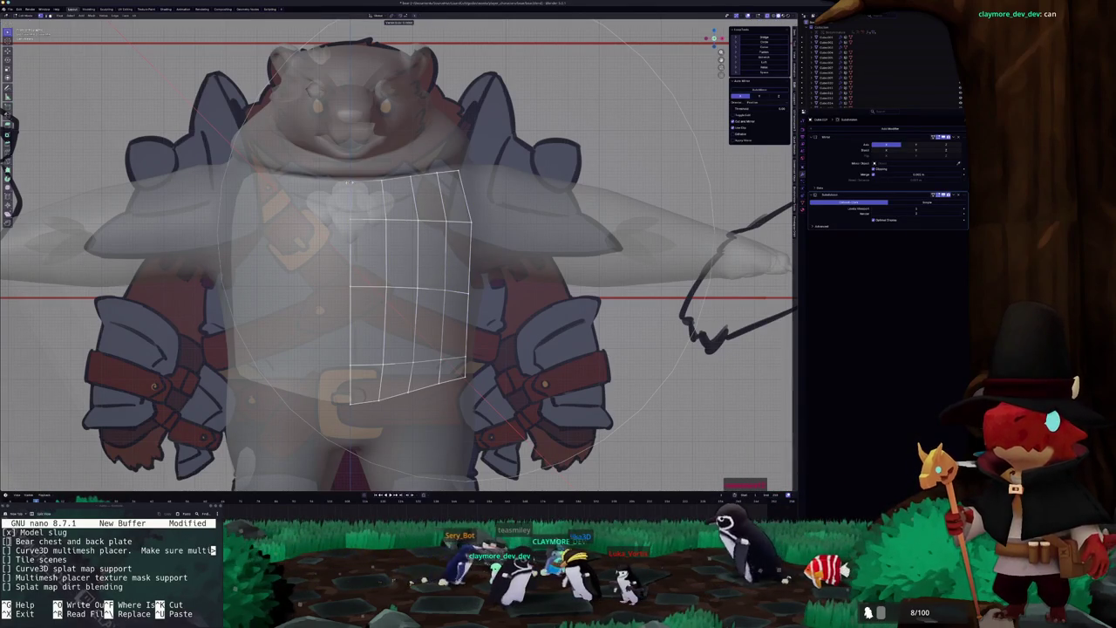
key(Return)
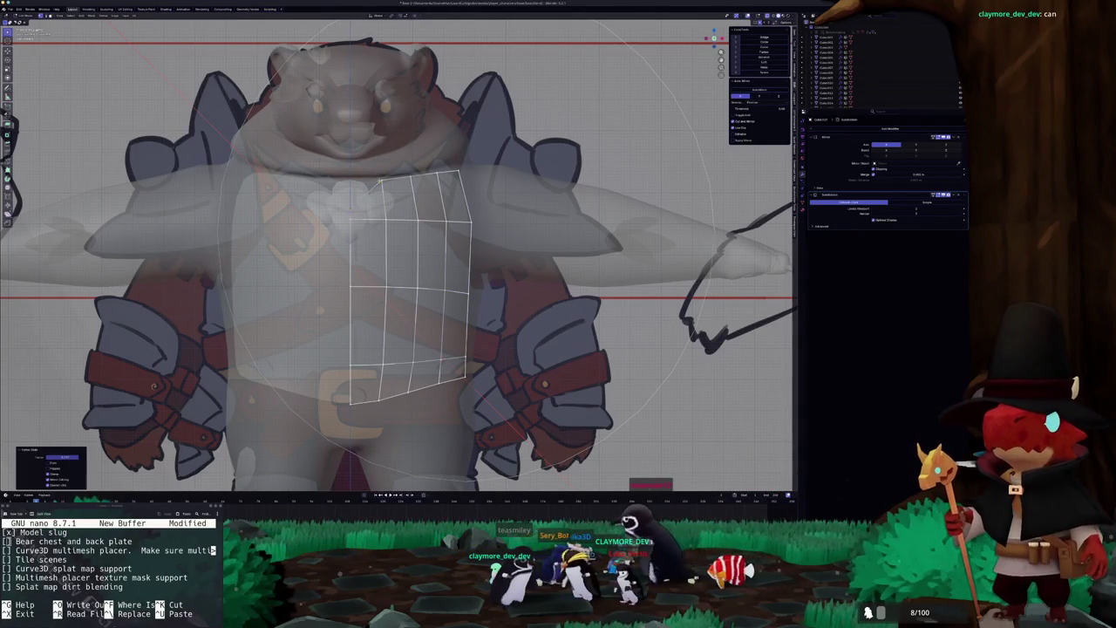
key(g)
key(Return)
key(g)
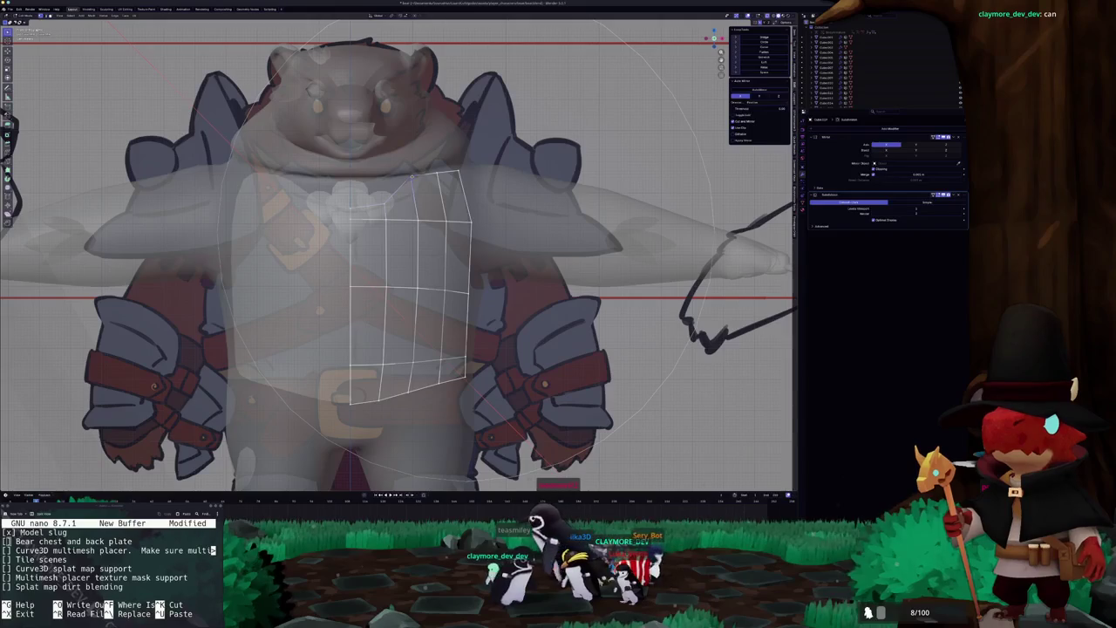
key(Return)
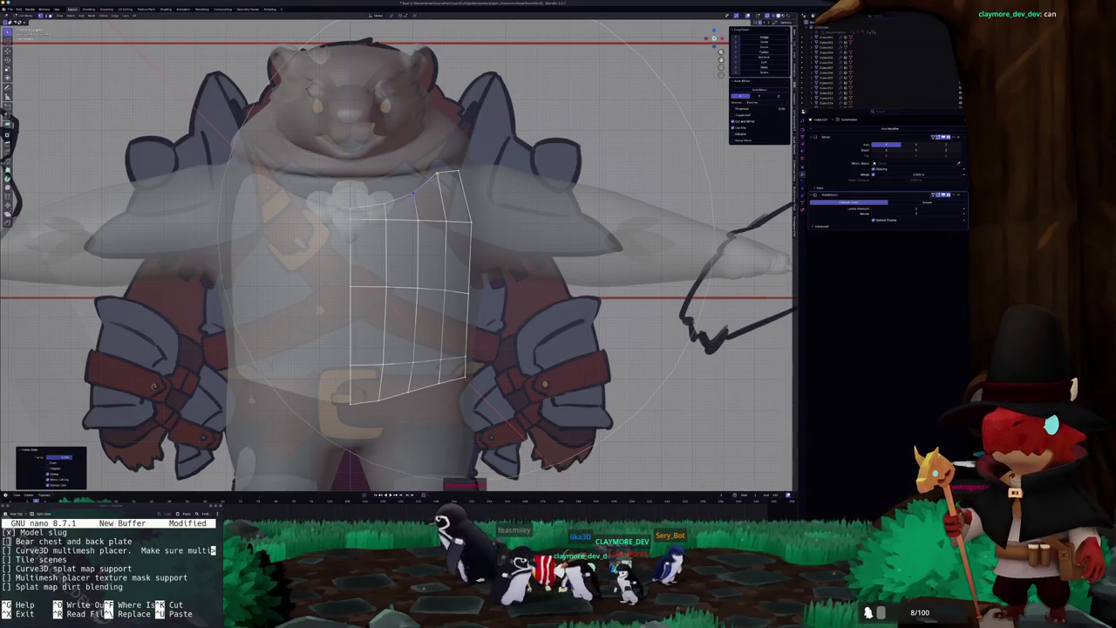
key(g)
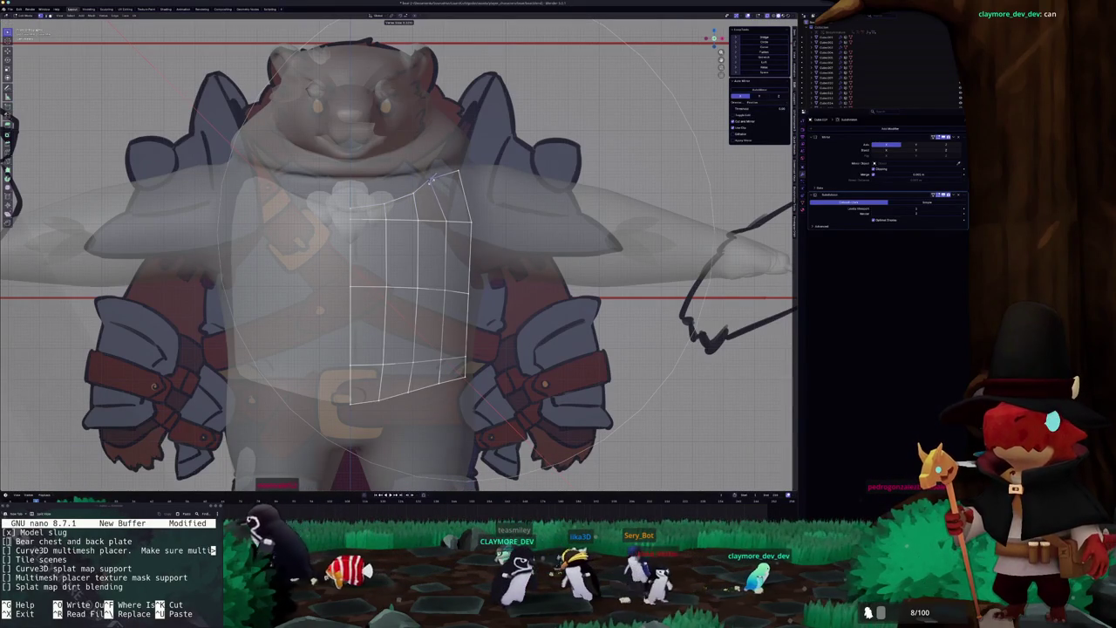
key(Return)
key(g)
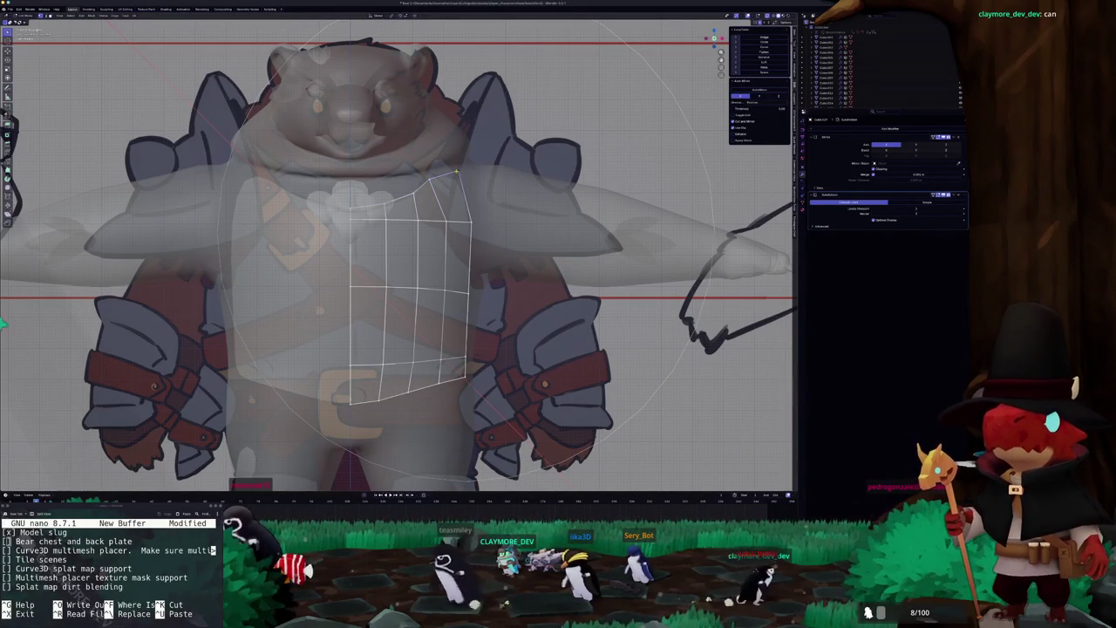
key(Return)
key(g)
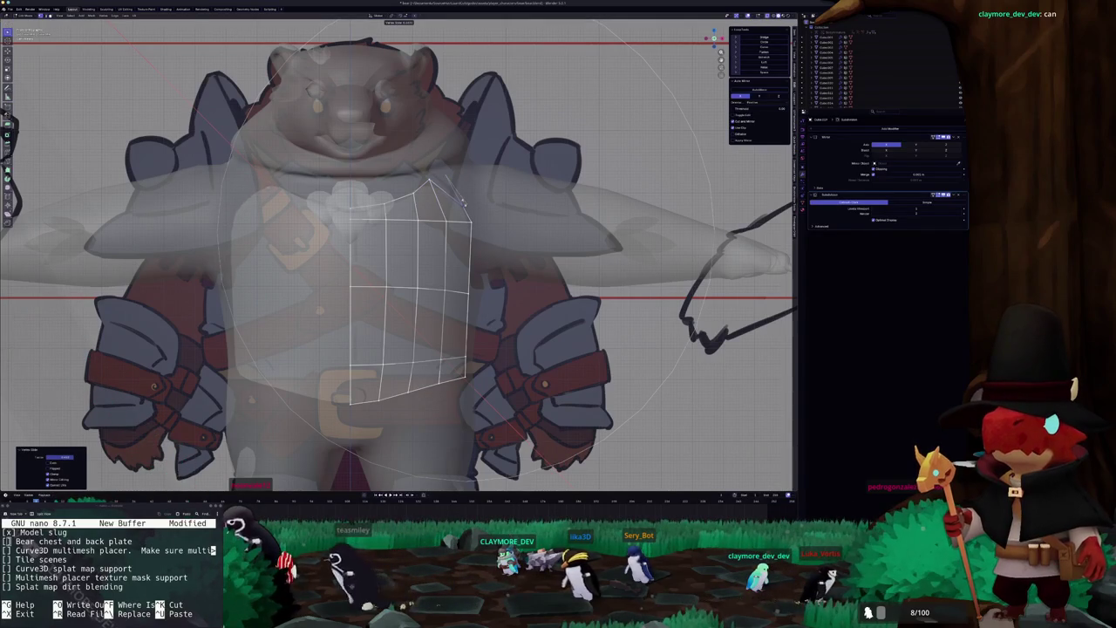
key(g)
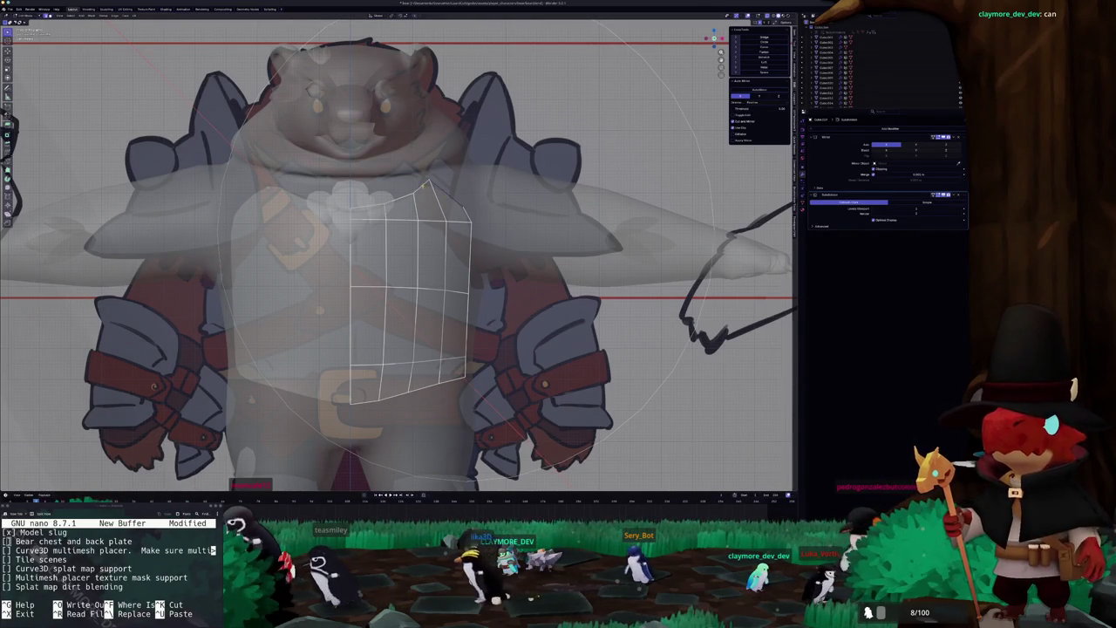
key(g)
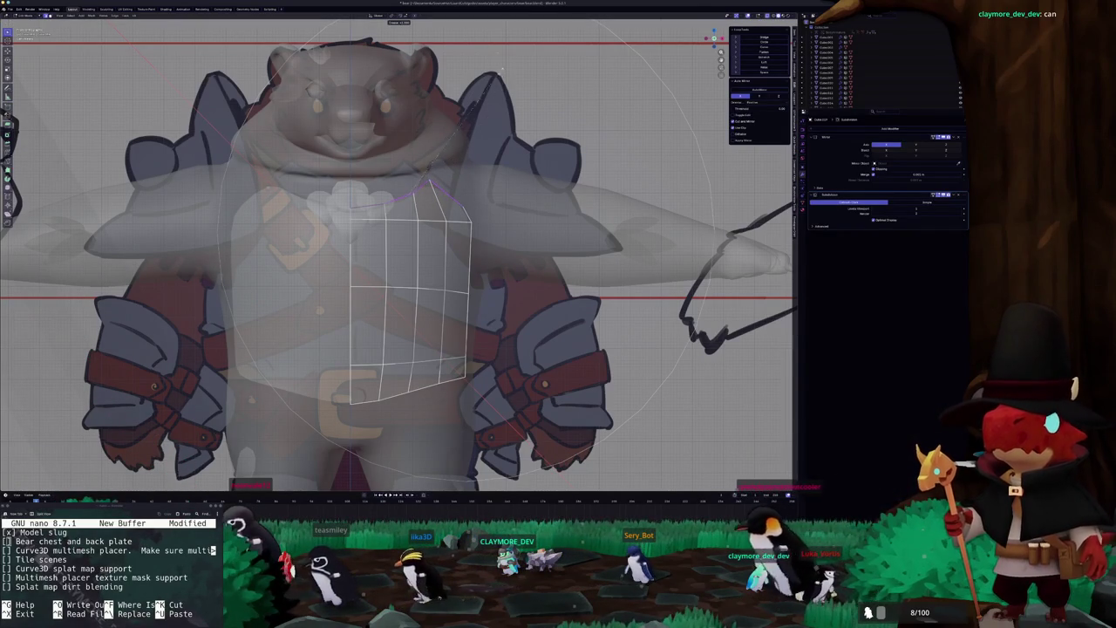
click(466, 389)
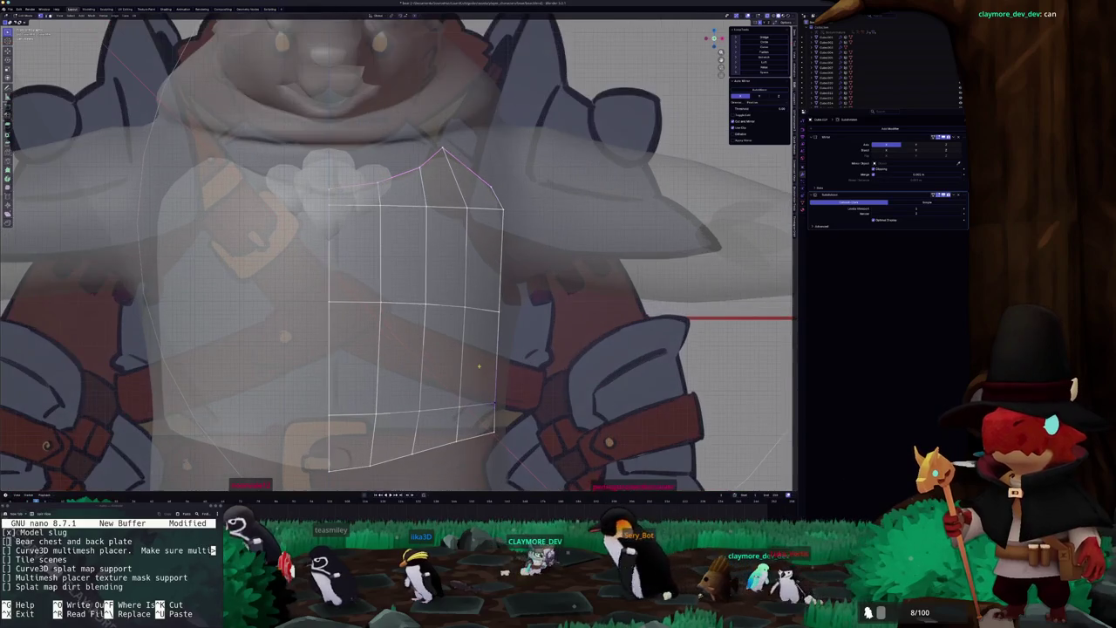
middle_drag(467, 390, 469, 357)
- Slide the plate's outer side edge along X, then pull it back inward against the torso
middle_drag(494, 416, 457, 320)
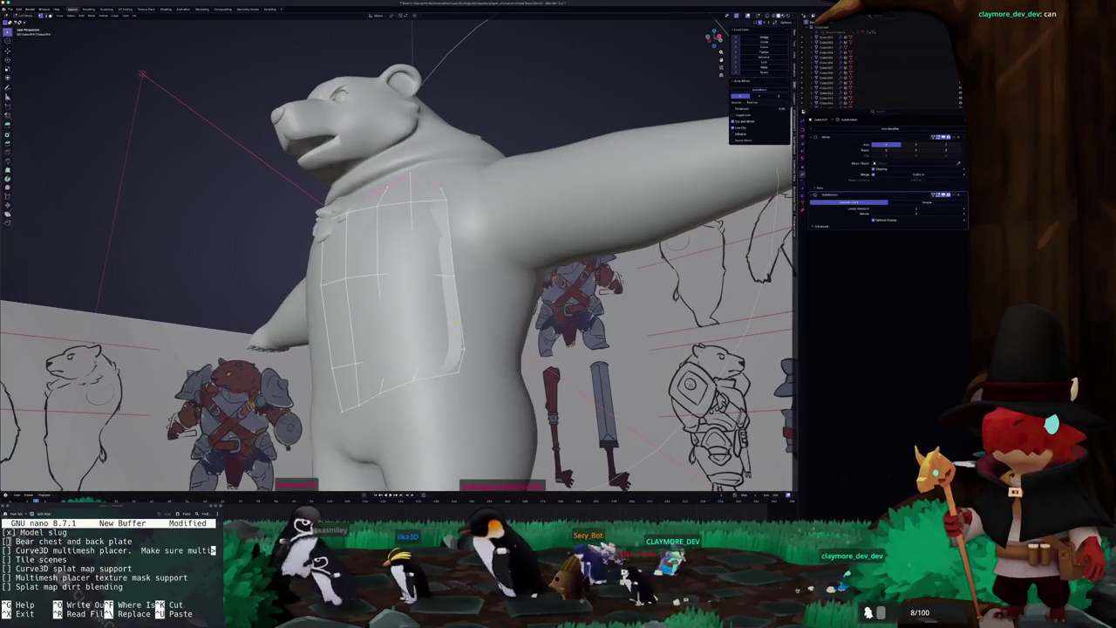
key(g)
key(x)
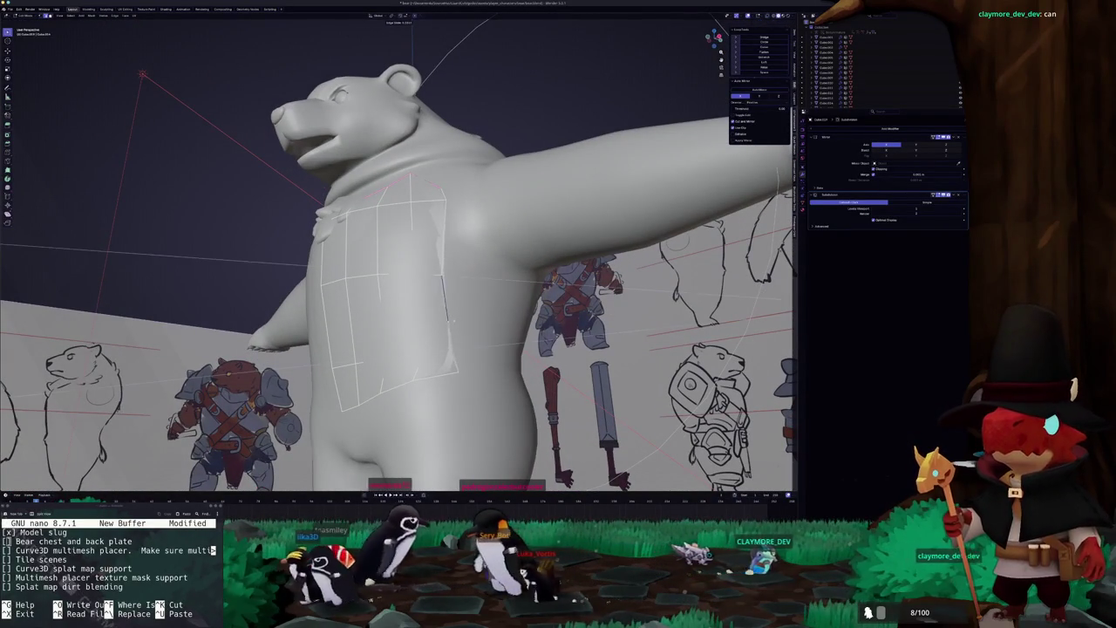
click(462, 315)
middle_drag(462, 315, 454, 322)
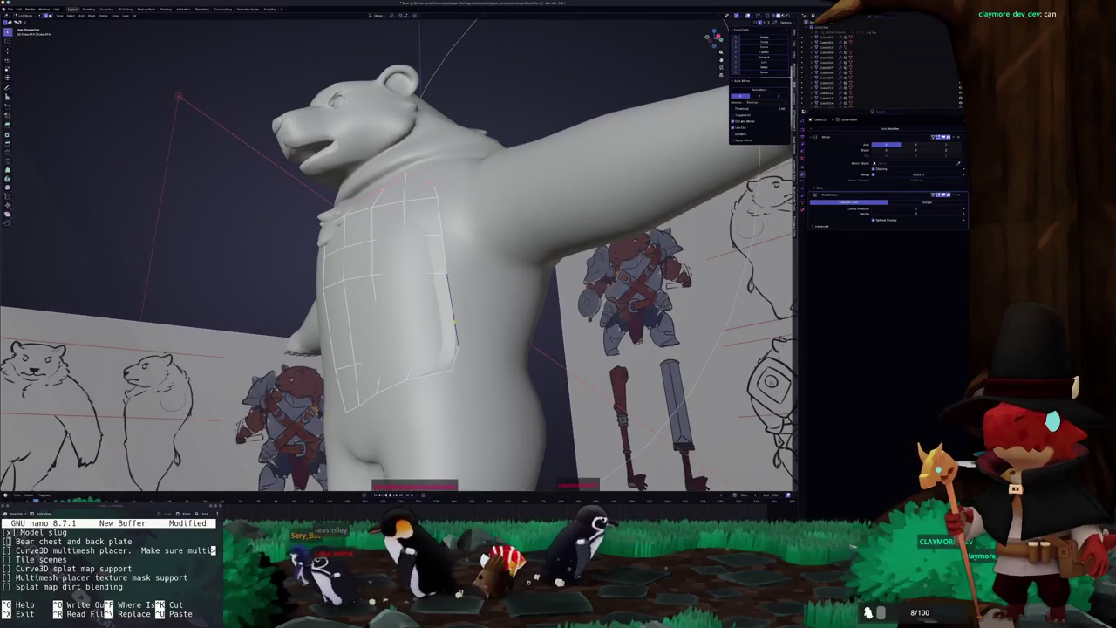
key(g)
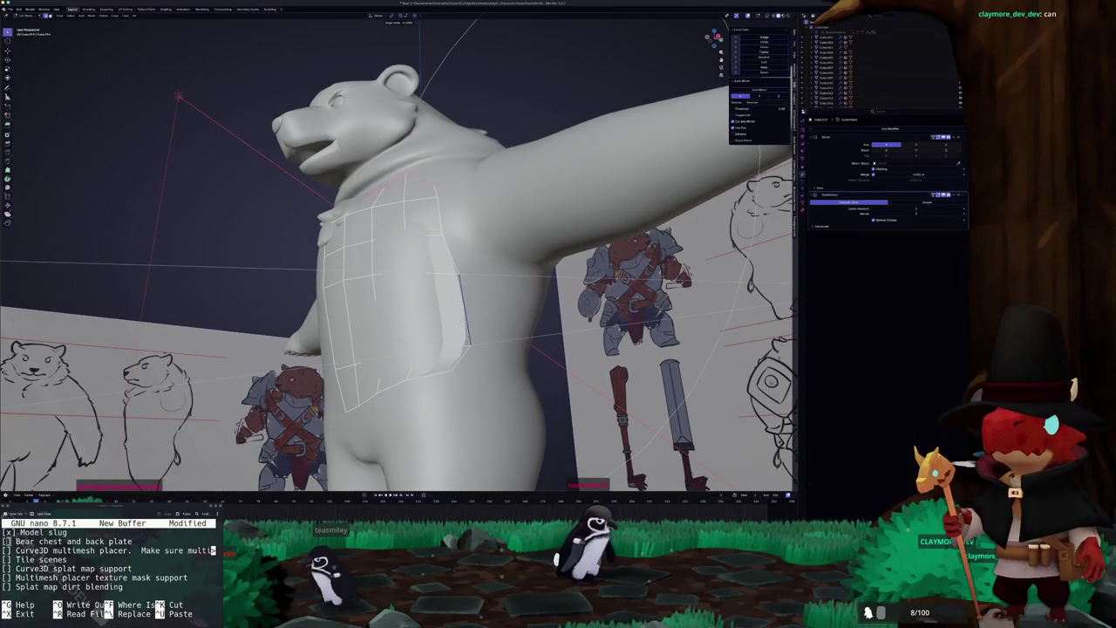
click(454, 322)
mouse_move(454, 322)
middle_down()
mouse_move(431, 435)
mouse_move(460, 288)
middle_up()
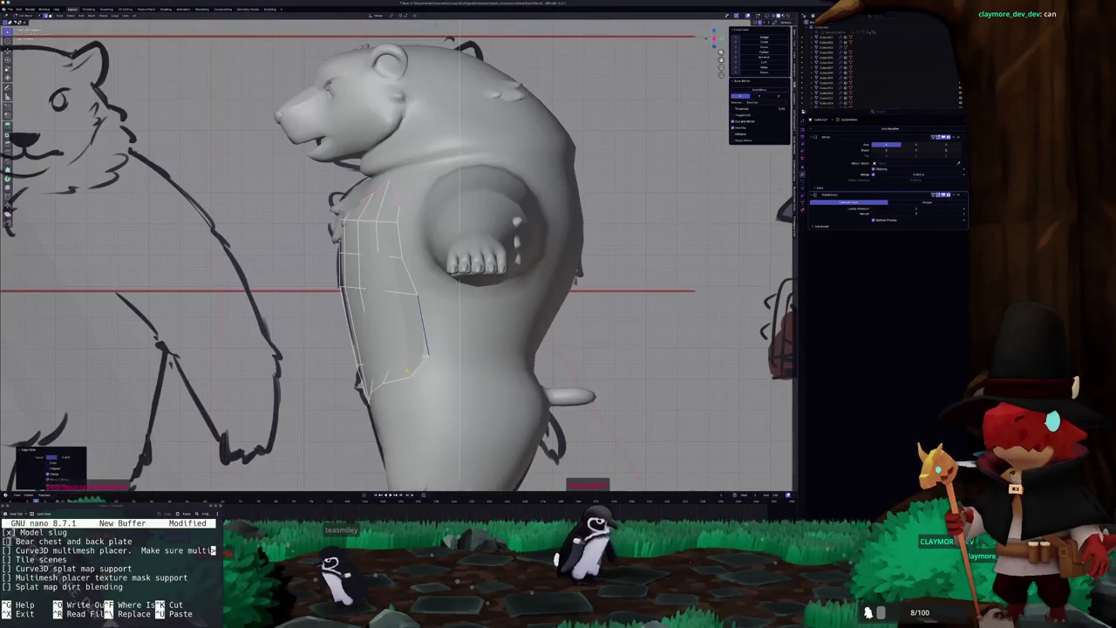
- With X-ray on, extrude the plate's side edges, then undo the extrusion
key(alt+z)
key(alt+z)
scroll(418, 262, down, 2)
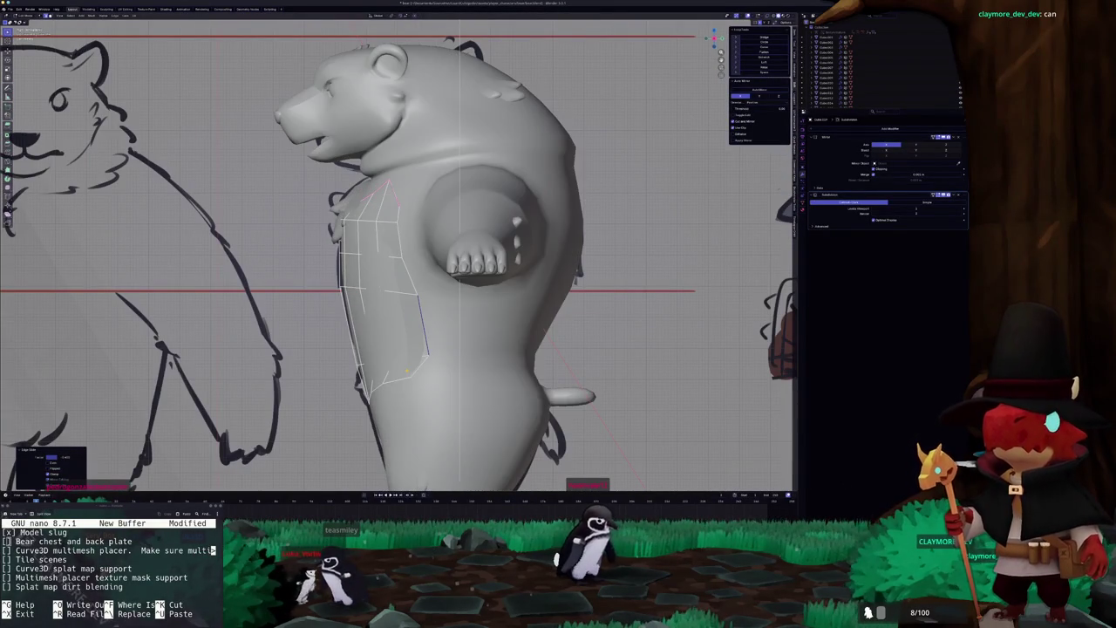
scroll(419, 262, down, 3)
scroll(419, 262, down, 2)
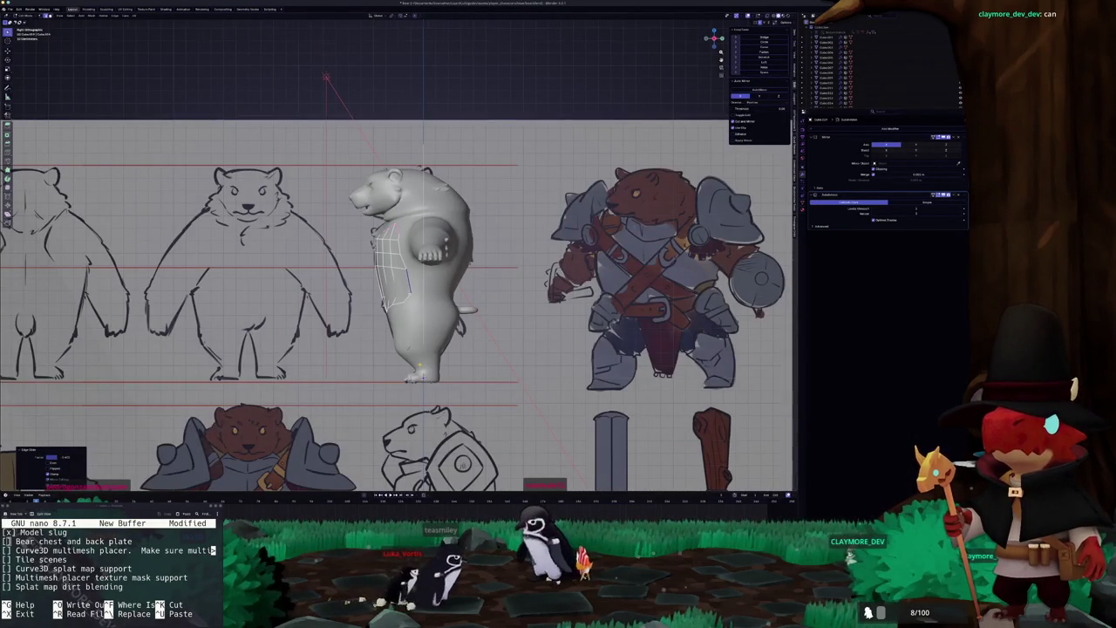
scroll(419, 262, up, 2)
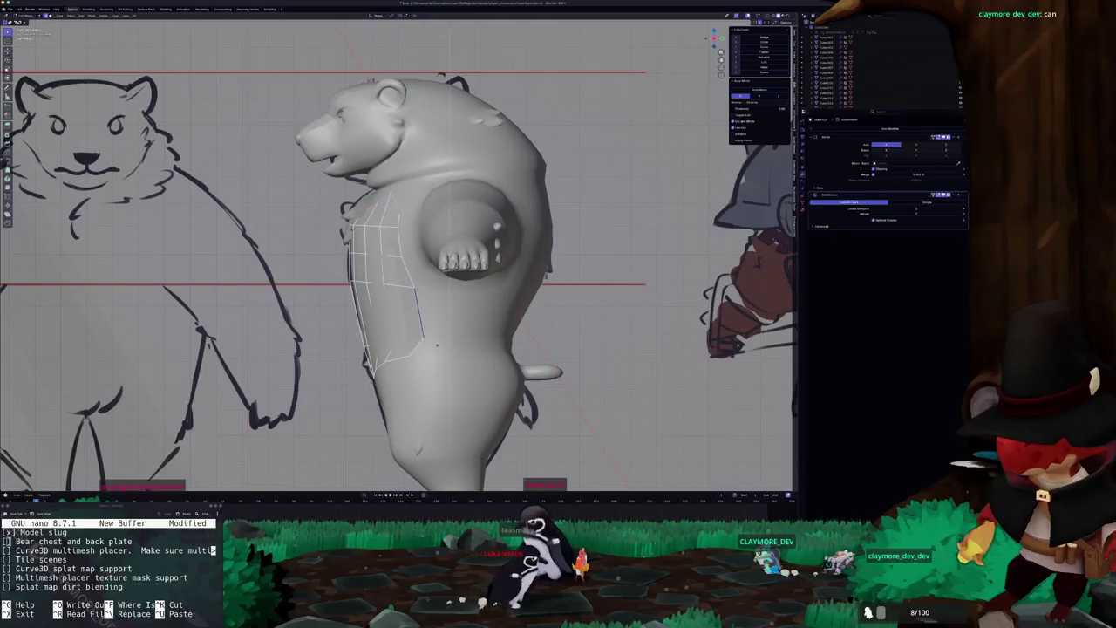
key(e)
click(472, 346)
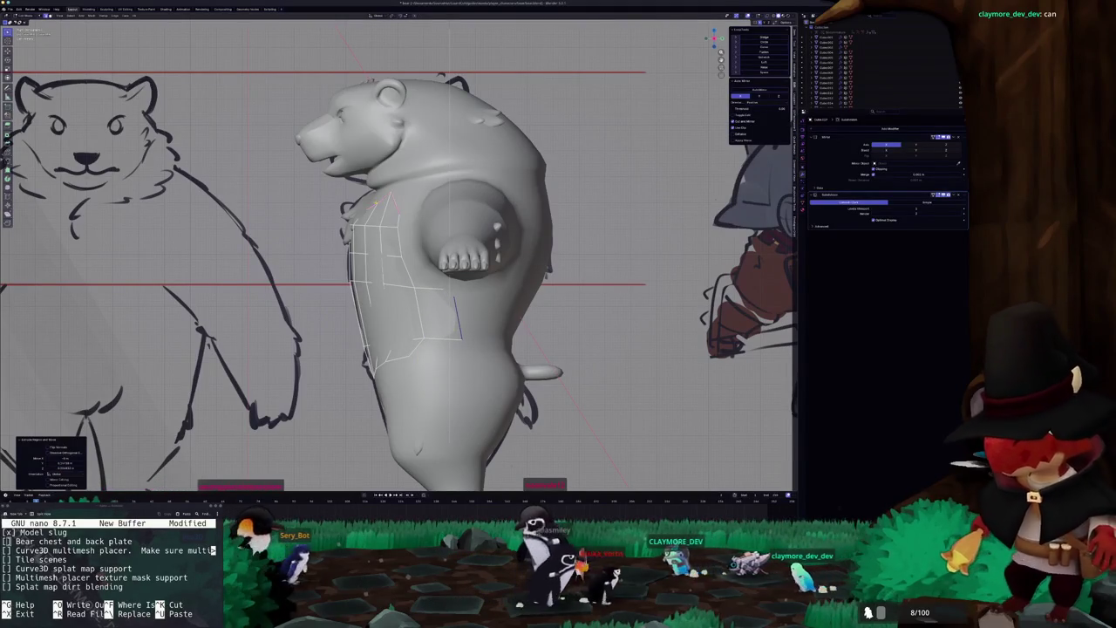
key(alt+z)
key(ctrl+z)
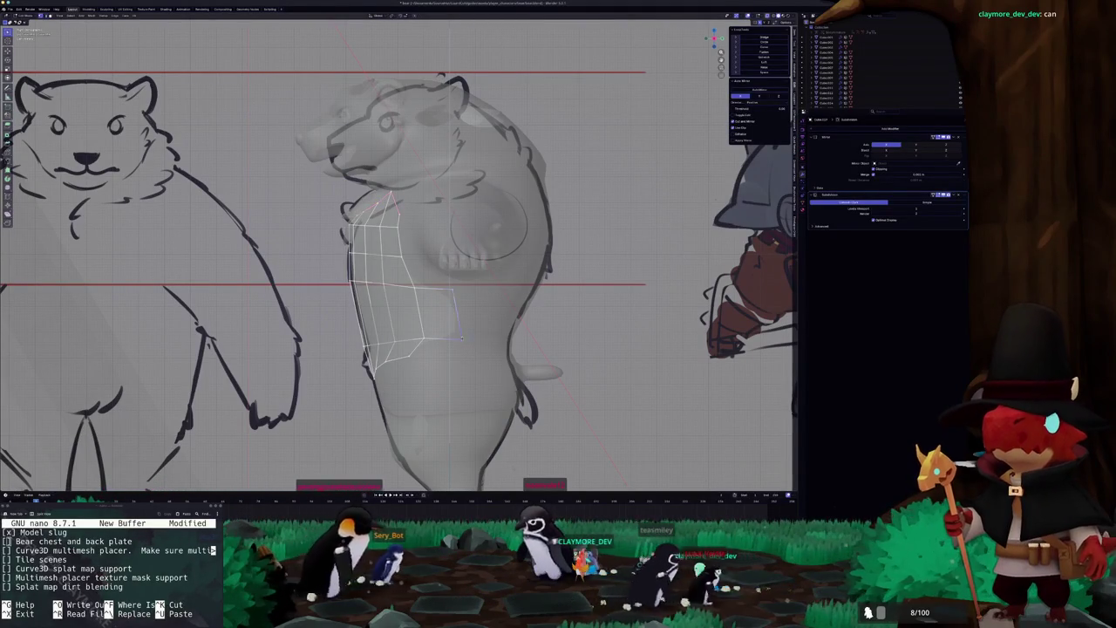
- Move the side edge column inward and extrude a new row of faces around the side
key(g)
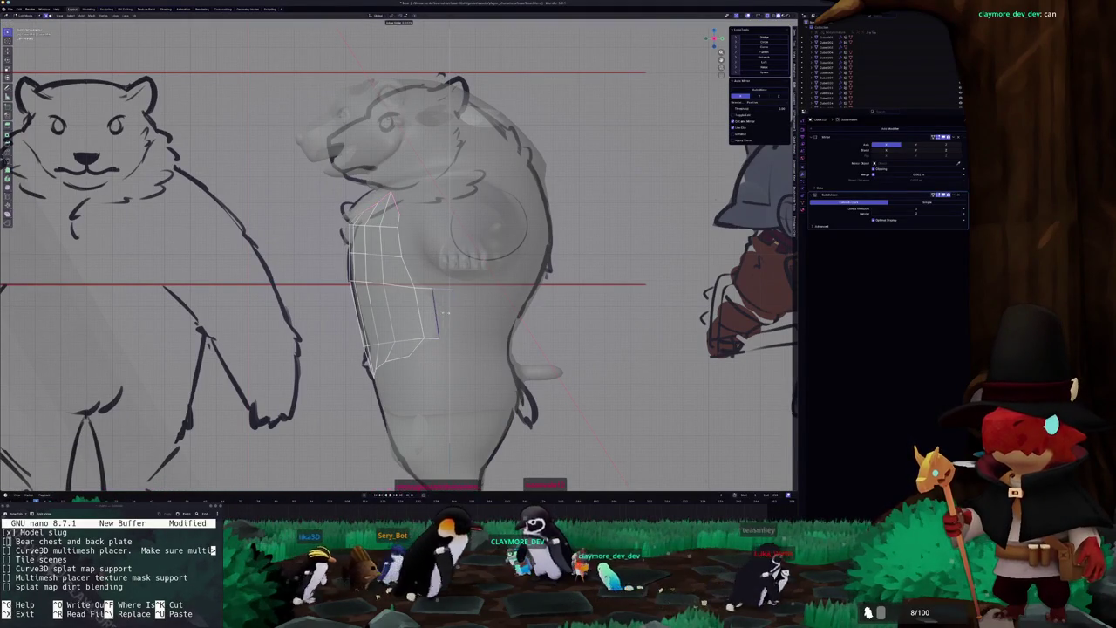
click(445, 311)
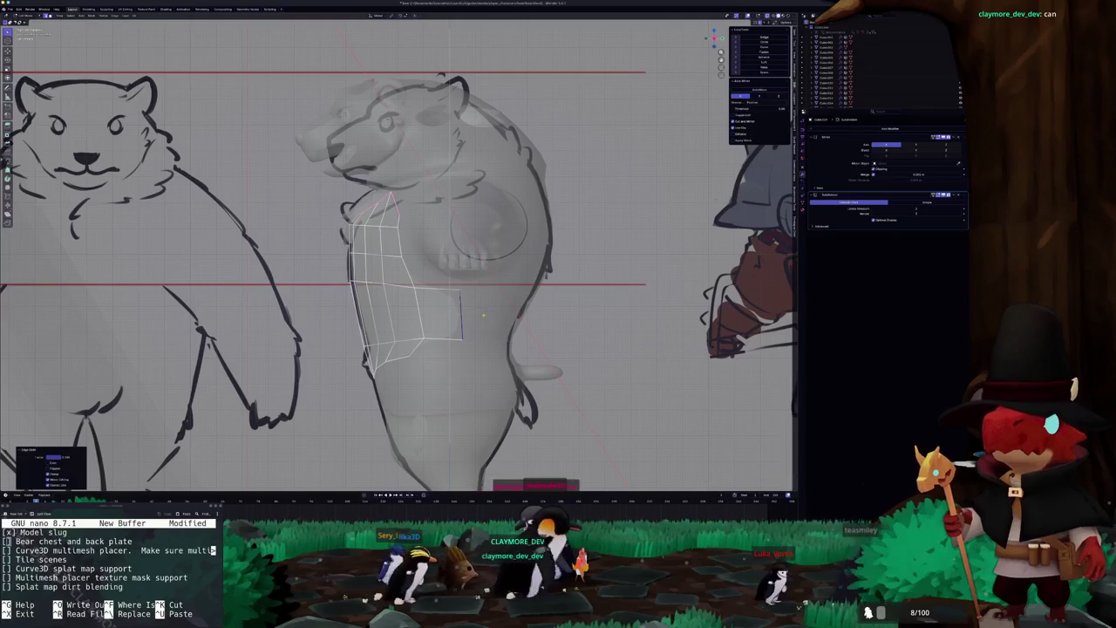
key(e)
click(486, 315)
scroll(486, 315, up, 1)
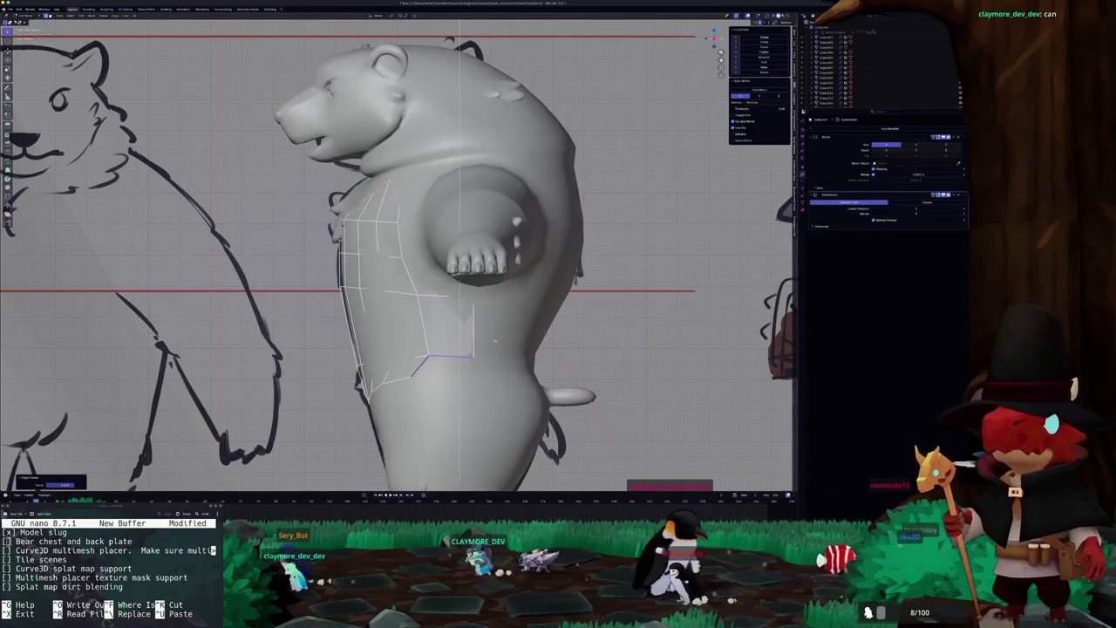
scroll(522, 336, up, 2)
scroll(492, 344, down, 2)
middle_drag(491, 344, 421, 314)
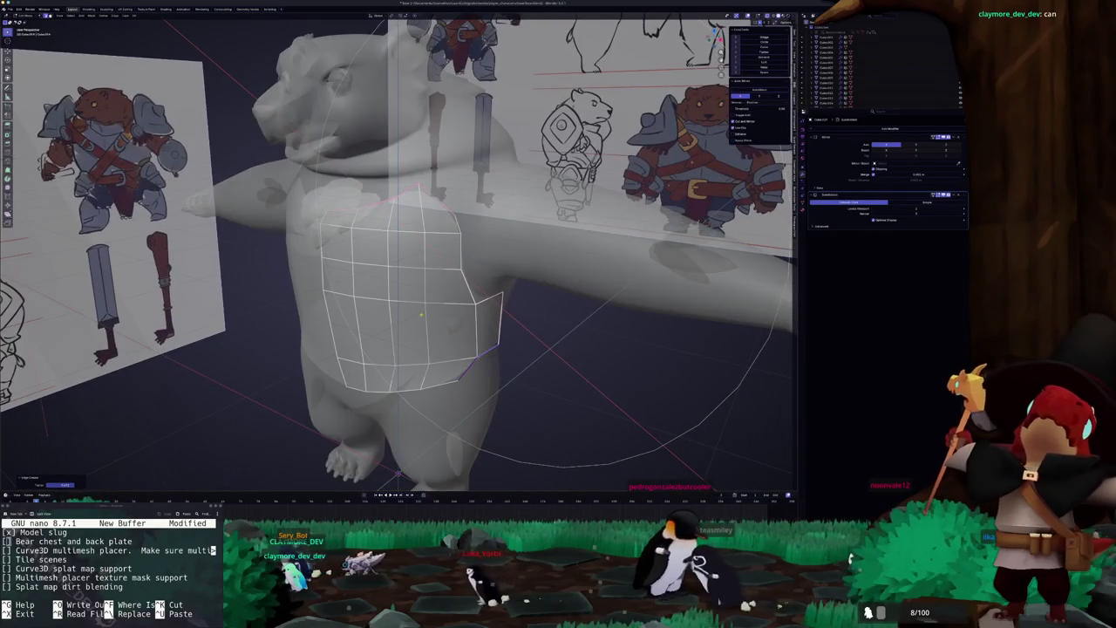
key(KP_1)
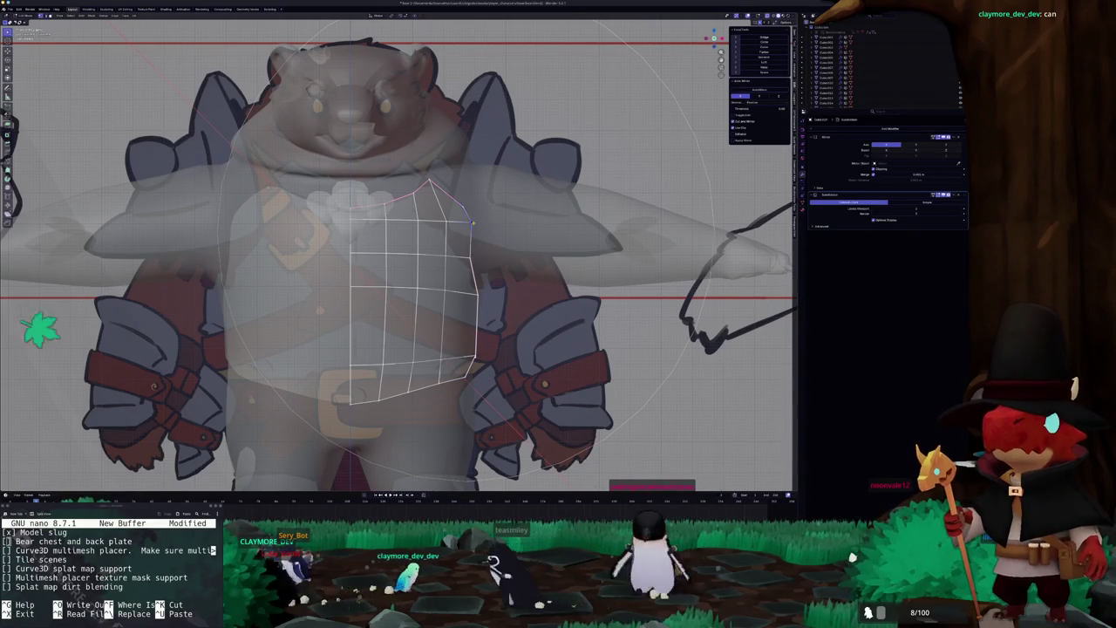
scroll(473, 223, up, 2)
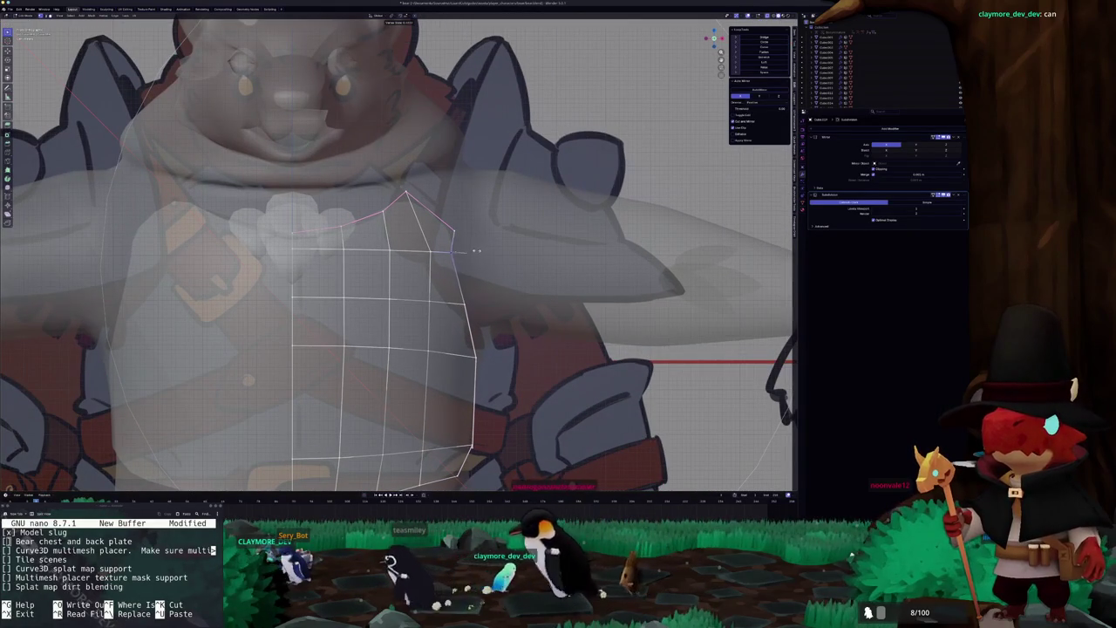
right_click(476, 252)
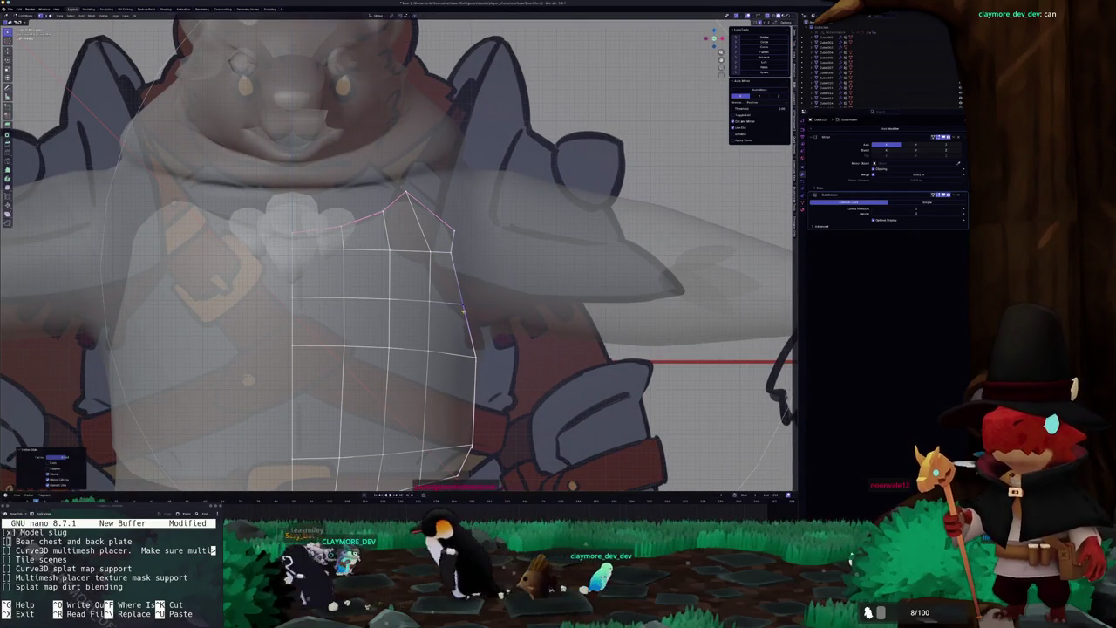
scroll(469, 319, down, 2)
key(g)
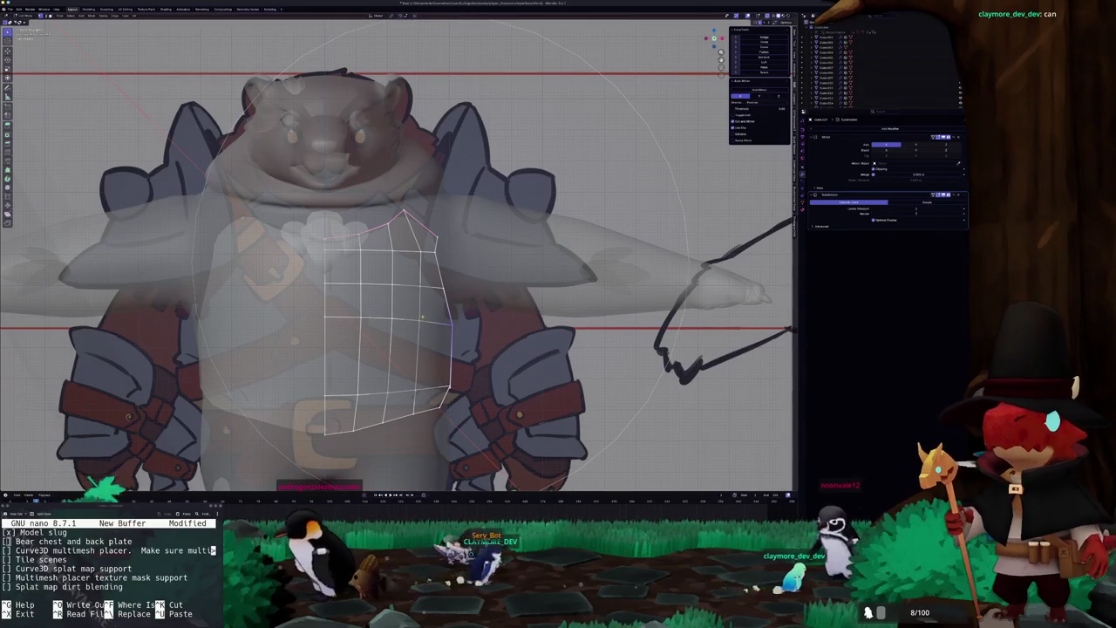
middle_drag(430, 325, 469, 329)
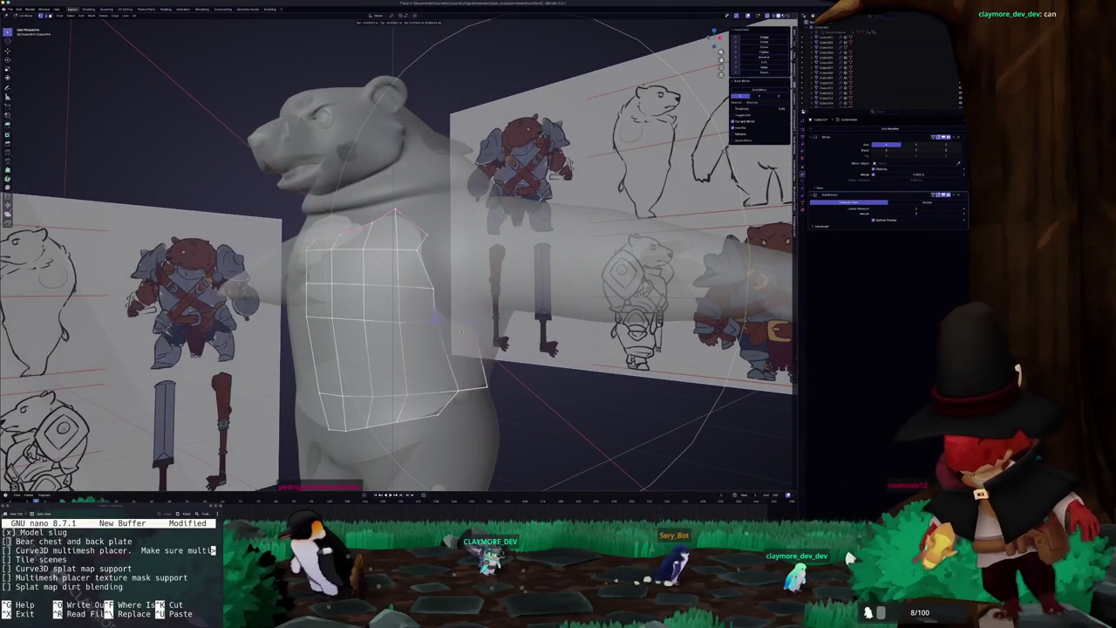
mouse_move(451, 328)
middle_down()
mouse_move(477, 331)
mouse_move(484, 350)
middle_up()
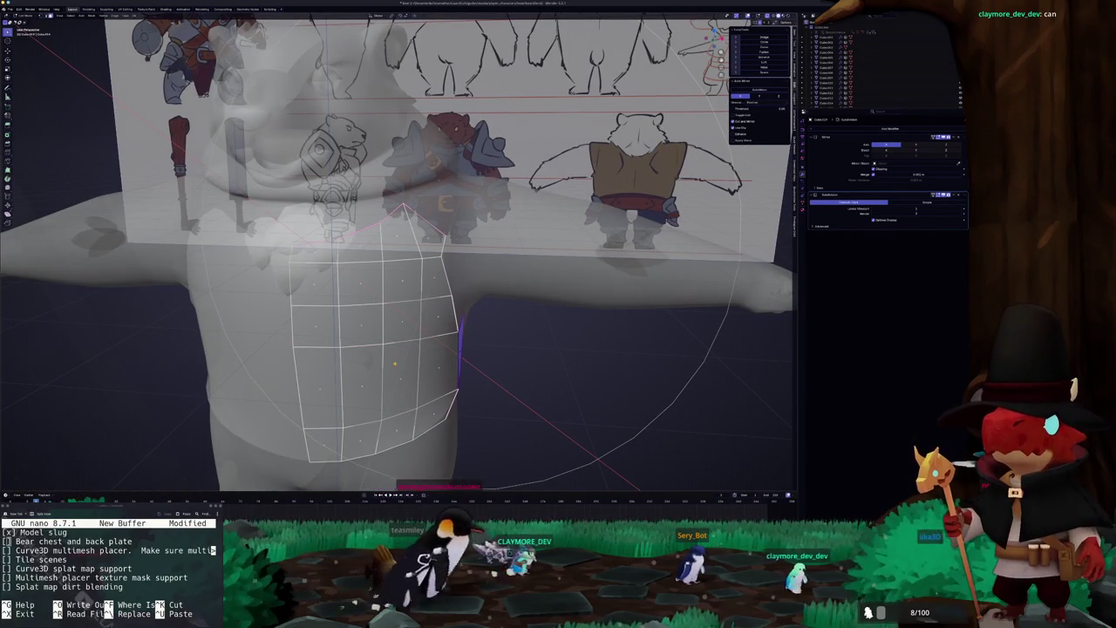
- Check the chest plate from angled views, returning each time to front view
key(KP_1)
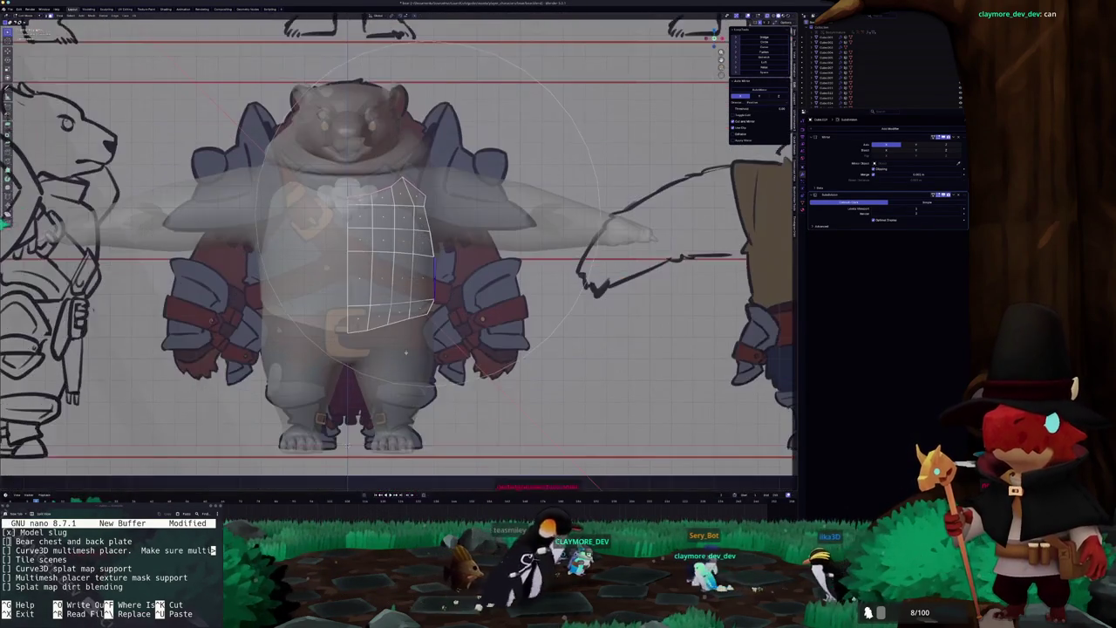
scroll(406, 358, up, 3)
scroll(270, 320, up, 1)
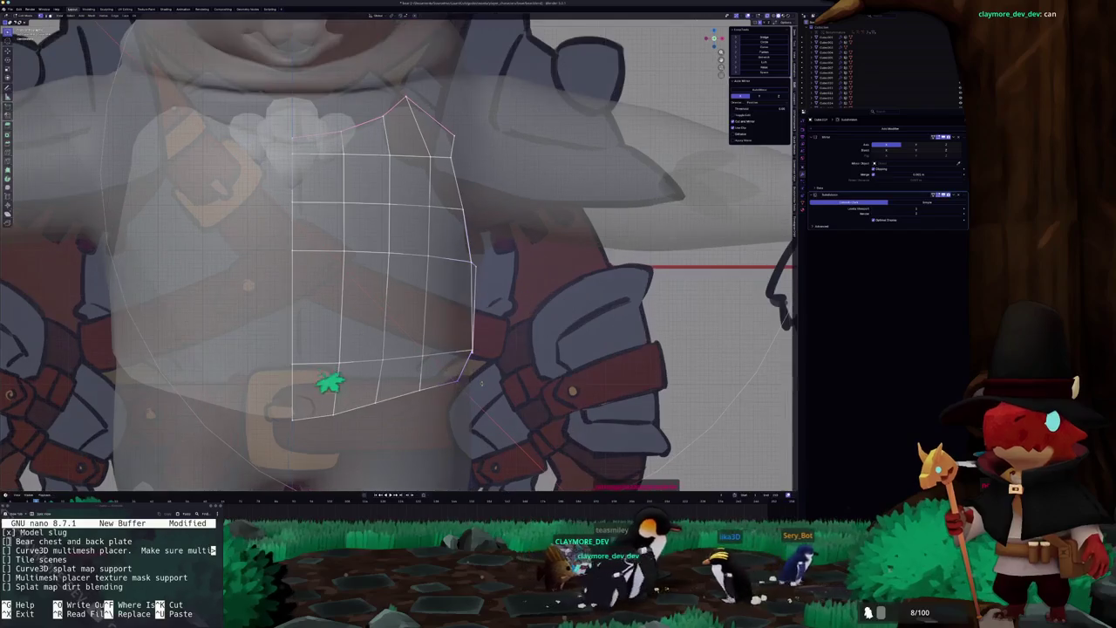
click(476, 354)
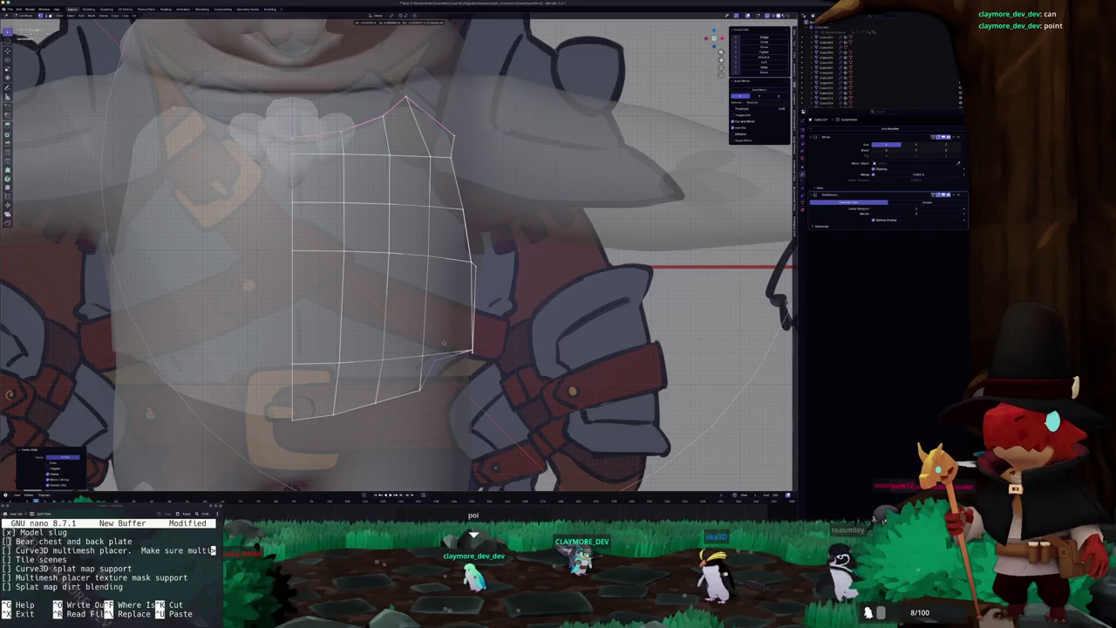
middle_drag(444, 343, 401, 350)
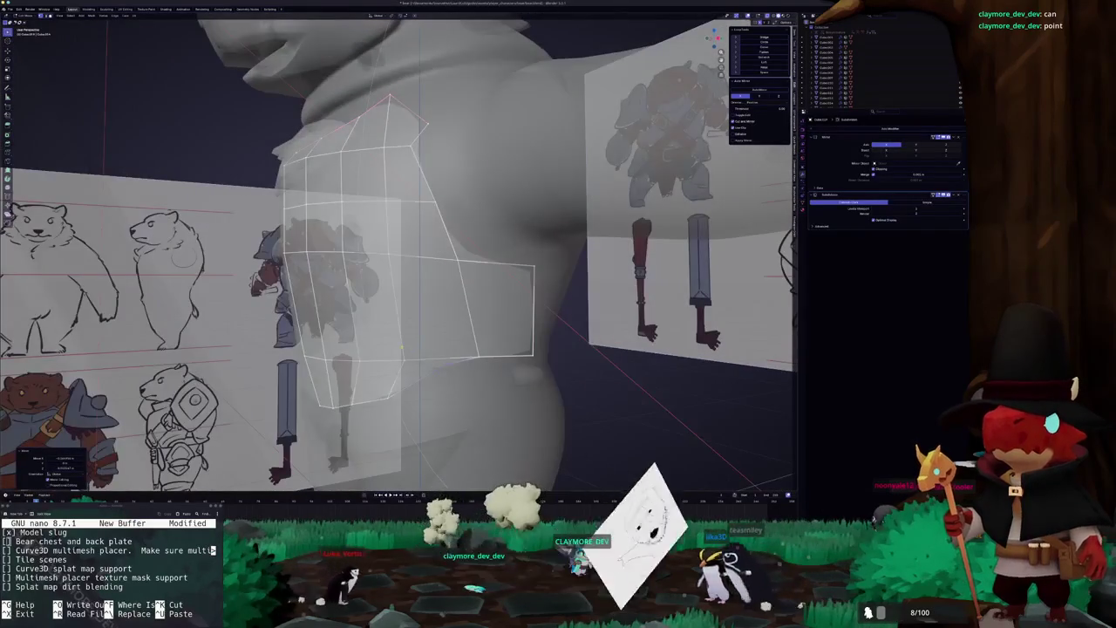
key(KP_1)
mouse_move(401, 349)
middle_down()
mouse_move(366, 353)
mouse_move(384, 348)
middle_up()
key(KP_1)
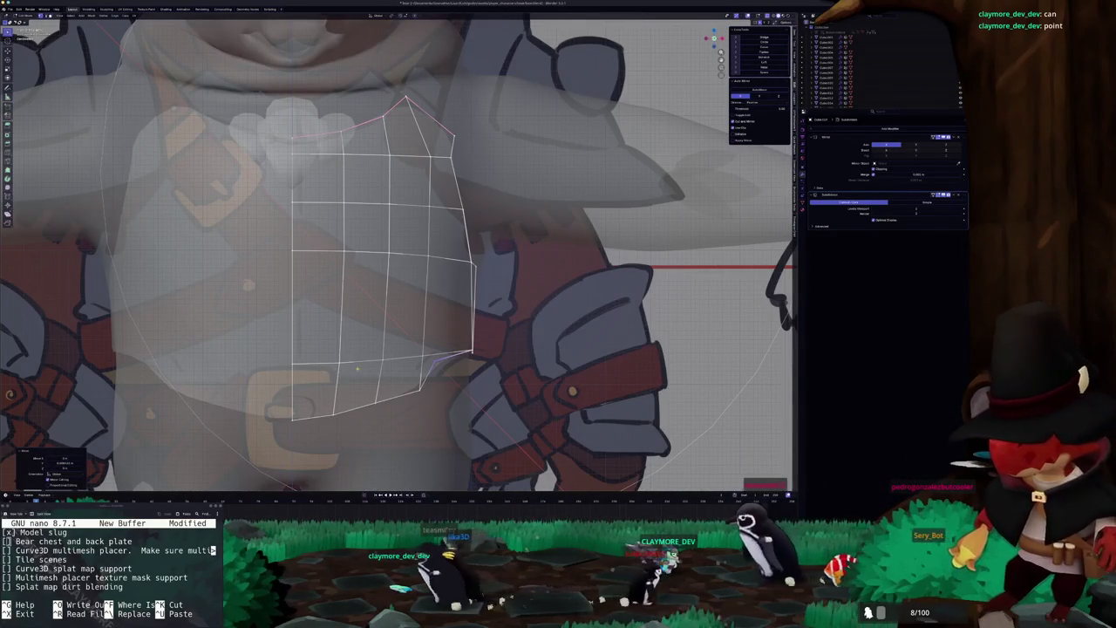
- Slide the plate's bottom outer vertex along its edge to taper toward the belt
scroll(423, 384, down, 1)
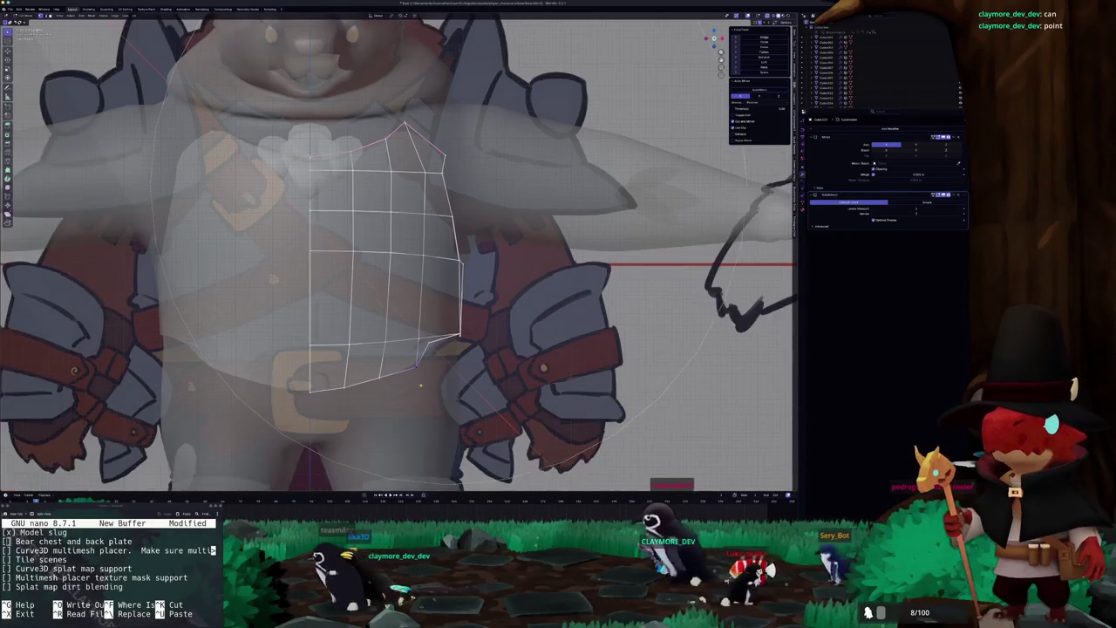
shift+middle_drag(423, 384, 482, 367)
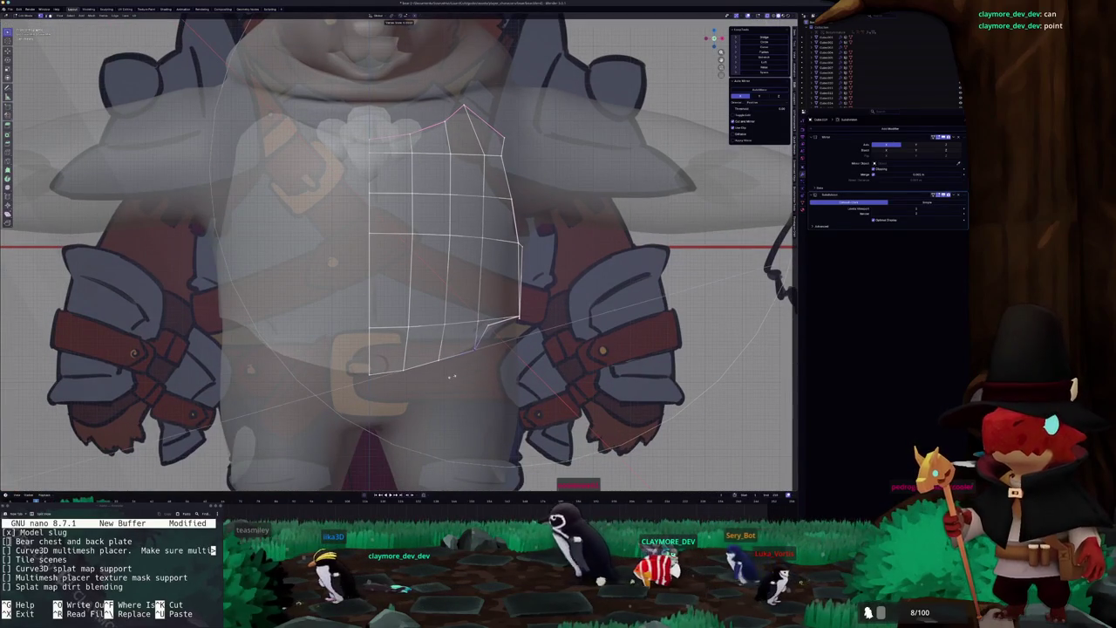
key(g)
key(g)
click(453, 376)
shift+middle_drag(442, 329, 459, 358)
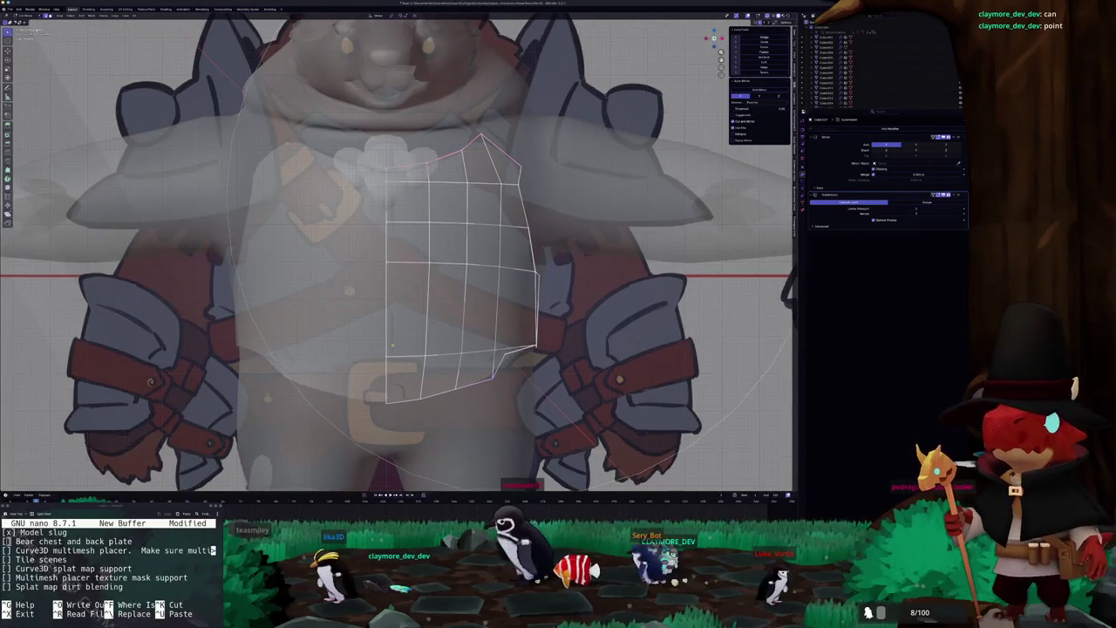
middle_drag(384, 338, 432, 418)
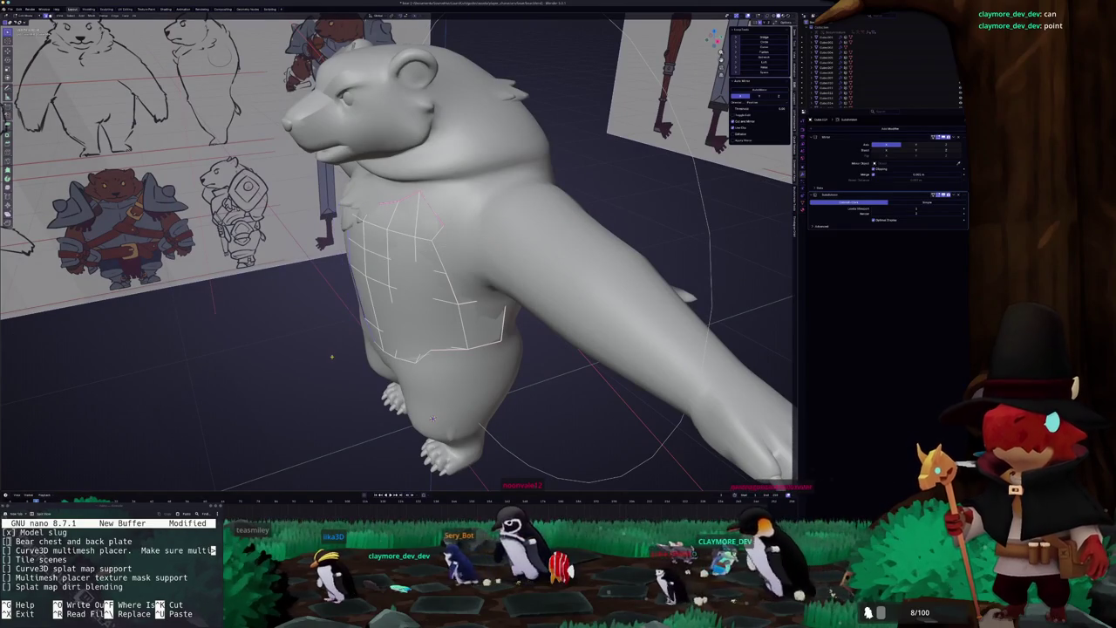
- Circle-select plate vertices and move them with proportional editing
key(c)
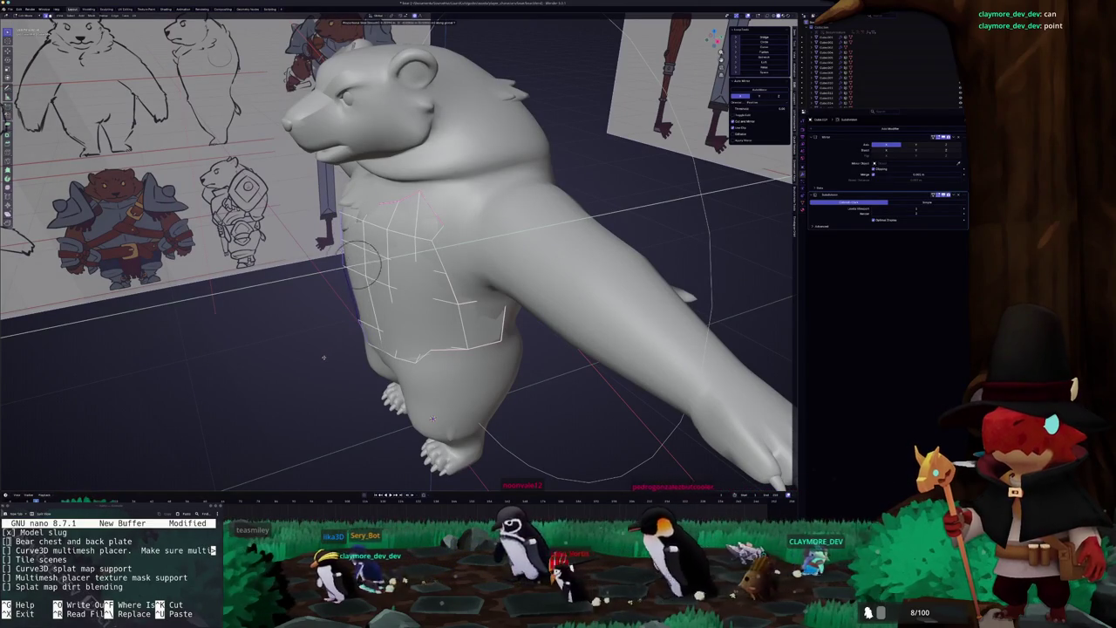
scroll(356, 264, down, 8)
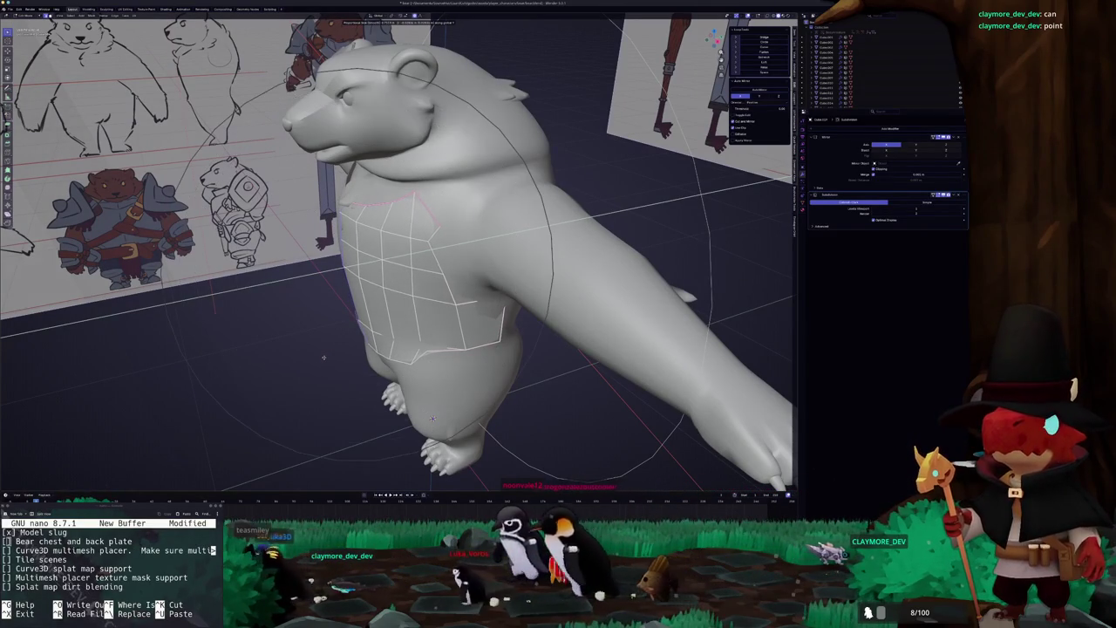
middle_drag(433, 417, 399, 471)
scroll(401, 471, up, 2)
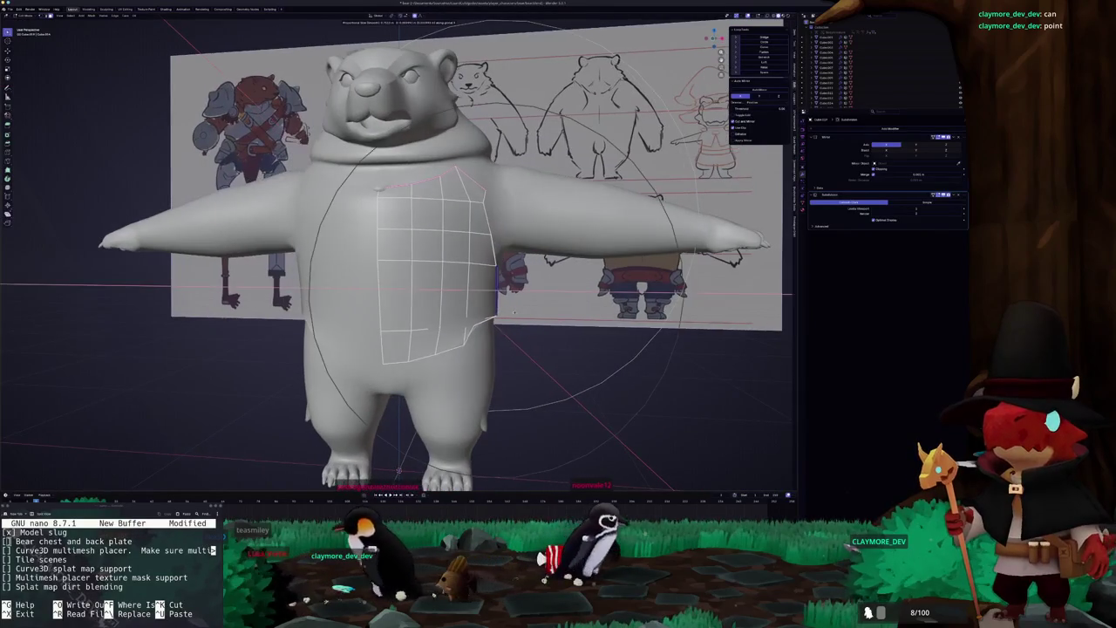
key(g)
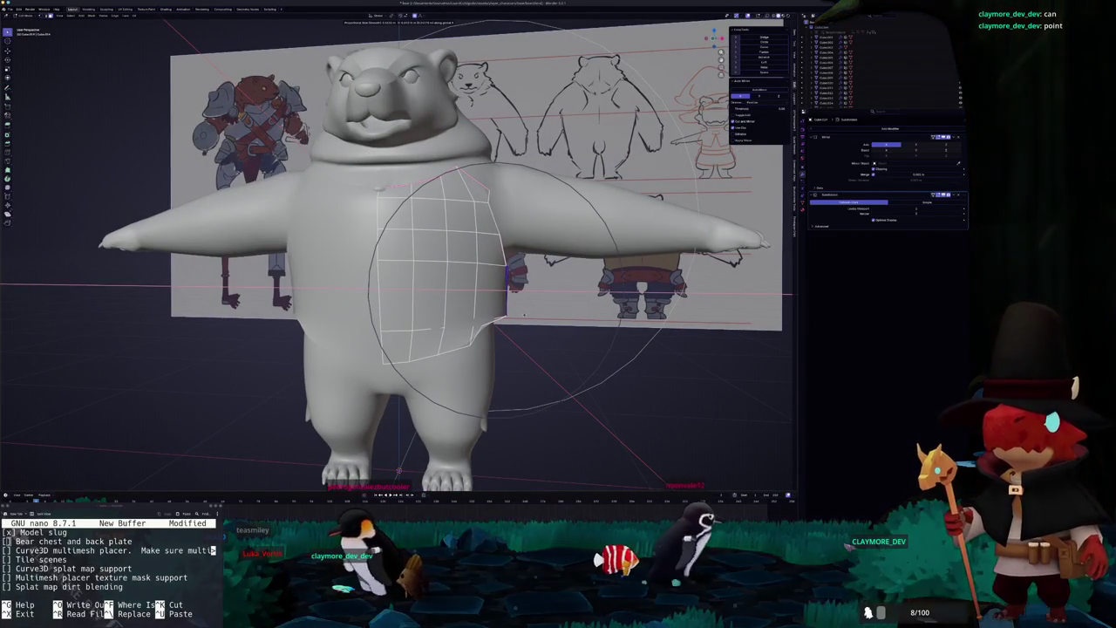
click(523, 314)
- In X-ray front view, reshape the plate's right side inward with smooth falloff
key(KP_1)
key(alt+z)
scroll(541, 301, up, 2)
scroll(540, 300, up, 1)
shift+middle_drag(541, 301, 506, 345)
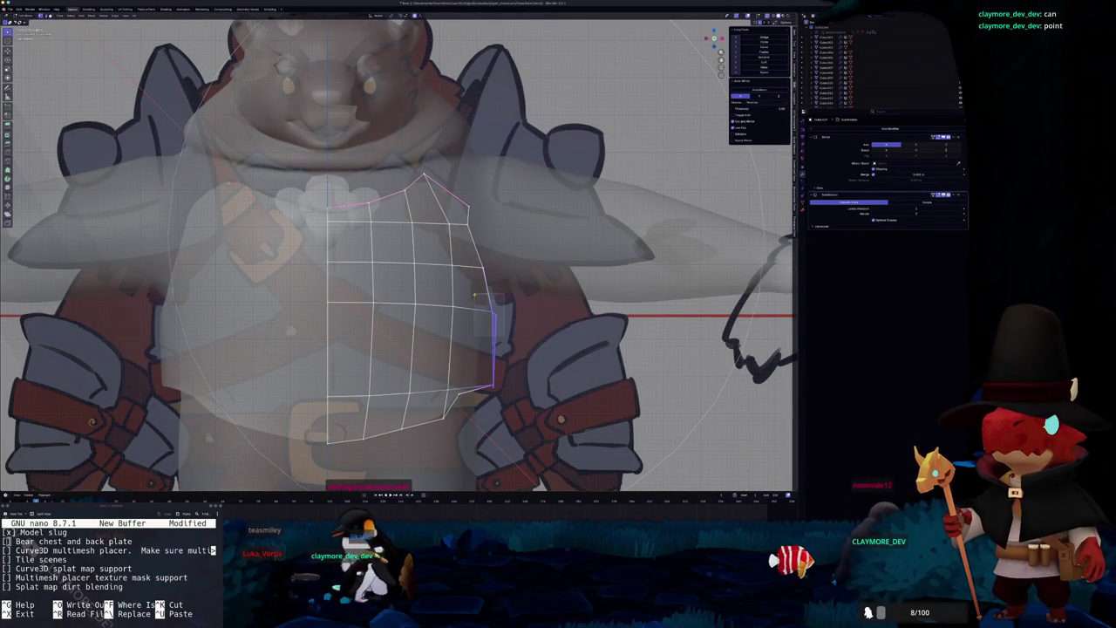
key(g)
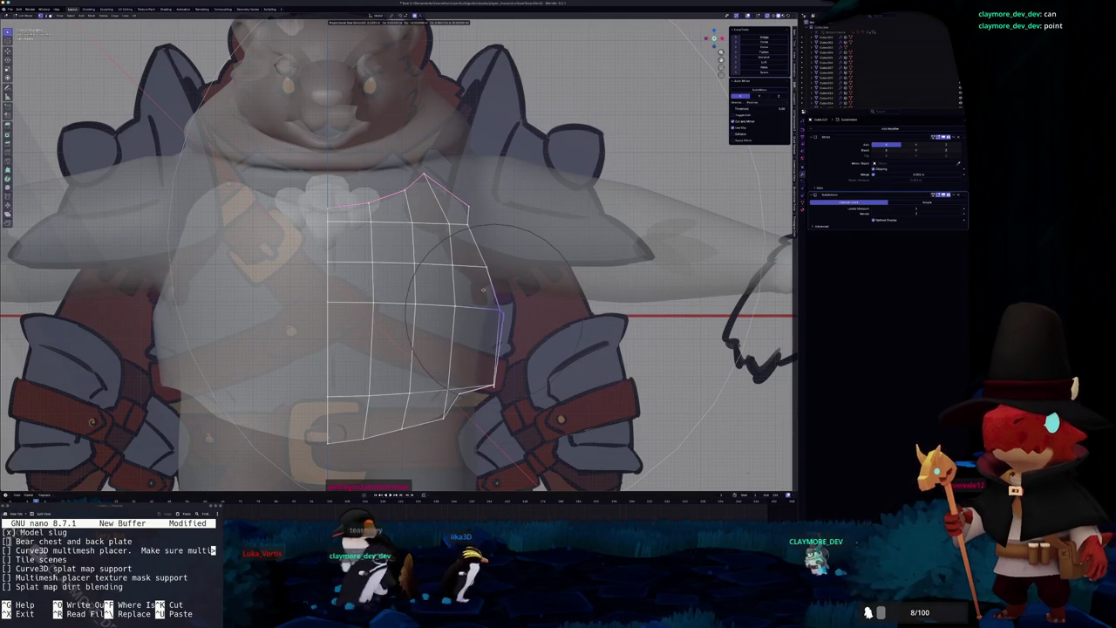
click(484, 289)
scroll(453, 301, down, 3)
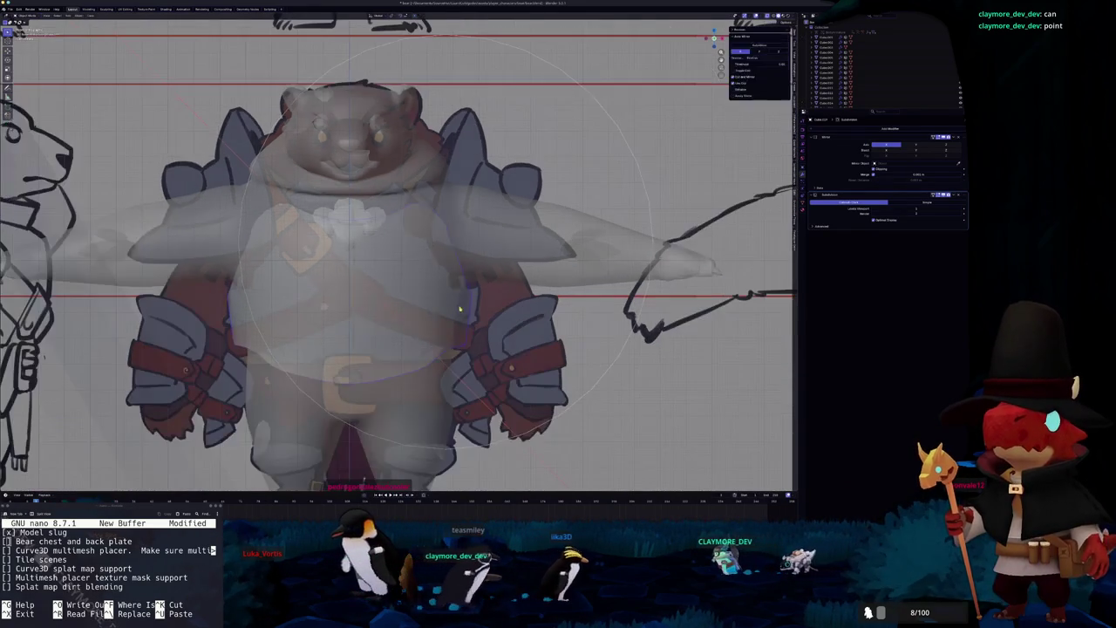
key(alt+z)
scroll(425, 316, up, 1)
- Scale the plate's top edge to fit the reference armour
key(Tab)
scroll(425, 315, up, 2)
key(alt+z)
middle_drag(426, 315, 467, 277)
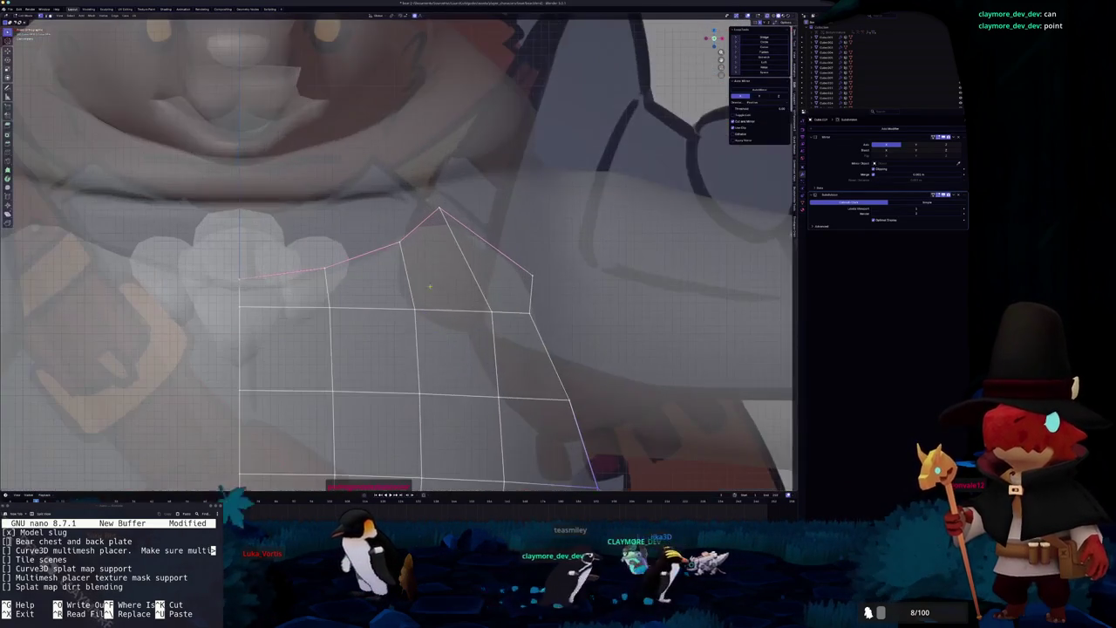
scroll(467, 277, down, 1)
key(s)
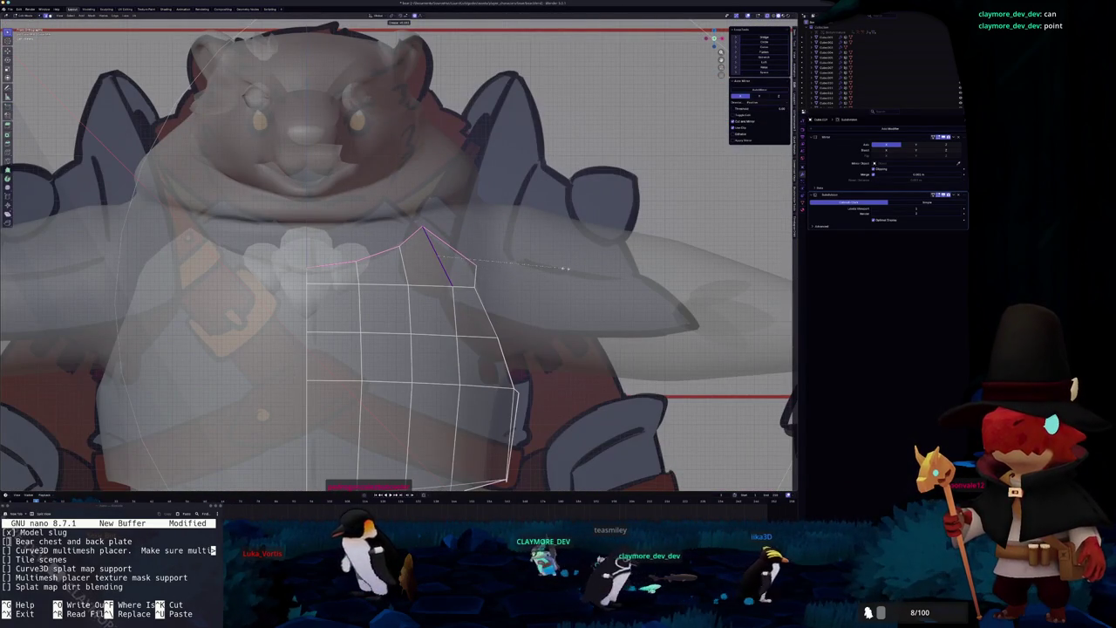
click(565, 268)
- Move the plate's peak edge with smooth falloff, then leave Edit Mode with X-ray off
click(449, 247)
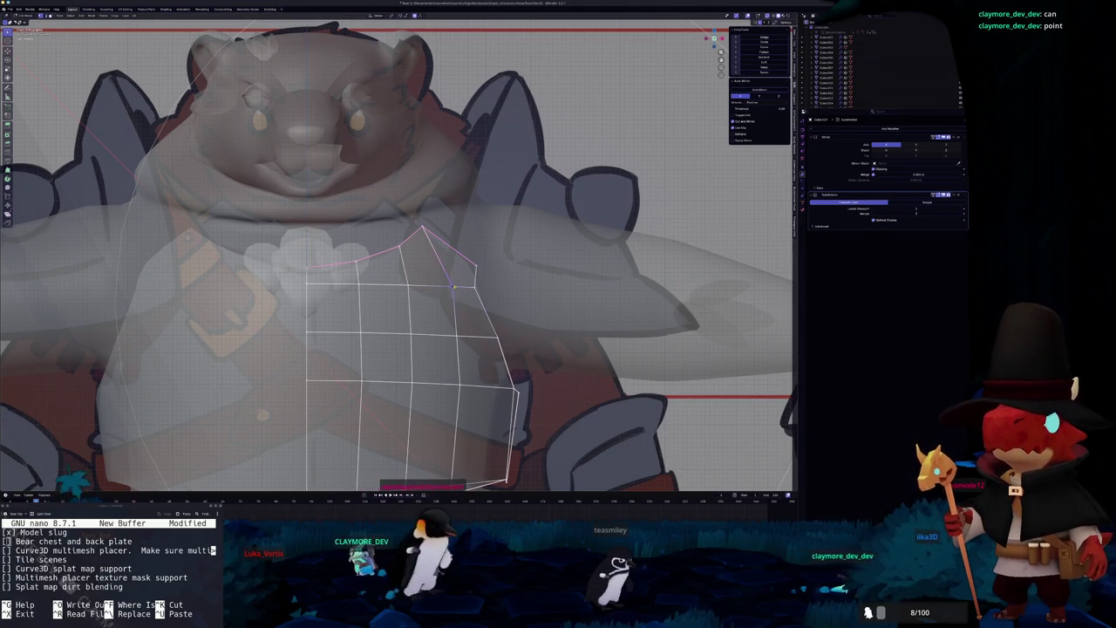
key(g)
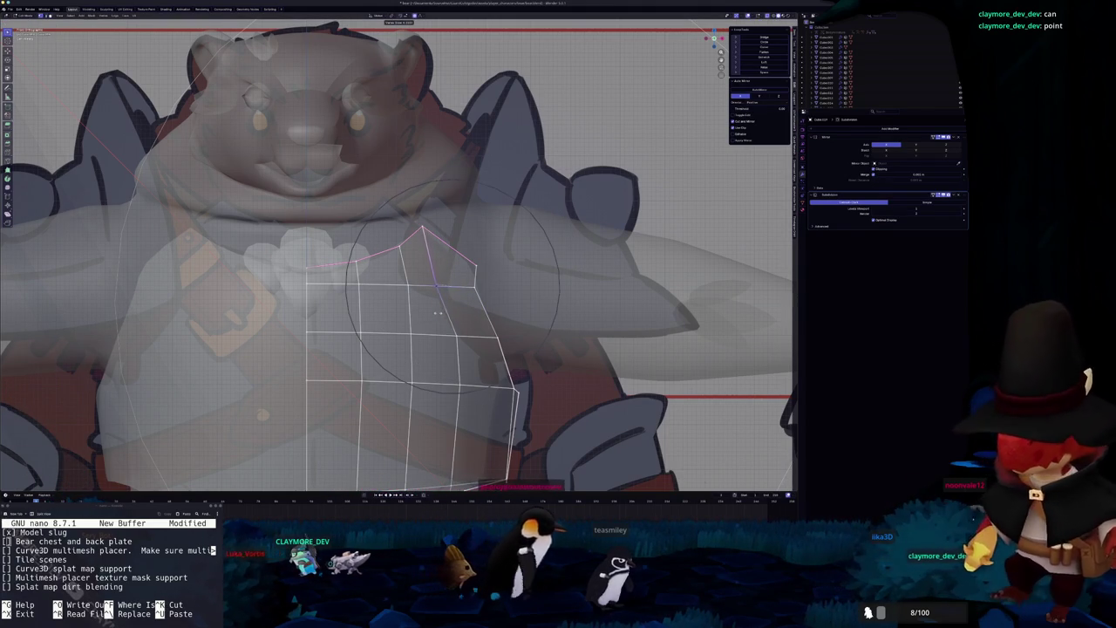
shift+middle_drag(441, 340, 462, 286)
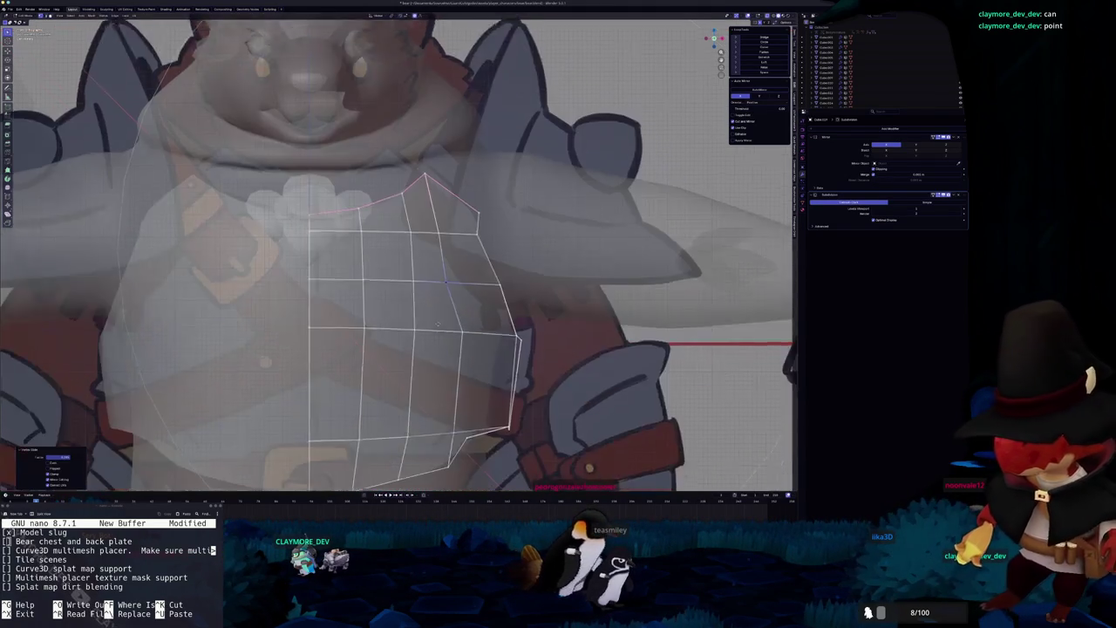
click(446, 294)
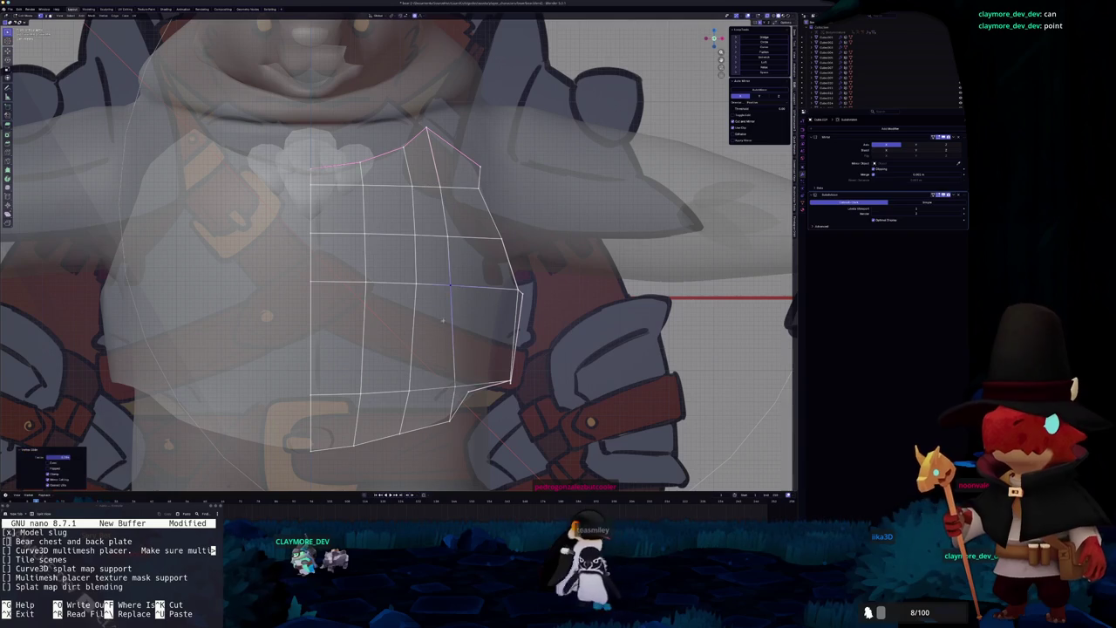
click(449, 389)
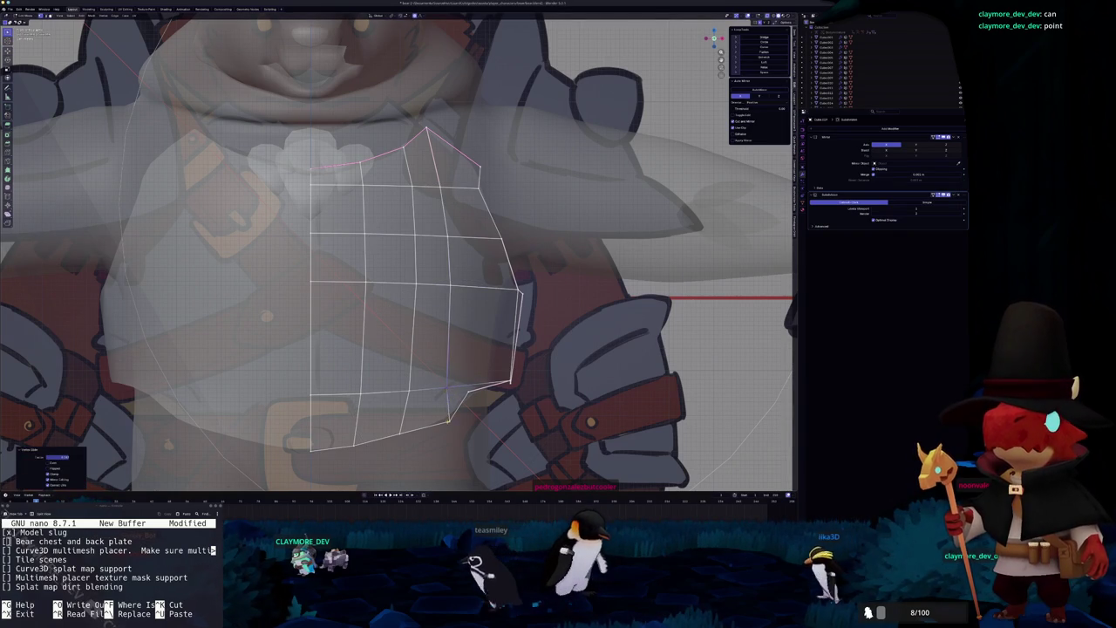
key(g)
click(433, 424)
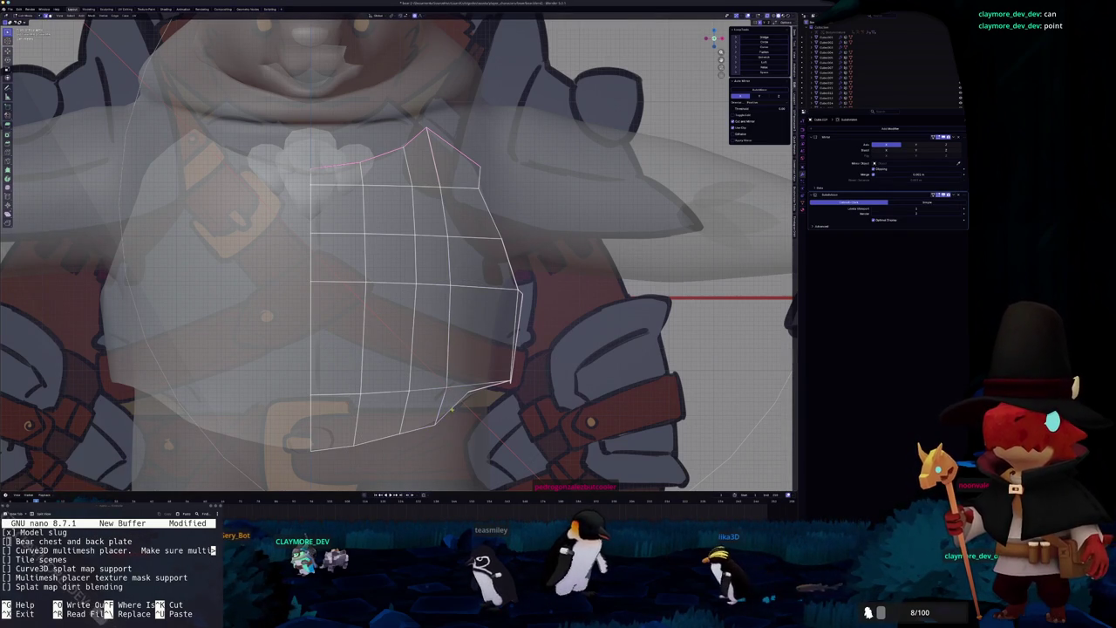
key(Tab)
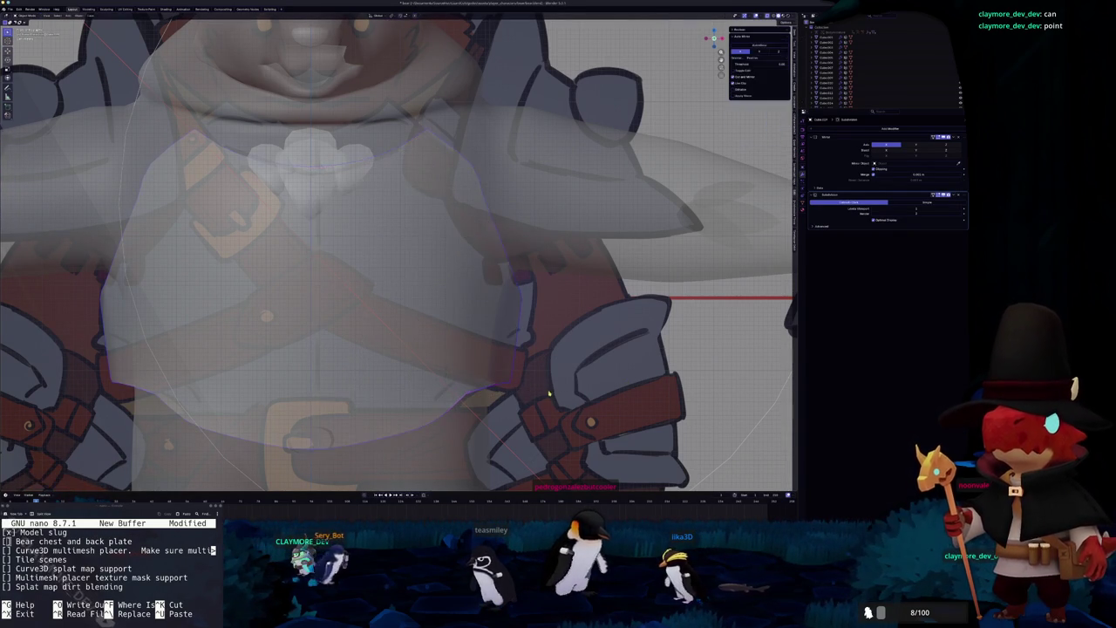
key(alt+z)
mouse_move(392, 262)
middle_down()
mouse_move(454, 244)
mouse_move(523, 244)
middle_up()
- Re-enter Edit Mode on the chest plate with X-ray on and move its vertices along Y toward the body
key(Tab)
key(alt+z)
middle_drag(392, 262, 366, 288)
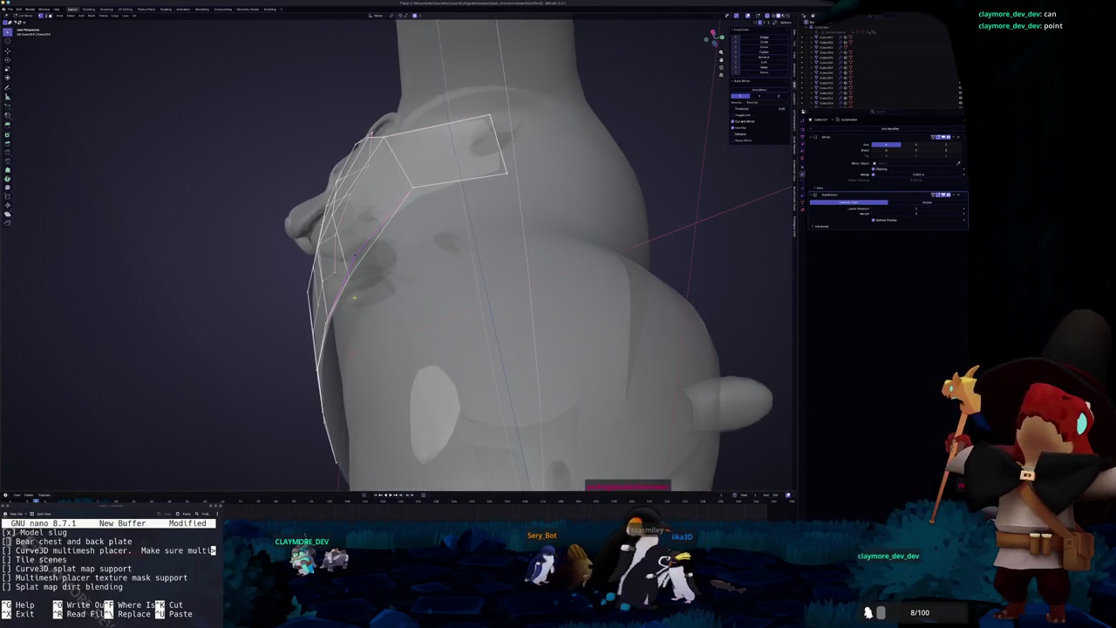
key(g)
key(y)
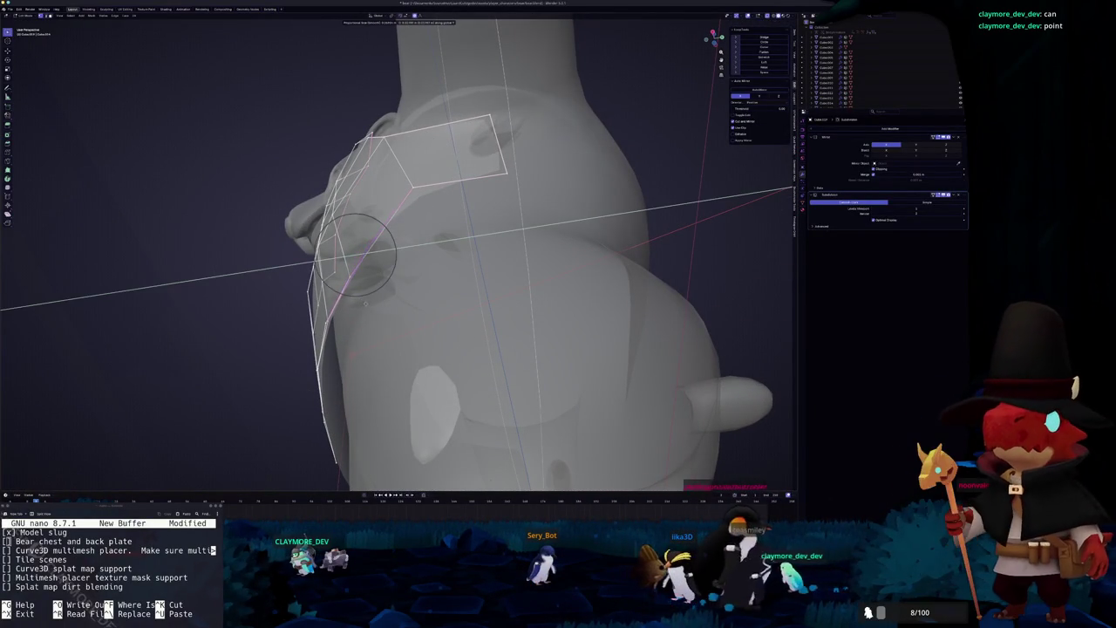
click(359, 305)
- Fill a face between the selected plate vertices and scale it down to an edge
mouse_move(359, 305)
middle_down()
mouse_move(357, 317)
mouse_move(418, 316)
middle_up()
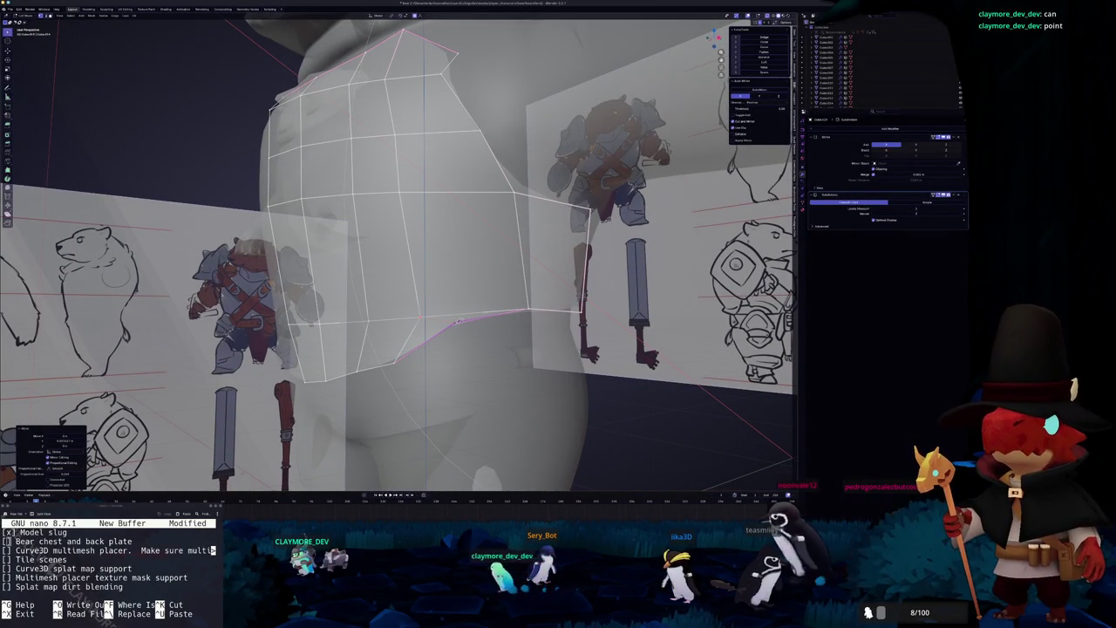
scroll(457, 322, up, 2)
scroll(495, 360, up, 2)
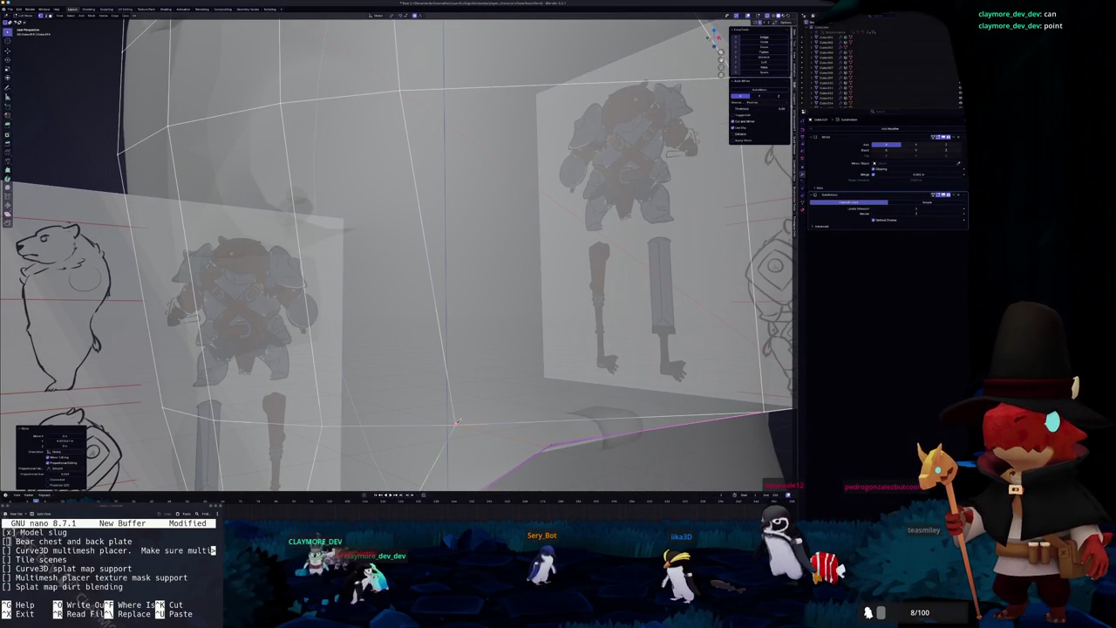
scroll(457, 422, down, 5)
key(f)
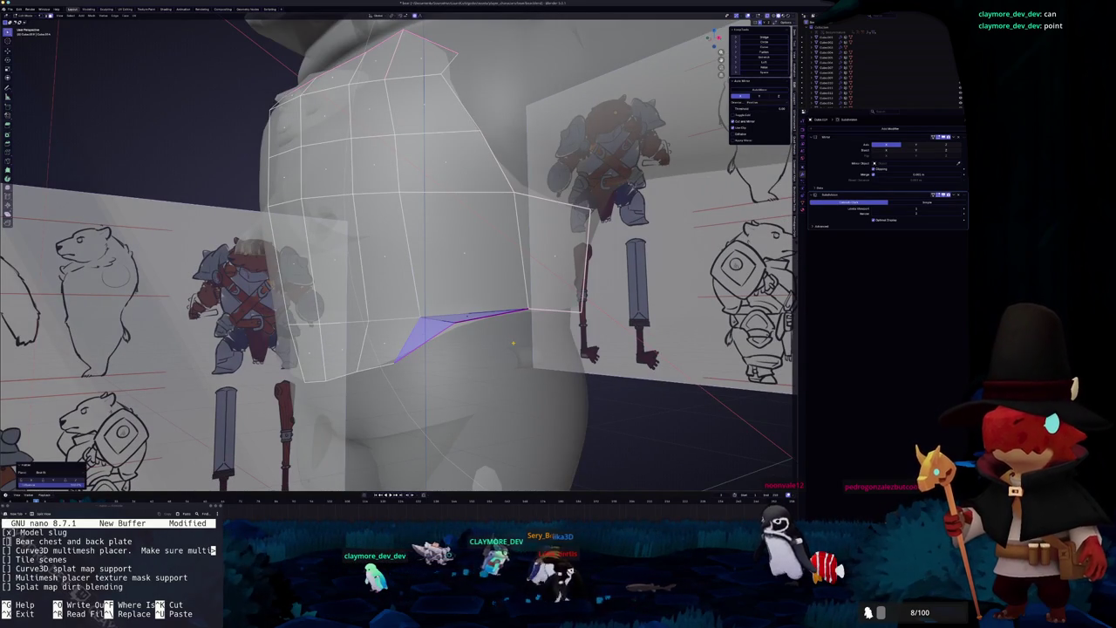
key(s)
- From a low side view, move a chest plate vertex along the Y axis
mouse_move(658, 290)
middle_down()
mouse_move(401, 322)
mouse_move(436, 261)
mouse_move(354, 321)
middle_up()
scroll(354, 320, up, 5)
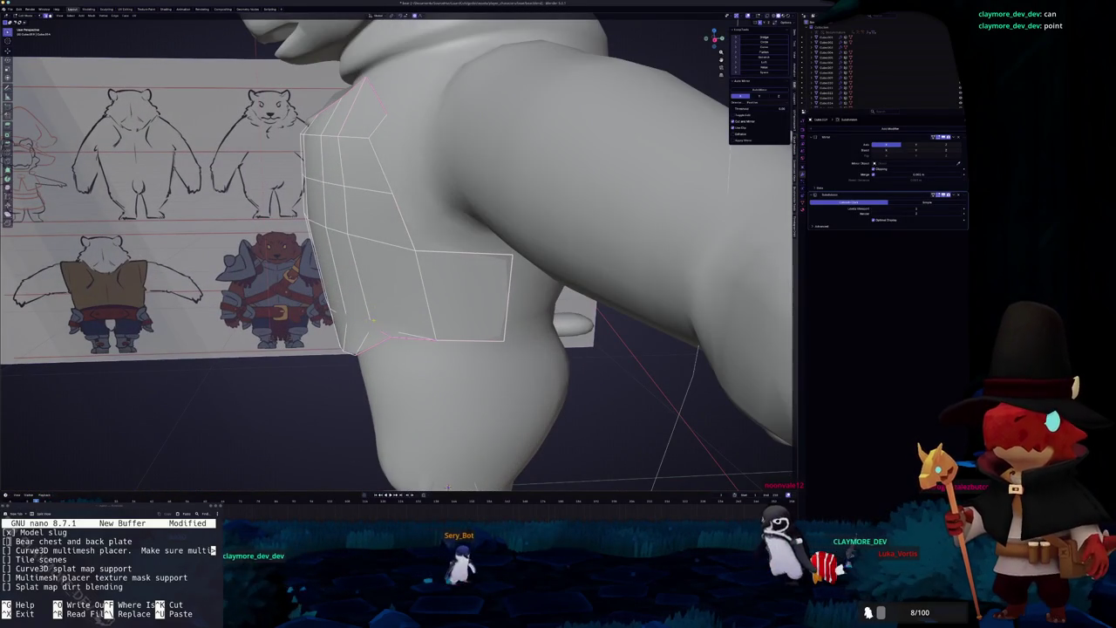
key(g)
key(y)
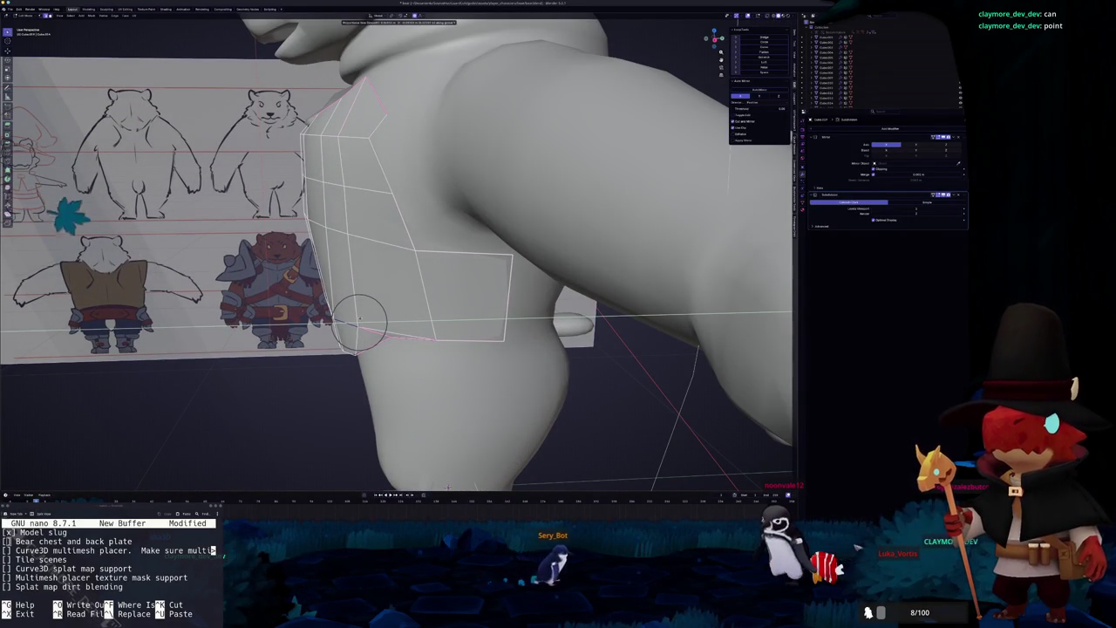
click(357, 321)
- Tuck the plate's side edge against the body with two soft-falloff vertex moves, then toggle X-ray
middle_drag(357, 320, 409, 287)
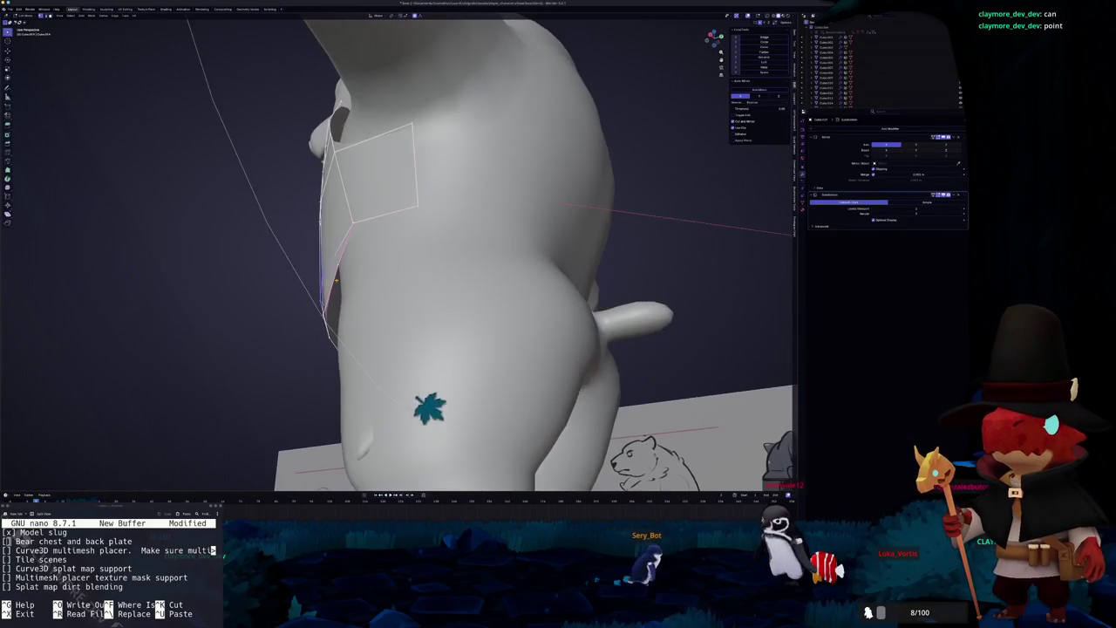
mouse_move(337, 270)
middle_down()
mouse_move(355, 282)
mouse_move(353, 298)
mouse_move(279, 314)
mouse_move(431, 328)
middle_up()
scroll(357, 281, up, 3)
key(g)
click(349, 301)
scroll(349, 323, down, 3)
key(g)
click(430, 328)
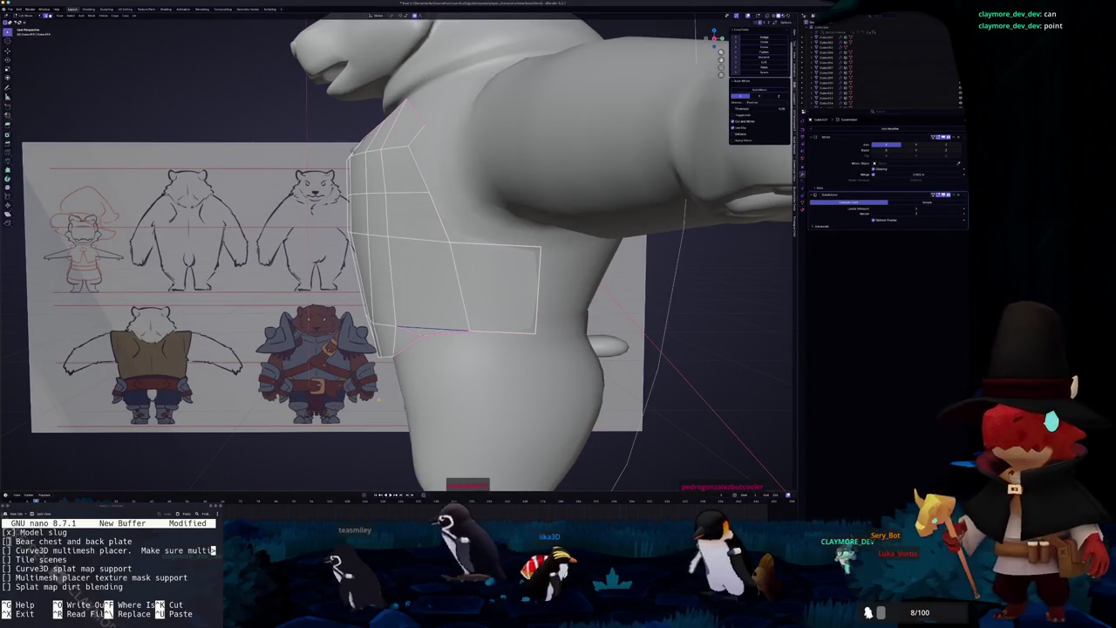
key(alt+z)
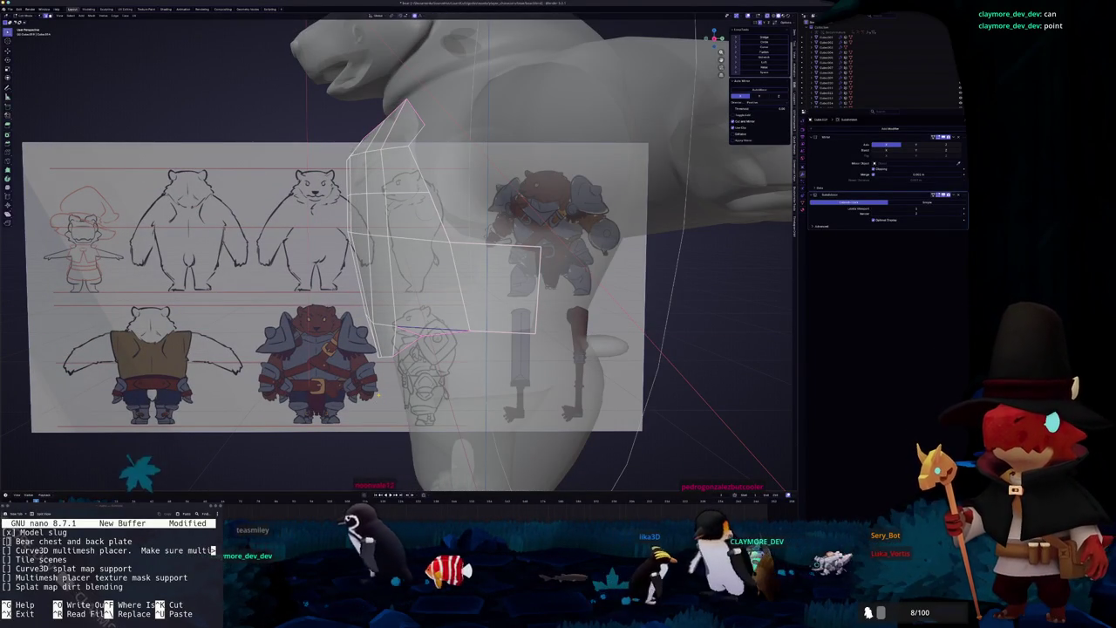
- In front view, line the plate's bottom and left-side vertices up with the sketch
key(KP_1)
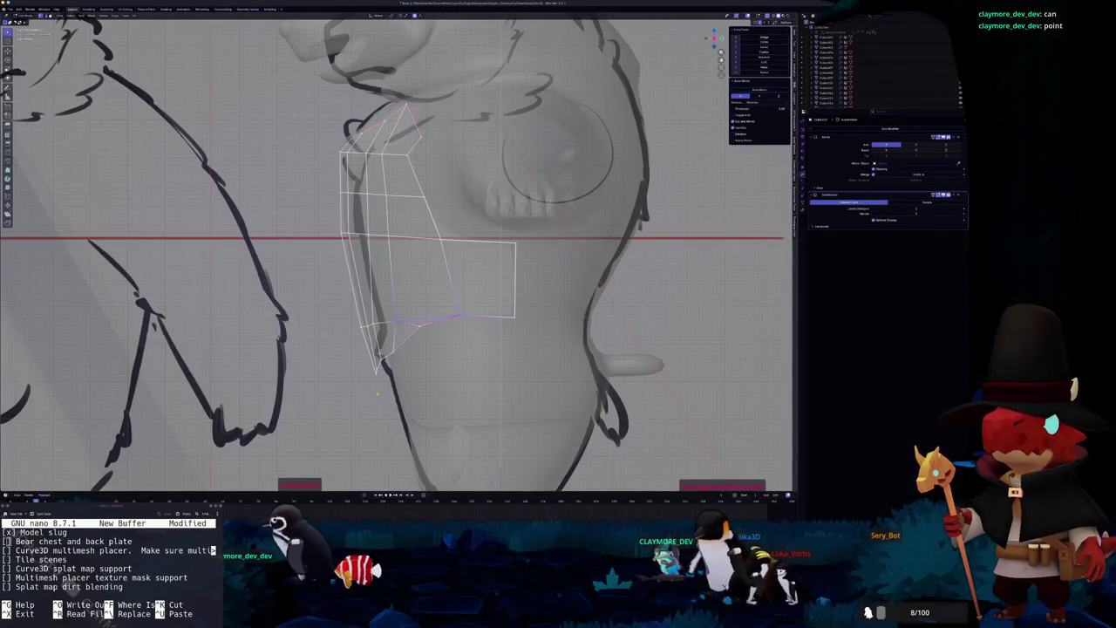
key(g)
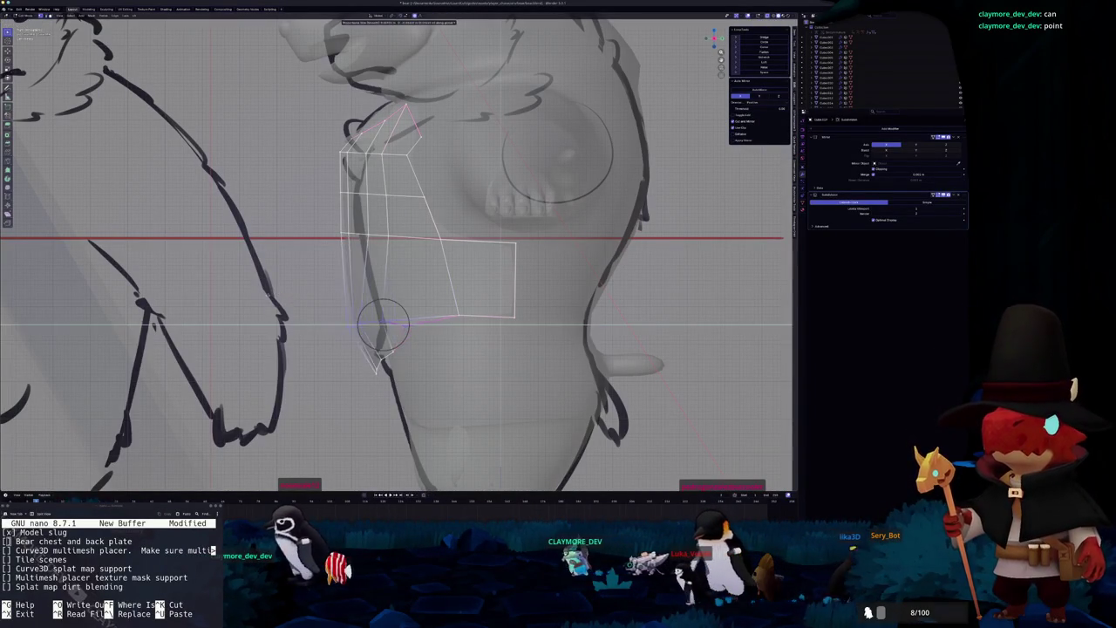
key(Return)
key(g)
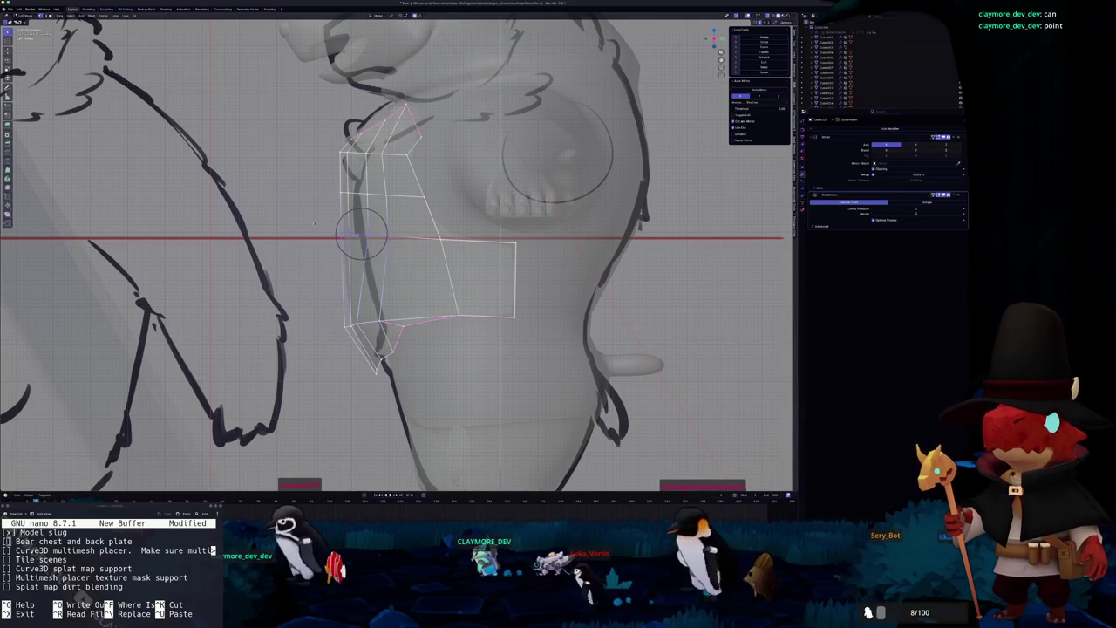
key(Return)
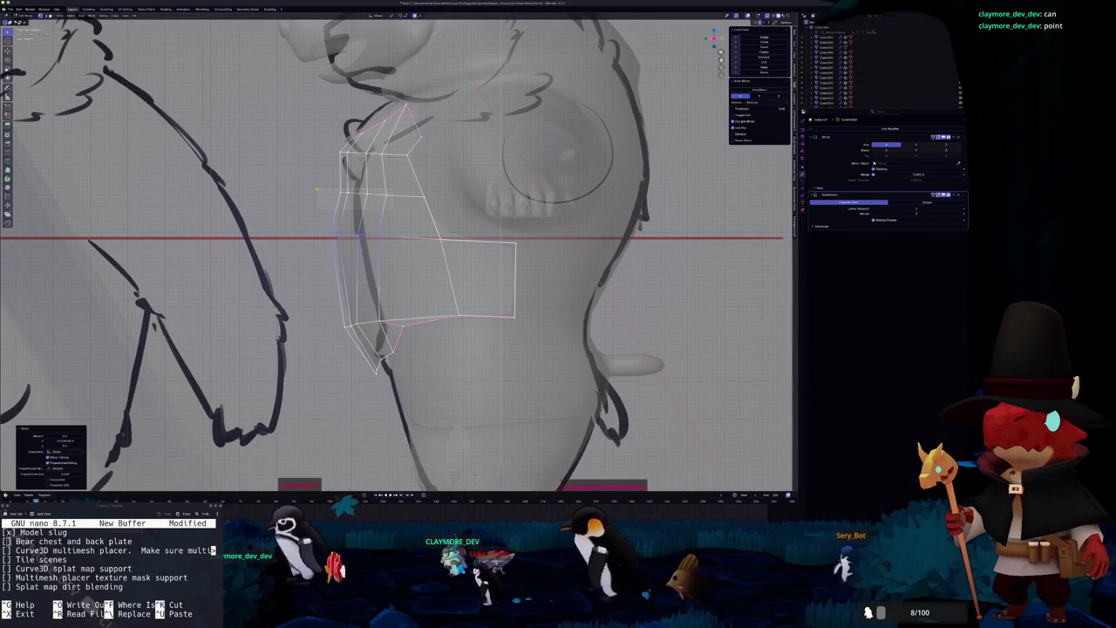
key(g)
key(Return)
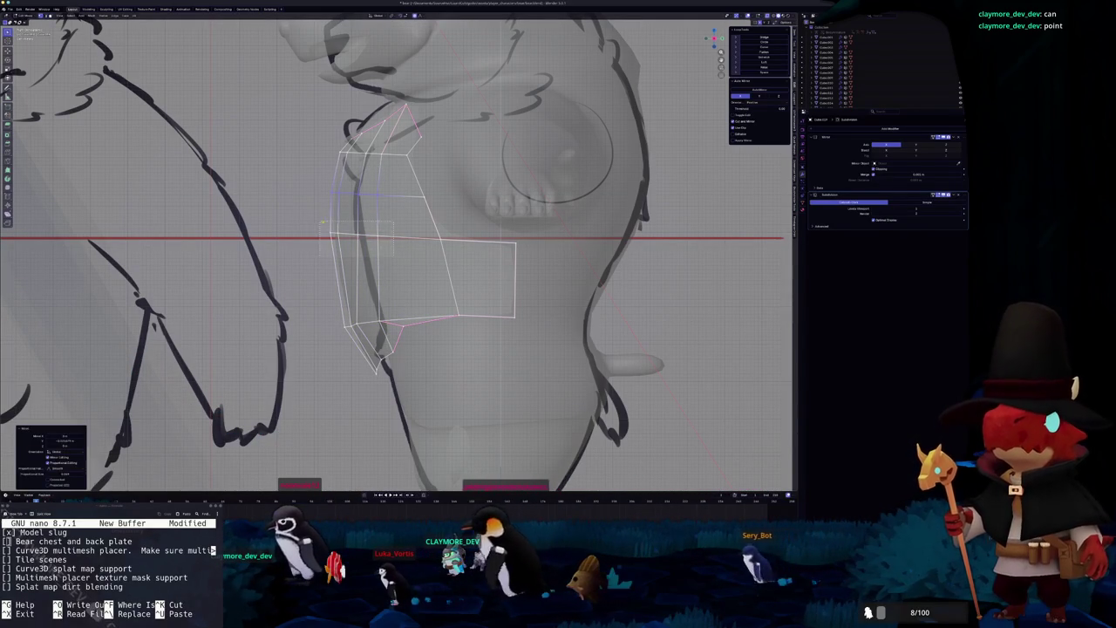
key(g)
key(Return)
key(g)
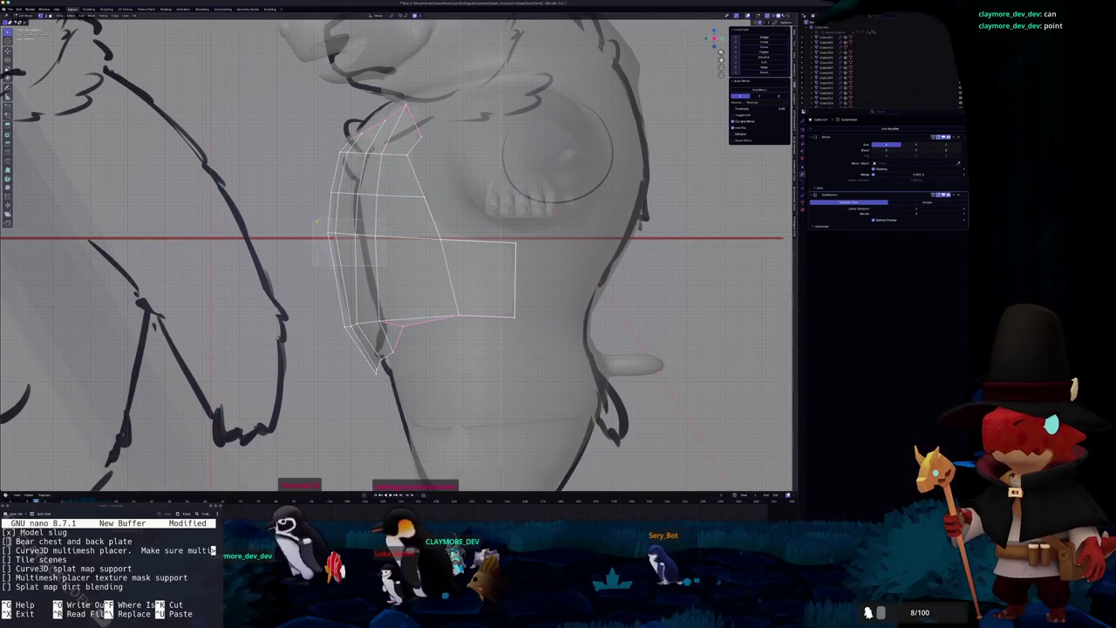
key(Return)
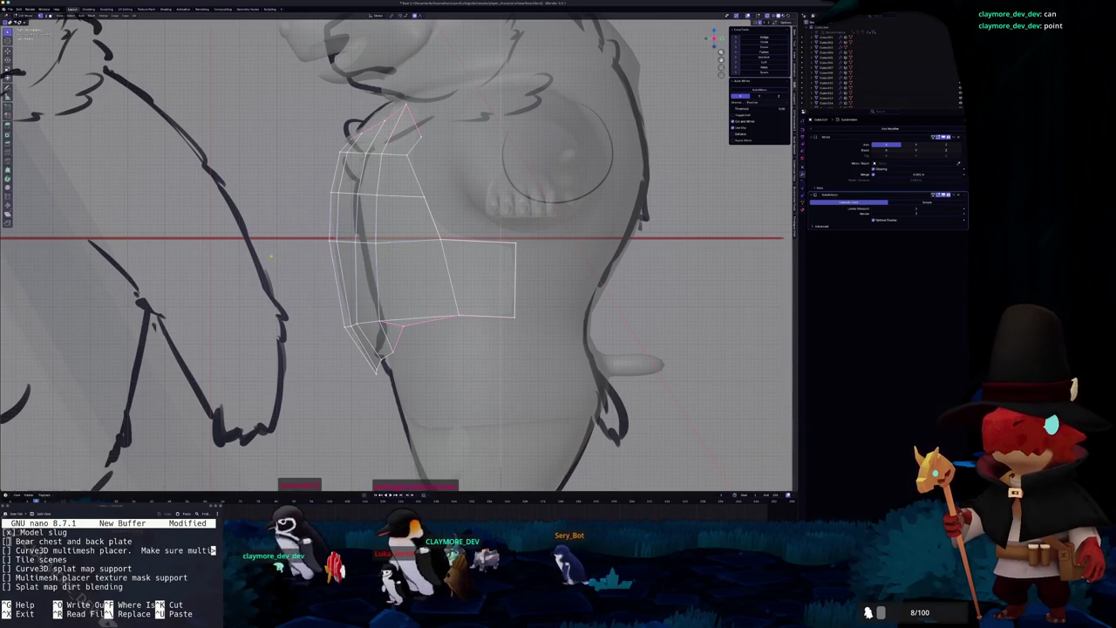
- Refine the plate's edge vertices with two more soft-falloff moves
scroll(348, 234, up, 4)
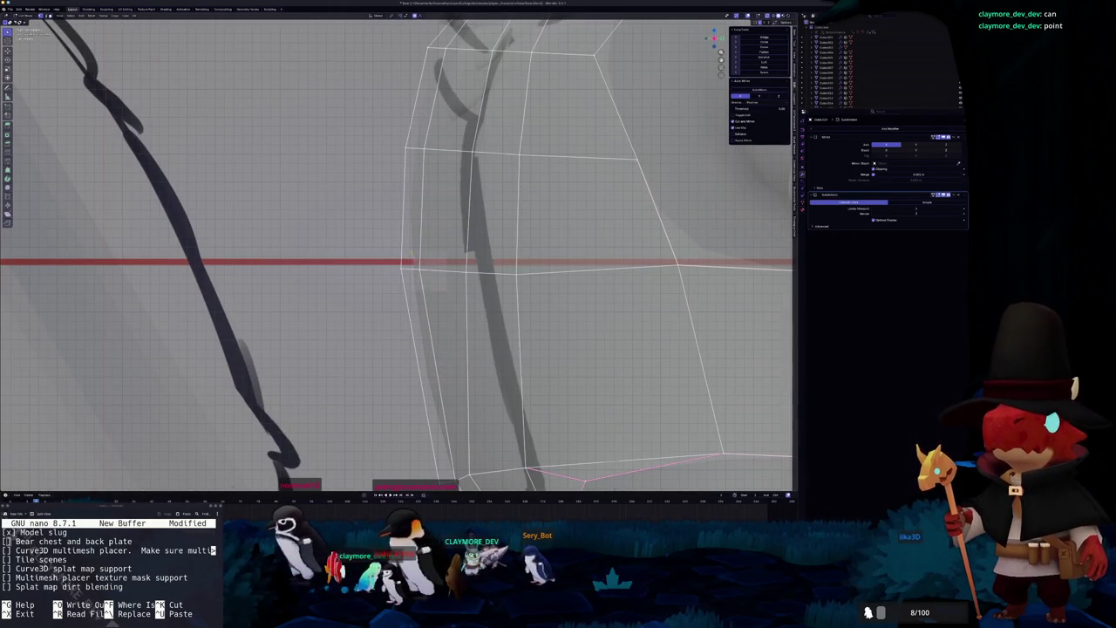
key(Return)
key(g)
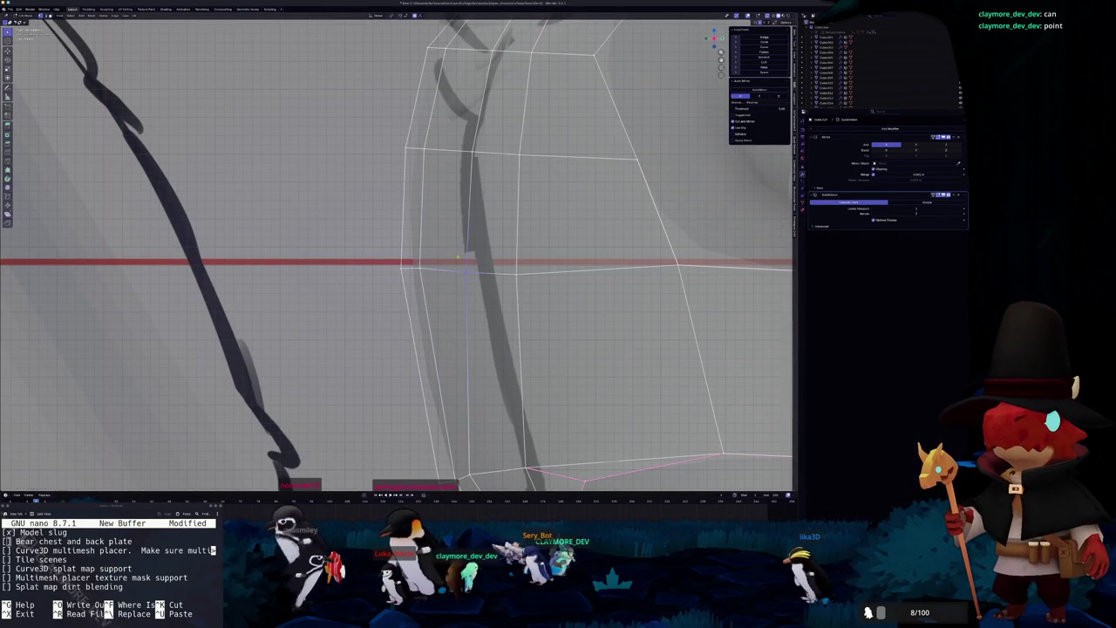
key(Return)
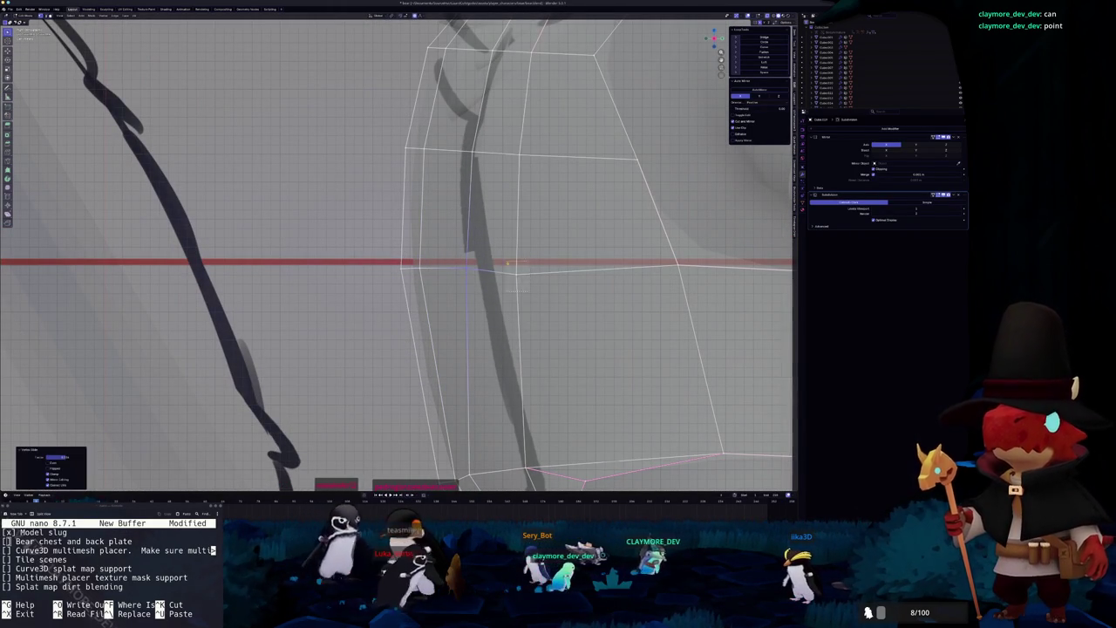
key(g)
key(Return)
scroll(488, 288, down, 3)
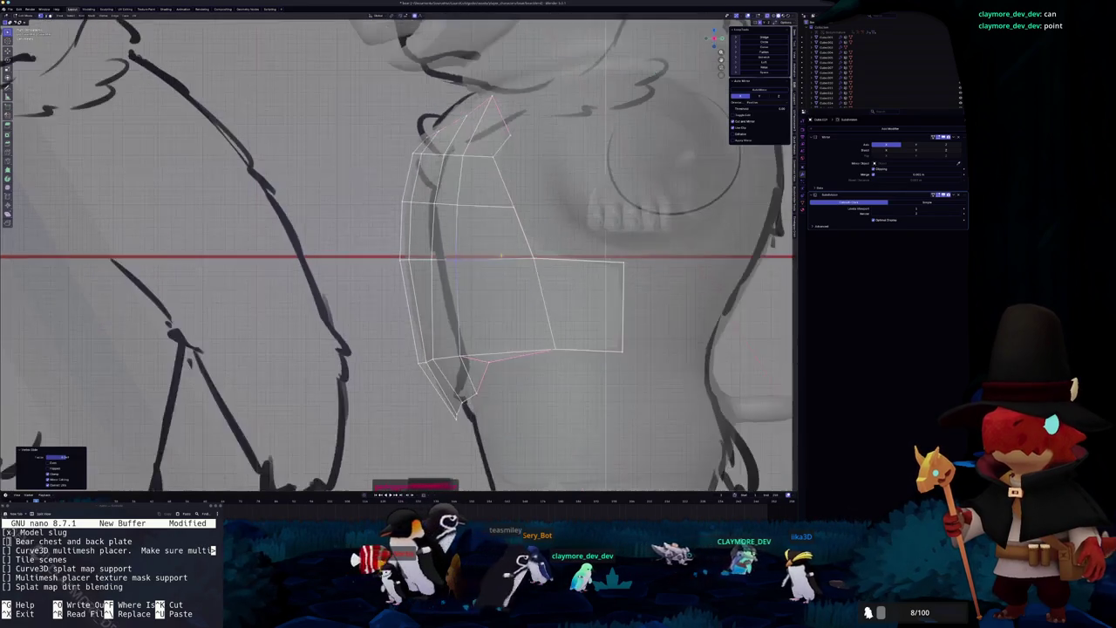
scroll(474, 318, up, 2)
- Add an edge loop across the chest plate
key(ctrl+r)
click(474, 317)
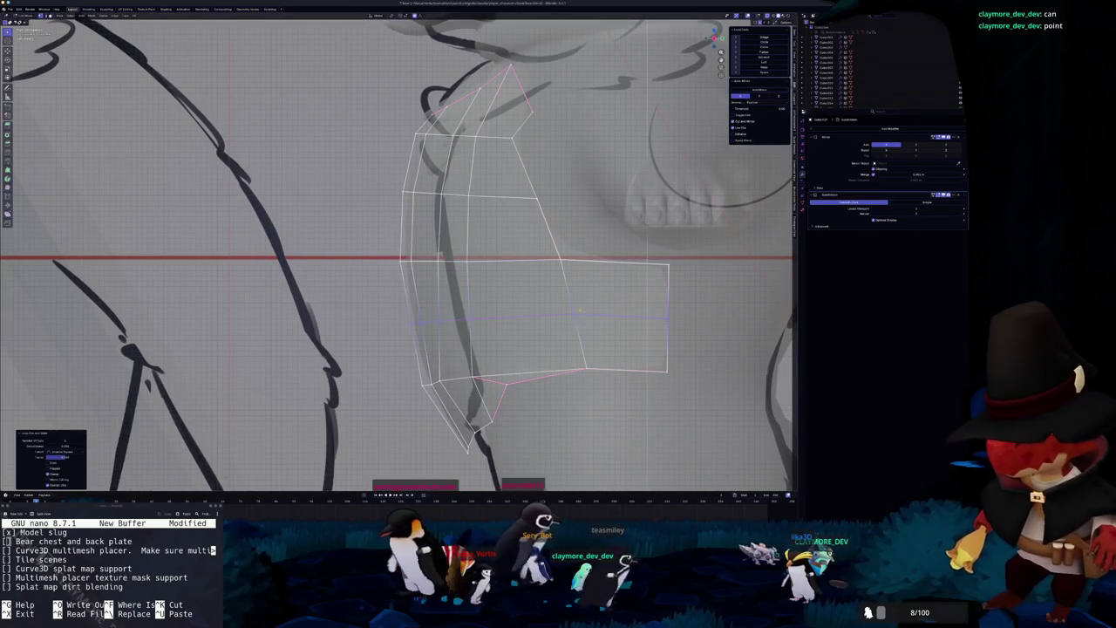
shift+middle_drag(599, 309, 586, 277)
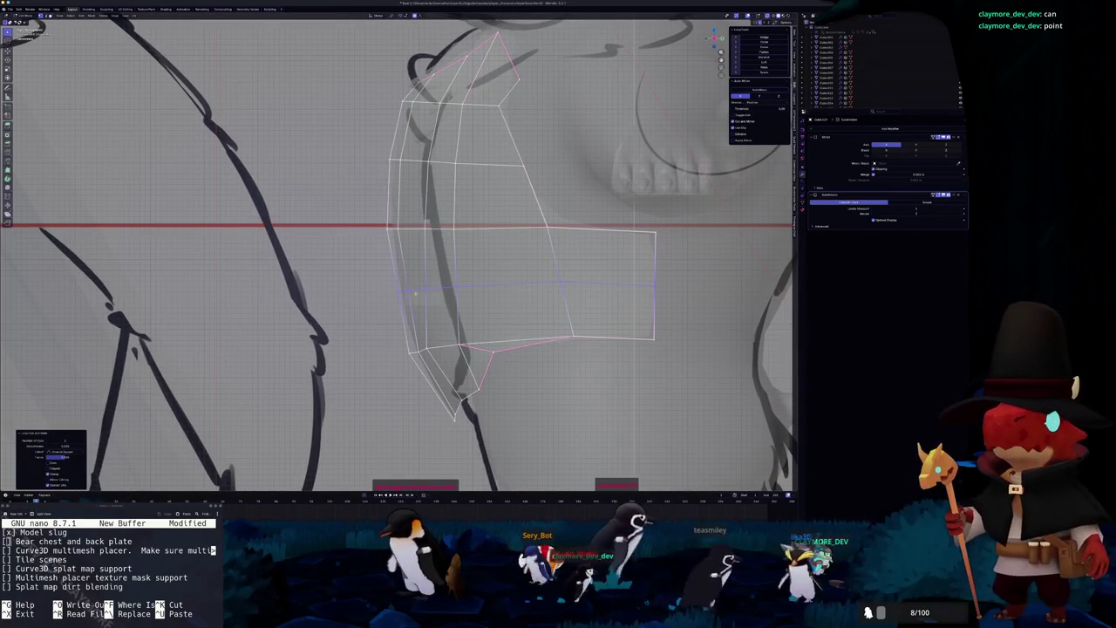
scroll(523, 287, up, 3)
- Adjust the plate vertices with soft falloff, pulling one down toward the bottom
key(g)
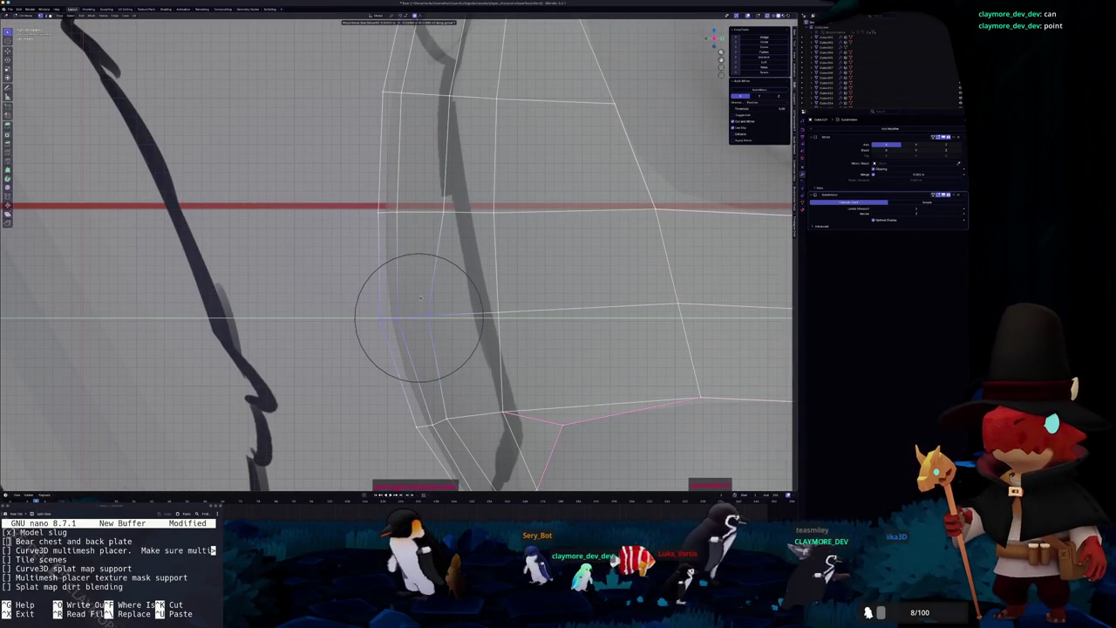
click(418, 299)
key(g)
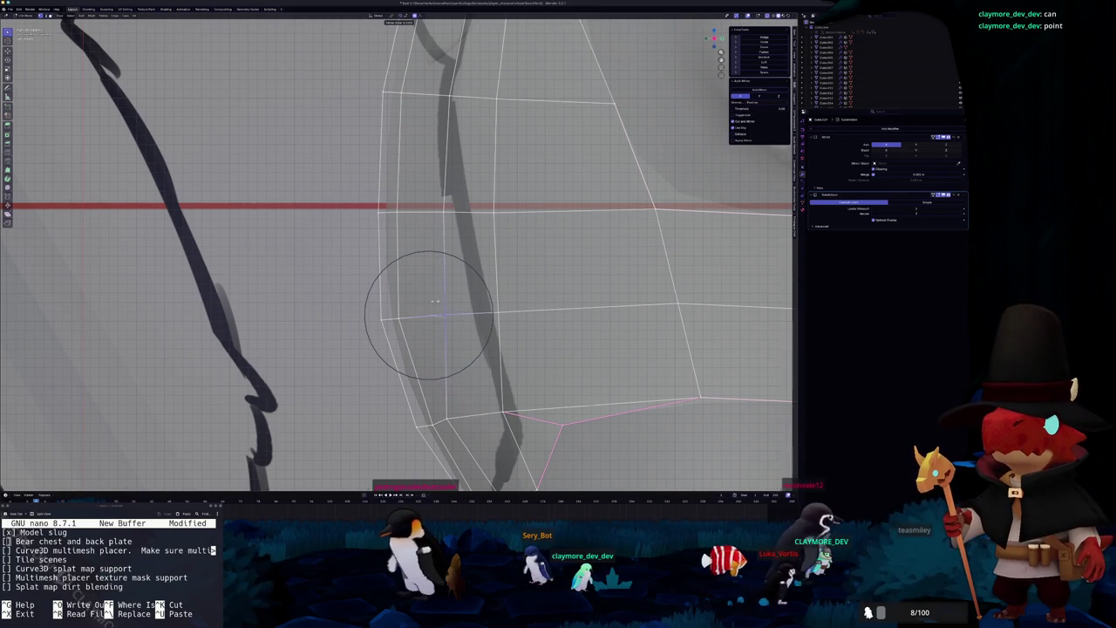
click(413, 307)
ctrl+scroll(450, 313, down, 4)
key(g)
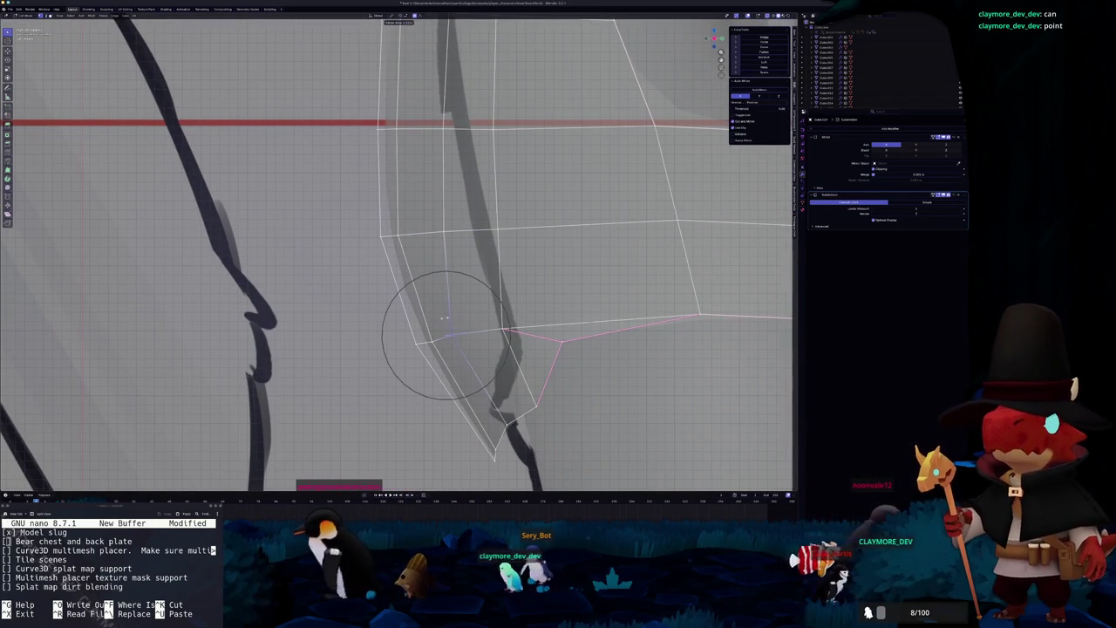
click(448, 347)
- Select the edge path to the bottom corner and a horizontal edge, then view the whole bear
ctrl+click(414, 343)
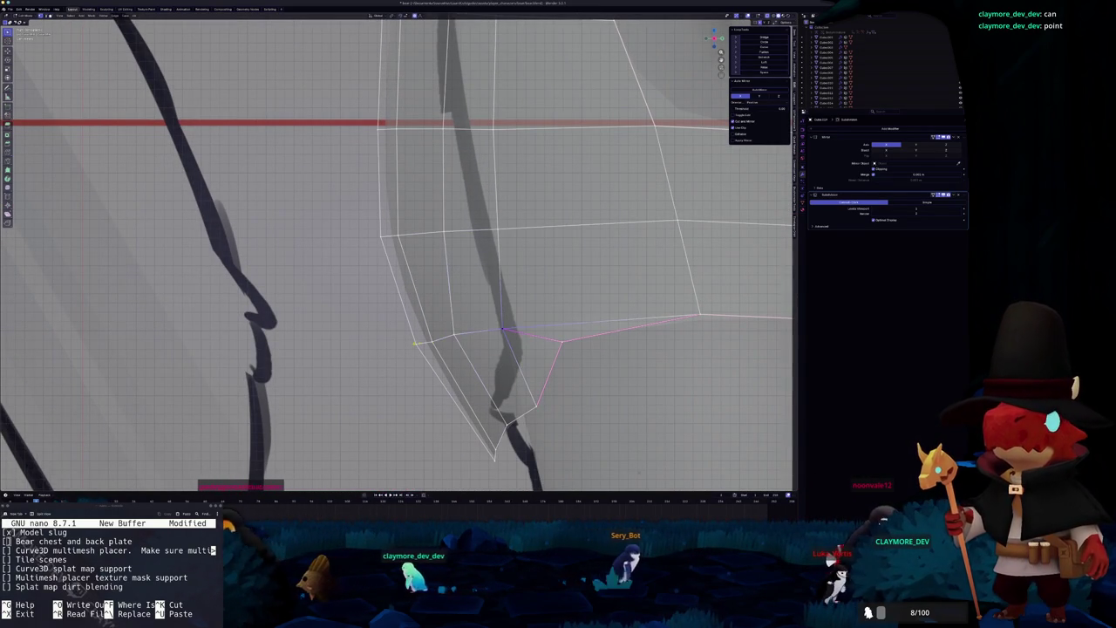
click(497, 228)
scroll(291, 118, up, 2)
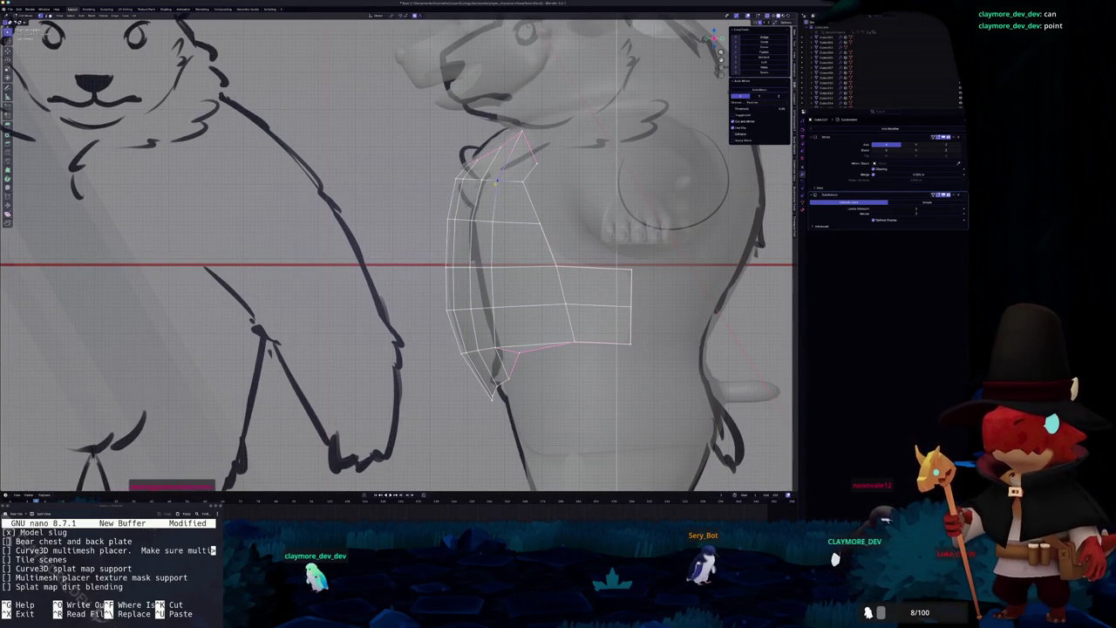
middle_drag(397, 253, 488, 262)
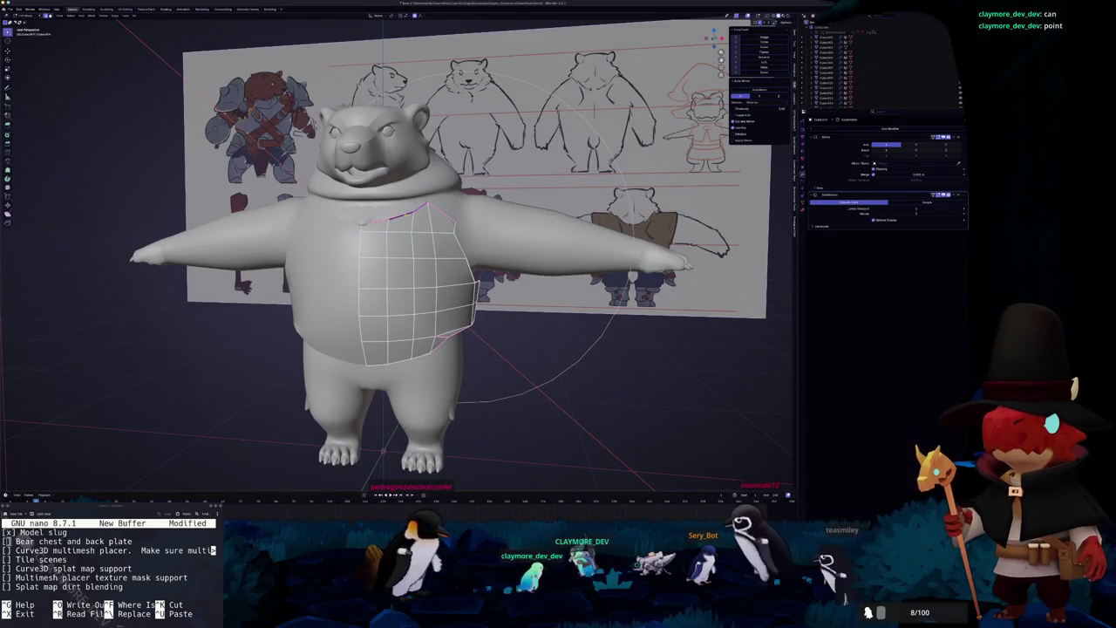
- Zoom in on the plate and delete the stray triangle face
mouse_move(392, 262)
middle_down()
mouse_move(549, 261)
mouse_move(628, 227)
middle_up()
scroll(396, 253, up, 3)
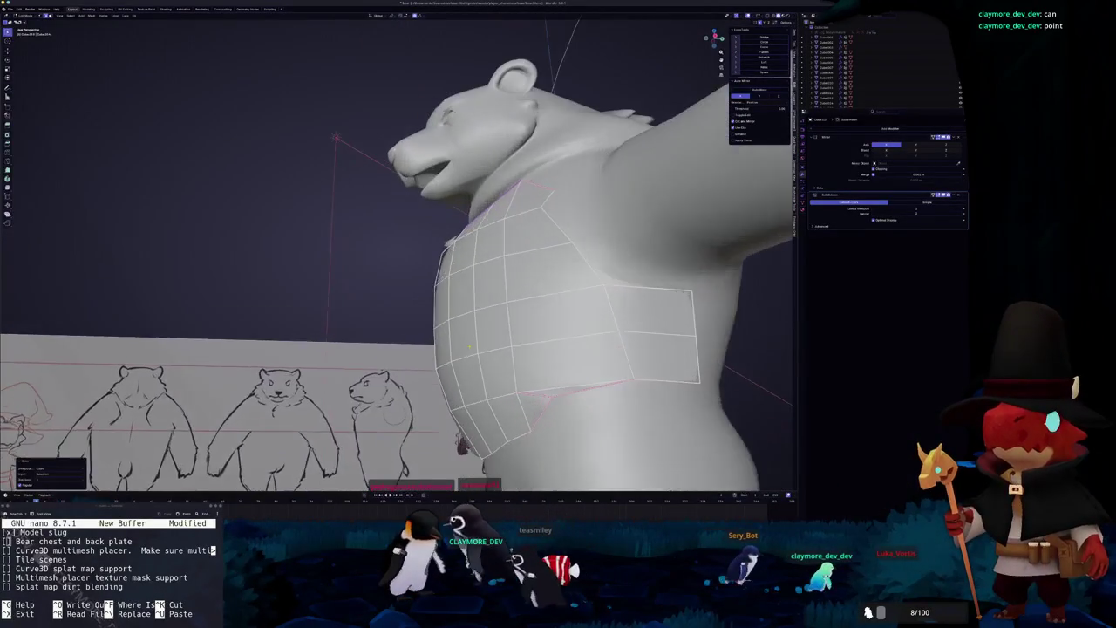
scroll(397, 253, up, 2)
scroll(396, 253, up, 1)
key(x)
click(471, 279)
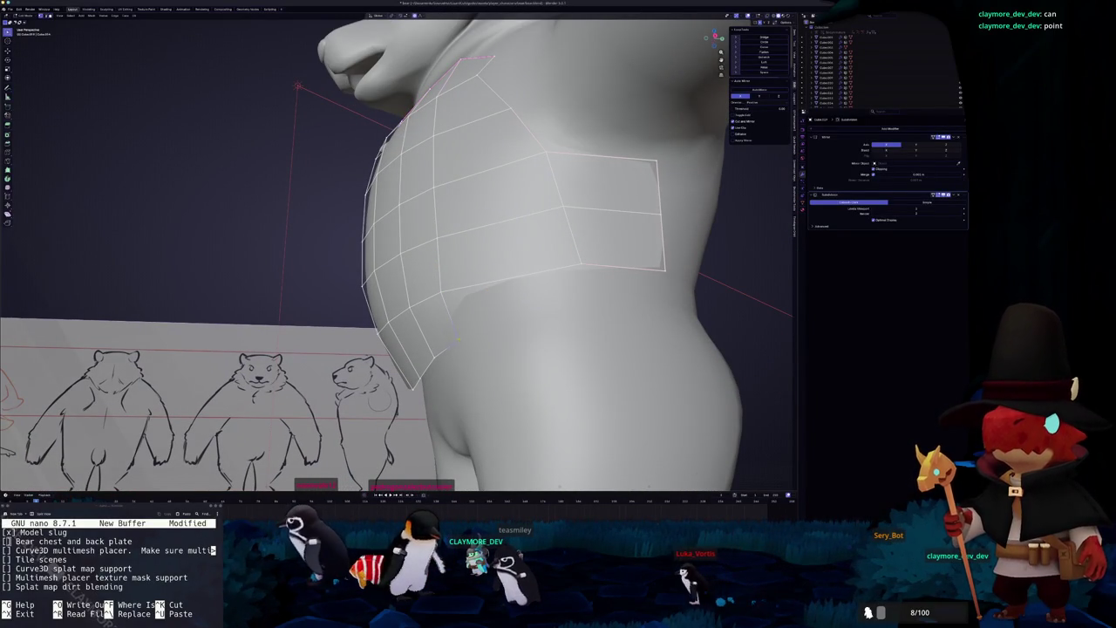
- Return to Object Mode and orbit to inspect the plate's lower edge
scroll(462, 261, down, 5)
mouse_move(462, 262)
middle_down()
mouse_move(488, 261)
mouse_move(470, 279)
mouse_move(515, 310)
mouse_move(427, 288)
middle_up()
key(Tab)
key(Tab)
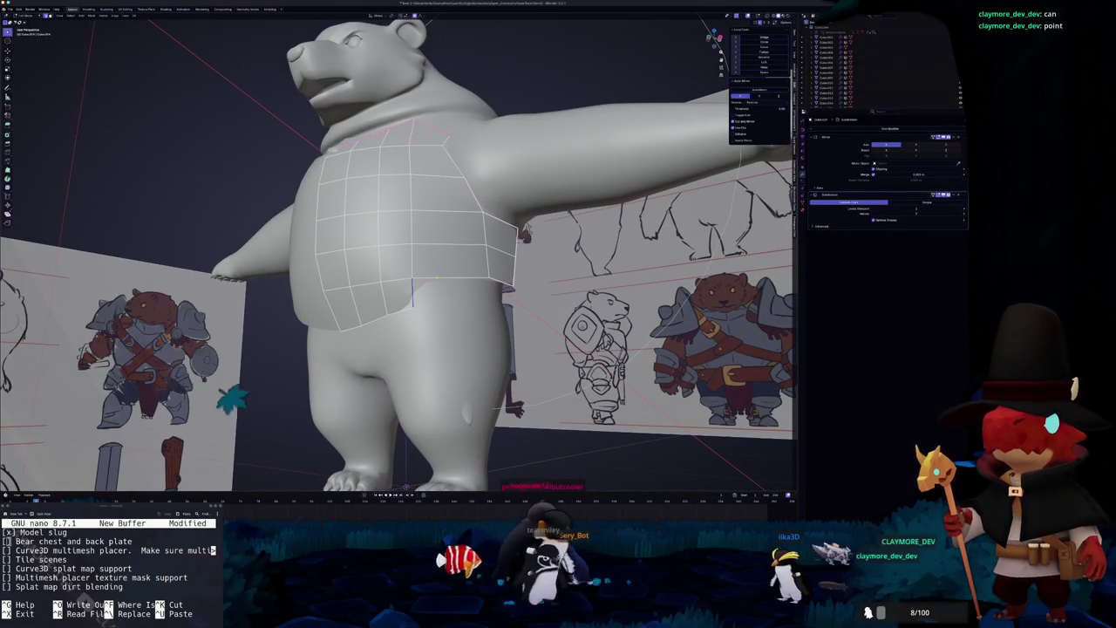
mouse_move(427, 287)
middle_down()
mouse_move(470, 301)
mouse_move(450, 288)
middle_up()
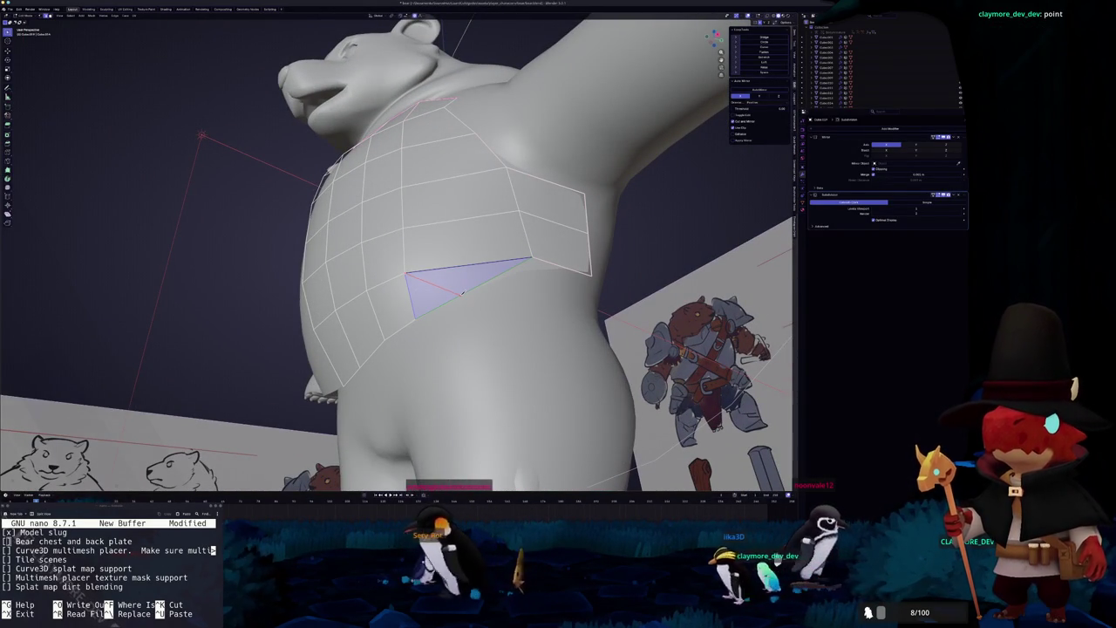
shift+click(530, 259)
- Undo the last triangle change and leave Edit Mode on the chest plate
key(ctrl+z)
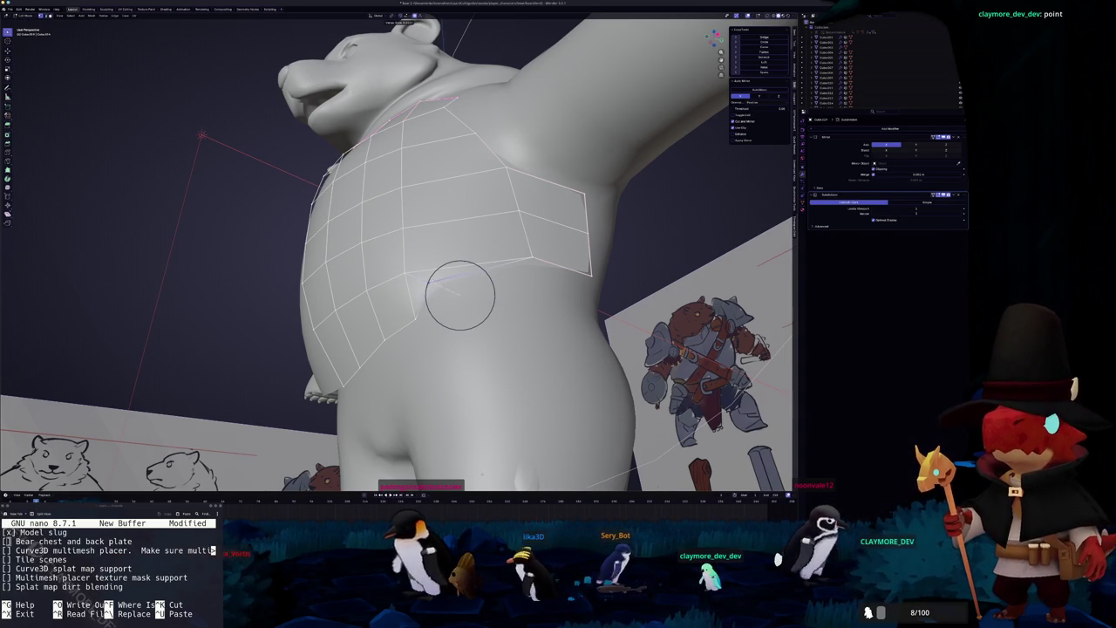
ctrl+right_click(428, 280)
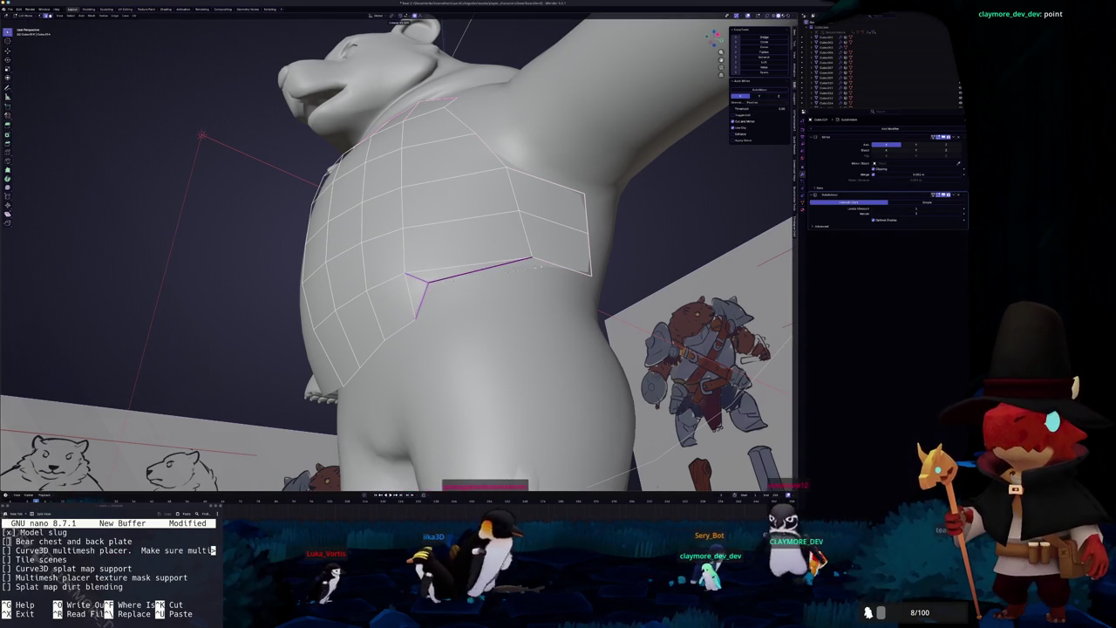
key(Tab)
mouse_move(515, 270)
middle_down()
mouse_move(525, 331)
mouse_move(506, 323)
middle_up()
- In X-ray front view, enter Edit Mode and select the plate's bottom edge loop
key(KP_1)
key(alt+z)
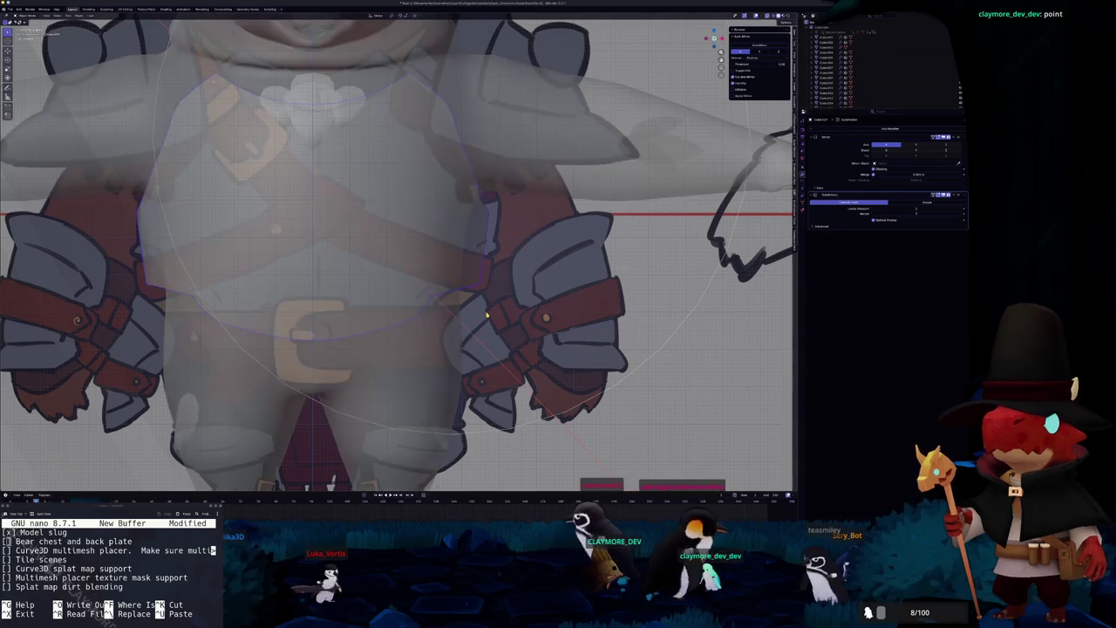
key(Tab)
scroll(487, 316, up, 3)
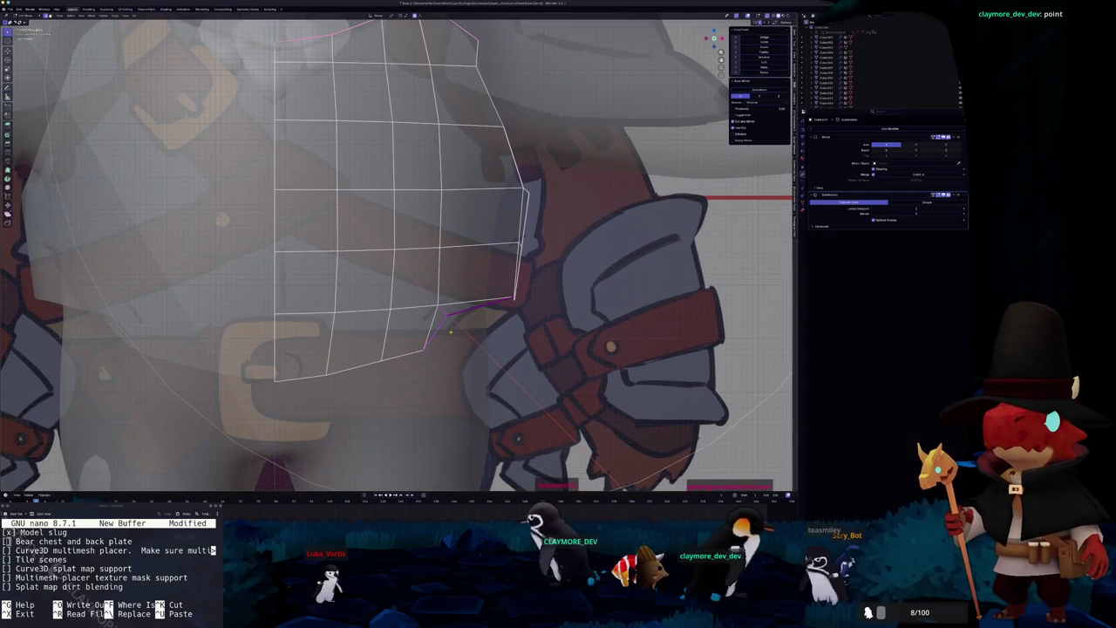
alt+shift+click(403, 353)
key(s)
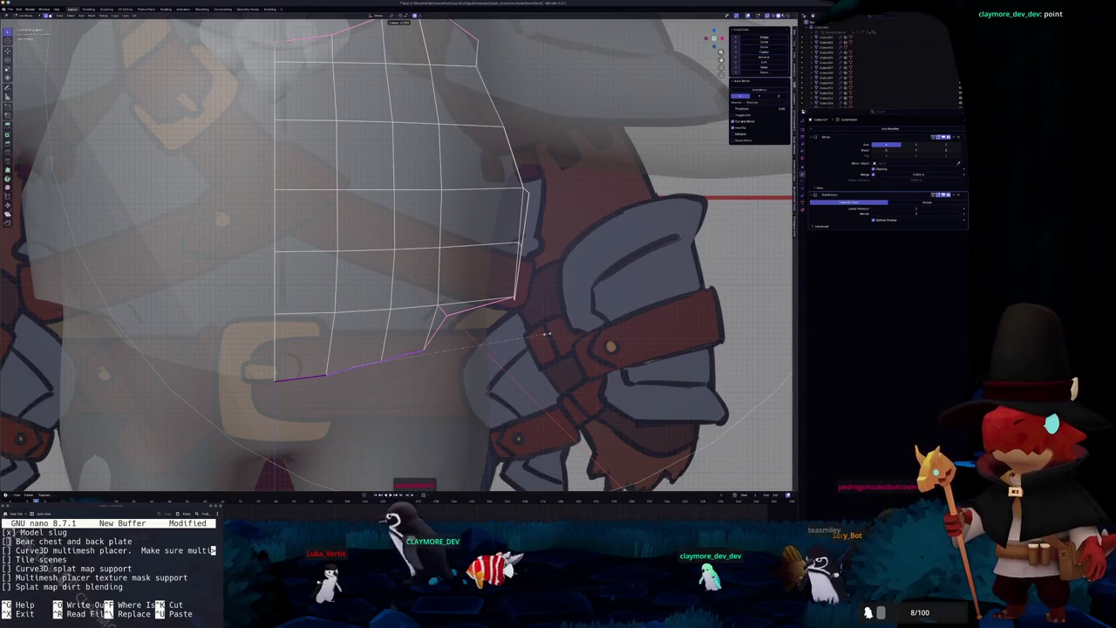
scroll(537, 335, down, 5)
scroll(291, 346, up, 1)
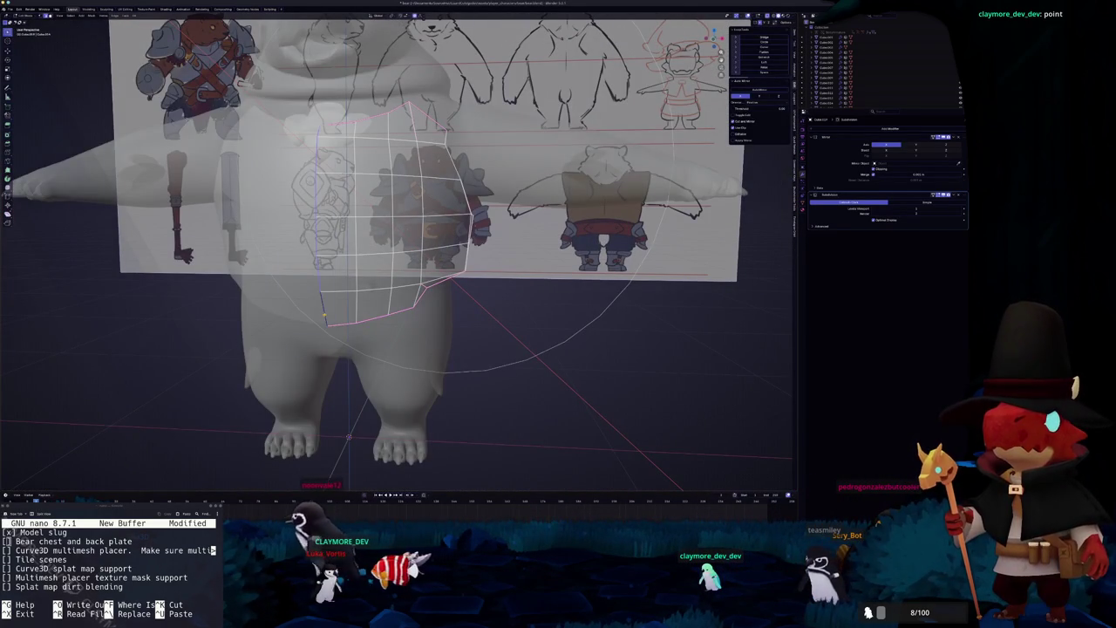
- Apply an Edge menu operation to the selected loop and return to Edit Mode
right_click(325, 315)
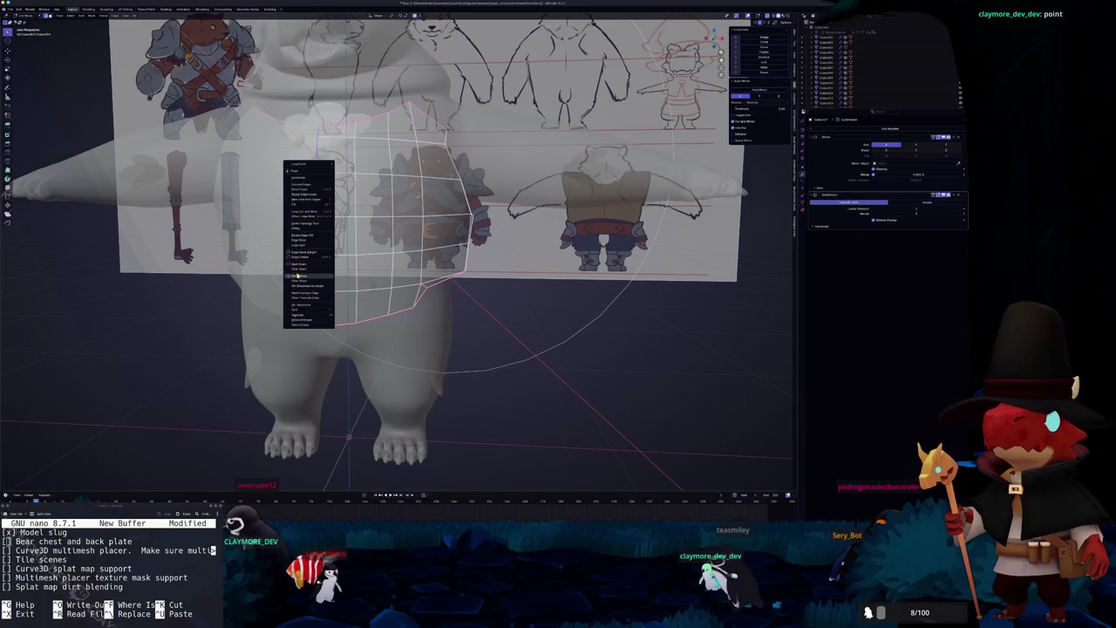
click(298, 276)
key(Tab)
middle_drag(298, 276, 340, 303)
scroll(340, 302, up, 2)
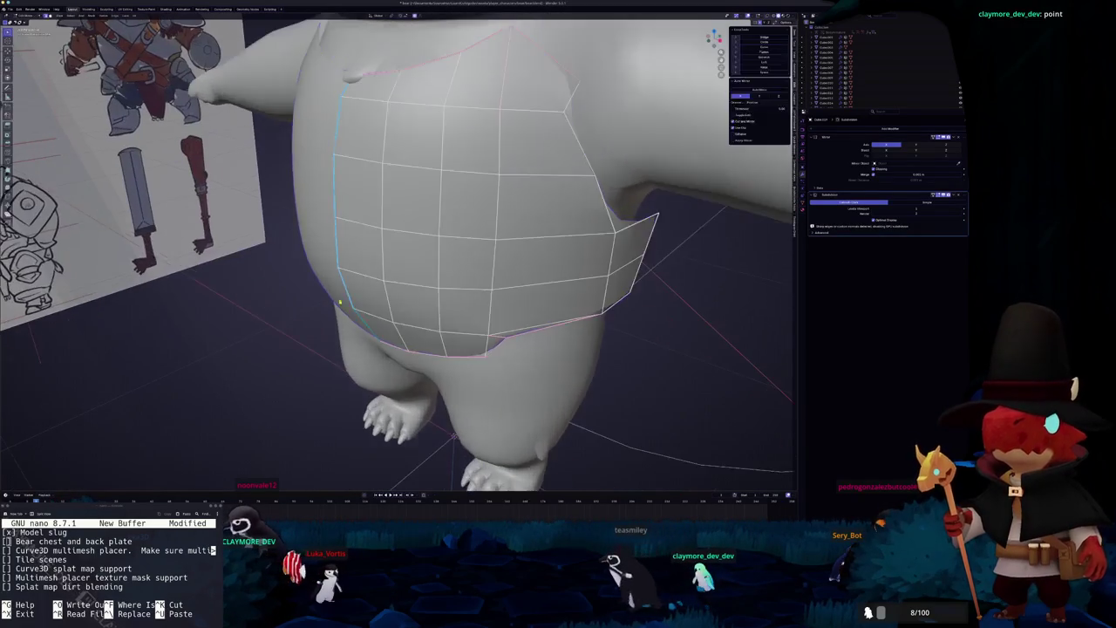
key(Tab)
scroll(348, 292, down, 3)
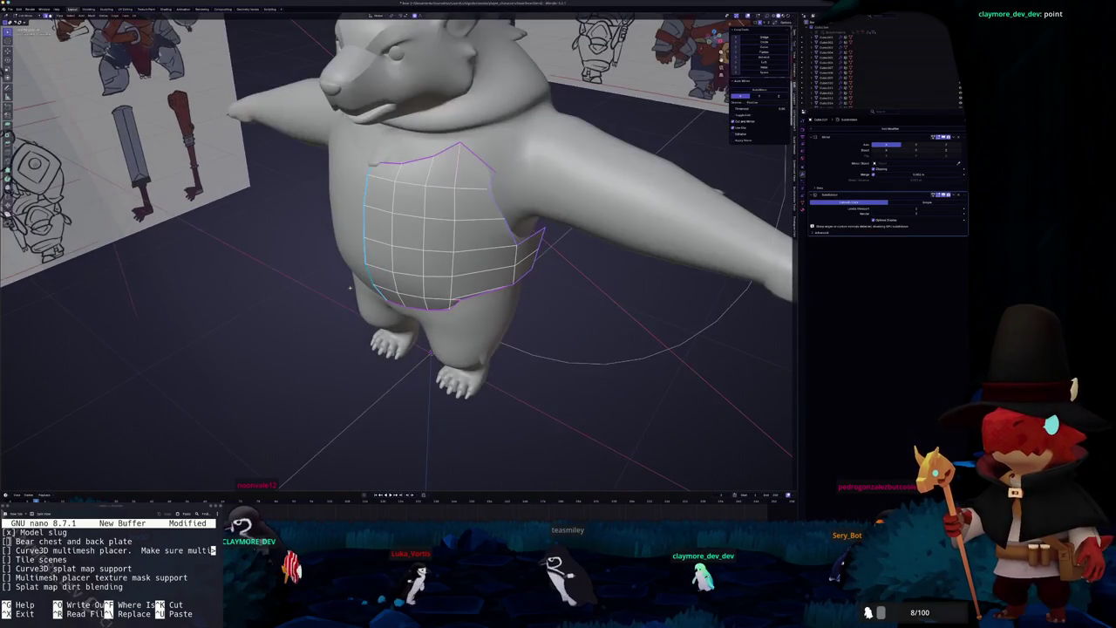
- Pull the plate's side edge inward with an adjusted soft-falloff radius, then exit Edit Mode
key(g)
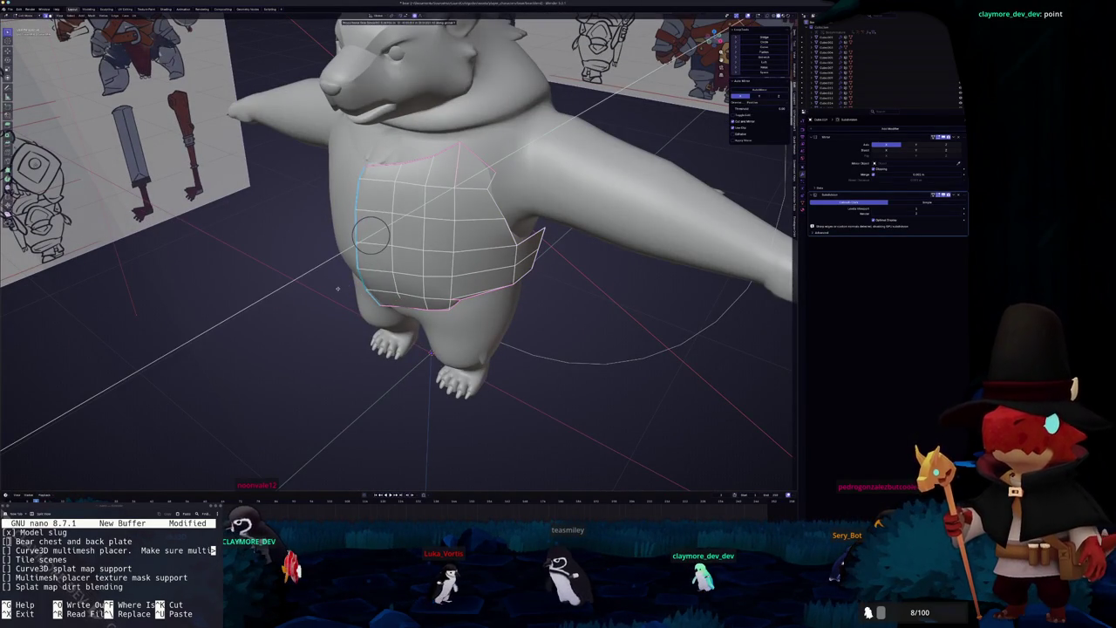
scroll(337, 288, down, 2)
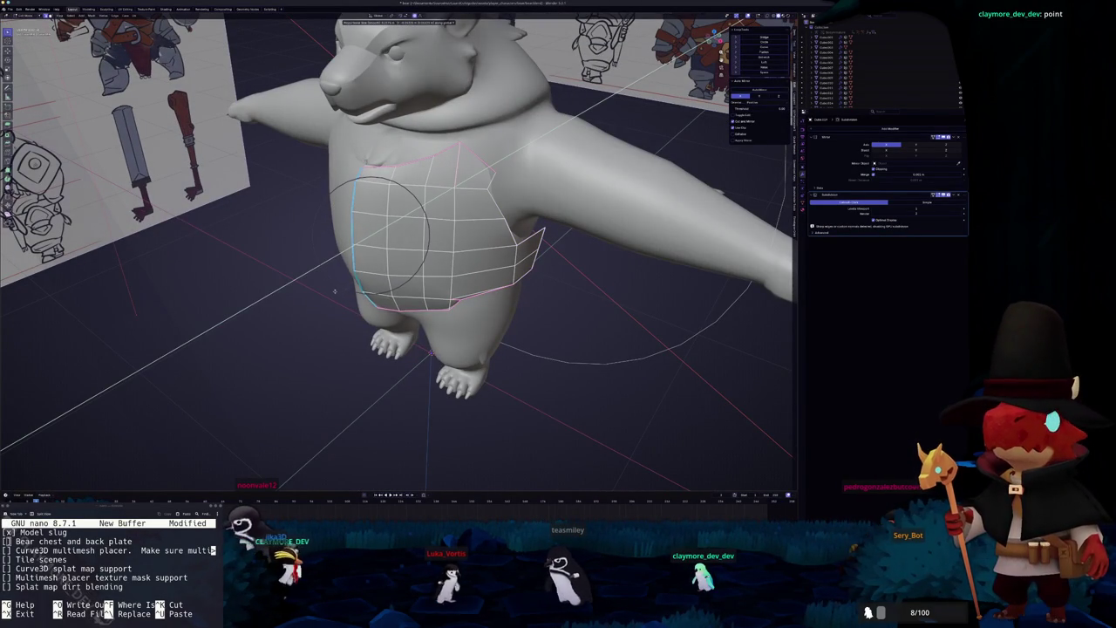
scroll(349, 285, down, 1)
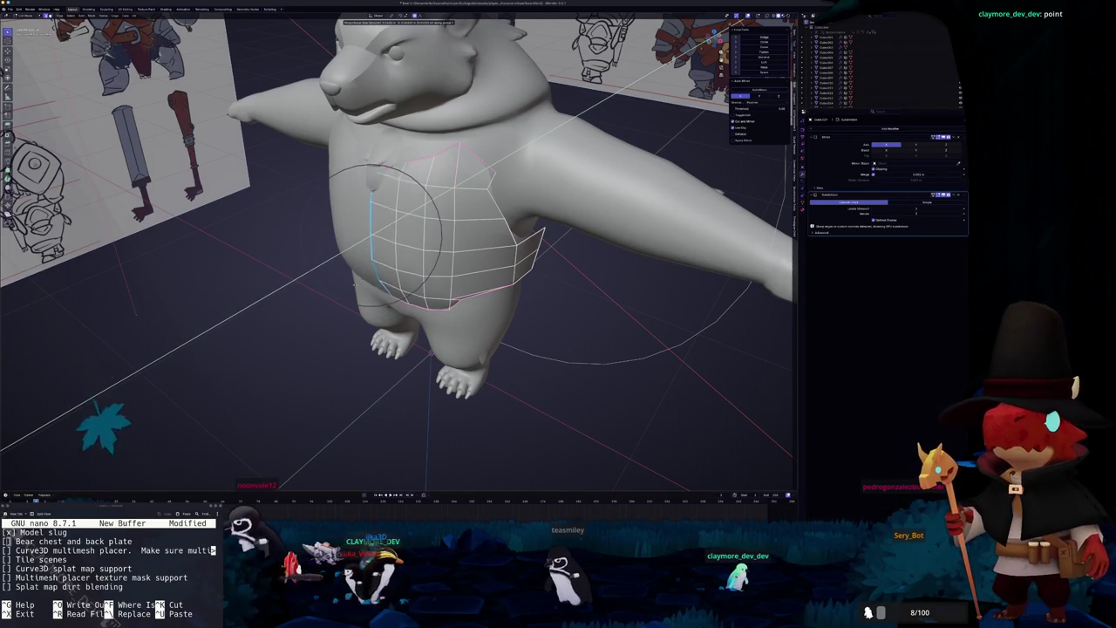
scroll(348, 288, up, 1)
click(342, 291)
key(Tab)
mouse_move(342, 290)
middle_down()
mouse_move(459, 445)
mouse_move(333, 261)
middle_up()
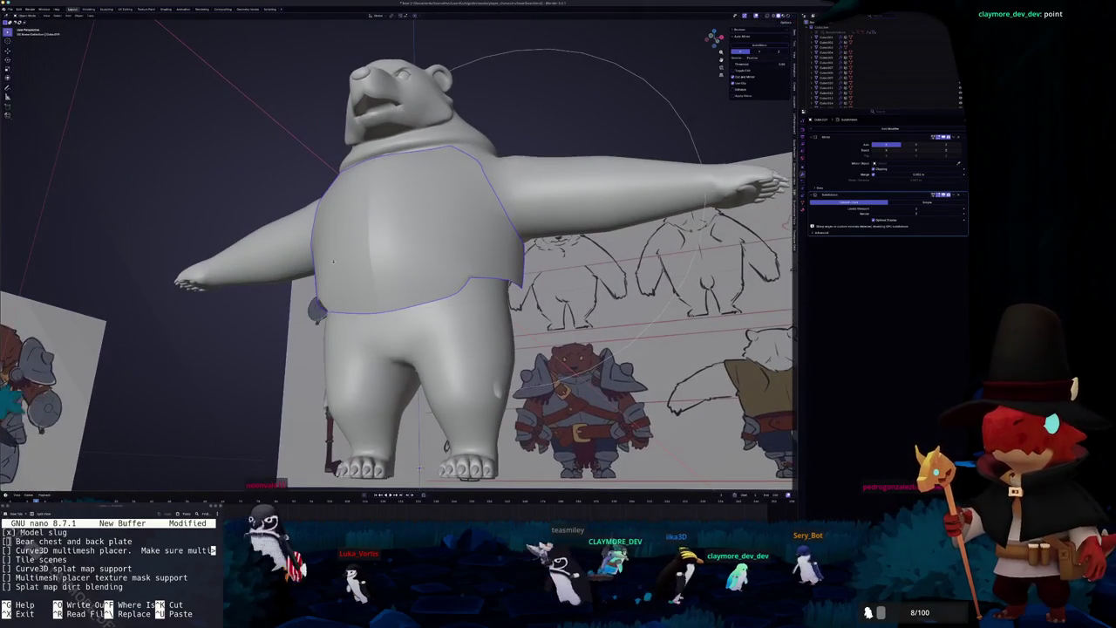
- In front view, frame the chest plate and delete the faces at its lower outer corner
key(KP_1)
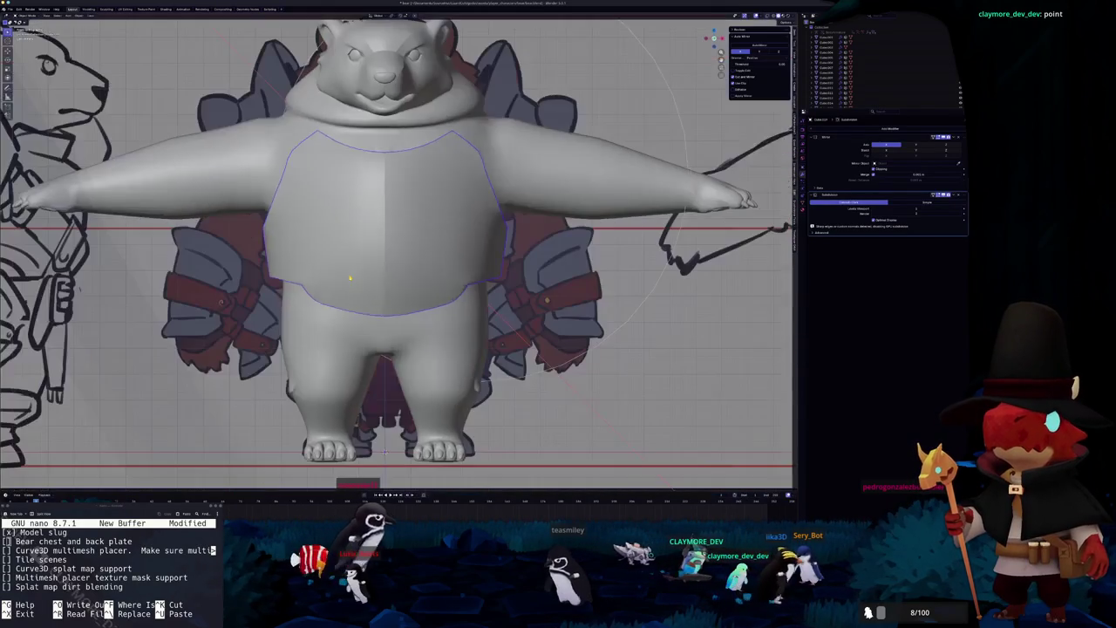
key(Tab)
key(KP_Decimal)
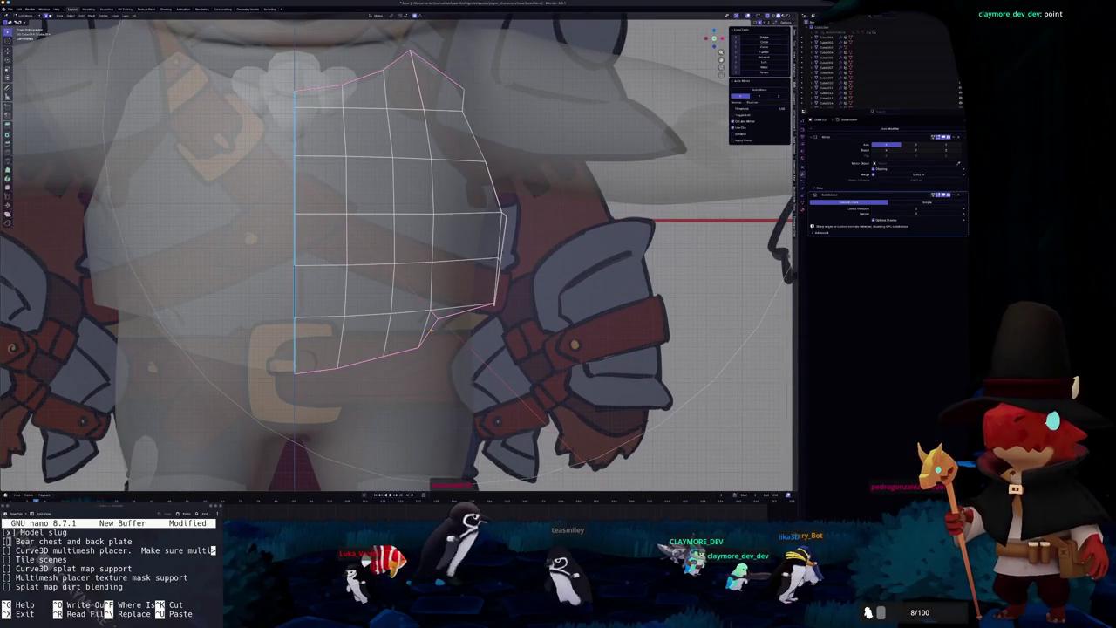
key(x)
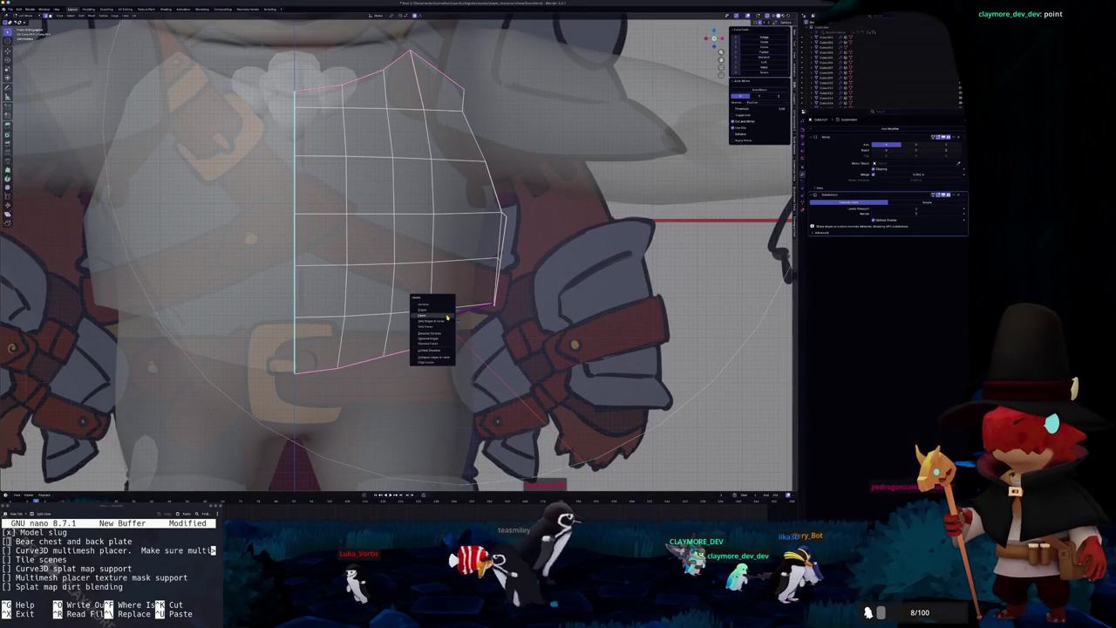
click(446, 317)
key(x)
key(Escape)
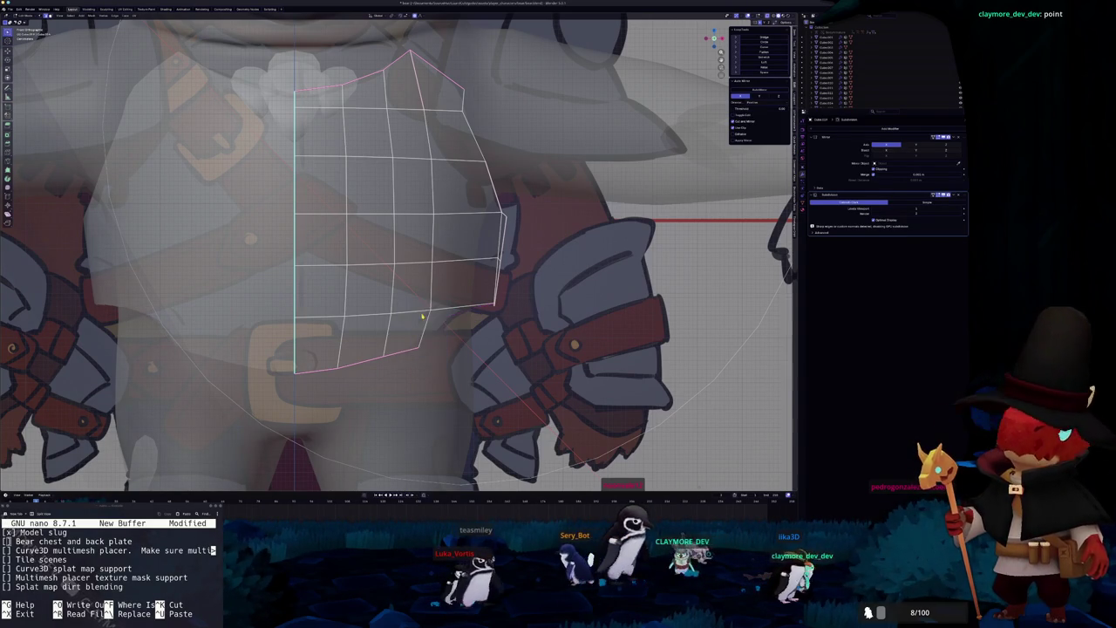
- Move the plate's corner vertex further inward to the left
scroll(713, 235, up, 1)
scroll(713, 235, up, 1)
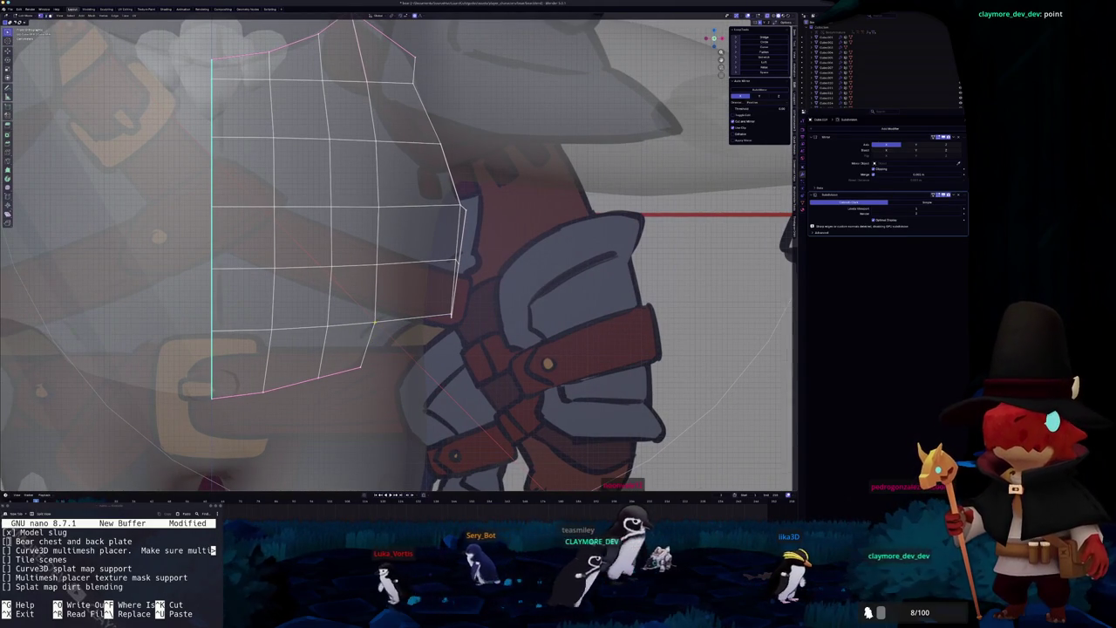
key(g)
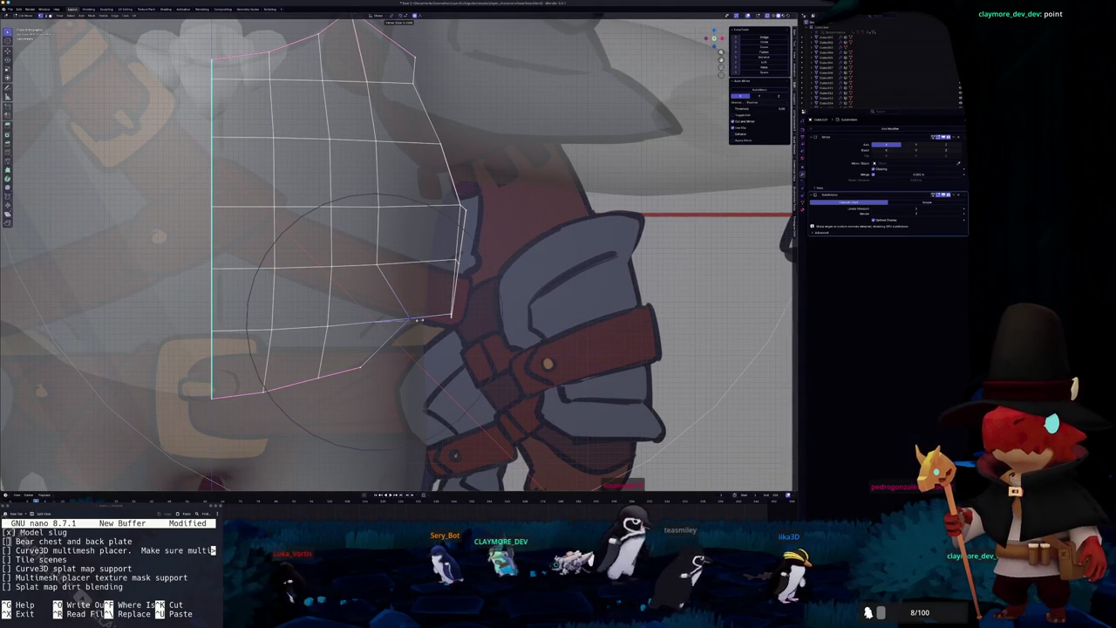
click(375, 322)
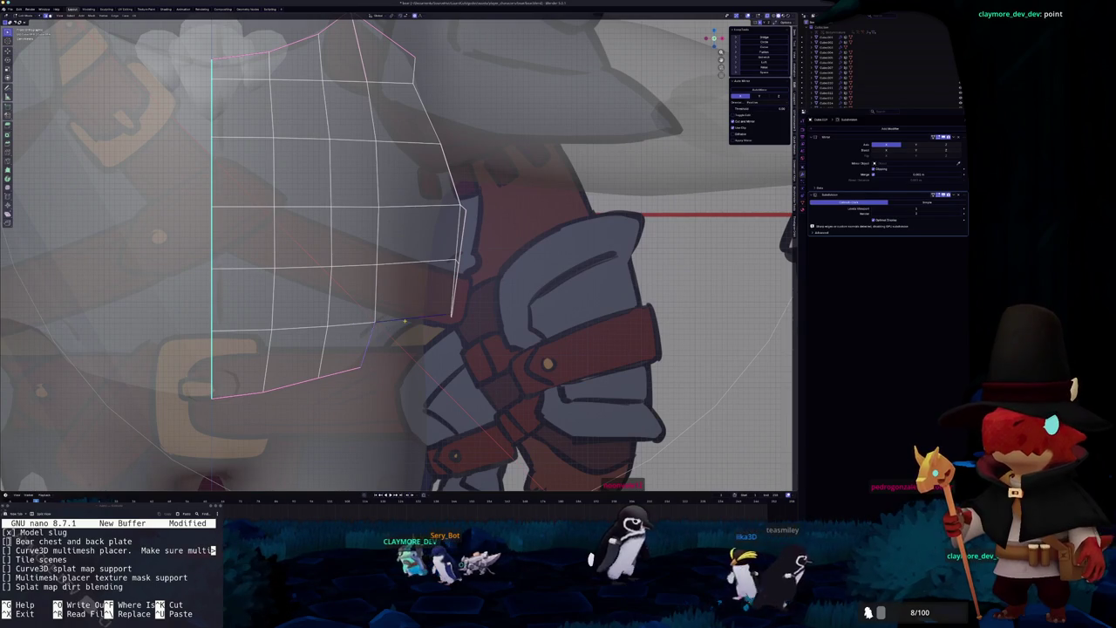
middle_drag(404, 321, 373, 312)
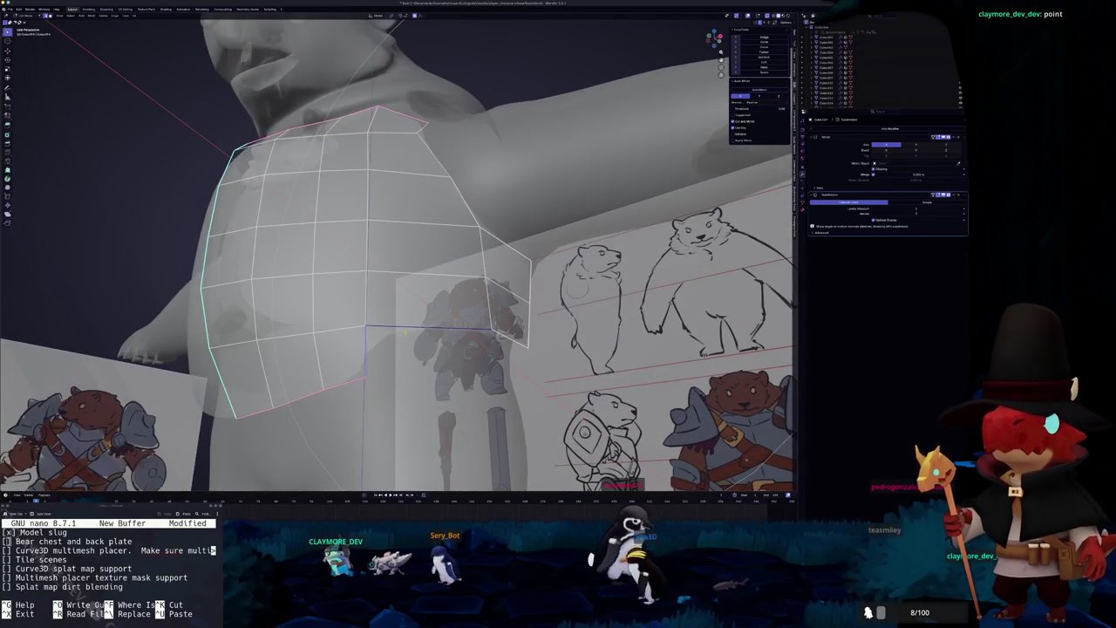
- Push the plate's lower side section outward with soft falloff and check it from the side
key(g)
key(Escape)
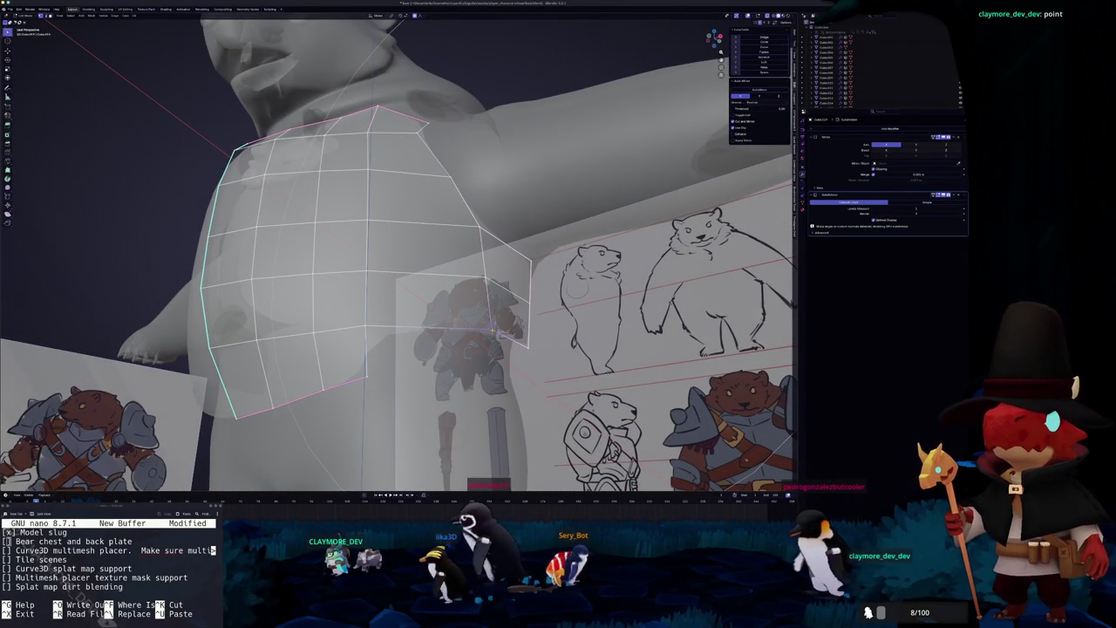
key(g)
key(Return)
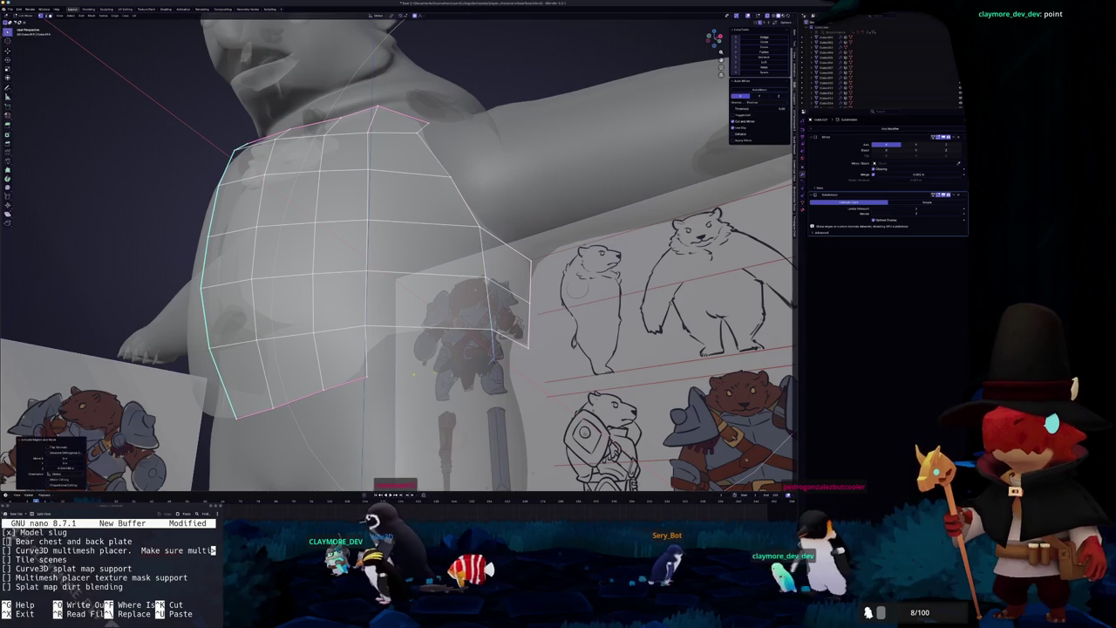
key(g)
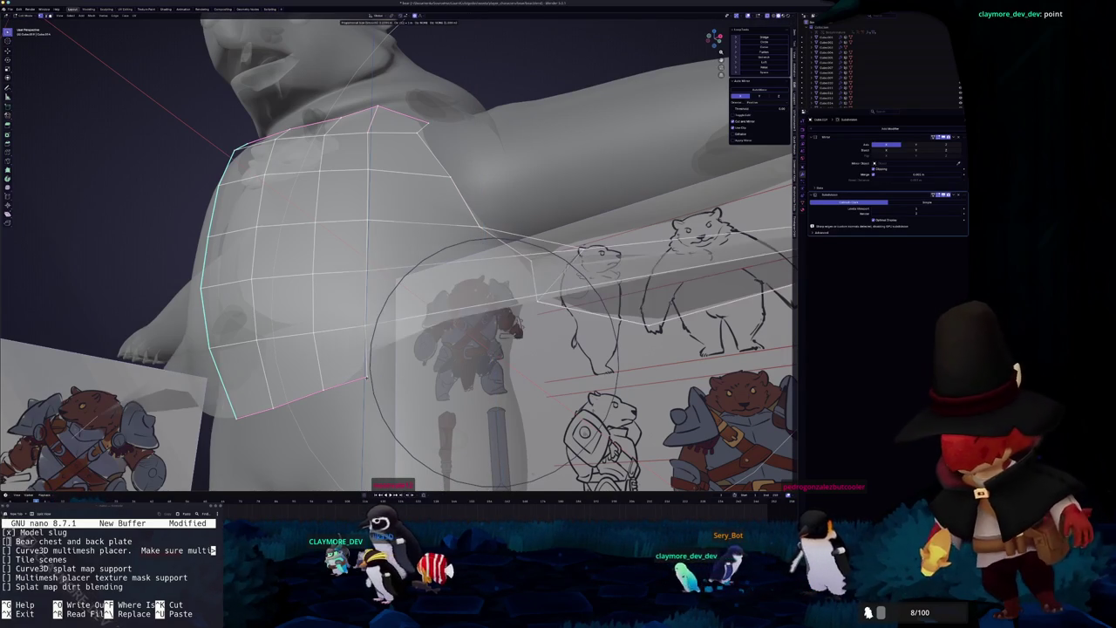
click(492, 356)
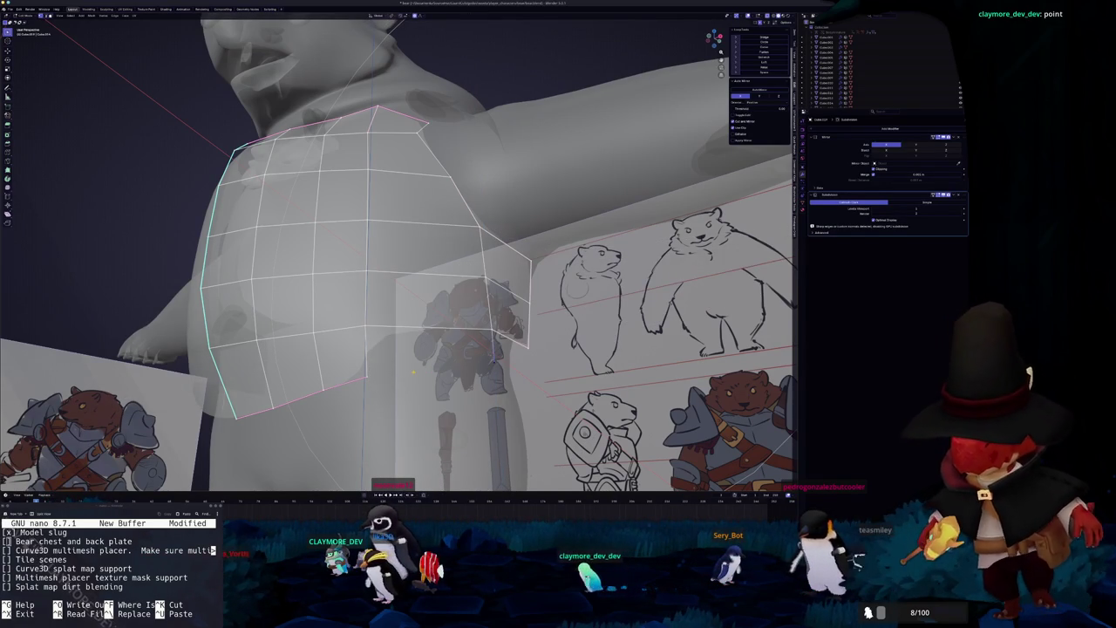
click(490, 331)
middle_drag(489, 331, 497, 303)
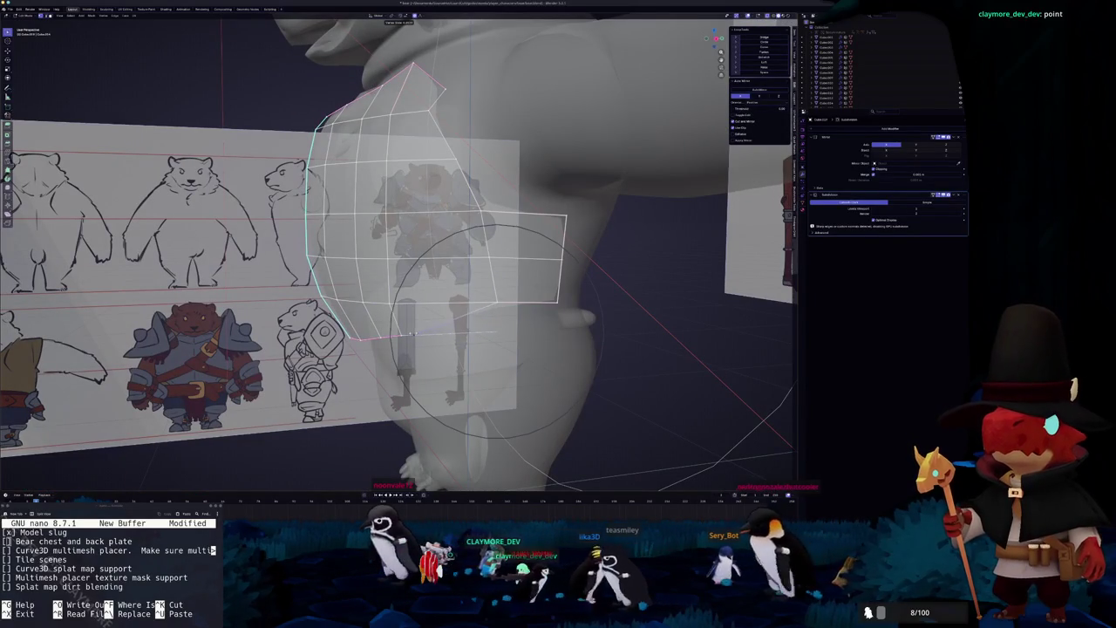
- Raise a vertex on the plate's outer edge along Z toward the sketched armor outline
click(412, 332)
middle_drag(412, 332, 427, 340)
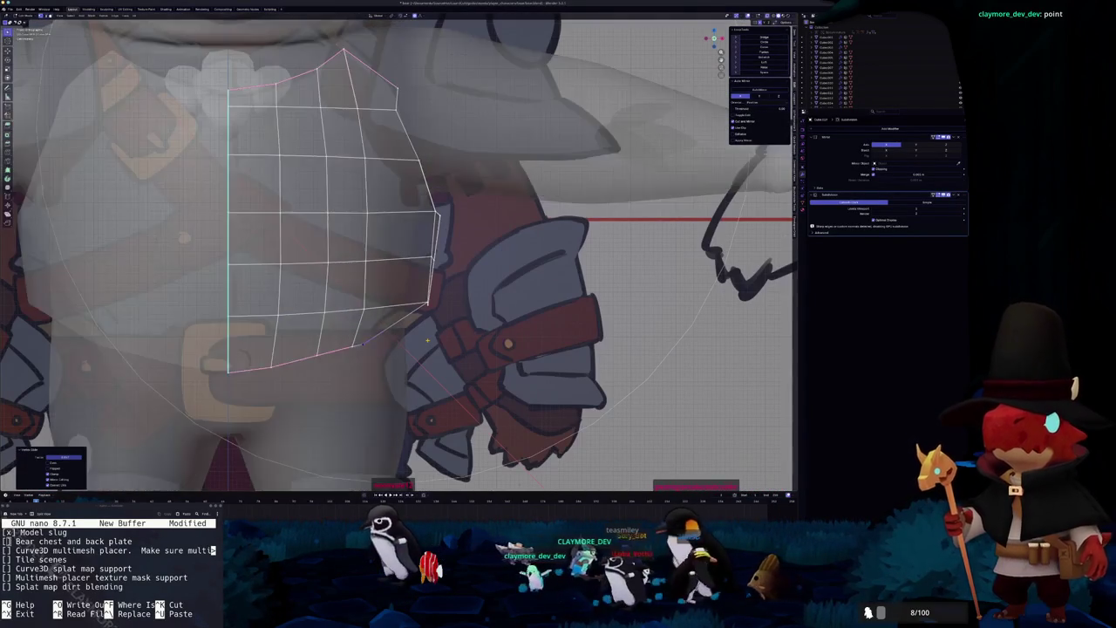
scroll(427, 339, up, 3)
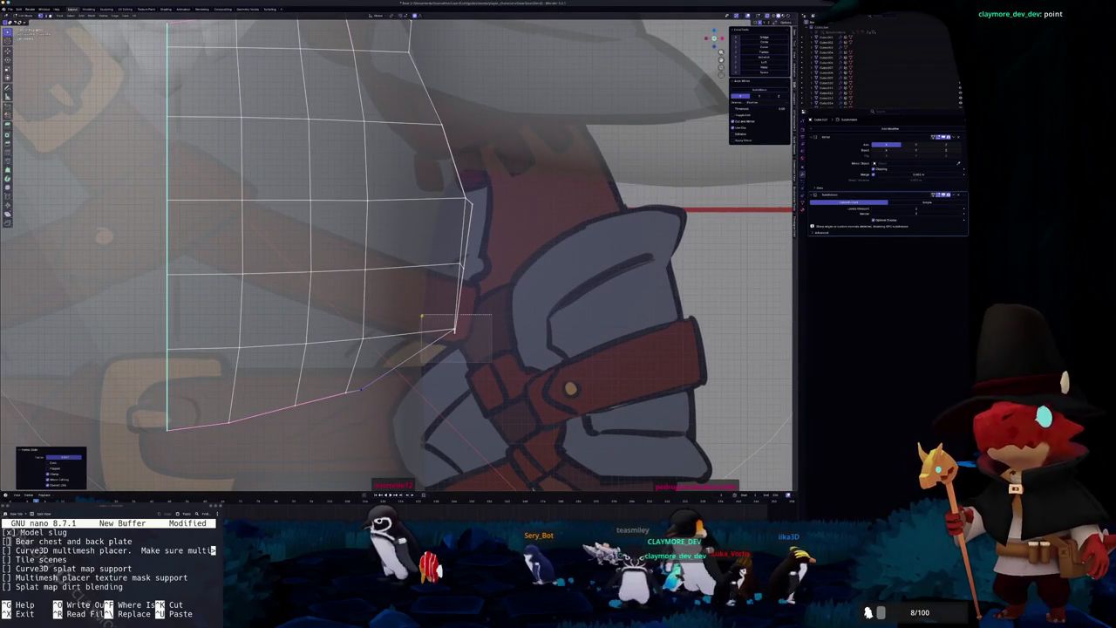
click(454, 329)
key(g)
key(z)
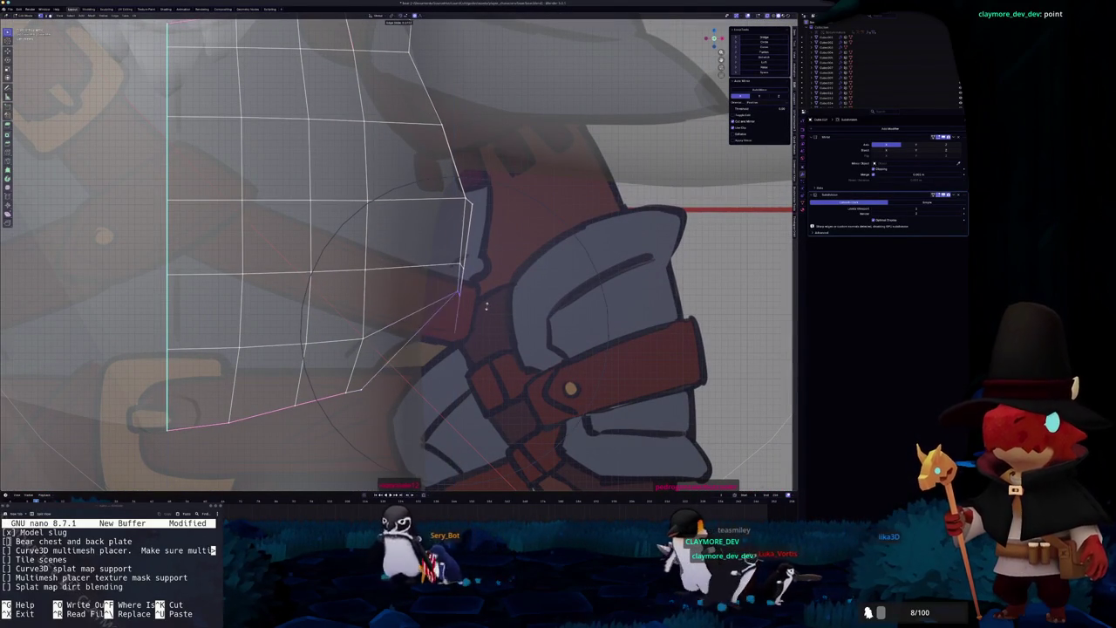
click(475, 279)
- Slide the shoulder-side edge vertices into place along the edge, then deselect and orbit to check
key(g)
click(440, 276)
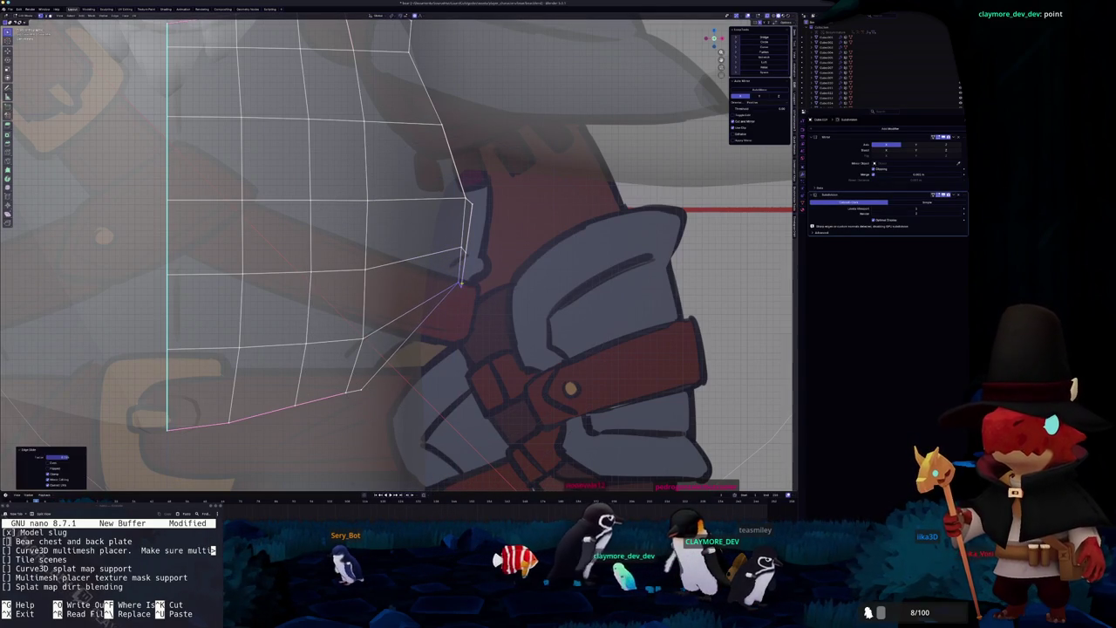
key(g)
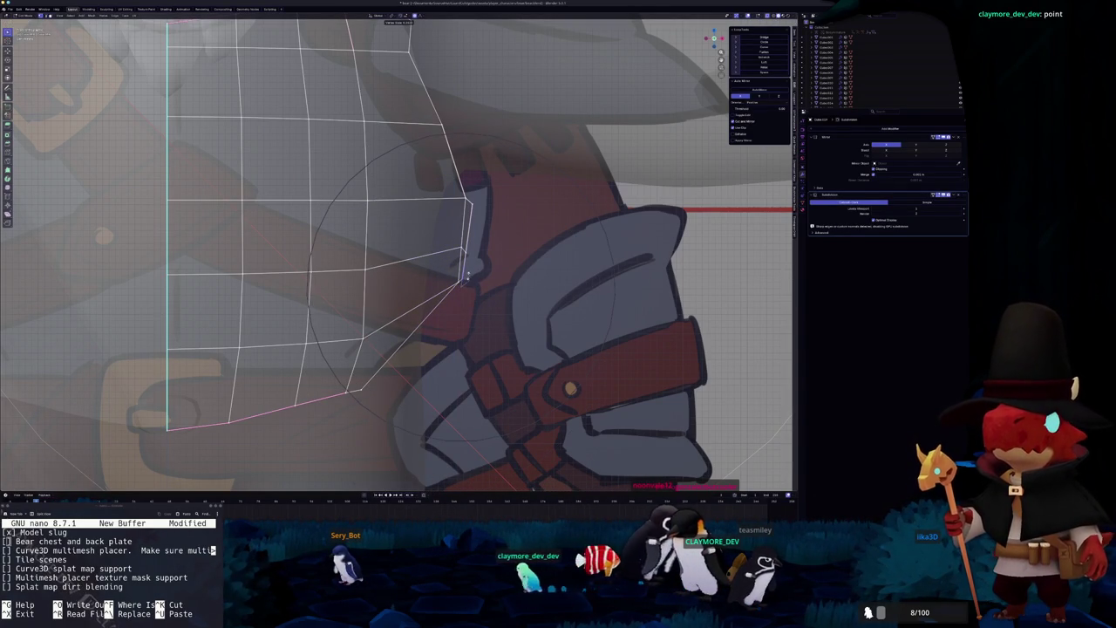
click(484, 269)
key(g)
click(467, 247)
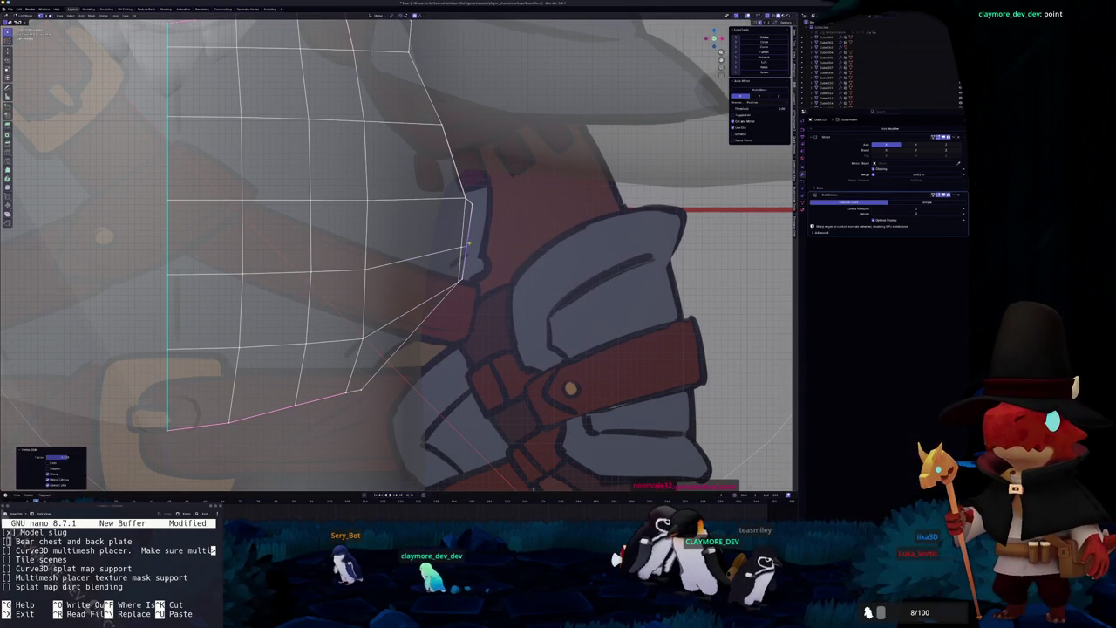
click(231, 293)
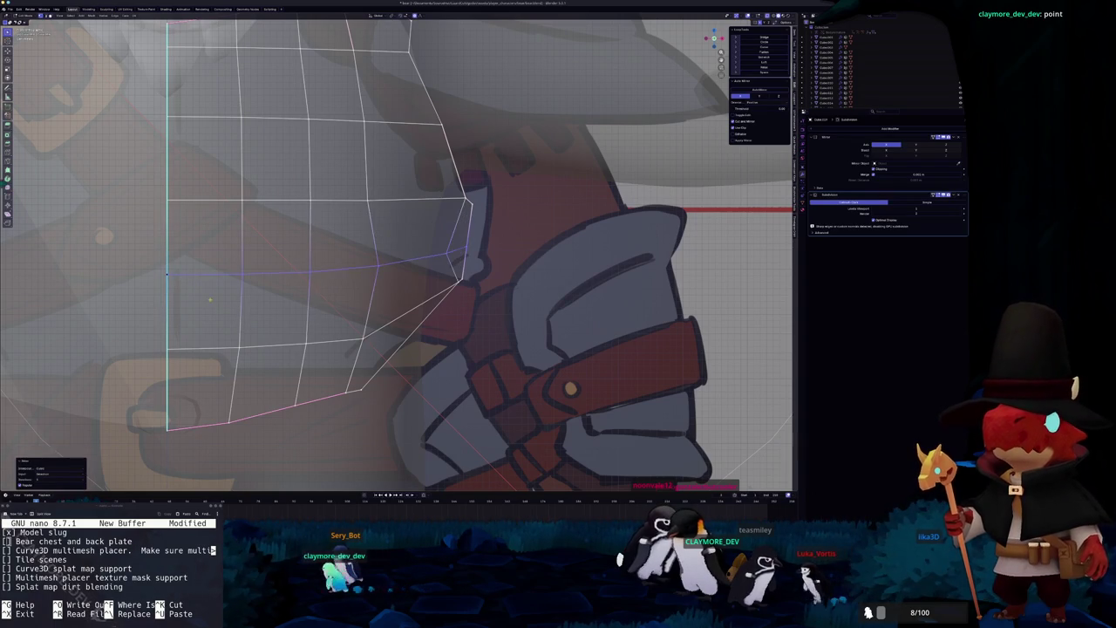
scroll(398, 253, down, 1)
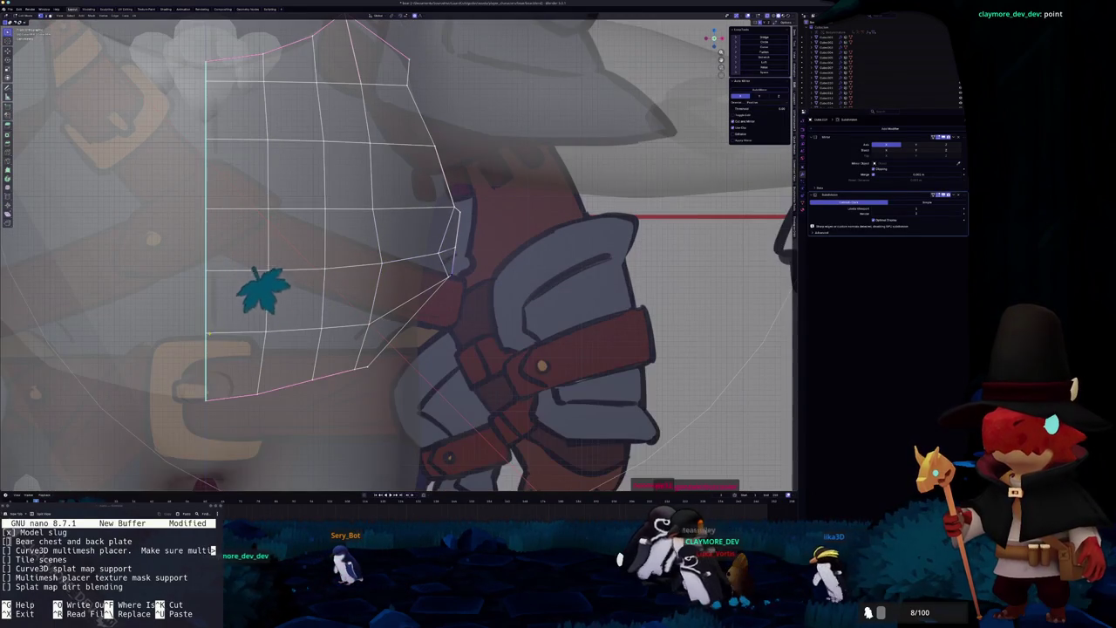
mouse_move(346, 311)
middle_down()
mouse_move(324, 339)
mouse_move(433, 271)
middle_up()
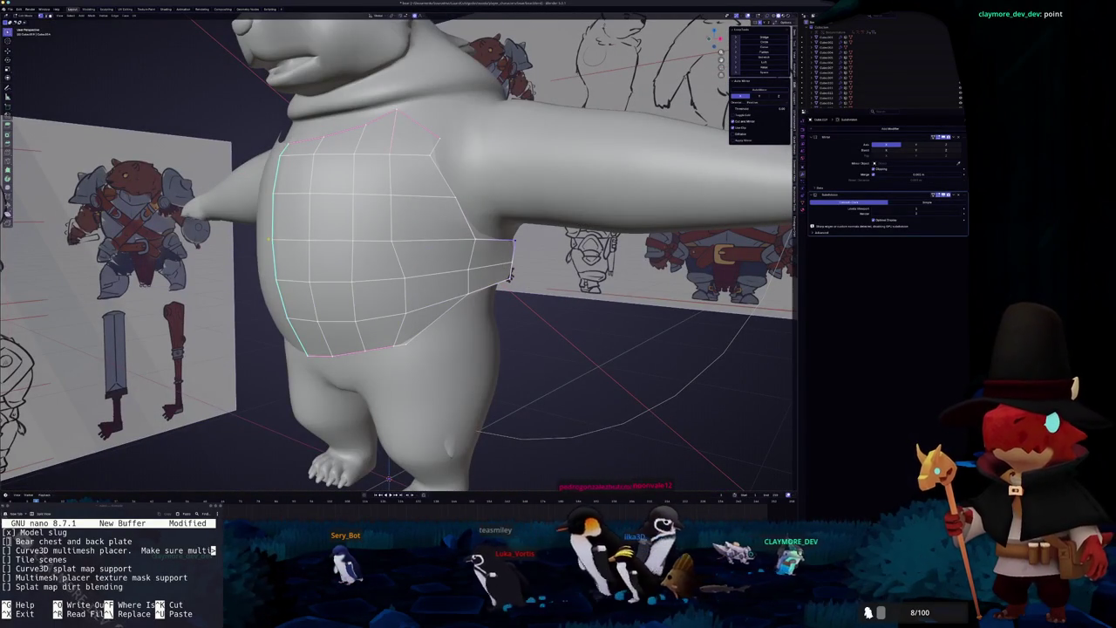
- Add an edge loop across the chest plate and switch to a see-through side view
mouse_move(292, 245)
middle_down()
mouse_move(261, 262)
mouse_move(314, 253)
middle_up()
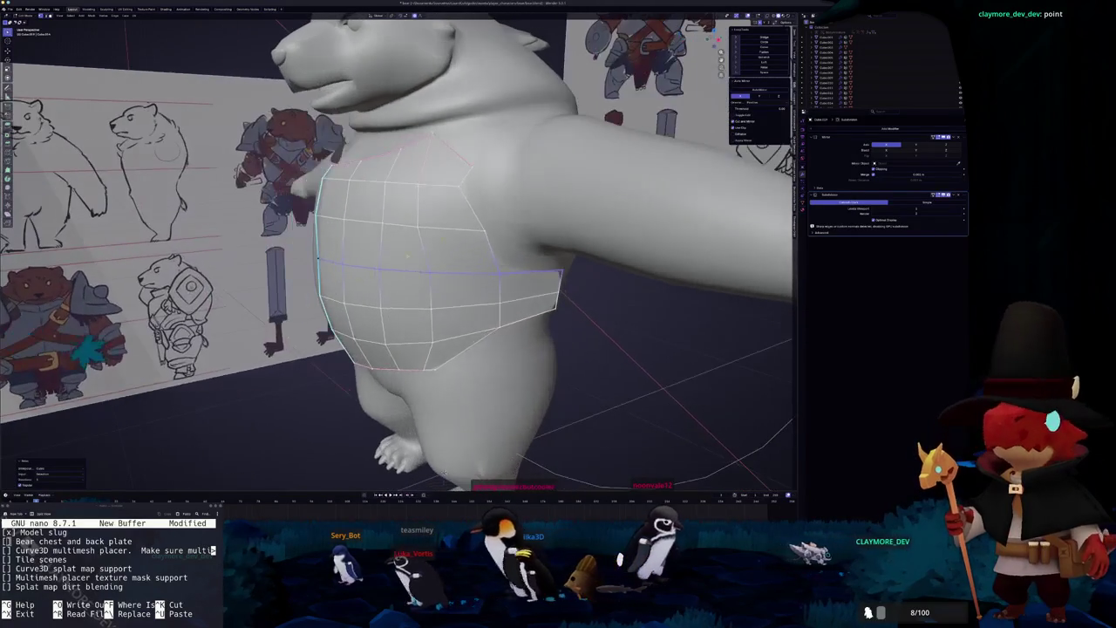
click(442, 472)
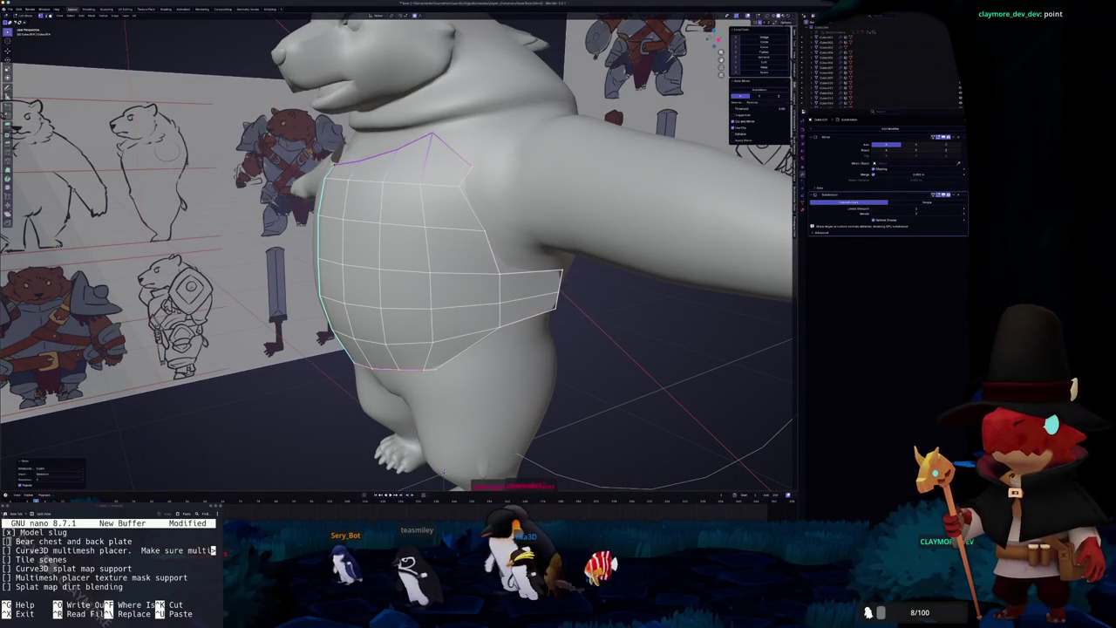
key(KP_1)
key(alt+z)
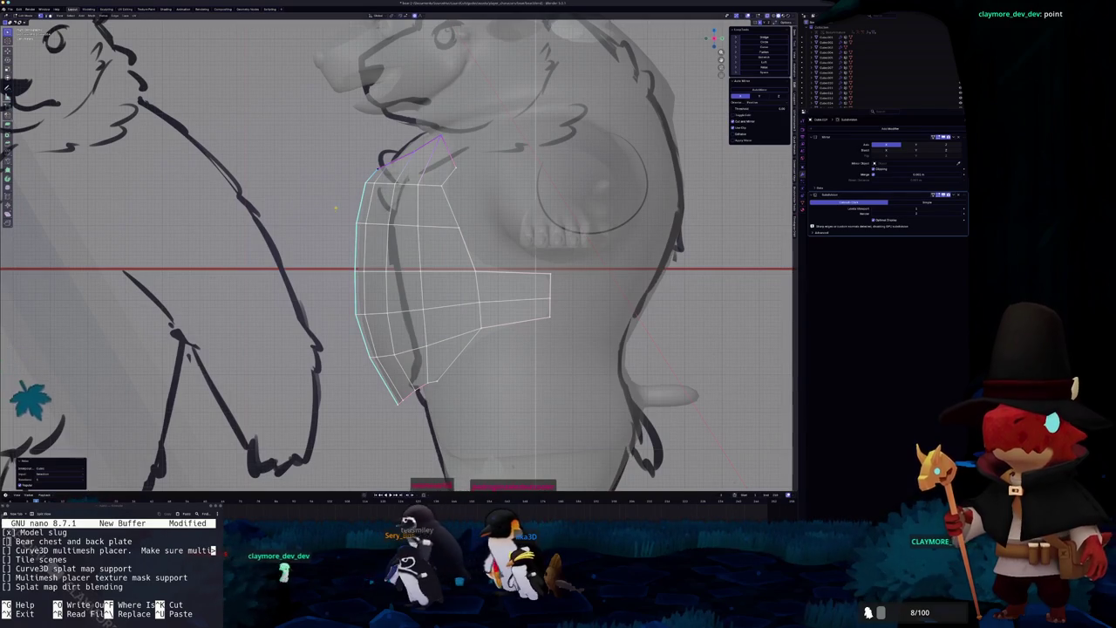
- Pull the upper chest face toward the neck with proportional editing, then leave Edit Mode
click(383, 200)
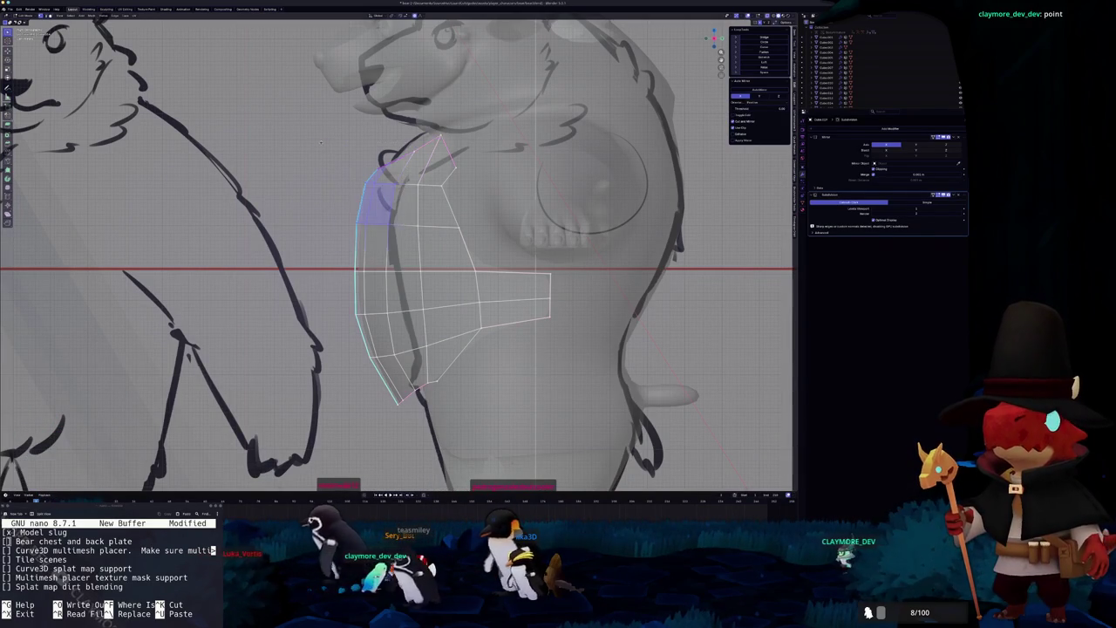
key(g)
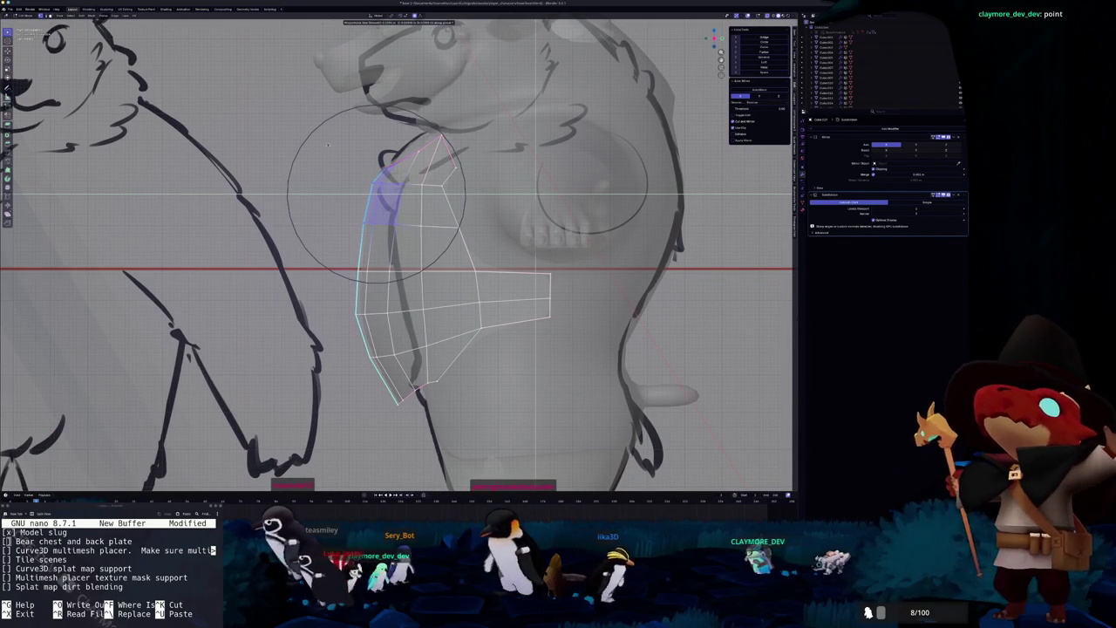
click(328, 142)
key(Tab)
key(alt+z)
scroll(314, 219, down, 3)
middle_drag(314, 220, 428, 384)
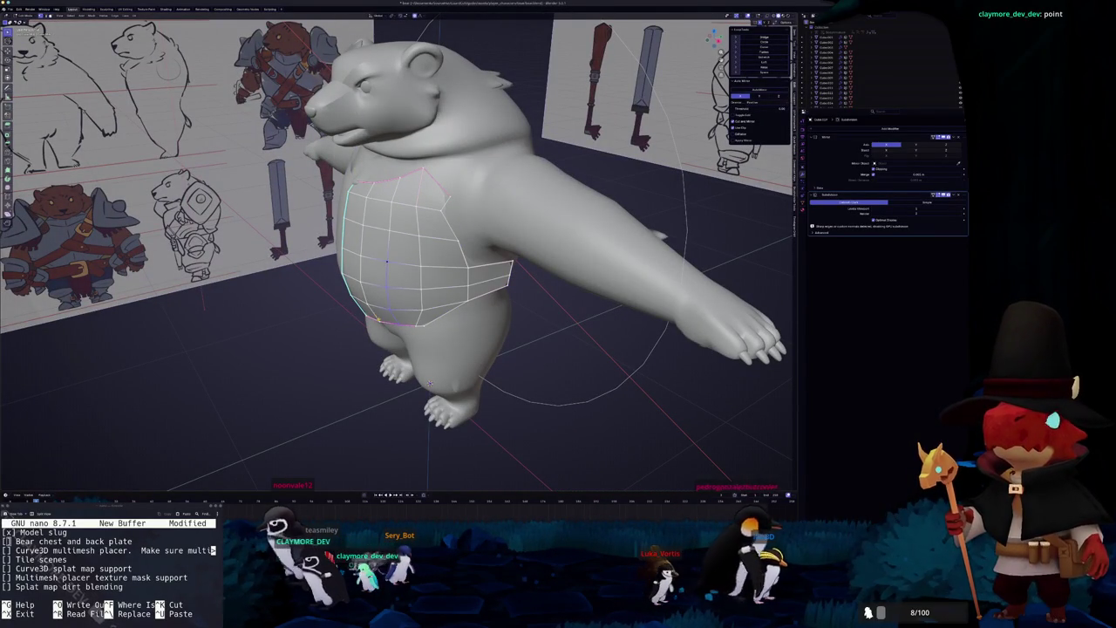
- Shortest-path select the chest plate's centre-line edges and its bottom rim edges
middle_drag(379, 321, 355, 294)
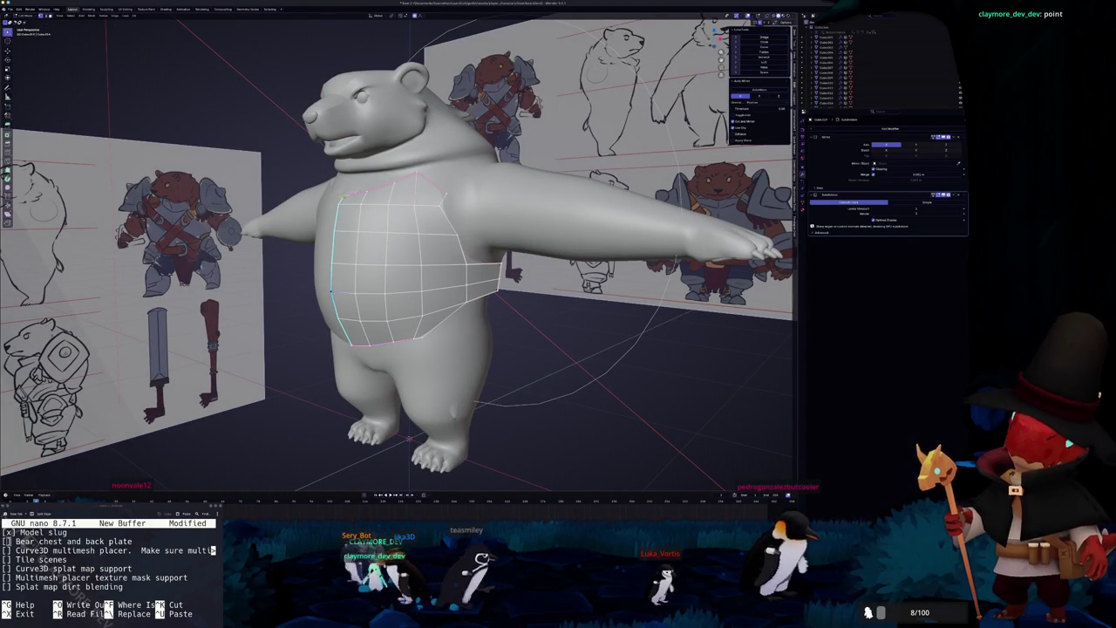
ctrl+click(341, 197)
click(344, 202)
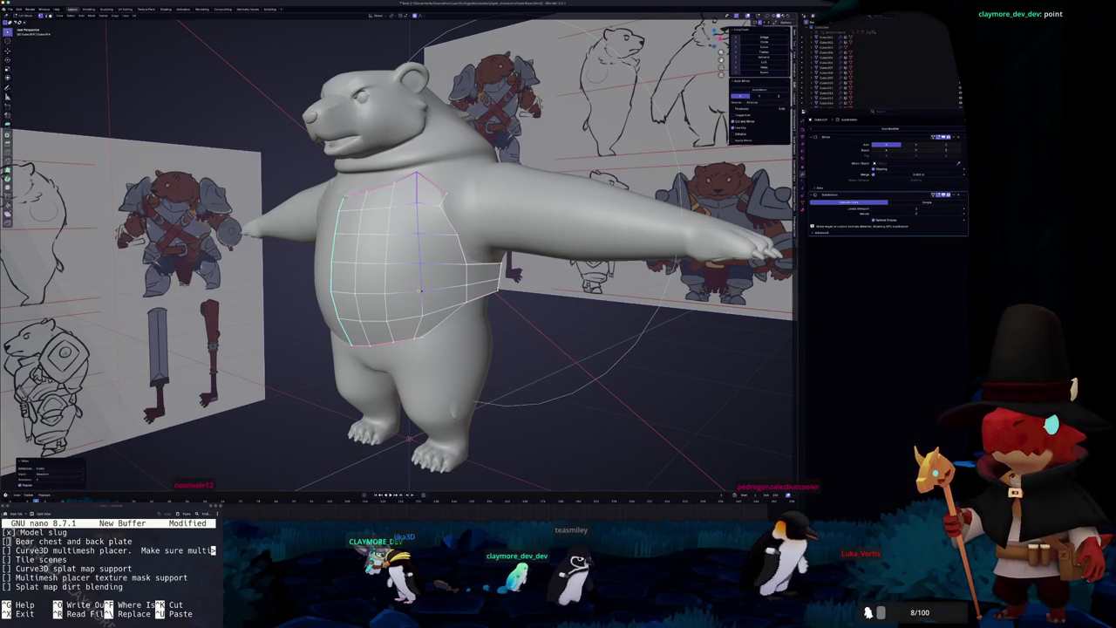
middle_drag(419, 261, 489, 271)
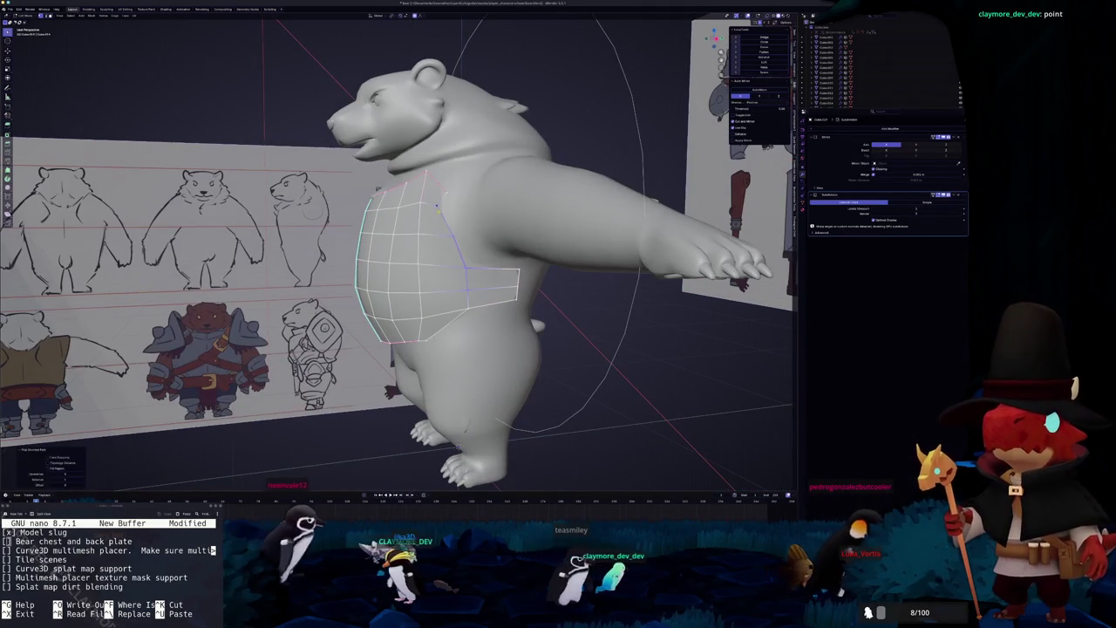
mouse_move(418, 261)
middle_down()
mouse_move(366, 266)
mouse_move(471, 261)
mouse_move(441, 262)
middle_up()
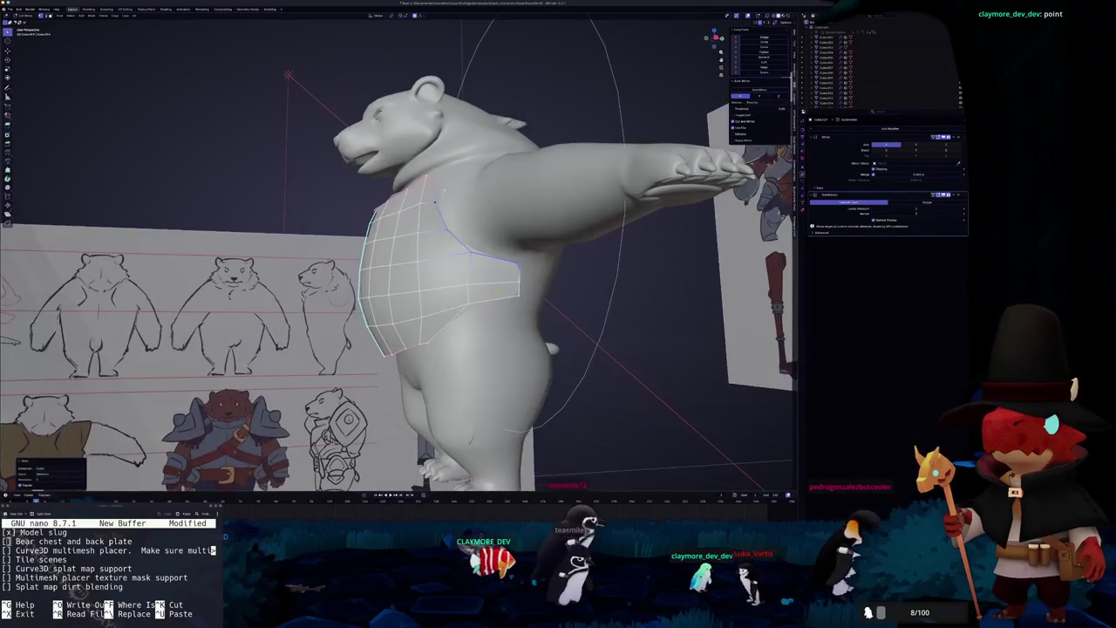
ctrl+click(420, 345)
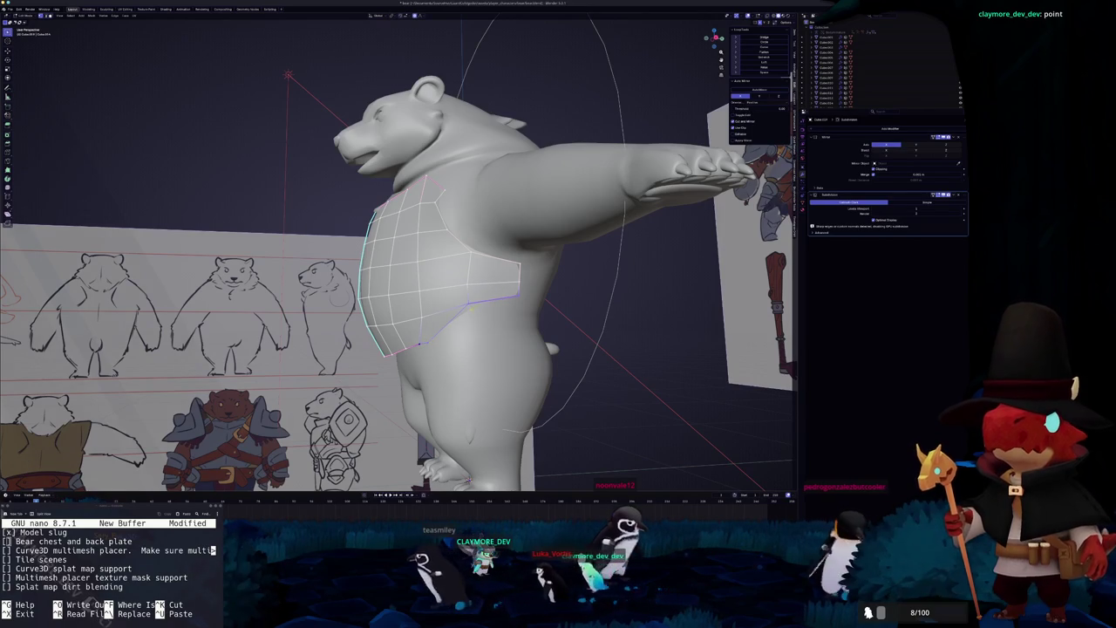
middle_drag(401, 261, 475, 261)
- In a see-through front view, push the selected plate edges outward along X with soft falloff
key(KP_1)
key(alt+z)
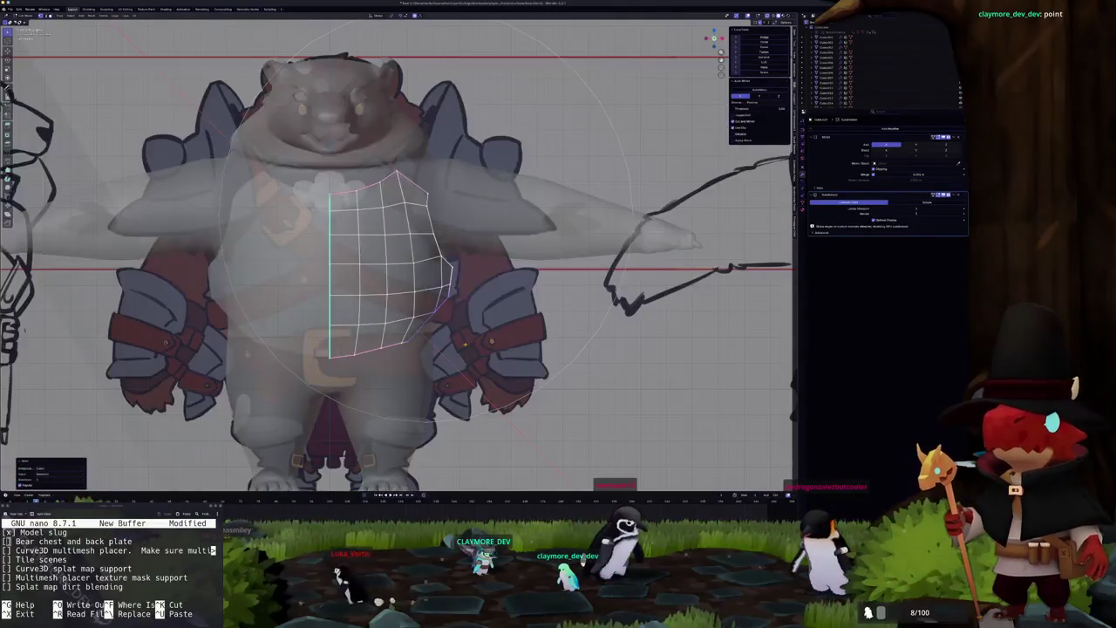
scroll(468, 342, up, 2)
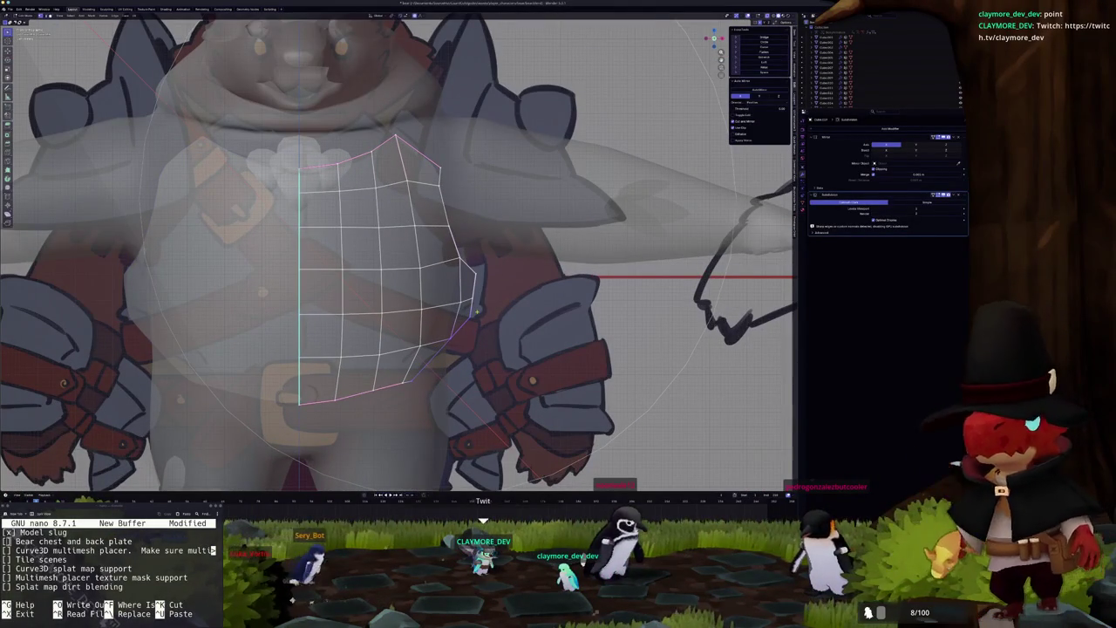
scroll(488, 296, up, 1)
key(g)
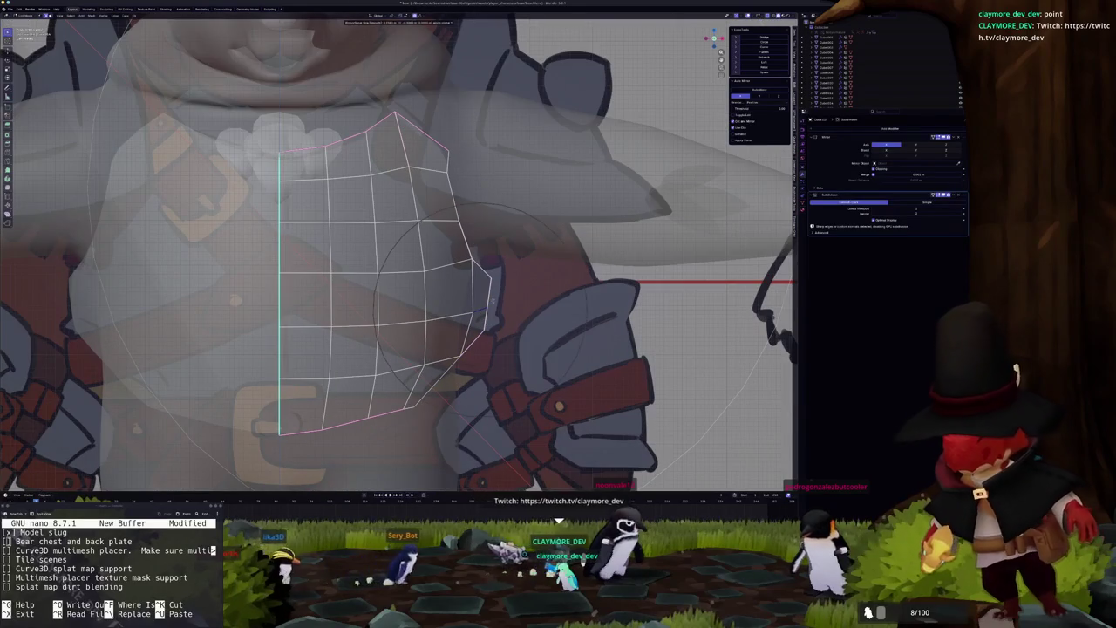
key(x)
scroll(498, 301, up, 3)
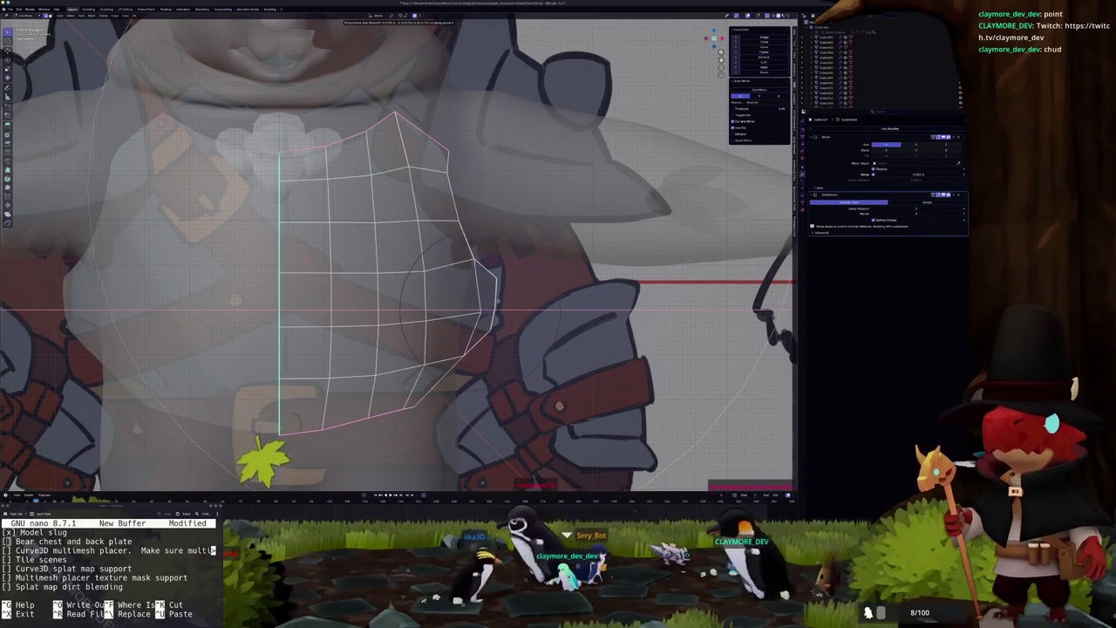
click(498, 300)
key(Tab)
scroll(471, 305, down, 4)
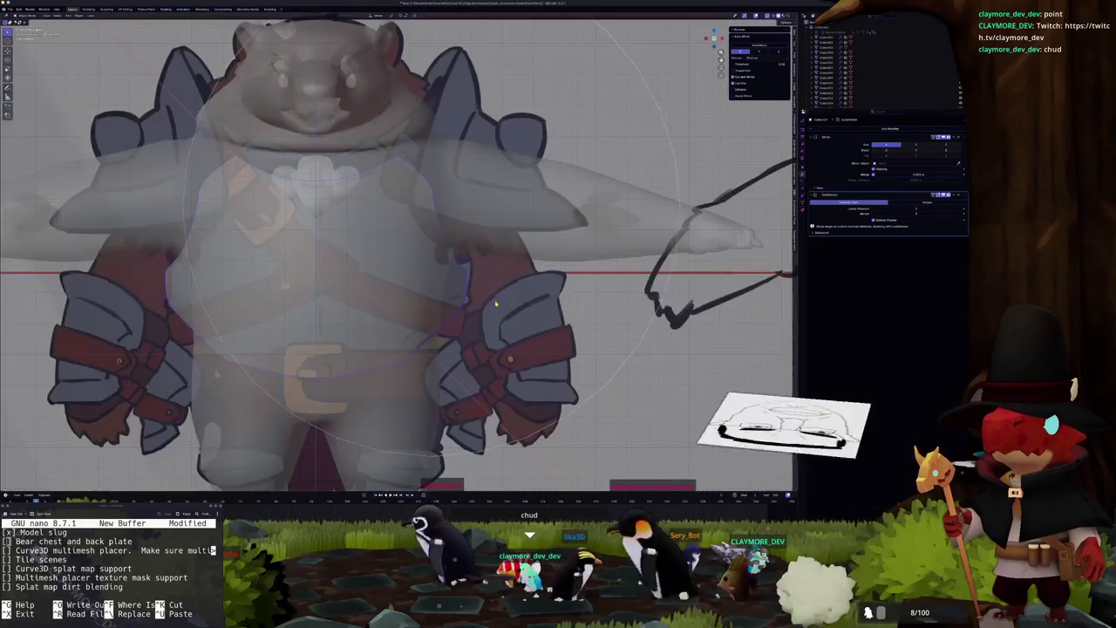
key(alt+z)
scroll(434, 309, up, 1)
- Box-select the vertices along the plate's right edge and move them outward
key(alt+z)
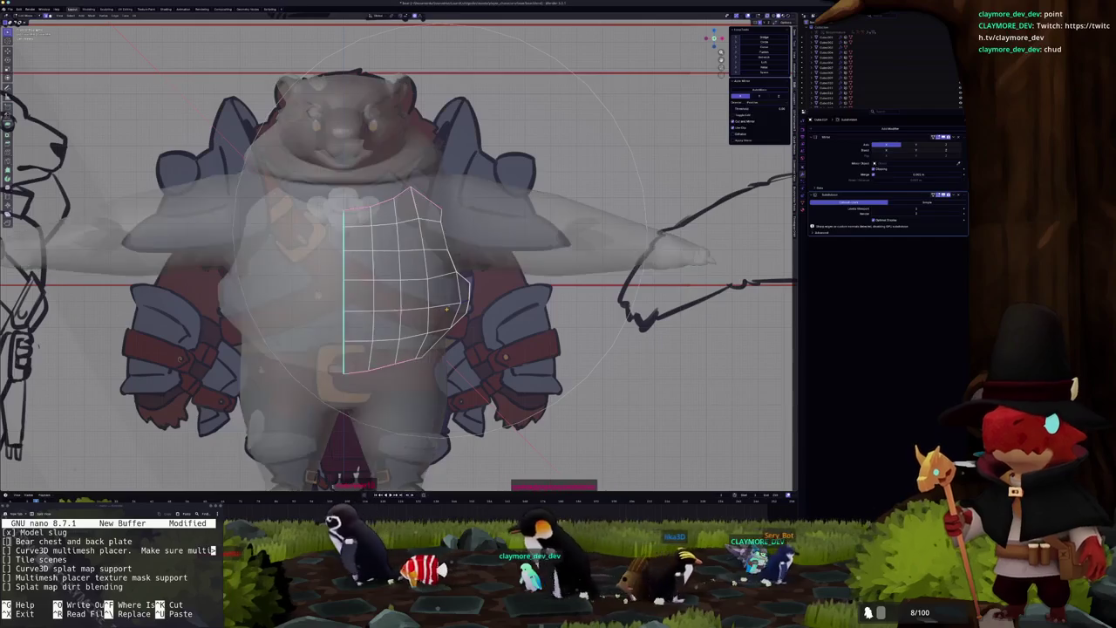
scroll(445, 310, up, 1)
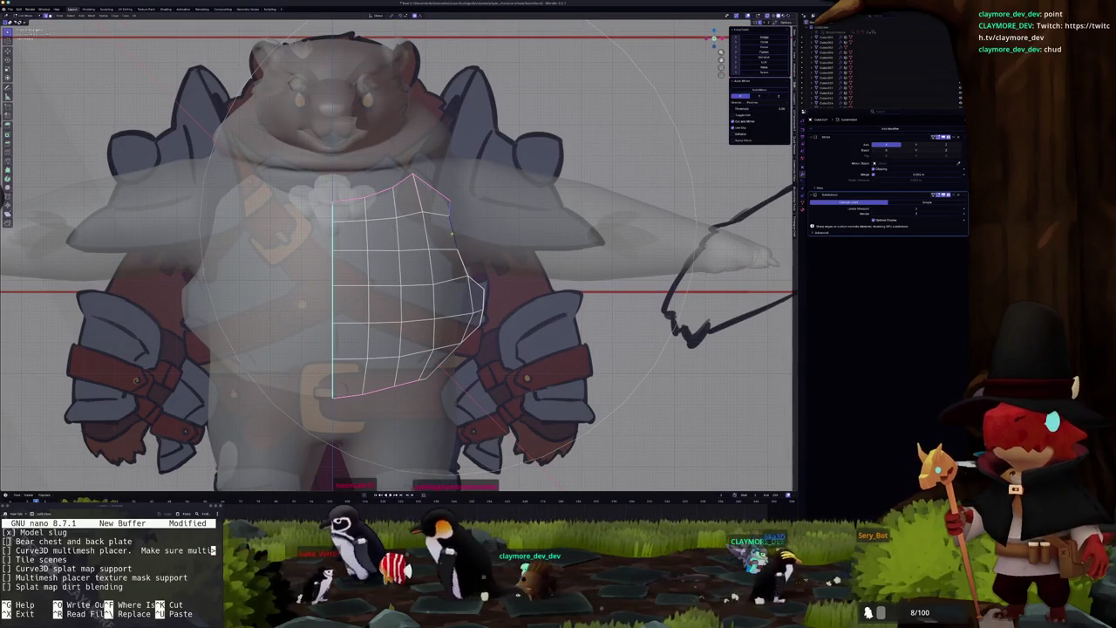
drag(506, 347, 467, 271)
key(g)
click(494, 275)
key(alt+z)
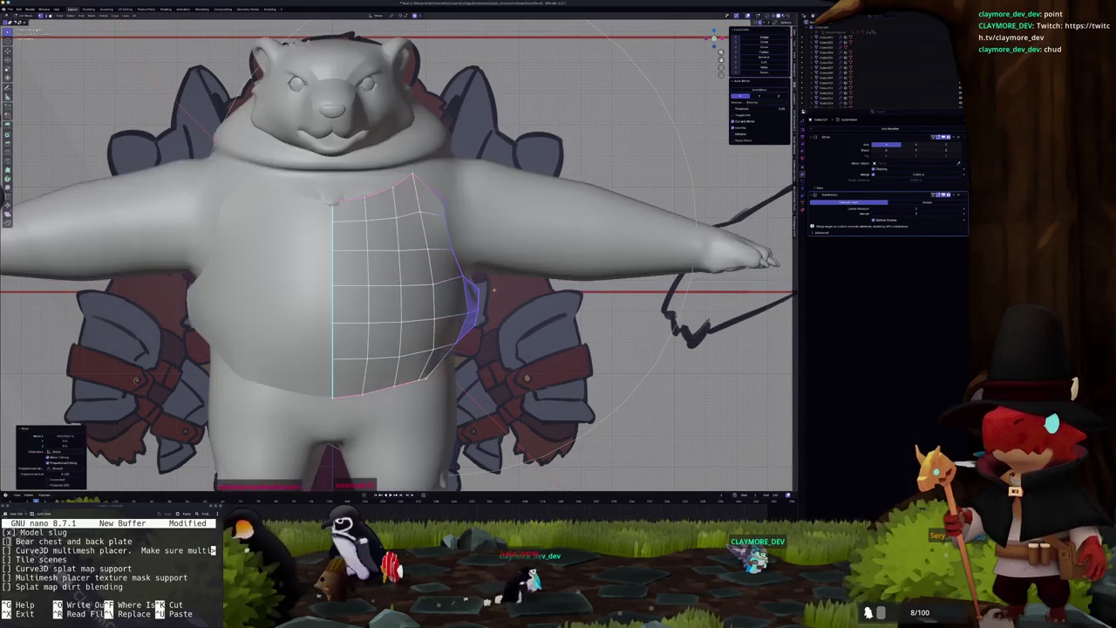
middle_drag(494, 275, 384, 288)
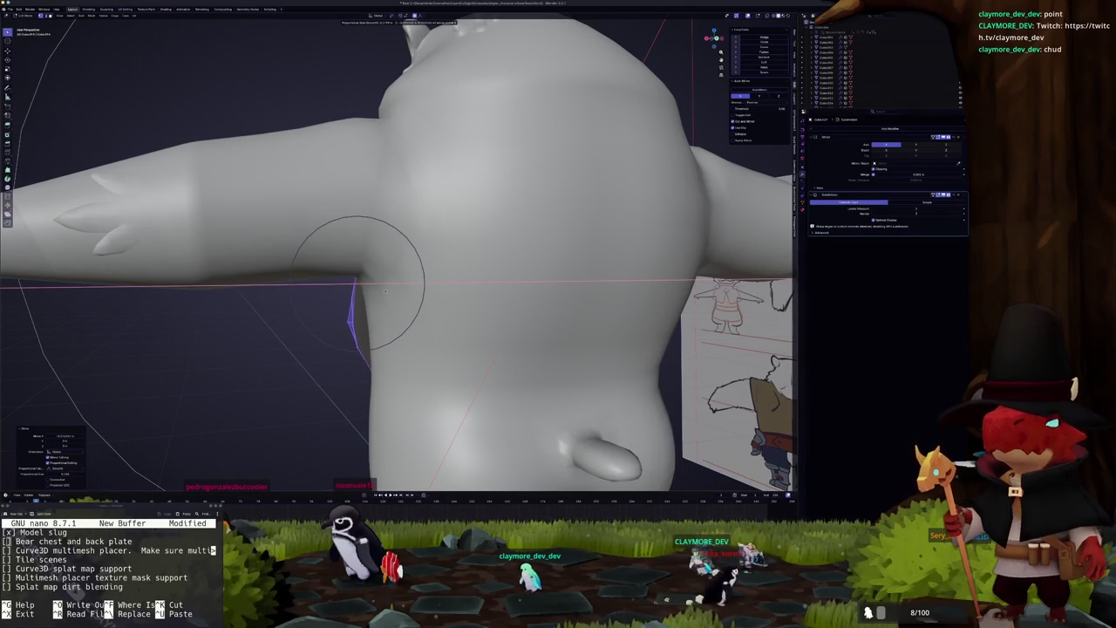
- Toggle in and out of Edit Mode while orbiting to inspect the chest plate's outline
scroll(384, 290, down, 5)
mouse_move(384, 290)
middle_down()
mouse_move(488, 261)
mouse_move(401, 332)
mouse_move(413, 419)
mouse_move(410, 384)
middle_up()
scroll(413, 418, up, 3)
key(Tab)
scroll(444, 244, down, 2)
key(Tab)
scroll(445, 244, down, 3)
mouse_move(445, 244)
middle_down()
mouse_move(430, 307)
mouse_move(410, 270)
mouse_move(410, 226)
mouse_move(375, 235)
mouse_move(436, 296)
middle_up()
key(Tab)
scroll(433, 330, up, 5)
- Tuck the neck-edge vertices in with two proportional moves, the first constrained to X
key(g)
key(x)
scroll(446, 319, up, 2)
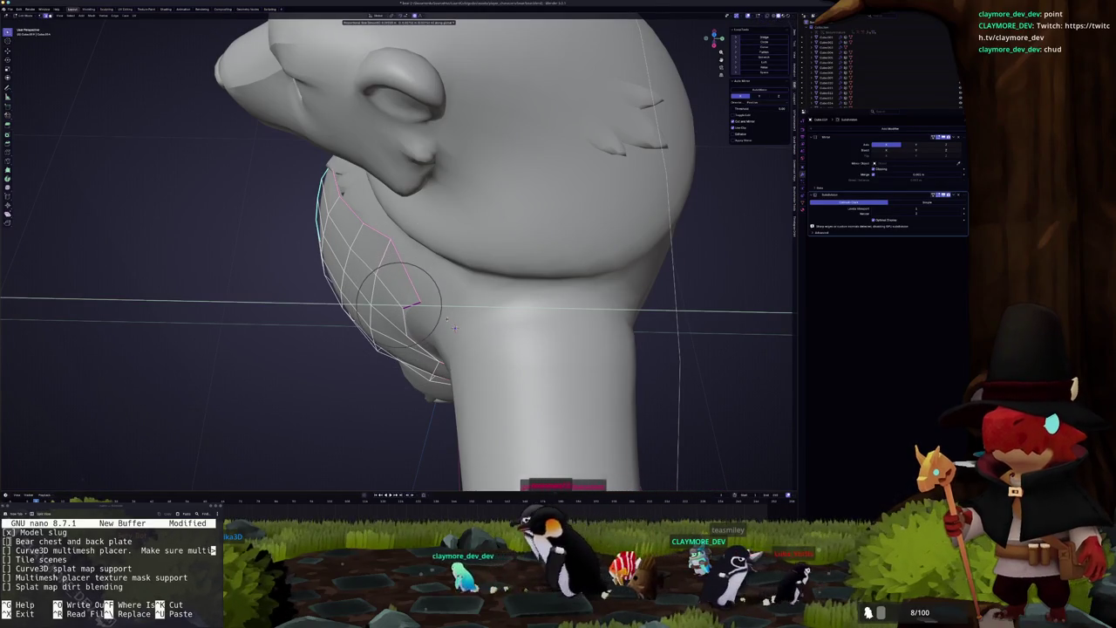
click(447, 319)
mouse_move(447, 319)
middle_down()
mouse_move(393, 319)
mouse_move(261, 261)
middle_up()
scroll(261, 262, up, 3)
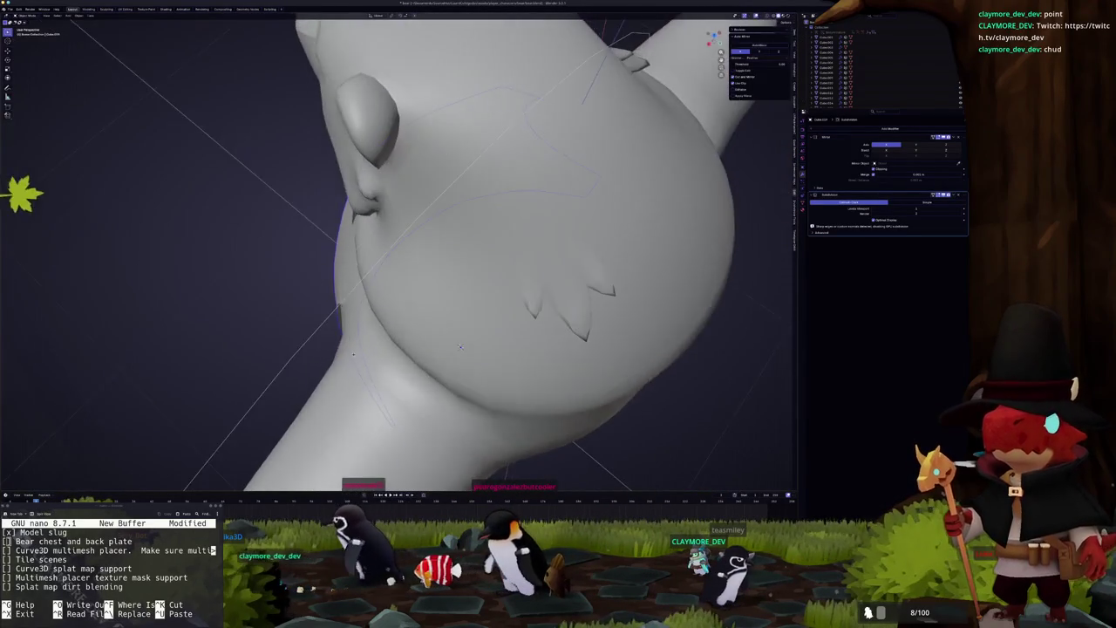
middle_drag(75, 194, 178, 266)
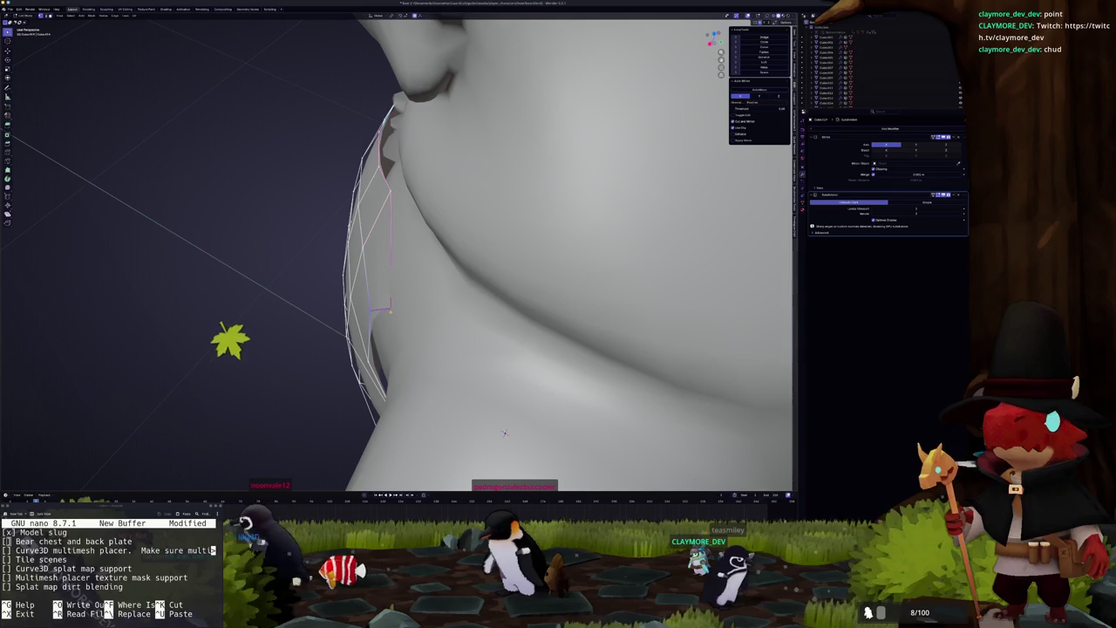
key(g)
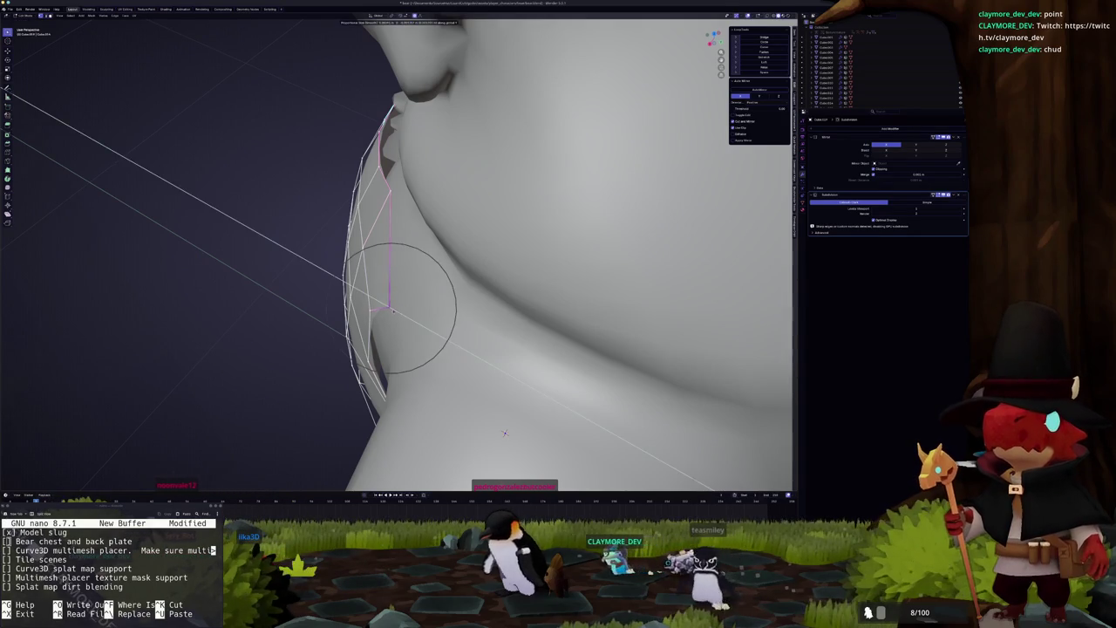
click(392, 308)
- Zoom out to the whole bear and bring up the Add Modifier list
middle_drag(391, 308, 387, 323)
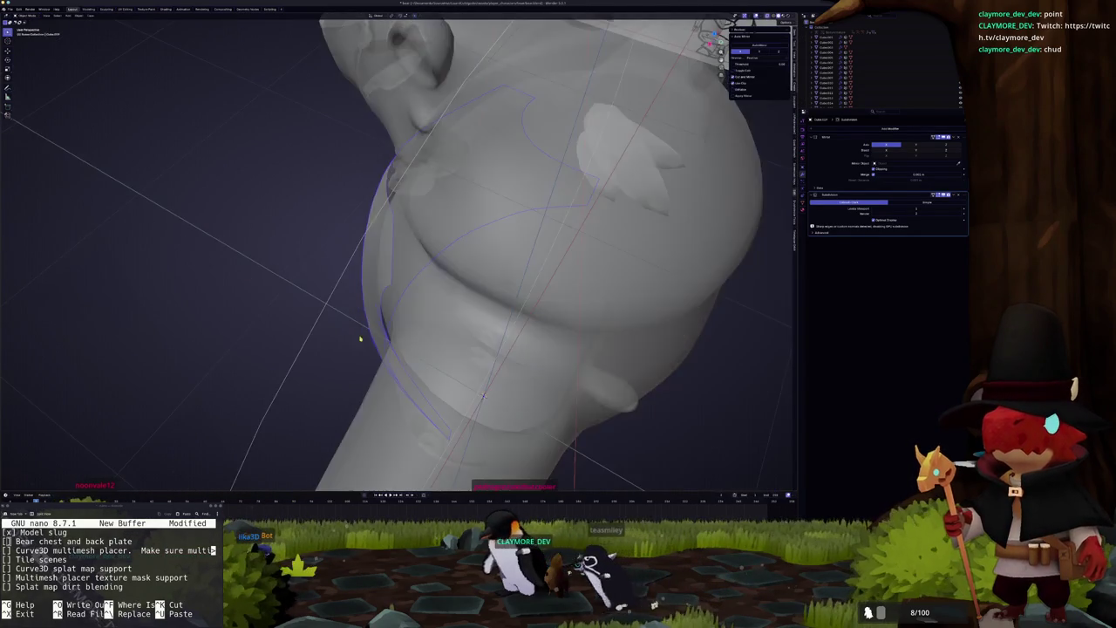
middle_drag(116, 266, 214, 293)
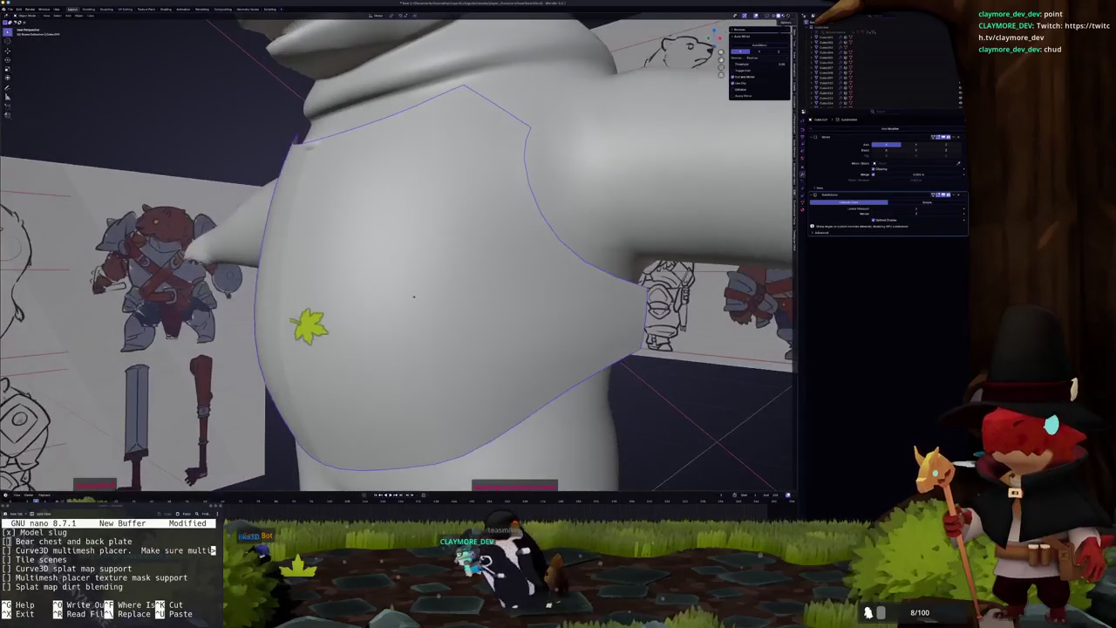
scroll(377, 353, down, 2)
click(850, 127)
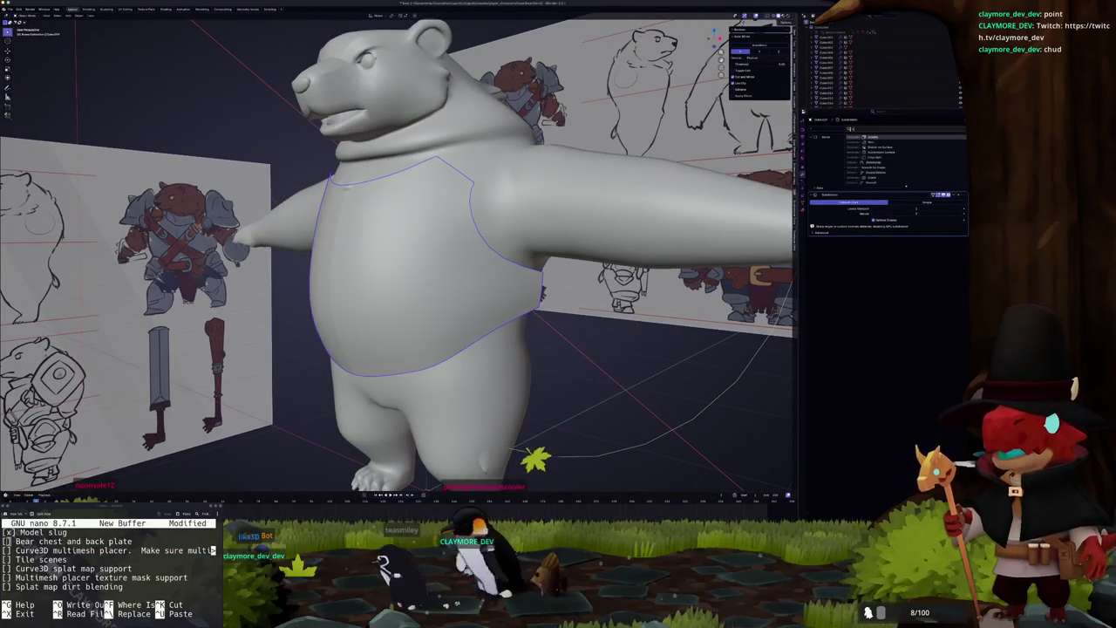
- Add a Solidify modifier, fine-tune the plate's thickness, and shade it smooth by angle
click(872, 138)
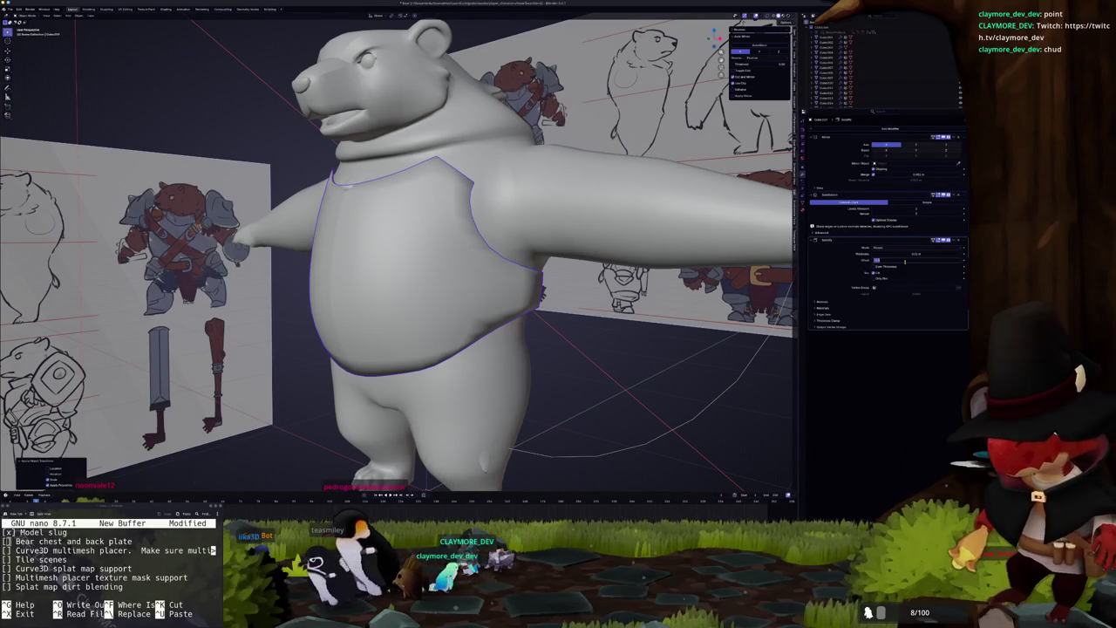
drag(903, 261, 906, 264)
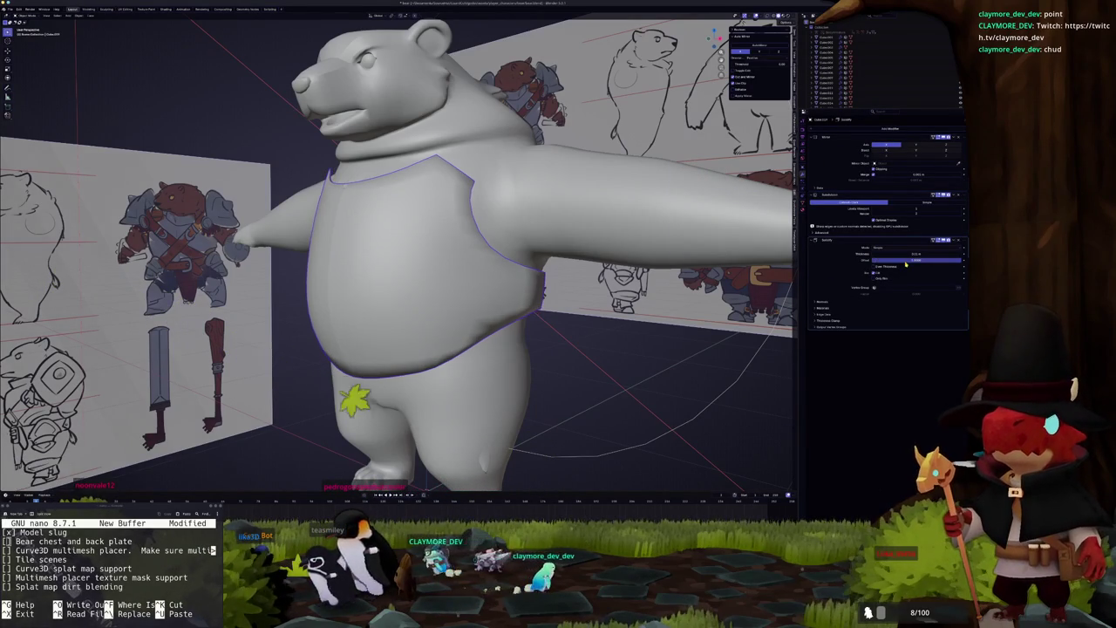
right_click(510, 296)
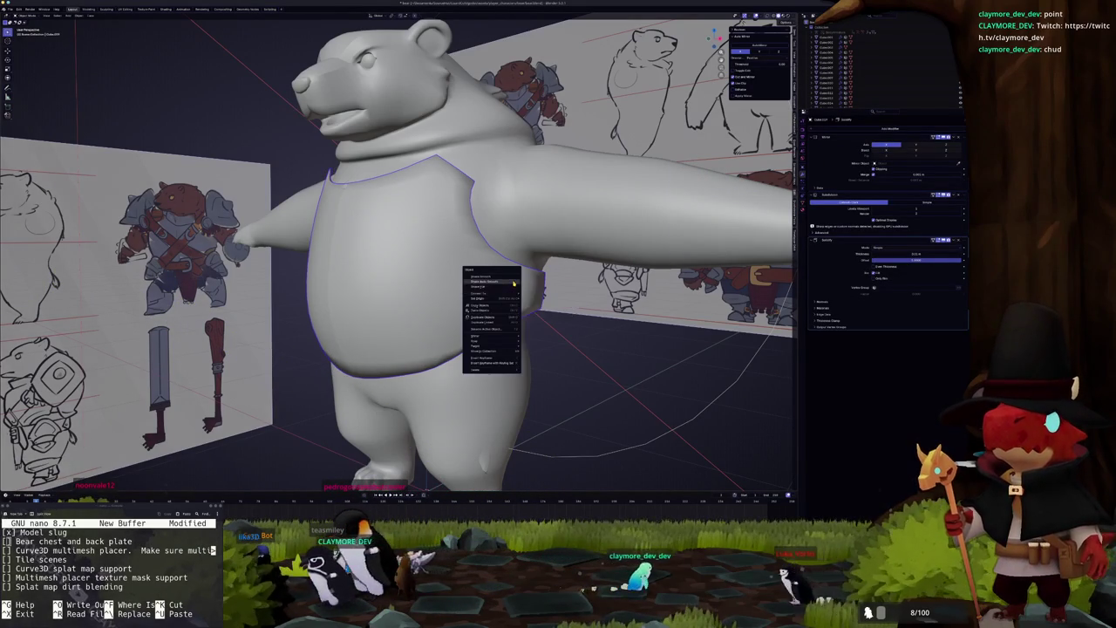
click(514, 284)
middle_drag(513, 288, 869, 244)
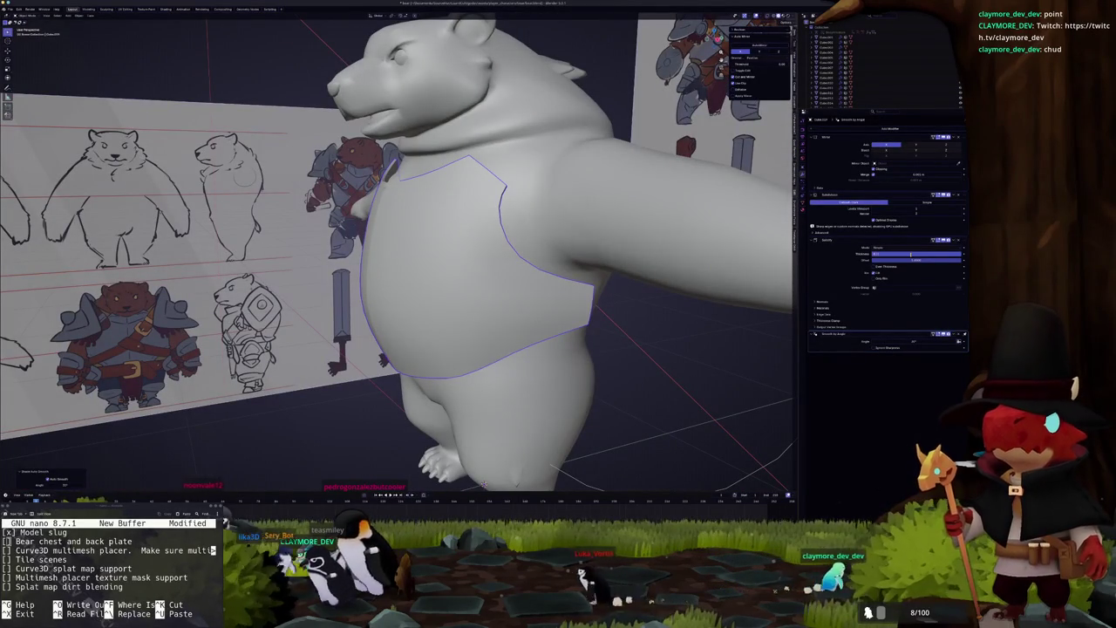
drag(910, 255, 914, 254)
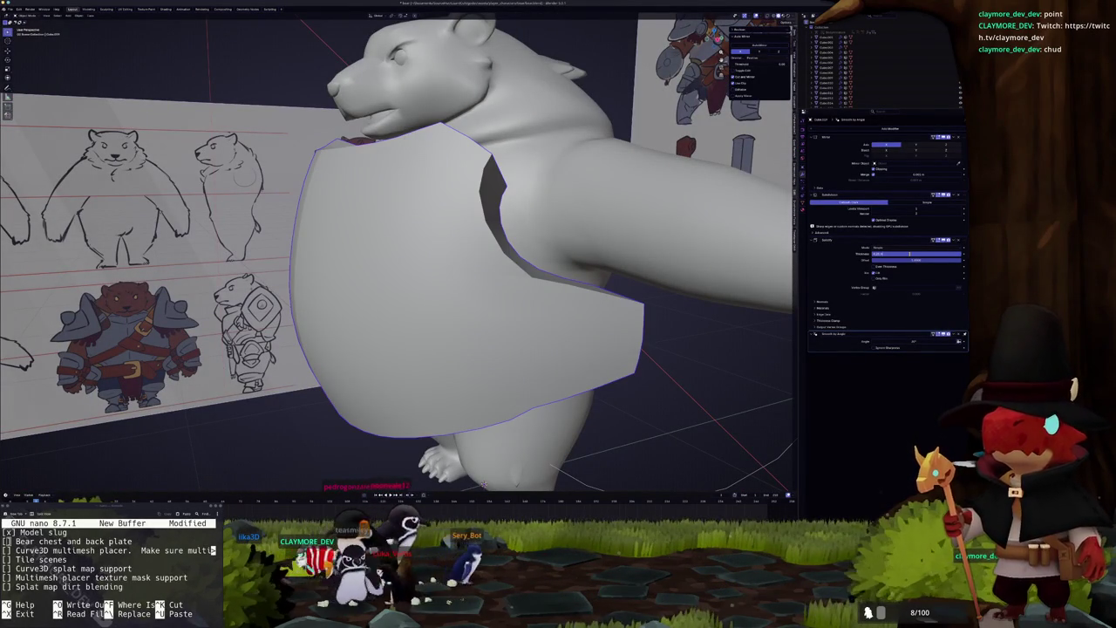
drag(910, 255, 906, 255)
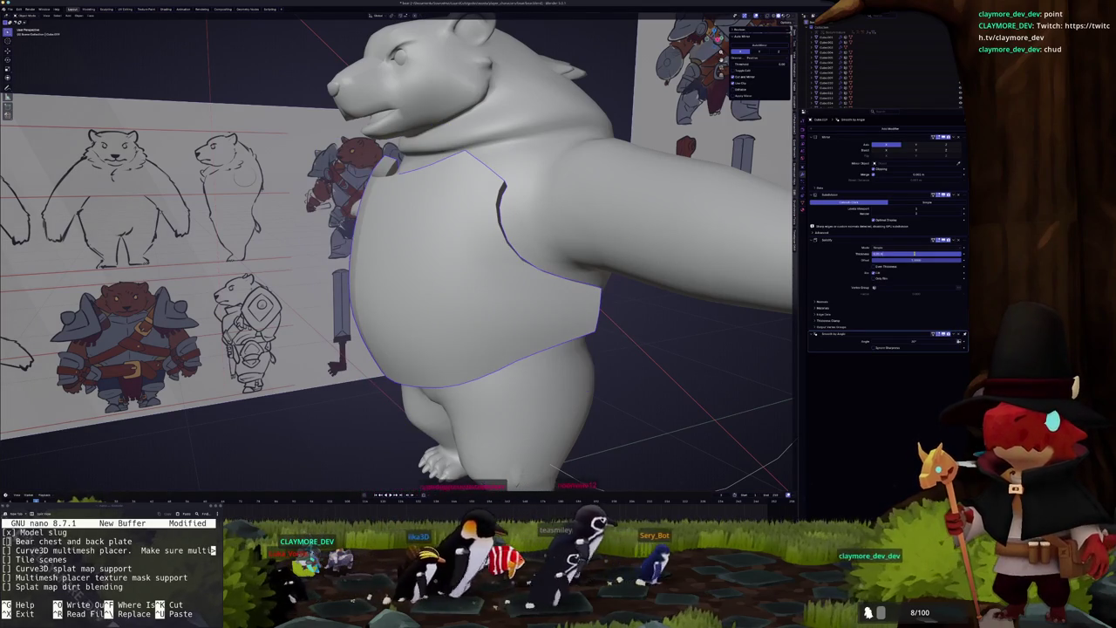
drag(911, 255, 910, 254)
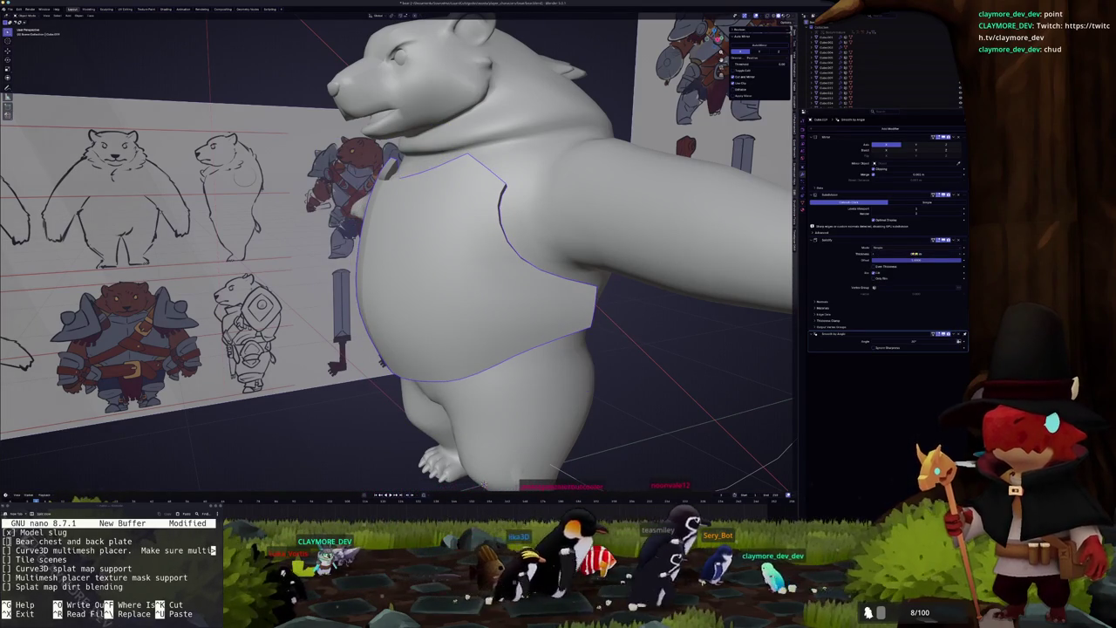
mouse_move(483, 484)
middle_down()
mouse_move(483, 299)
mouse_move(483, 367)
mouse_move(471, 353)
middle_up()
- Dissolve the chest plate's extra edges in Edit Mode, then check it in front orthographic view
key(Tab)
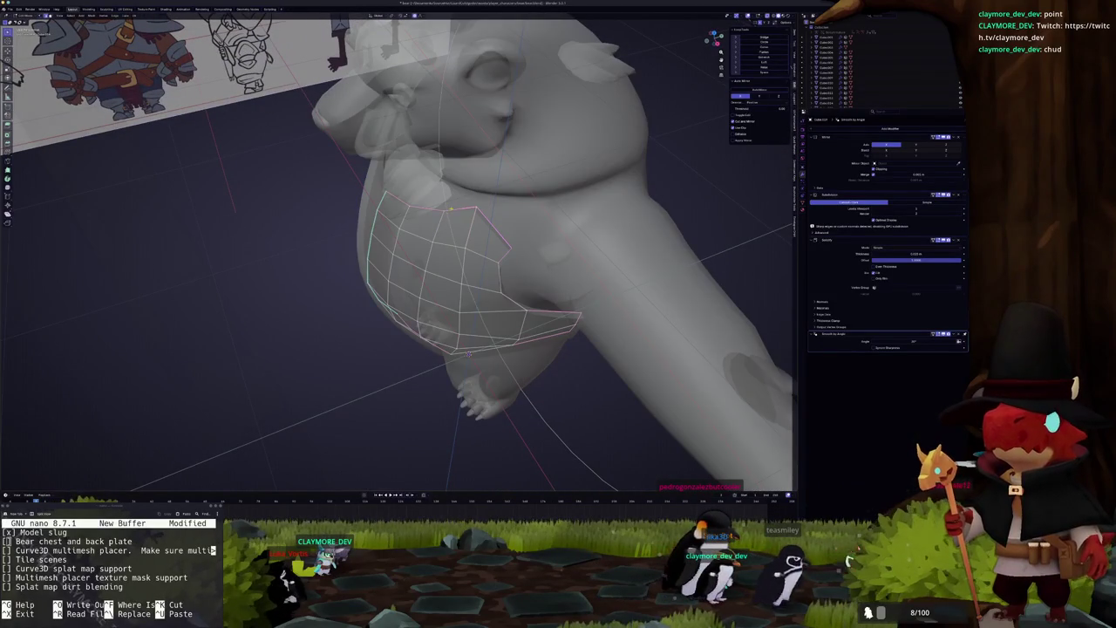
key(Tab)
mouse_move(469, 353)
middle_down()
mouse_move(447, 202)
mouse_move(495, 471)
middle_up()
key(Tab)
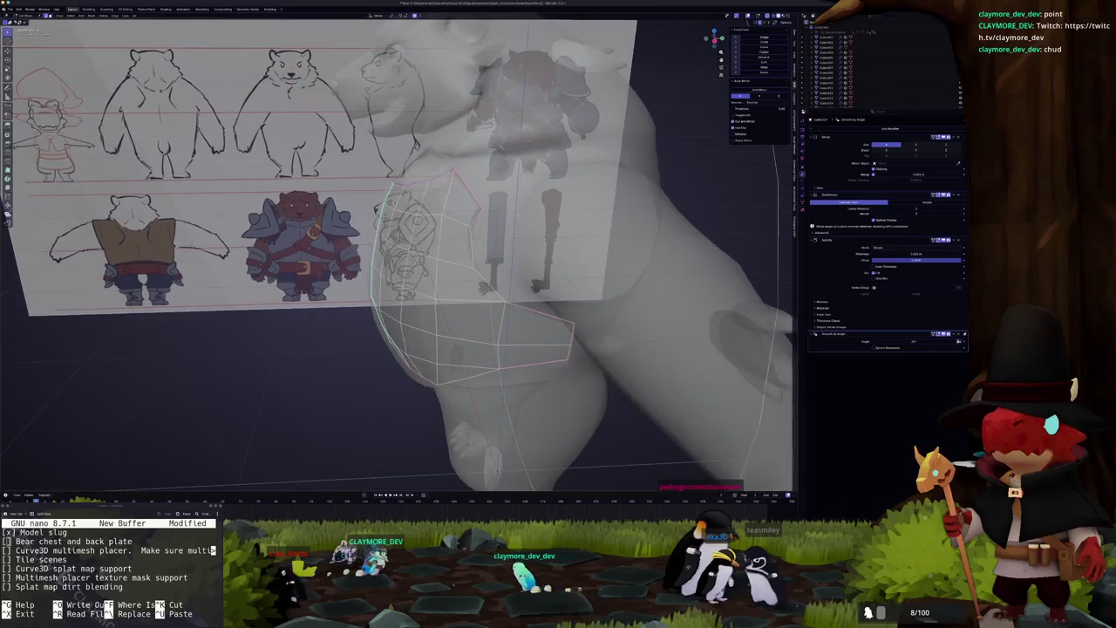
right_click(408, 202)
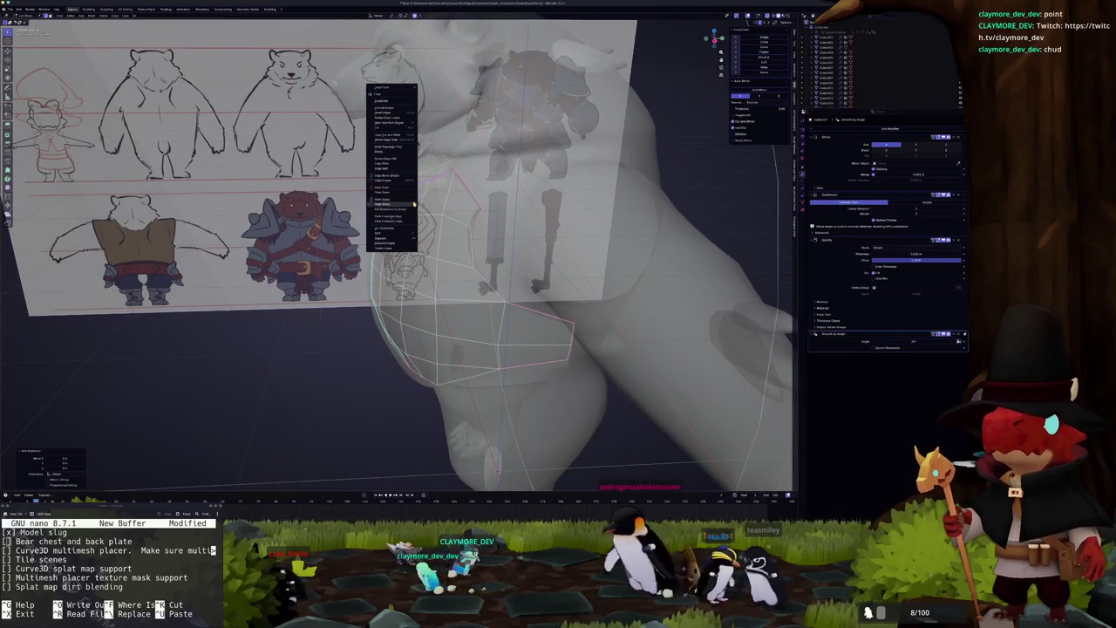
click(392, 242)
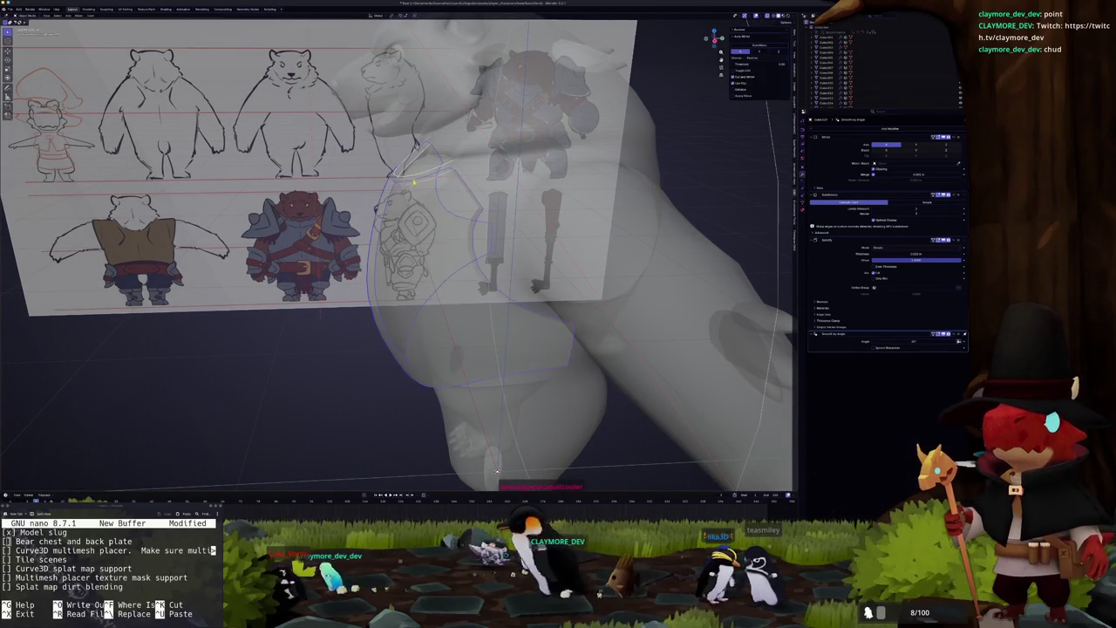
key(KP_1)
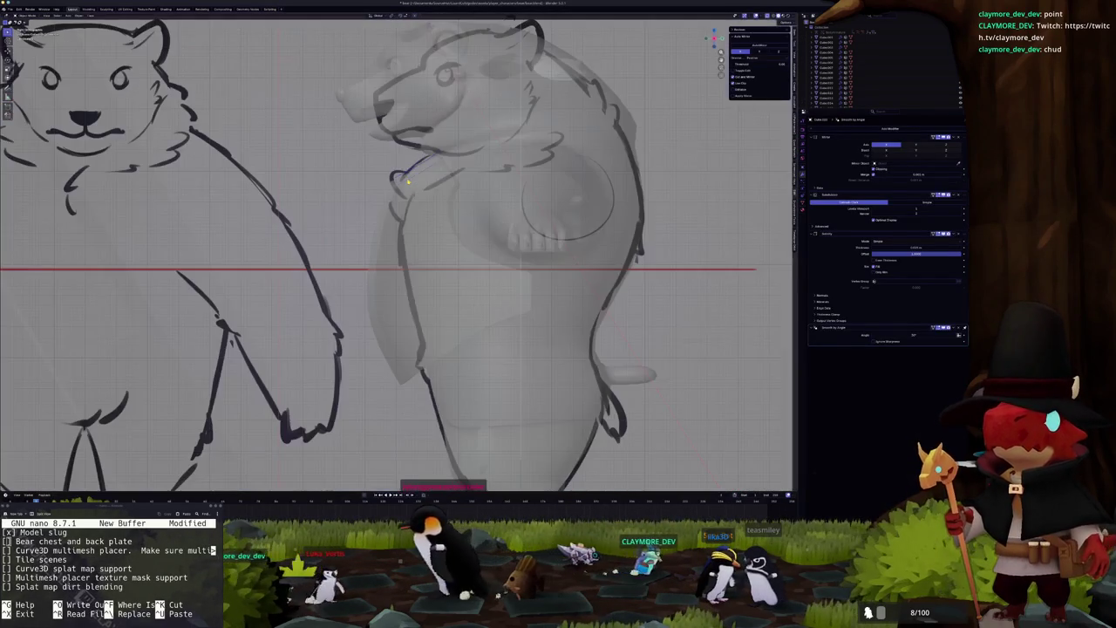
key(Tab)
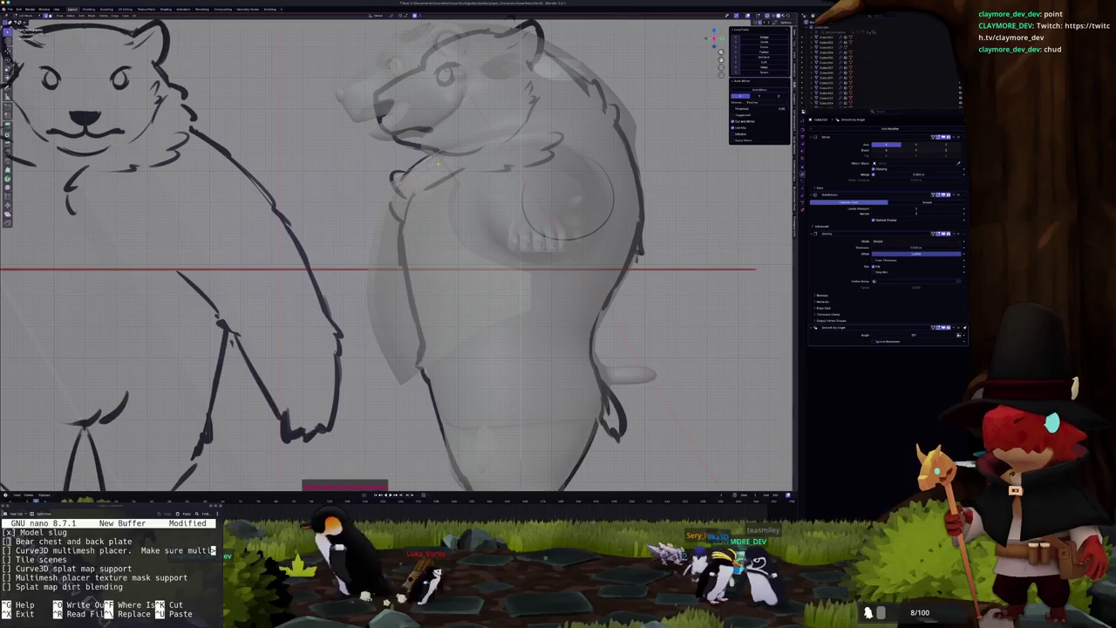
scroll(438, 162, up, 3)
scroll(437, 163, up, 2)
middle_drag(437, 163, 454, 159)
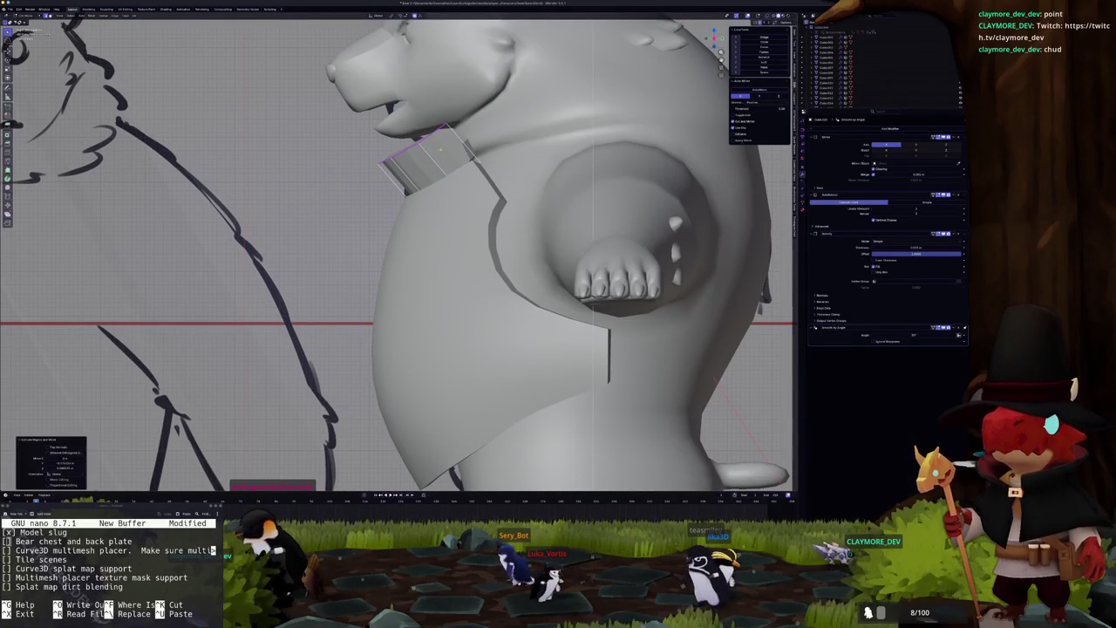
- Slide the collar's top vertices leftward in a see-through front view, undoing a stray move
key(alt+z)
right_click(414, 181)
click(413, 180)
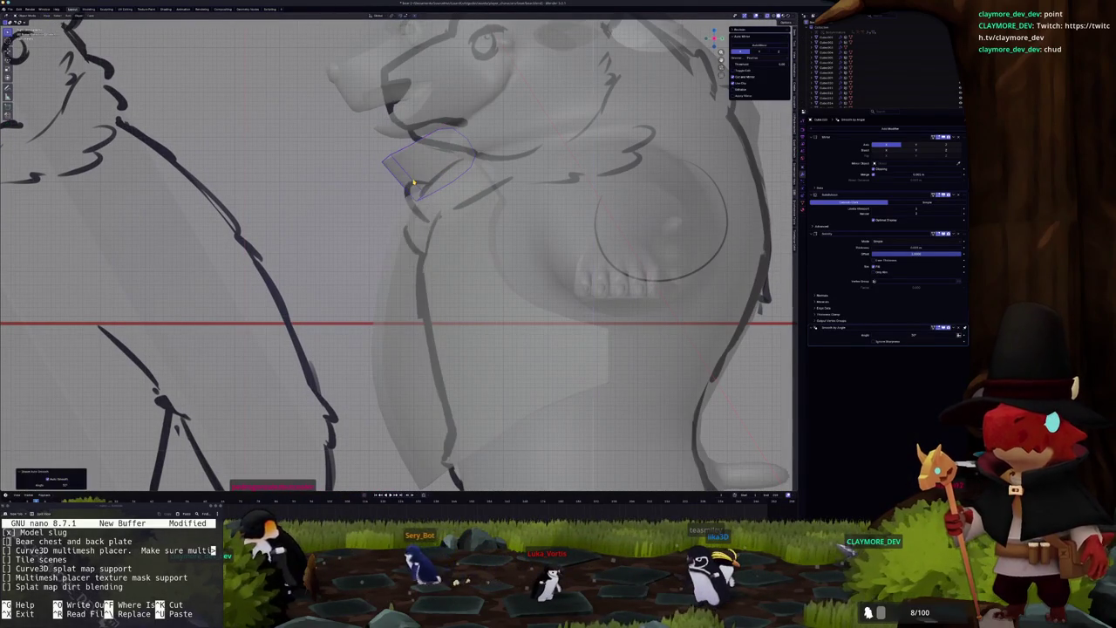
key(alt+z)
key(KP_Decimal)
key(alt+z)
key(KP_1)
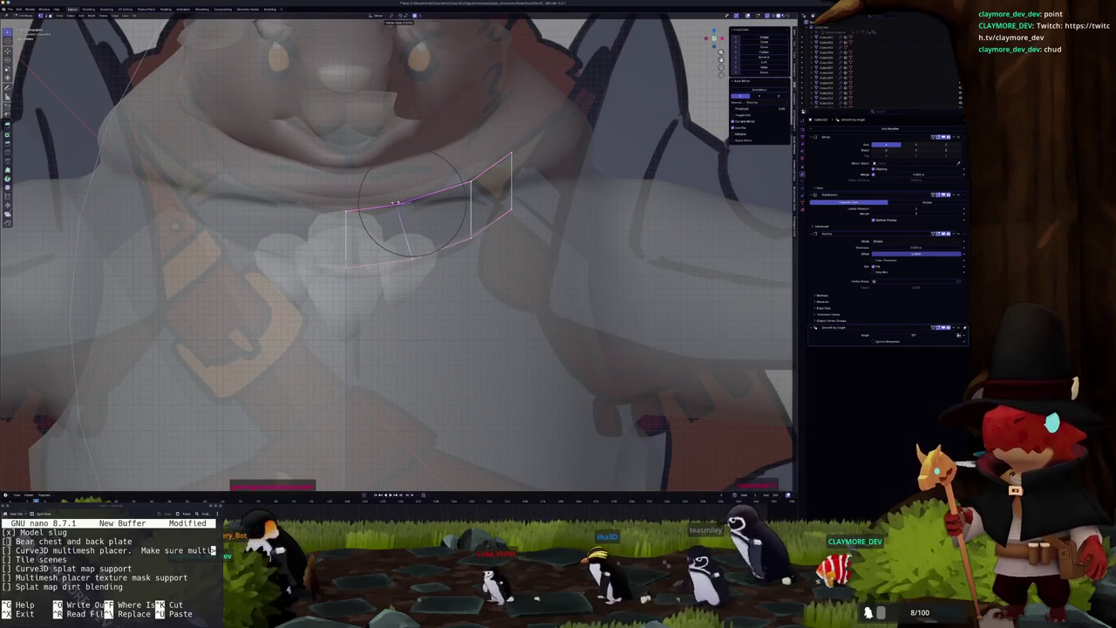
drag(412, 201, 395, 204)
mouse_move(471, 183)
mouse_down()
mouse_move(460, 186)
mouse_move(460, 166)
mouse_up()
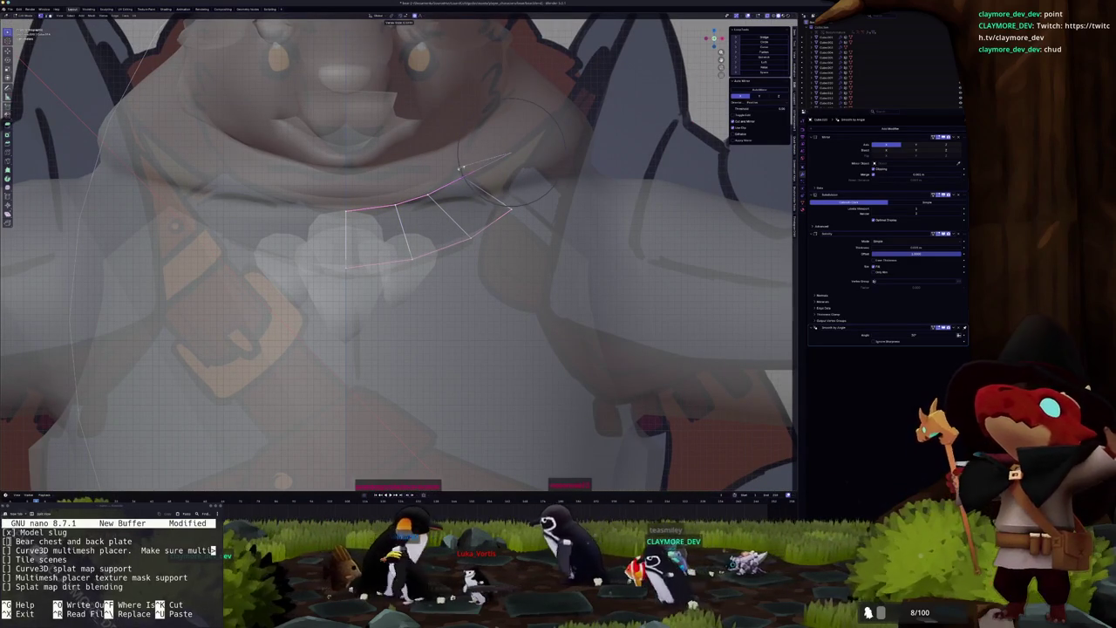
right_click(460, 166)
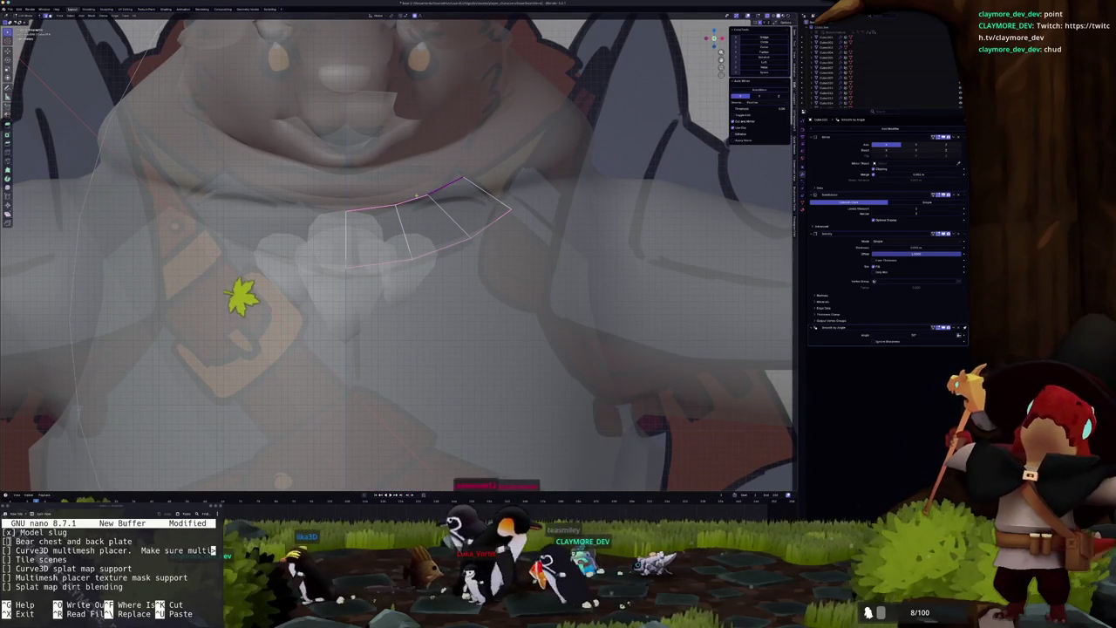
key(alt+z)
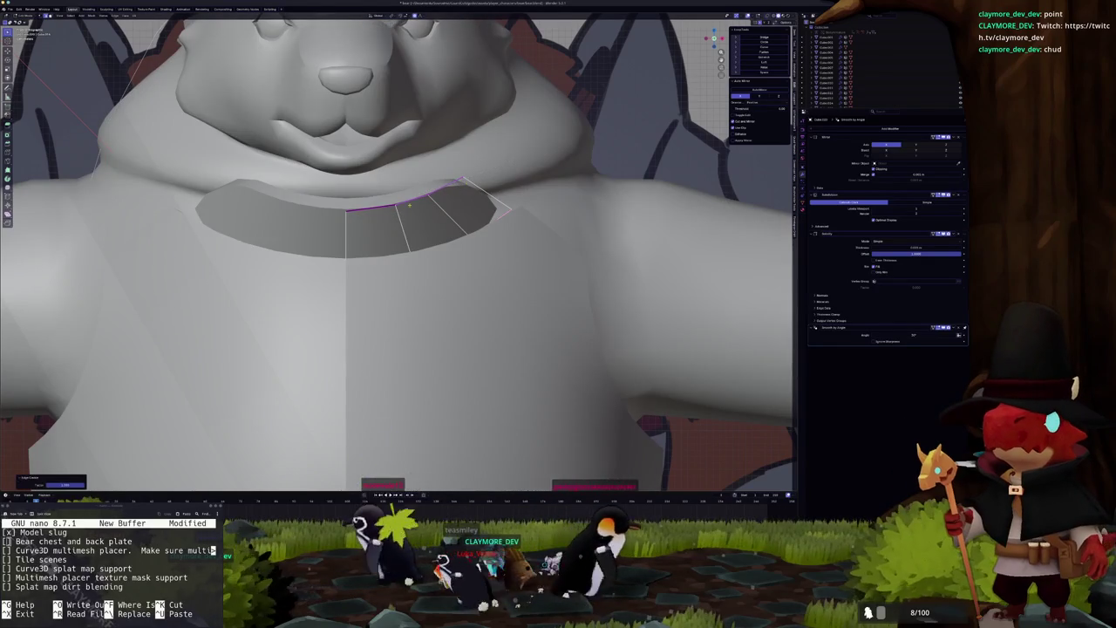
key(ctrl+z)
key(alt+z)
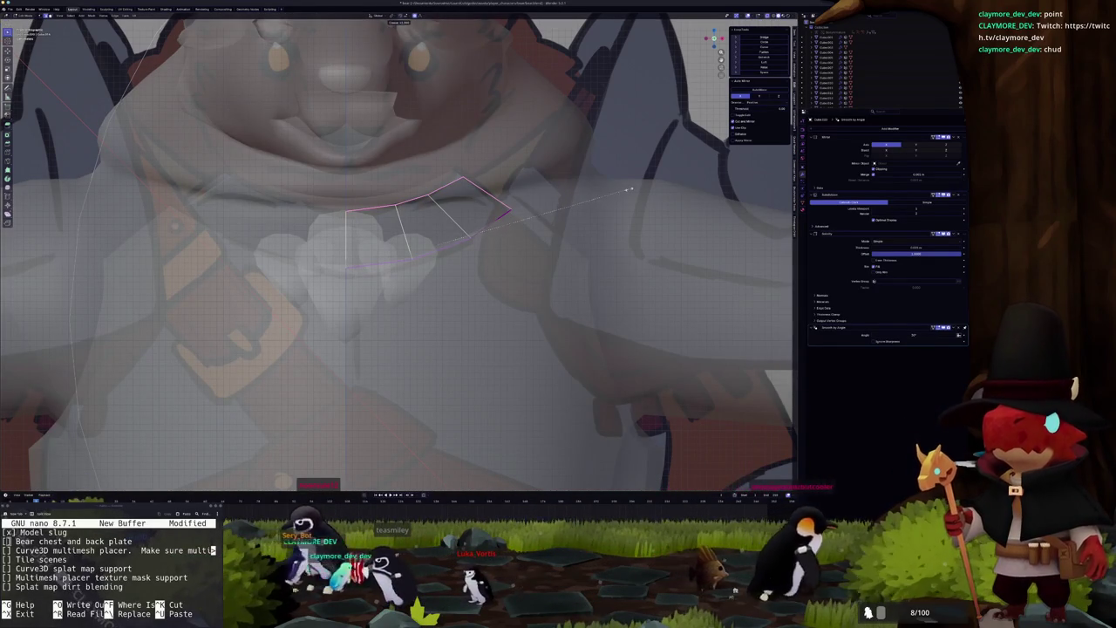
key(alt+z)
middle_drag(628, 188, 348, 268)
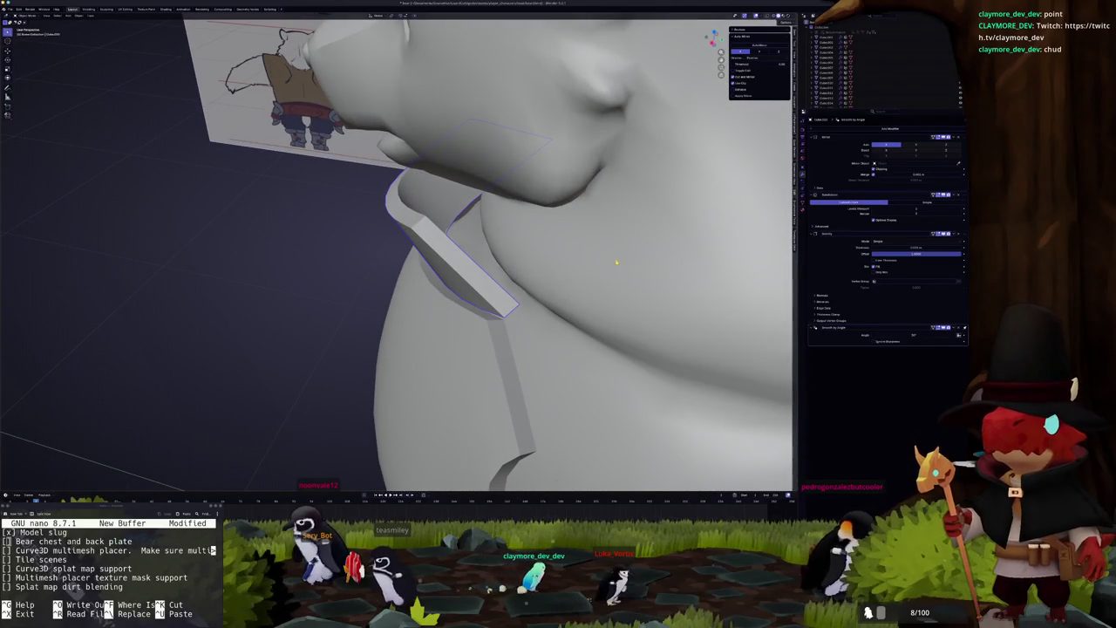
- Set the collar's Solidify Offset back to -1
drag(914, 253, 932, 255)
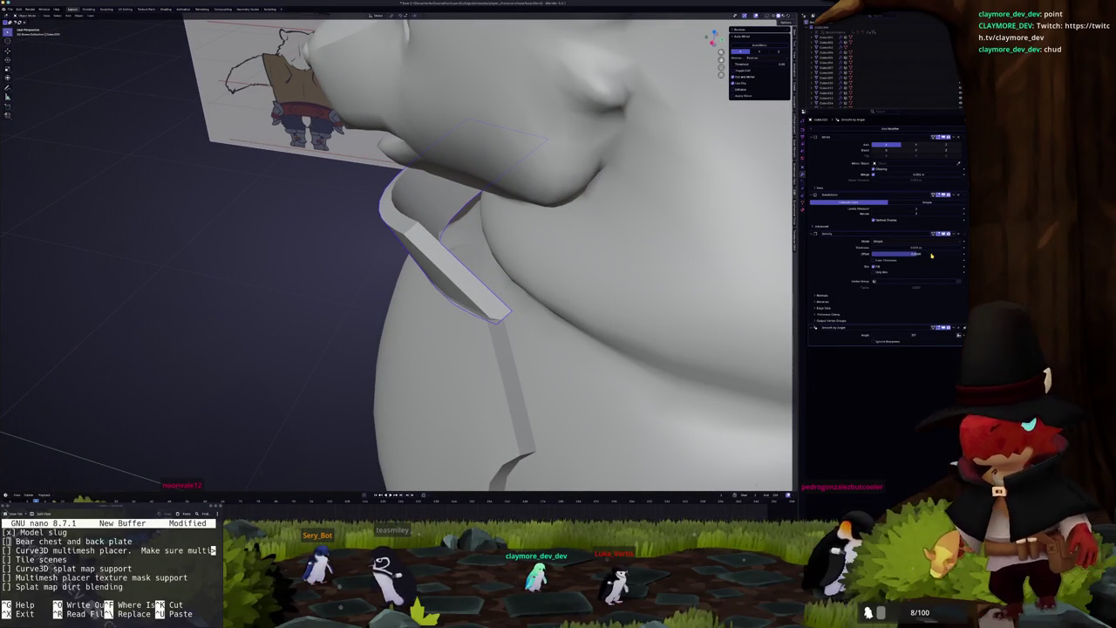
key(ctrl+z)
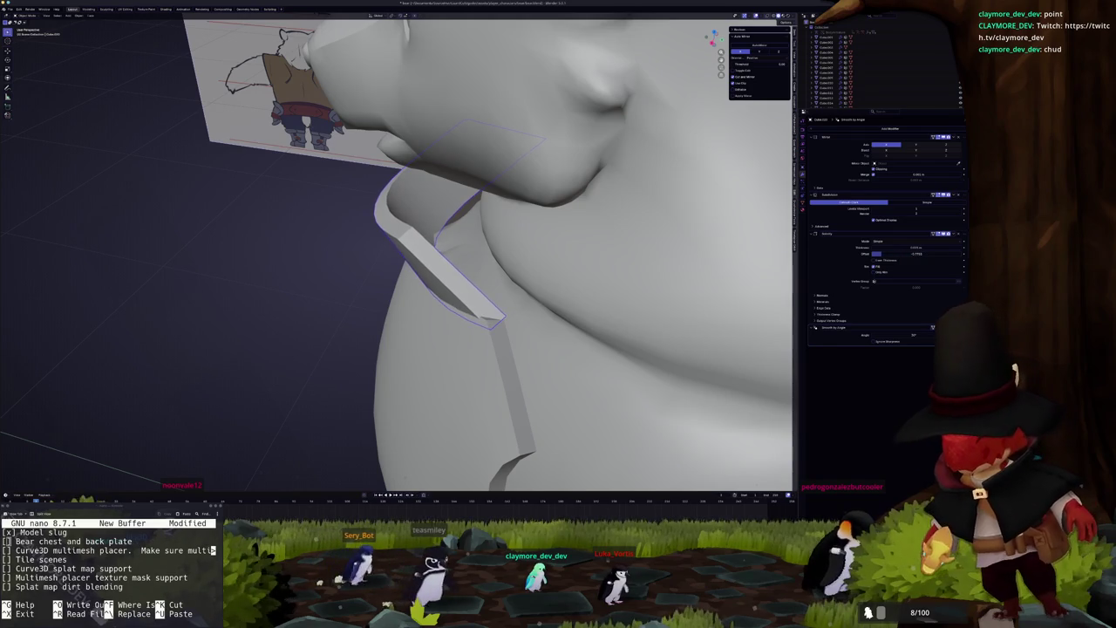
scroll(397, 252, down, 5)
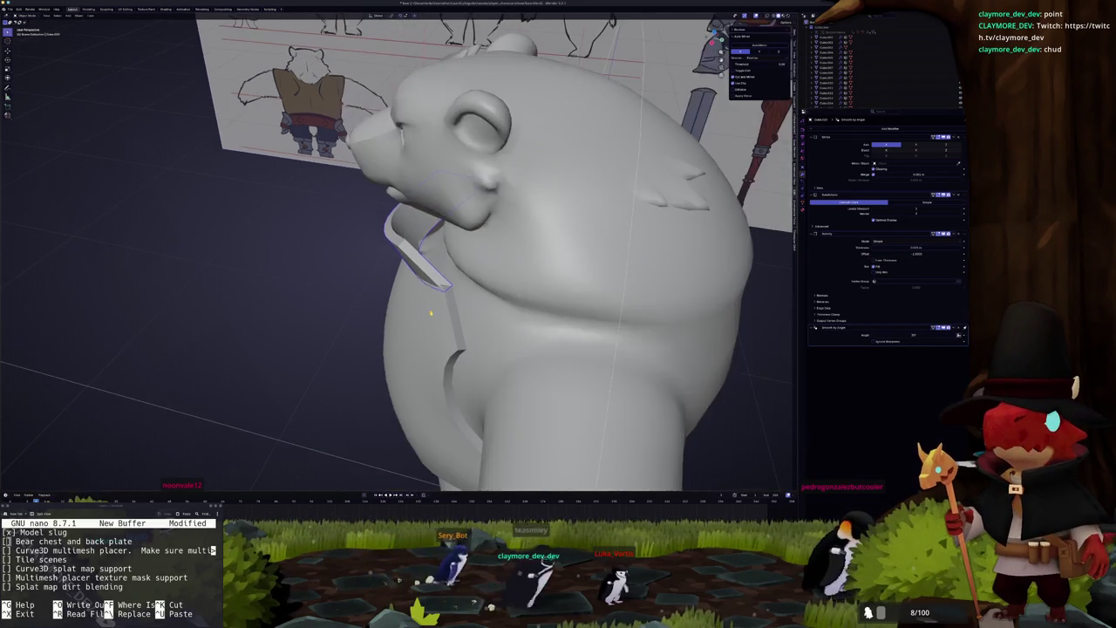
middle_drag(397, 253, 453, 261)
middle_drag(386, 297, 374, 294)
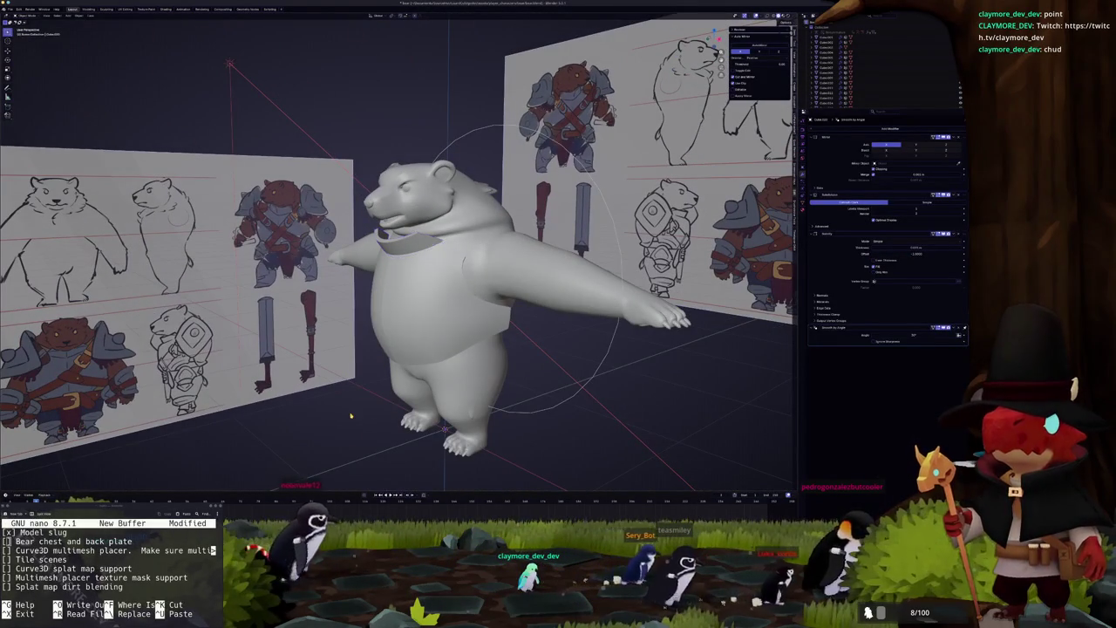
middle_drag(397, 261, 349, 262)
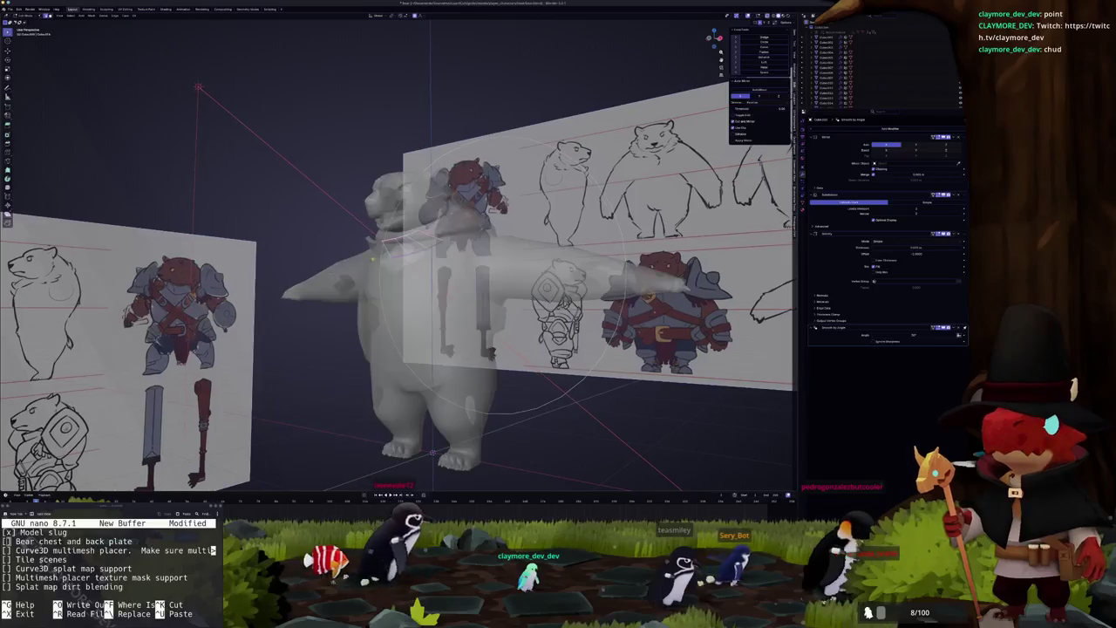
- Select two neck faces and extrude them to start the collar piece
right_click(385, 248)
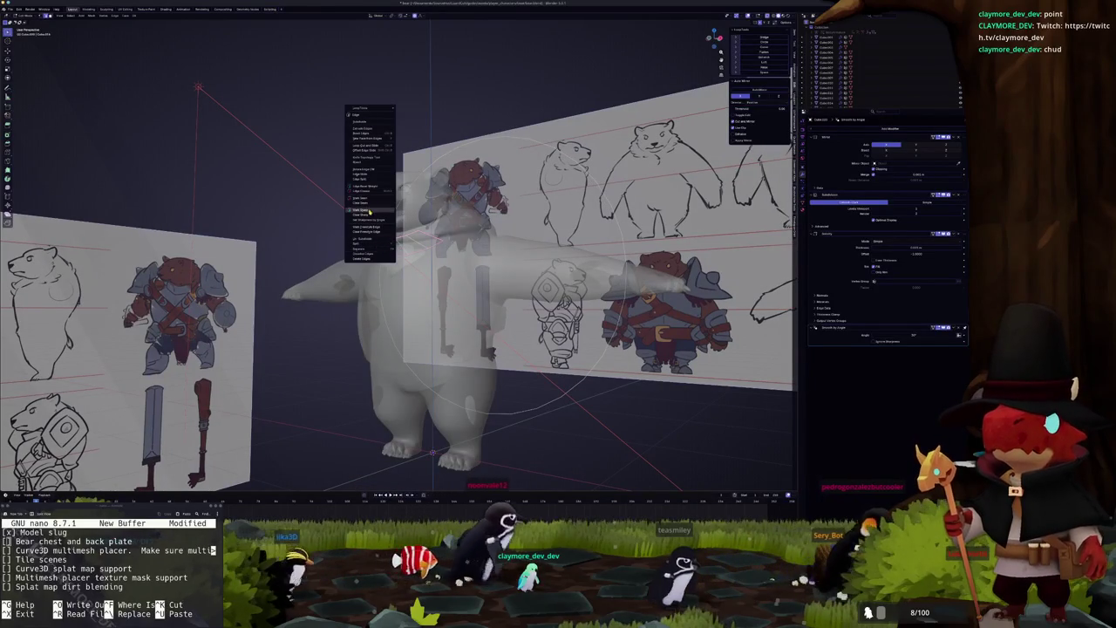
click(369, 211)
mouse_move(369, 218)
middle_down()
mouse_move(371, 285)
mouse_move(401, 261)
middle_up()
scroll(370, 253, up, 4)
key(alt+z)
scroll(401, 261, up, 3)
click(428, 230)
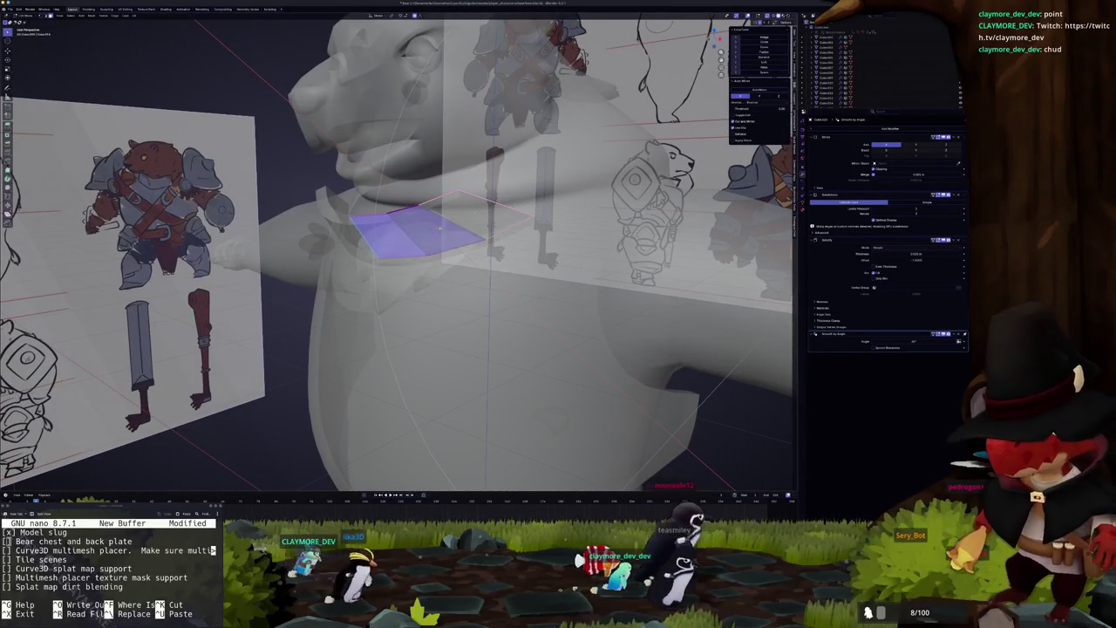
shift+click(469, 218)
key(e)
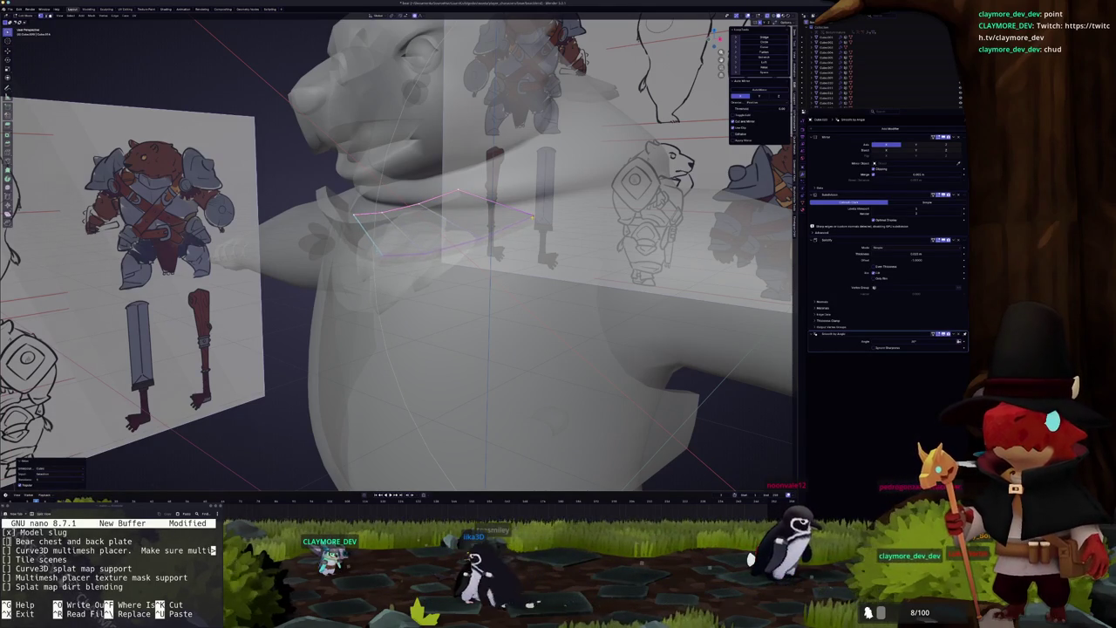
- Apply the Mirror modifier with Ctrl+A and select the edge loop across the collar
key(alt+z)
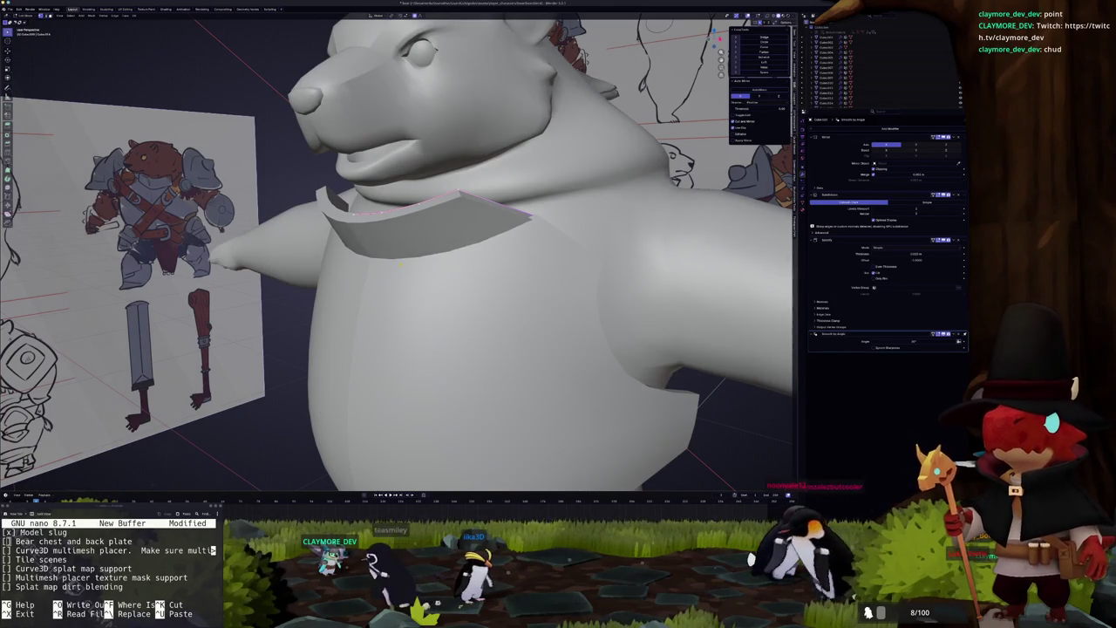
middle_drag(401, 270, 540, 262)
key(alt+z)
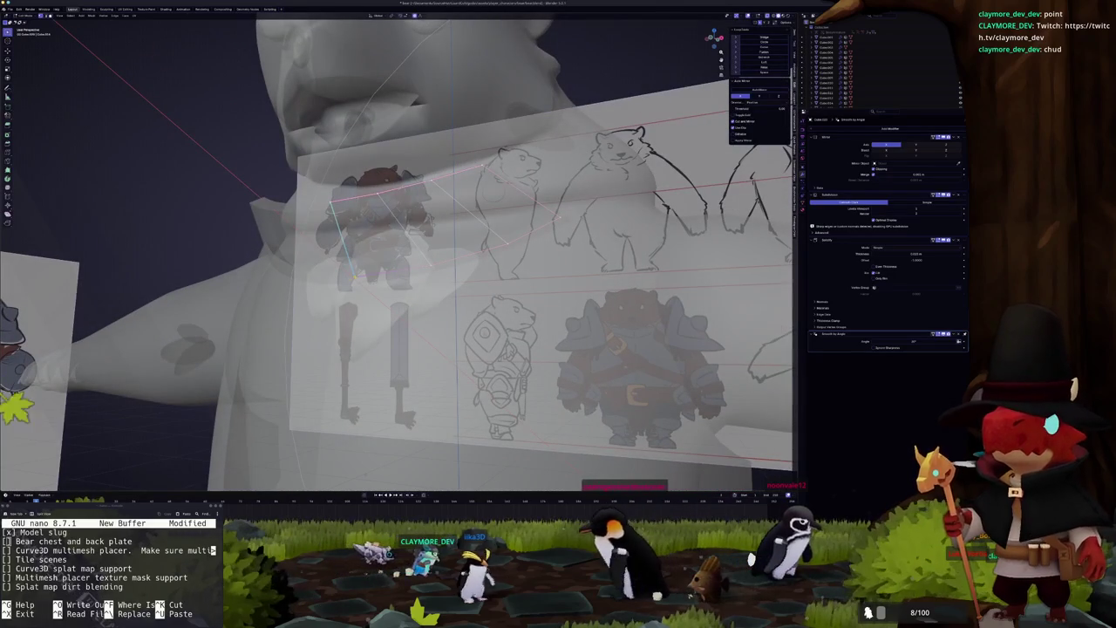
key(ctrl+a)
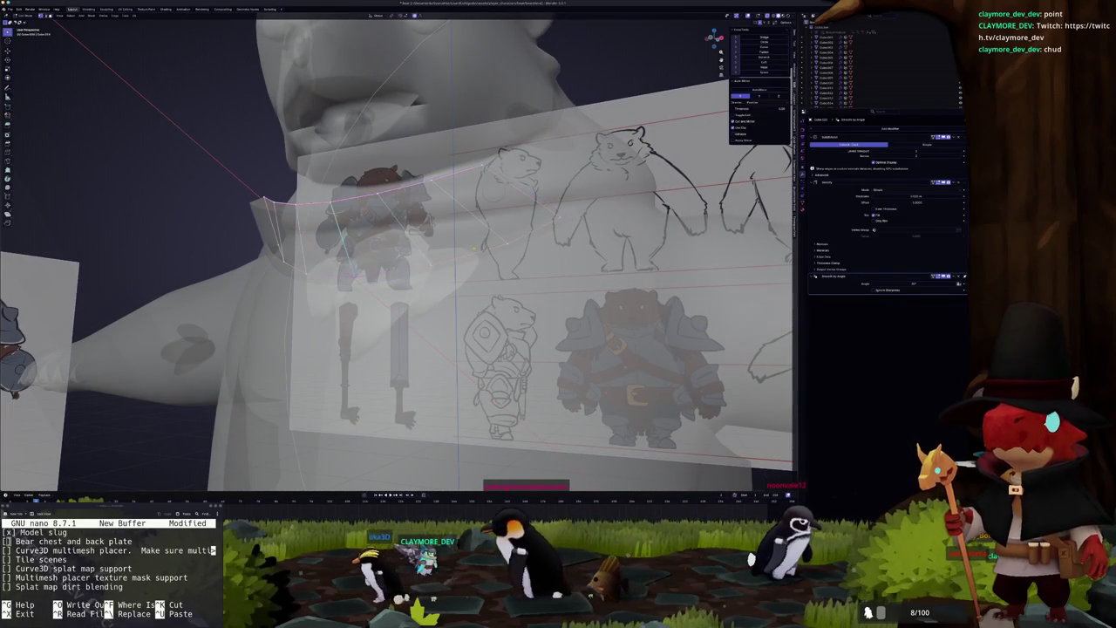
alt+click(555, 219)
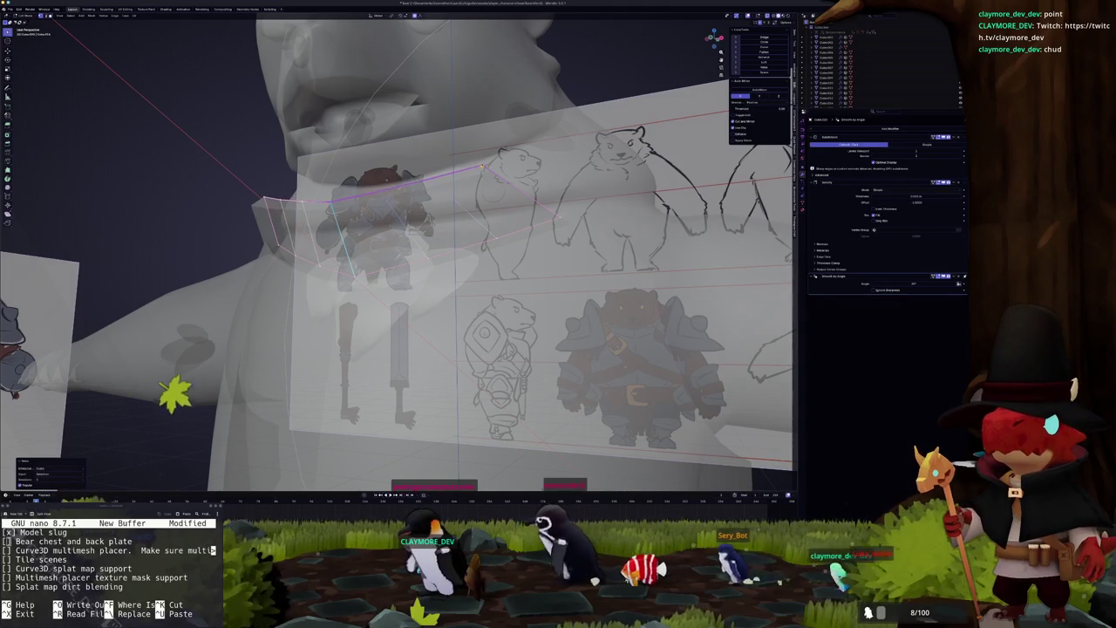
key(alt+z)
mouse_move(465, 206)
middle_down()
mouse_move(339, 264)
mouse_move(421, 287)
middle_up()
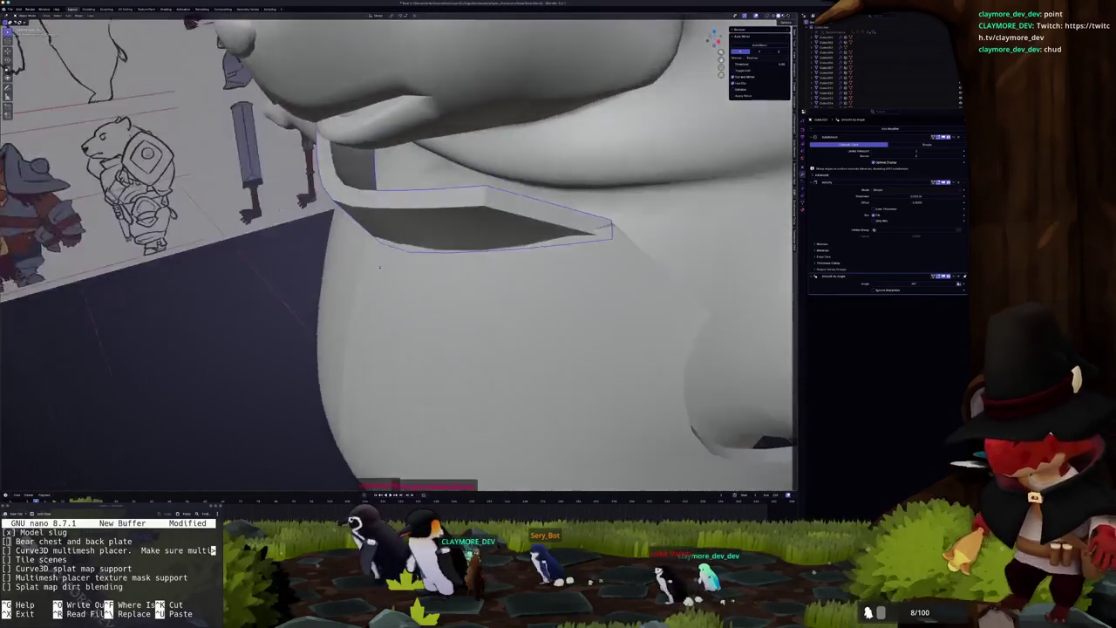
- Check the collar's wireframe in see-through Edit Mode, then view the chest and collar from below
key(ctrl+a)
key(Tab)
key(alt+z)
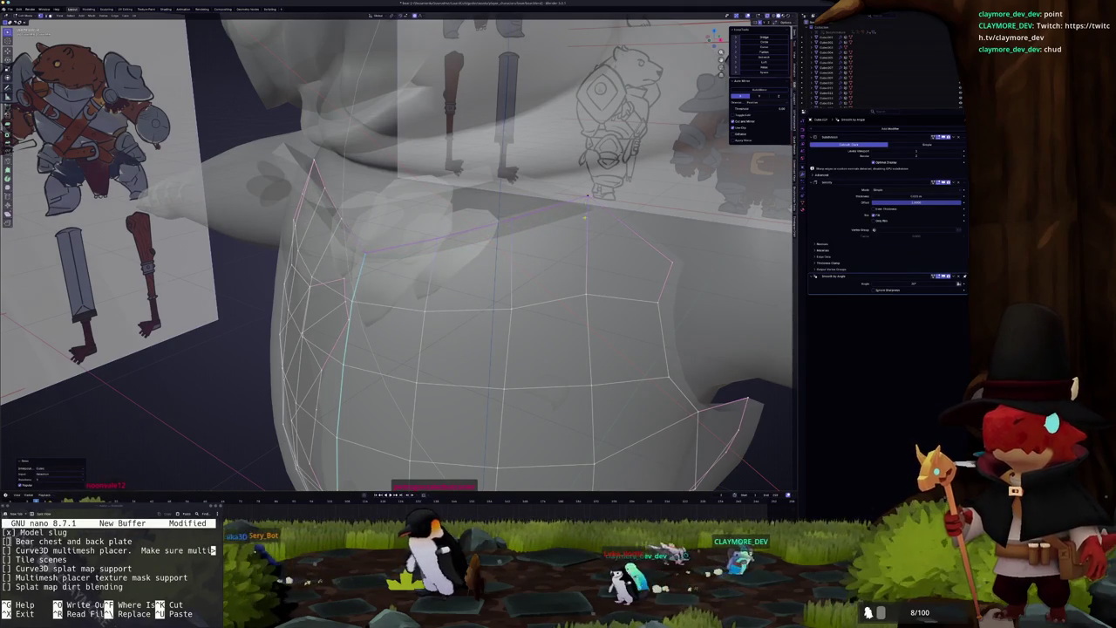
key(Tab)
key(alt+z)
middle_drag(585, 215, 409, 234)
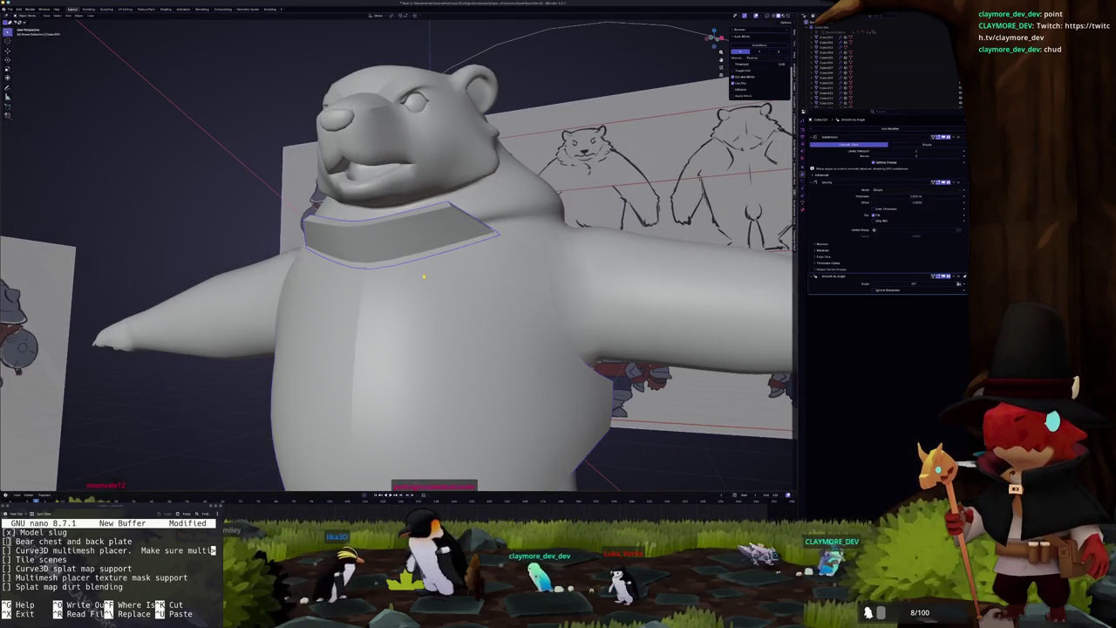
mouse_move(423, 276)
middle_down()
mouse_move(523, 174)
mouse_move(49, 256)
middle_up()
- Select four vertices along the chest plate's lower and top borders in Edit Mode
key(Tab)
middle_drag(406, 327, 436, 318)
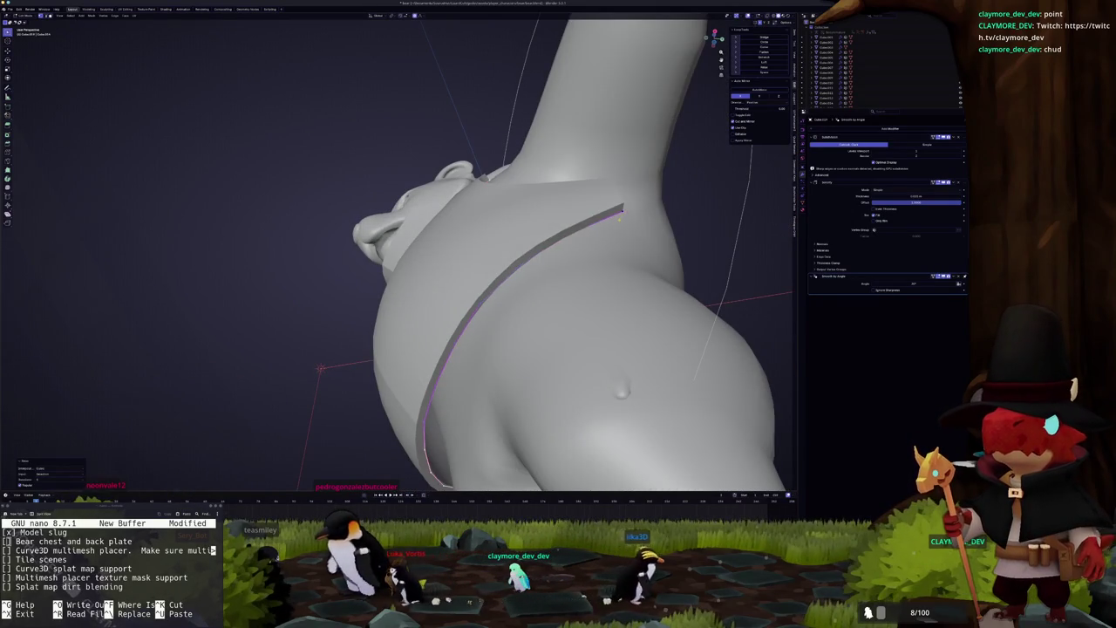
mouse_move(608, 234)
middle_down()
mouse_move(546, 379)
mouse_move(488, 349)
mouse_move(417, 370)
mouse_move(409, 332)
mouse_move(392, 329)
middle_up()
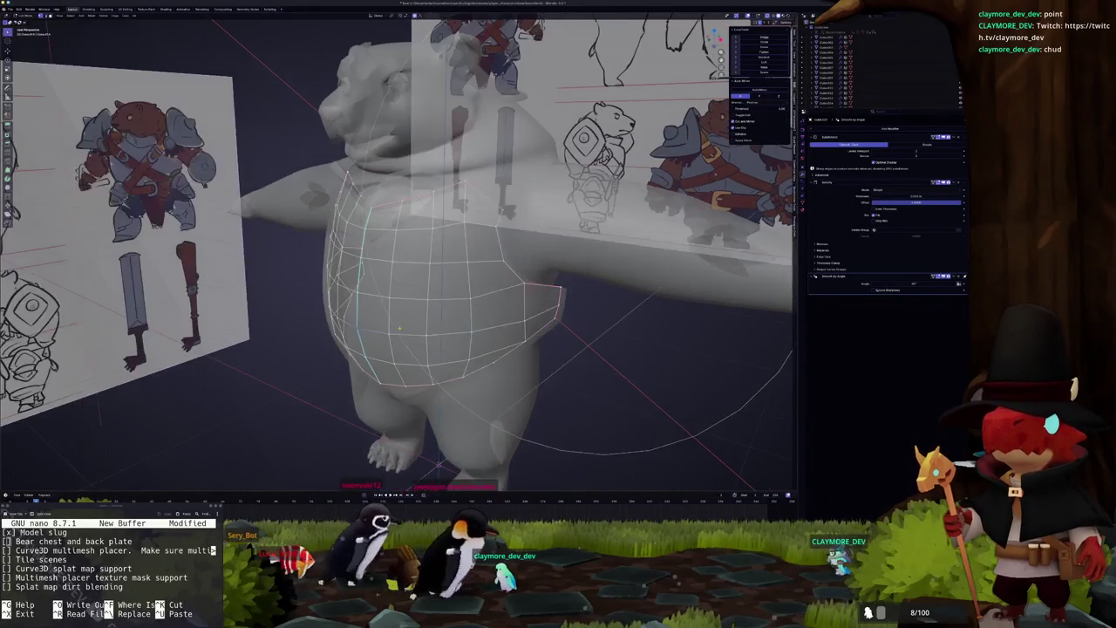
click(472, 330)
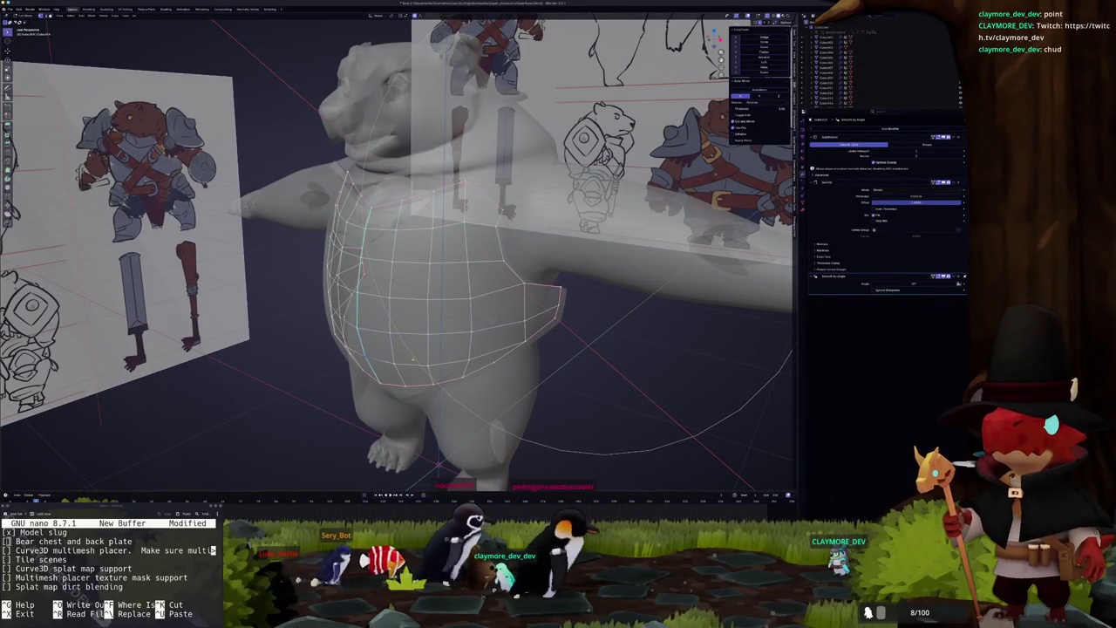
click(396, 328)
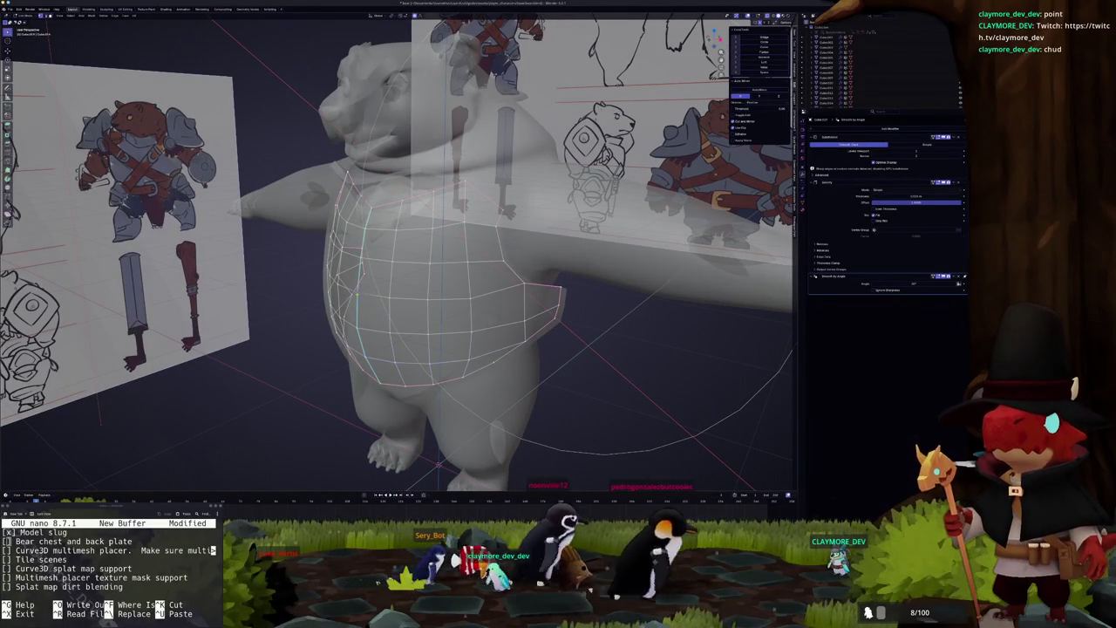
click(358, 254)
click(372, 244)
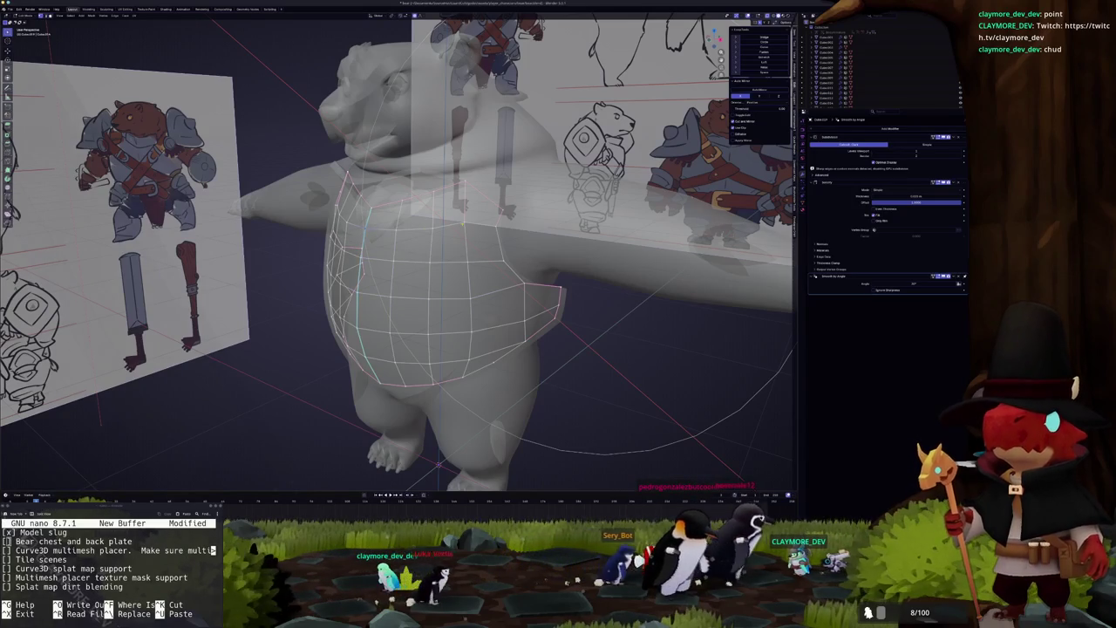
- Leave Edit Mode and view the whole bear from the front wearing plate and collar
key(Tab)
mouse_move(410, 262)
middle_down()
mouse_move(360, 280)
mouse_move(481, 419)
mouse_move(439, 231)
middle_up()
scroll(438, 231, down, 5)
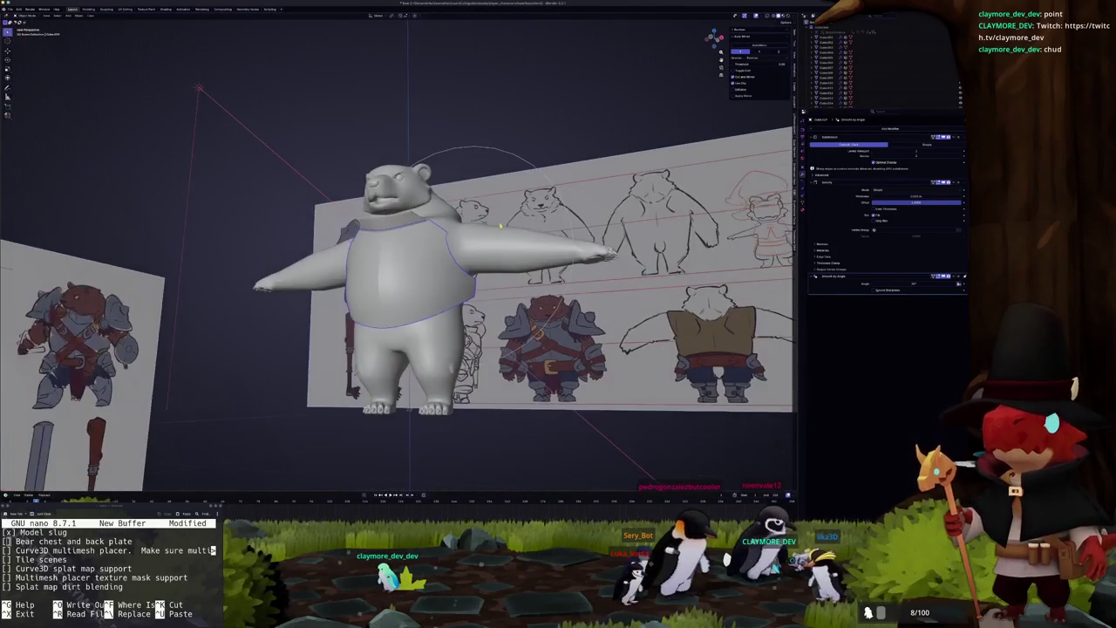
key(KP_1)
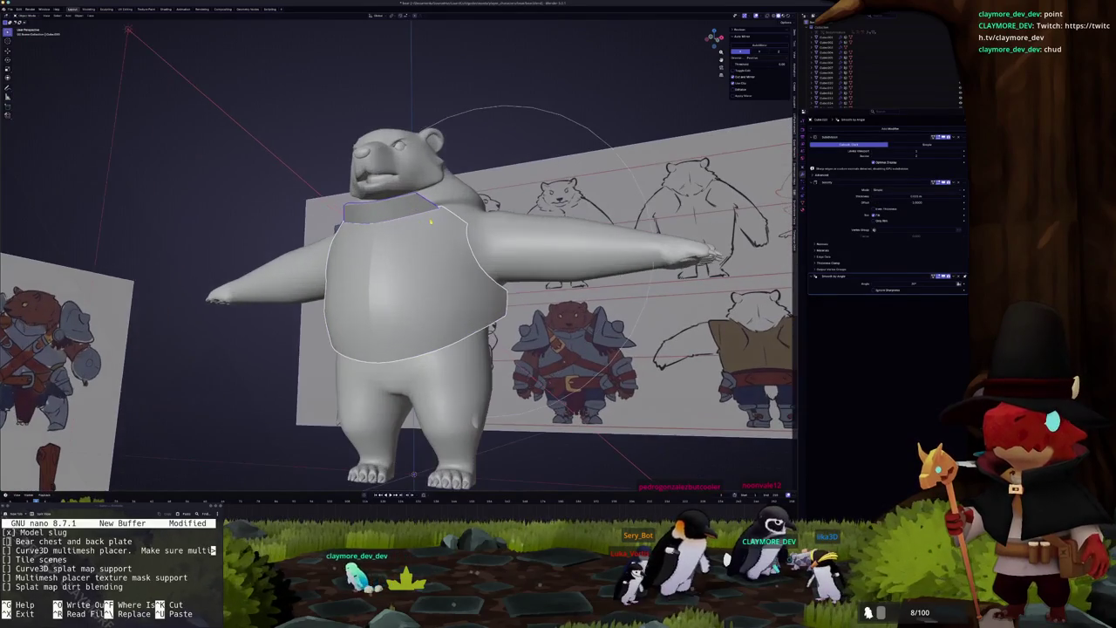
- Zoom in and toggle X-ray to compare the bear with the reference and find the collar faces
scroll(430, 222, up, 3)
key(alt+z)
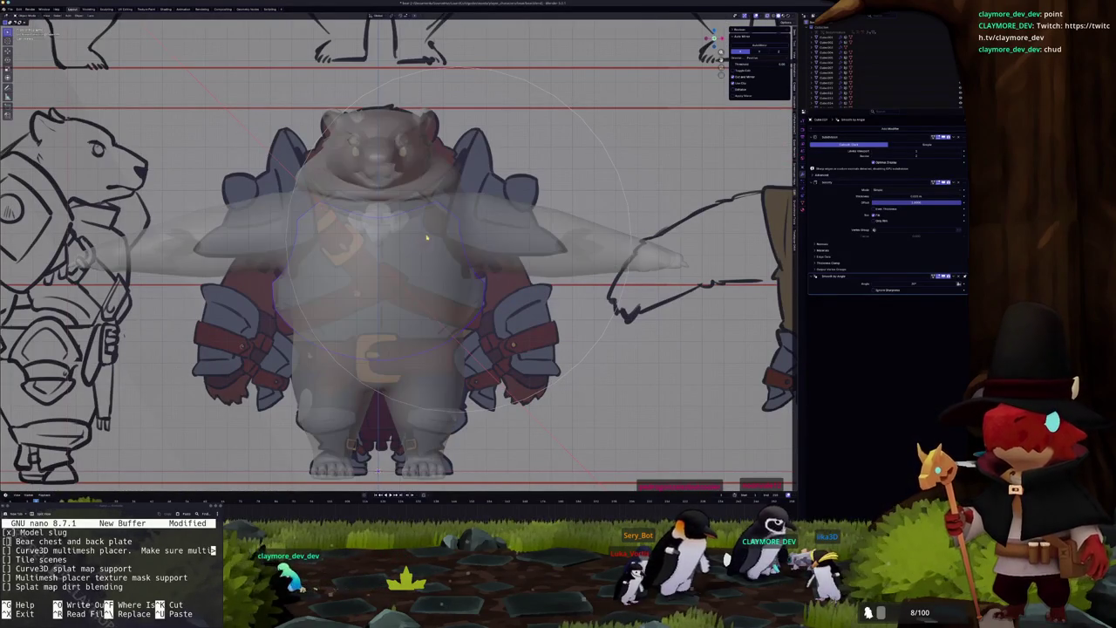
scroll(403, 210, up, 3)
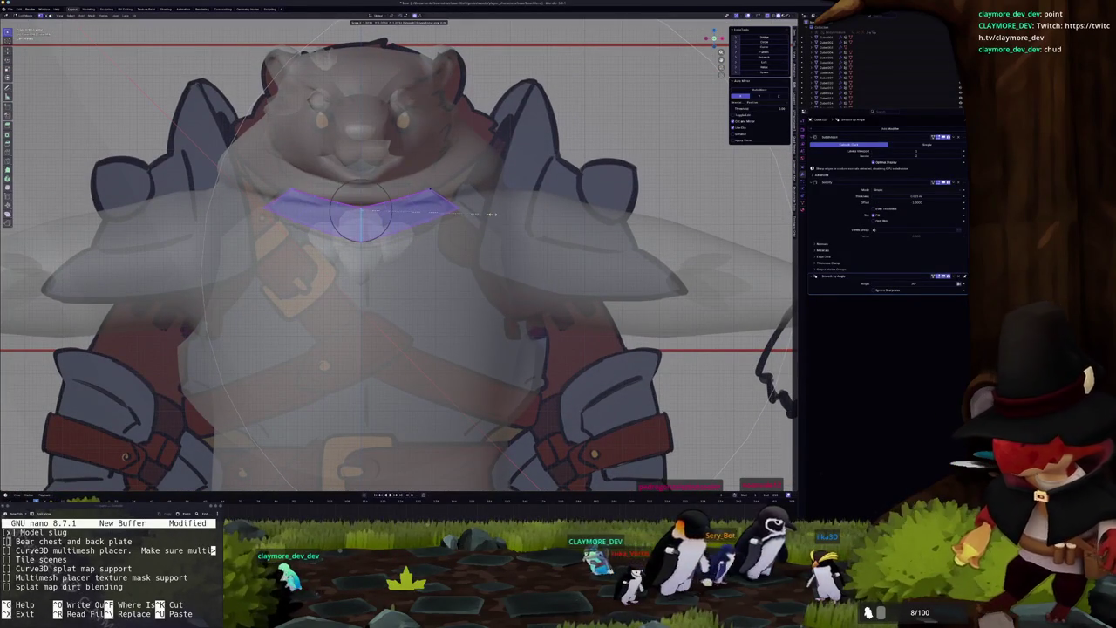
key(alt+z)
scroll(455, 215, up, 2)
key(alt+z)
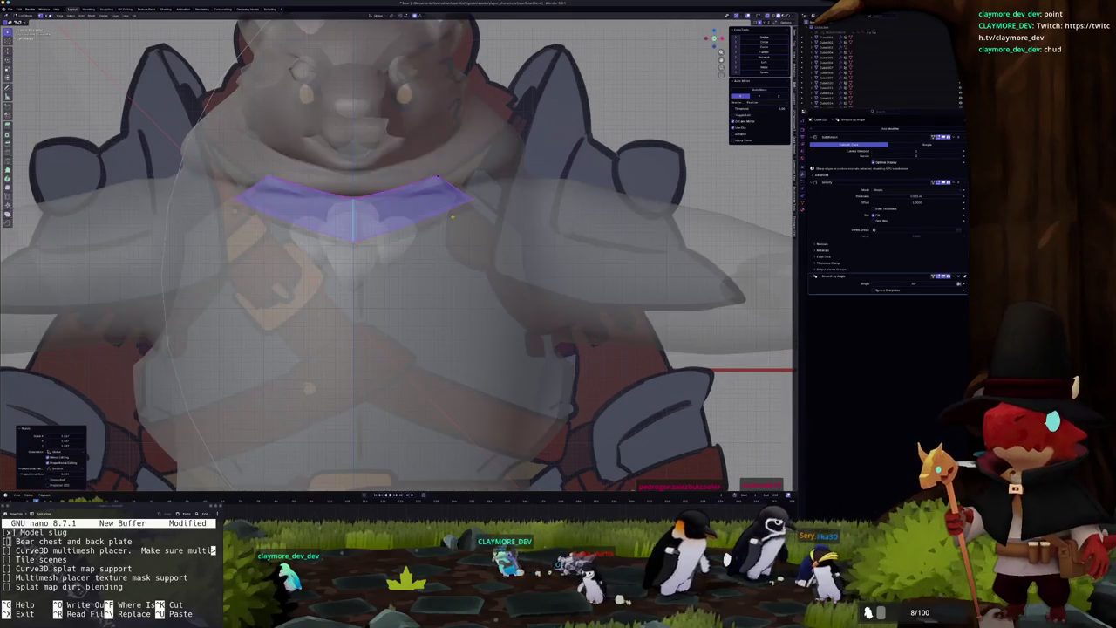
key(alt+z)
- Orbit and zoom around the bear to inspect the side of the chest plate
middle_drag(523, 261, 348, 262)
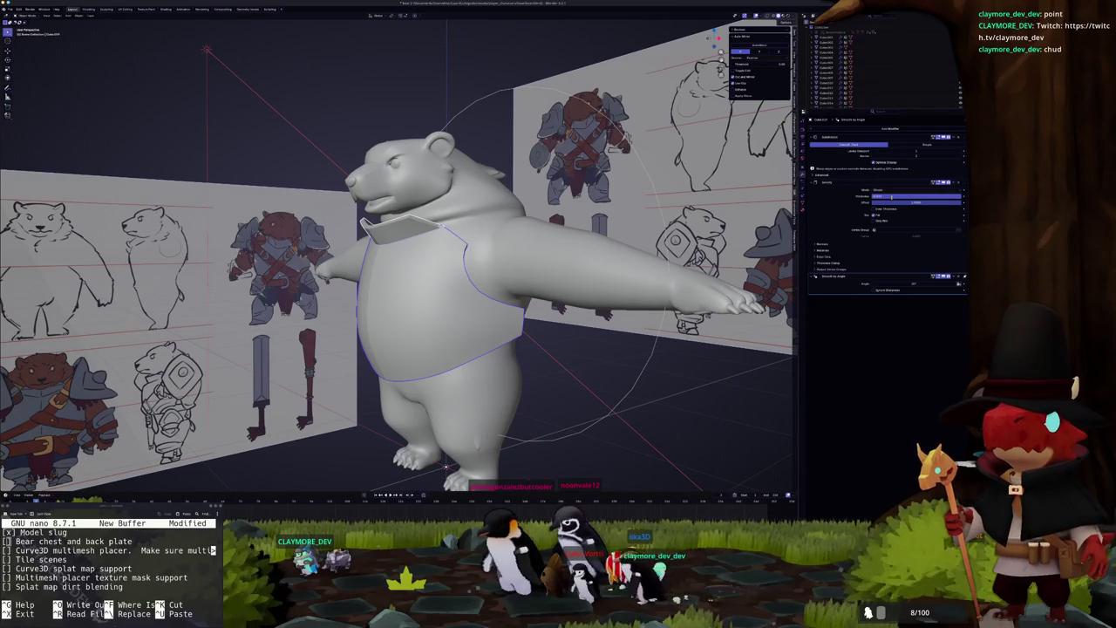
mouse_move(349, 262)
middle_down()
mouse_move(305, 217)
mouse_move(366, 240)
mouse_move(510, 190)
mouse_move(446, 248)
middle_up()
scroll(436, 210, up, 3)
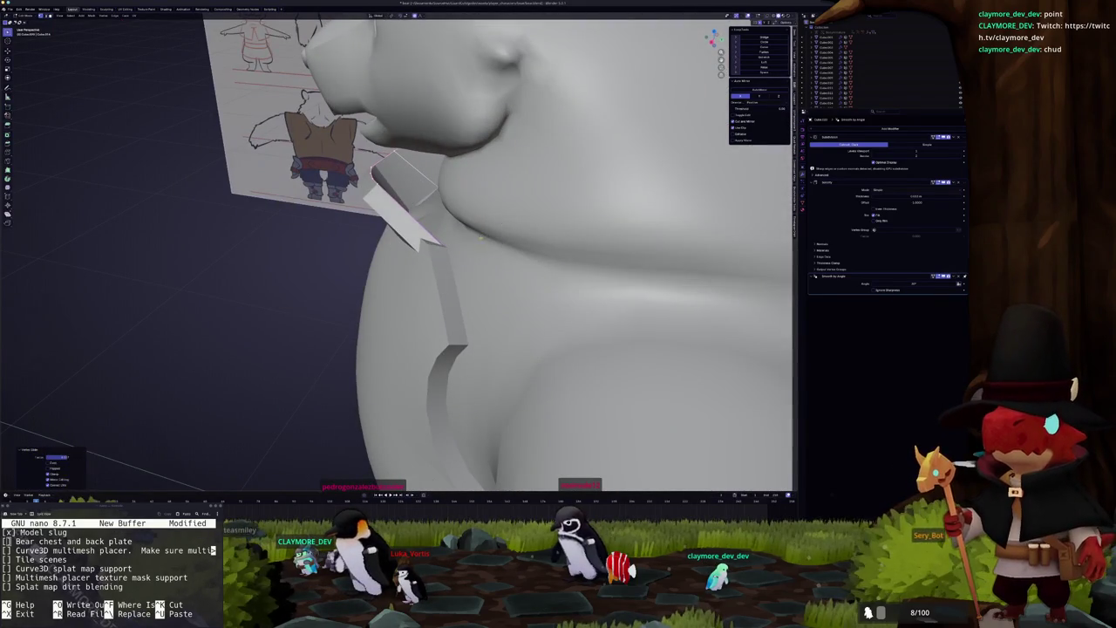
scroll(481, 234, down, 5)
mouse_move(299, 316)
middle_down()
mouse_move(305, 307)
mouse_move(325, 320)
mouse_move(366, 316)
middle_up()
scroll(294, 314, up, 2)
- In Edit Mode, move the selected part of the plate sideways along X, then check it in X-ray from the side
key(Tab)
key(g)
key(x)
click(324, 320)
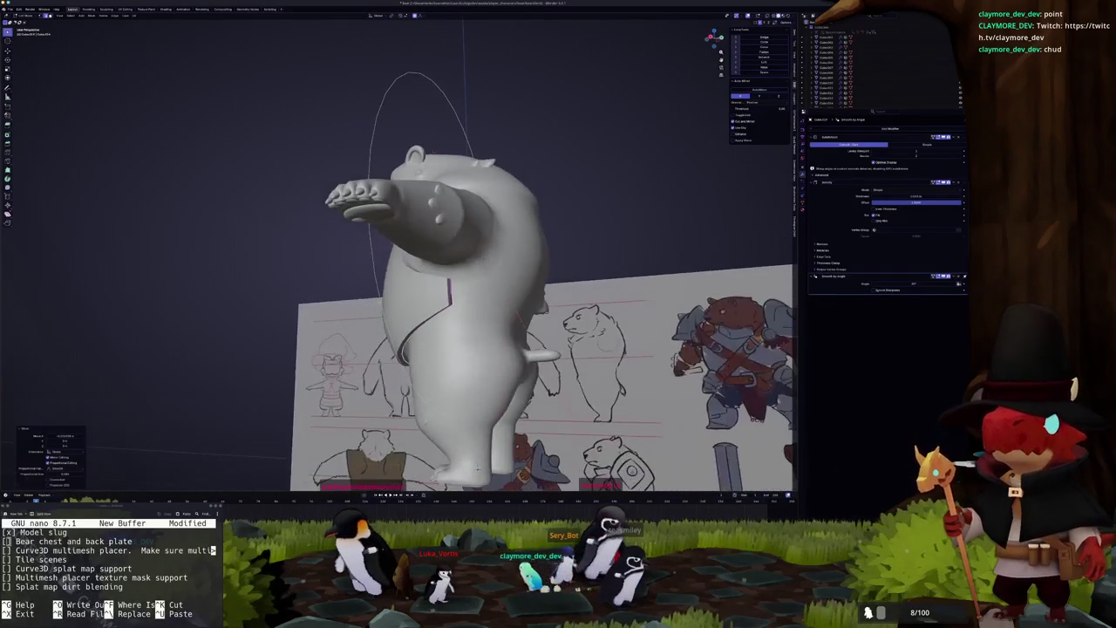
middle_drag(477, 468, 435, 444)
key(alt+z)
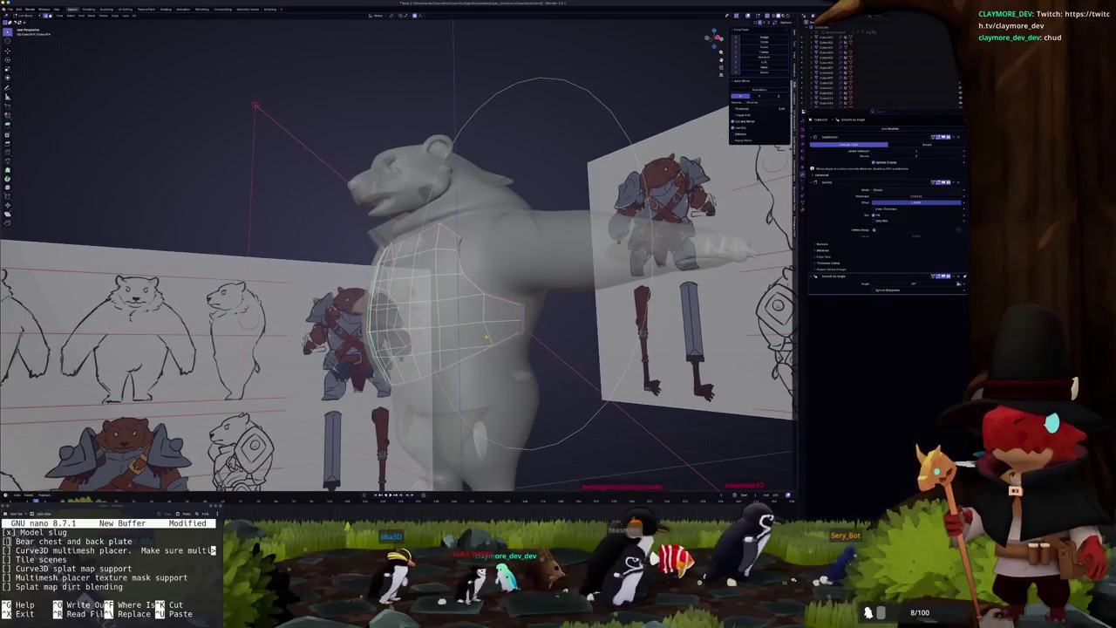
- Orbit around the bear with X-ray on and off to compare the plate against the reference sheets
key(alt+z)
middle_drag(484, 318, 479, 305)
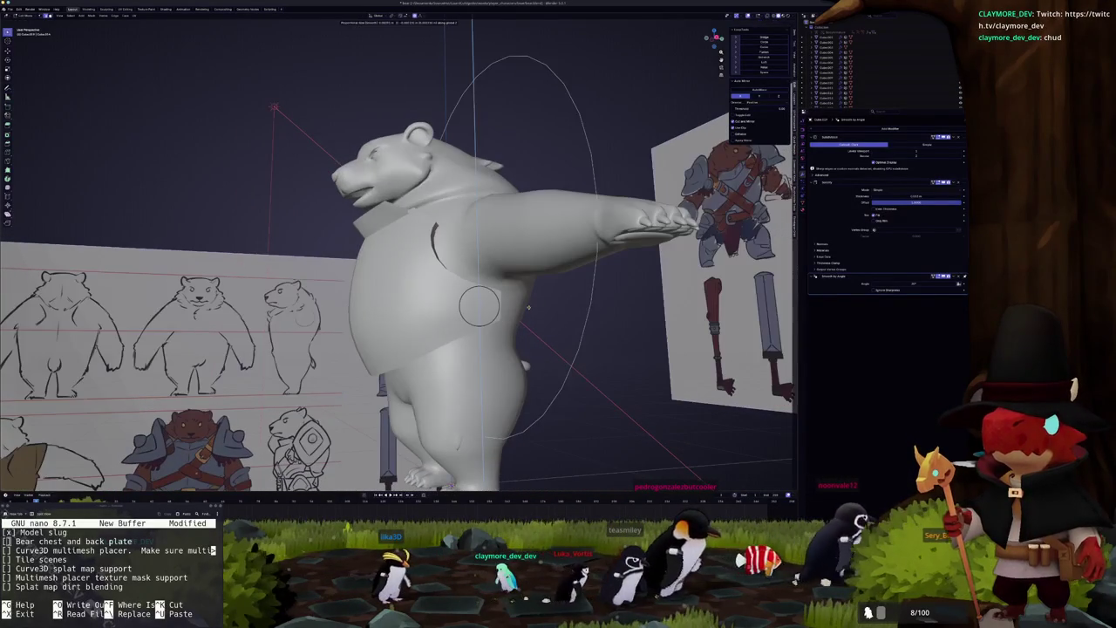
key(alt+z)
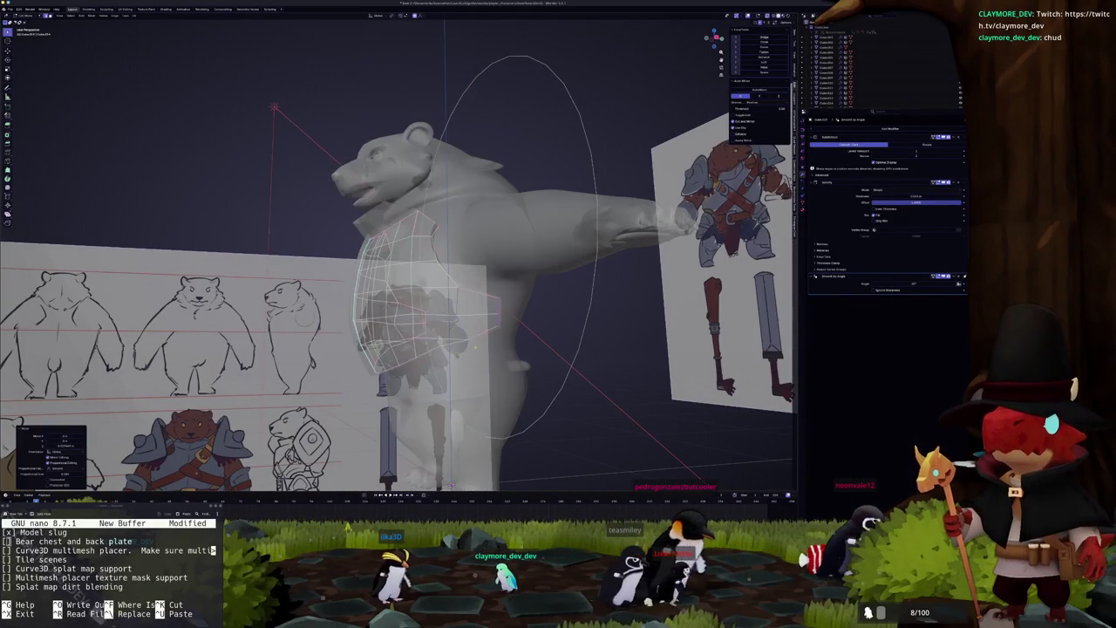
middle_drag(479, 305, 436, 301)
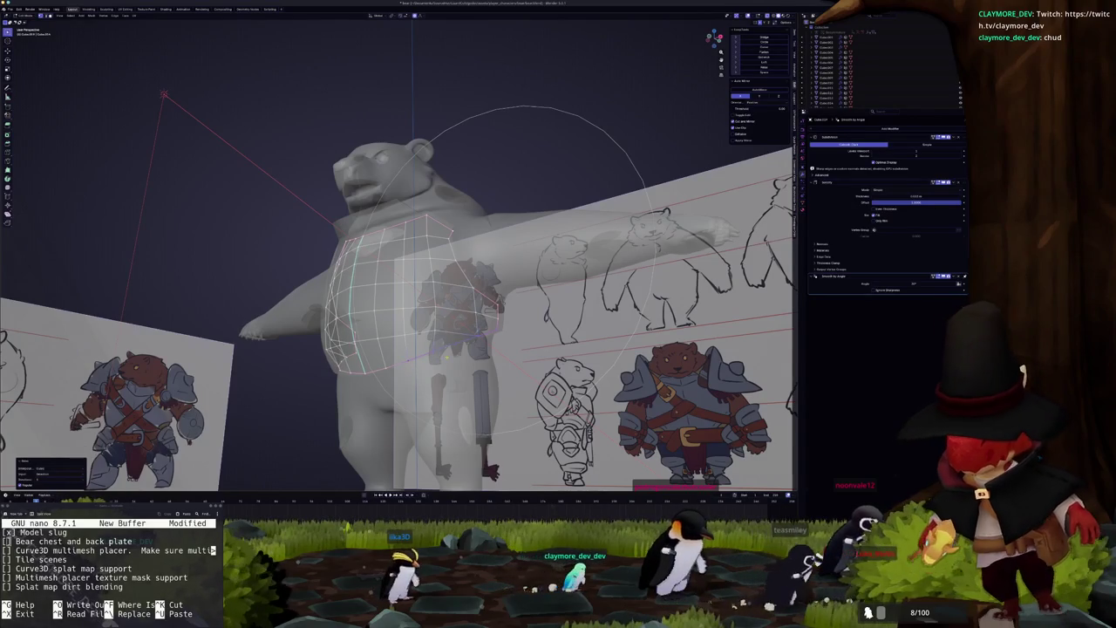
key(alt+z)
mouse_move(436, 301)
middle_down()
mouse_move(488, 297)
mouse_move(469, 209)
middle_up()
- Select a vertex path along the bottom of the chest plate in Edit Mode
key(Tab)
scroll(469, 209, up, 3)
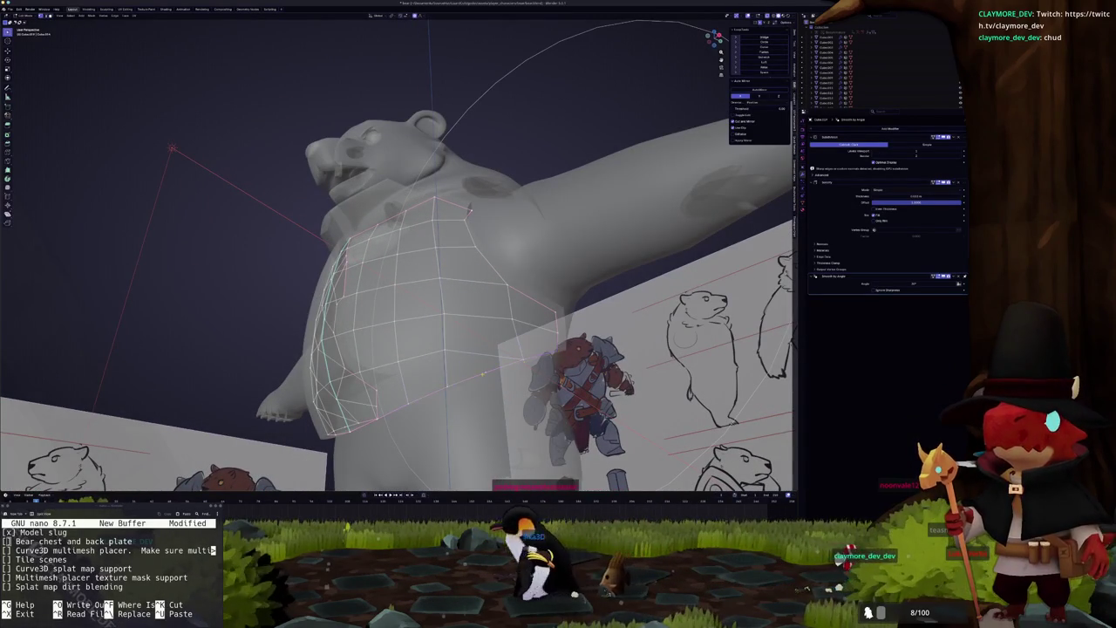
ctrl+click(351, 430)
mouse_move(475, 367)
middle_down()
mouse_move(475, 354)
mouse_move(330, 363)
mouse_move(341, 359)
middle_up()
key(Tab)
key(Tab)
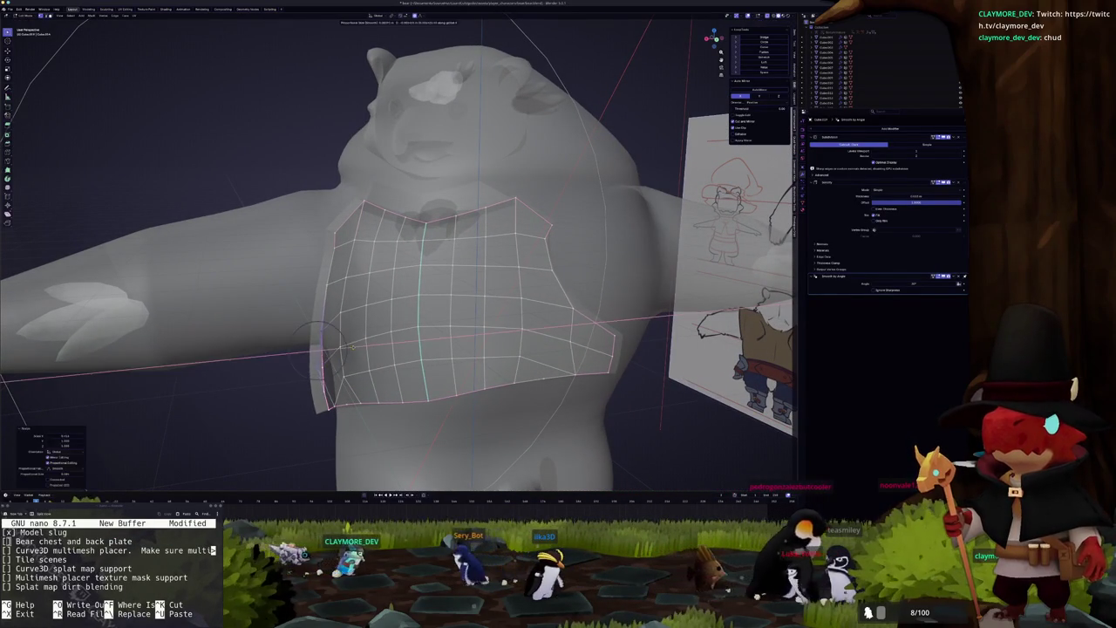
- Confirm the widened plate resize, then reopen Edit Mode in a front X-ray view
middle_drag(325, 346, 324, 360)
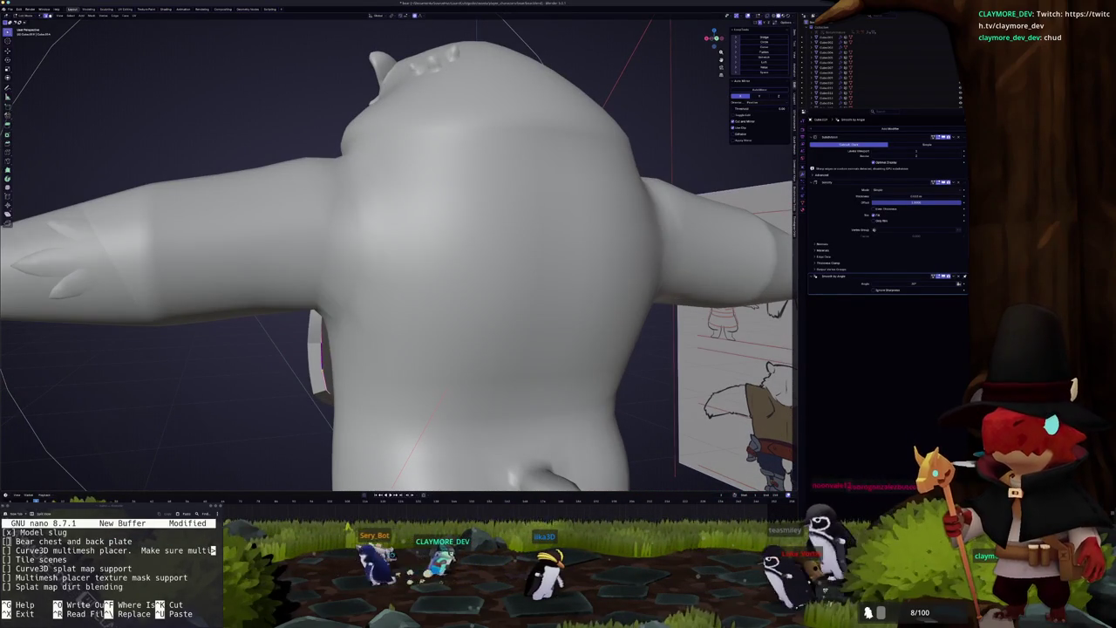
click(383, 366)
click(419, 364)
mouse_move(420, 365)
middle_down()
mouse_move(400, 382)
mouse_move(410, 404)
mouse_move(340, 388)
middle_up()
scroll(388, 312, up, 5)
key(Tab)
key(alt+z)
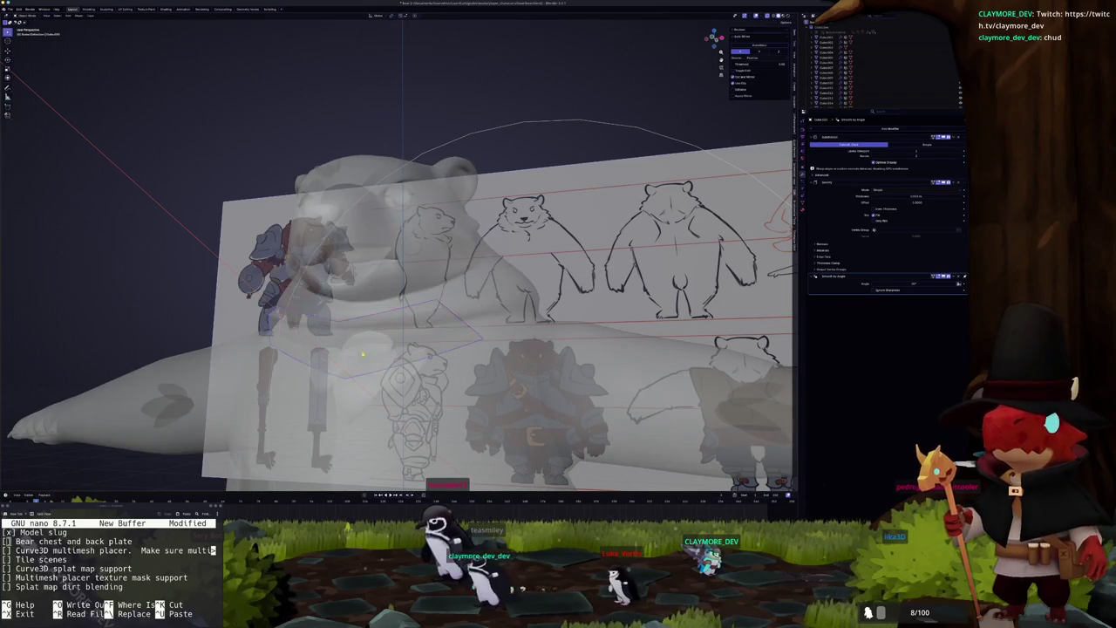
key(Tab)
key(alt+z)
key(Tab)
key(alt+z)
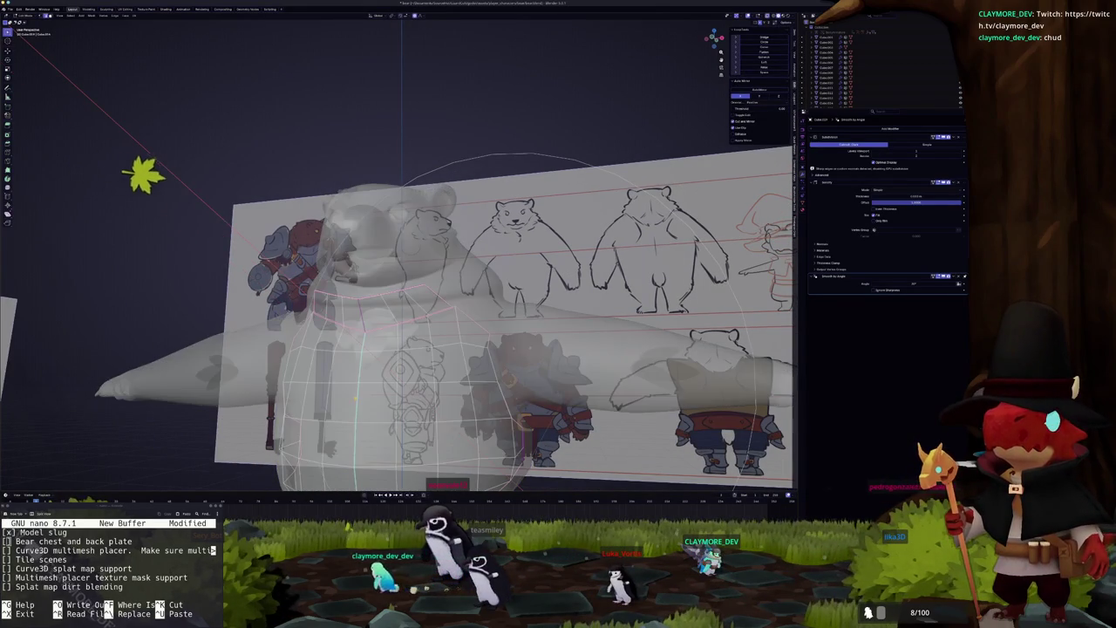
key(Tab)
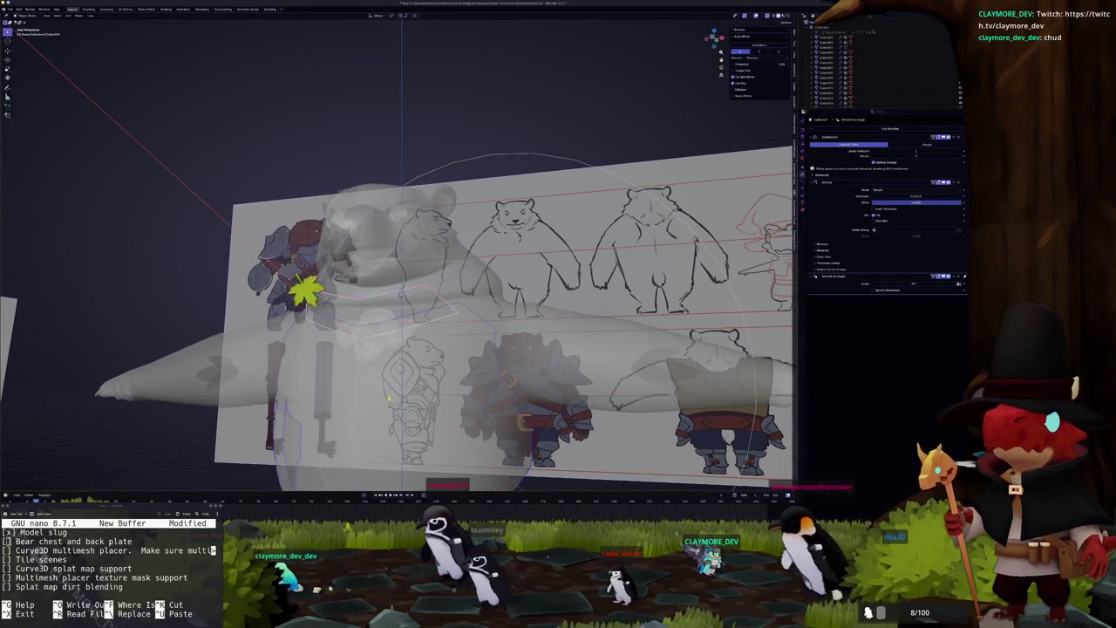
key(alt+z)
mouse_move(400, 390)
middle_down()
mouse_move(449, 398)
mouse_move(376, 427)
mouse_move(419, 468)
mouse_move(418, 381)
mouse_move(399, 336)
middle_up()
key(Tab)
key(Tab)
click(399, 337)
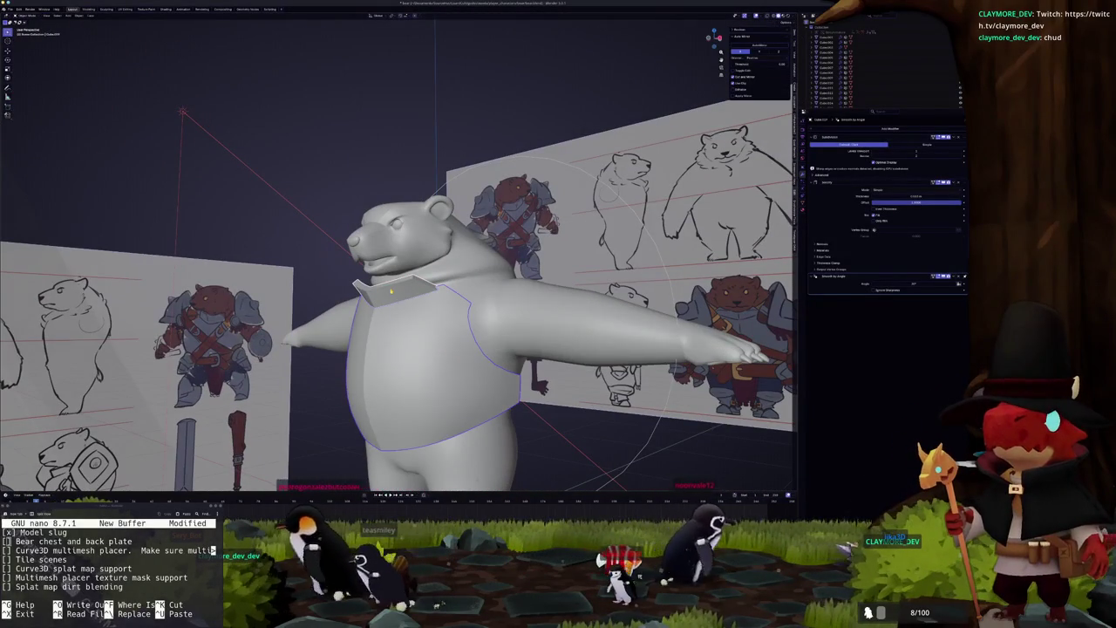
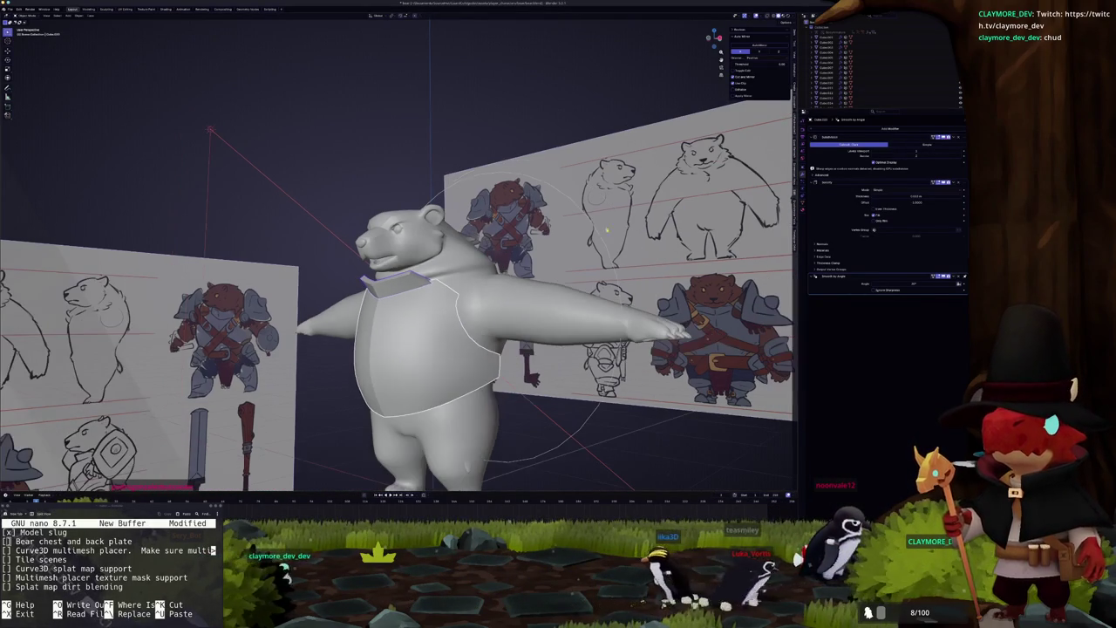
- Turn on X-ray and confirm the mirrored chest plate's placement on the bear
mouse_move(409, 375)
middle_down()
mouse_move(400, 399)
mouse_move(392, 383)
mouse_move(489, 258)
mouse_move(488, 269)
middle_up()
scroll(392, 306, up, 2)
scroll(392, 305, up, 2)
key(alt+z)
key(alt+z)
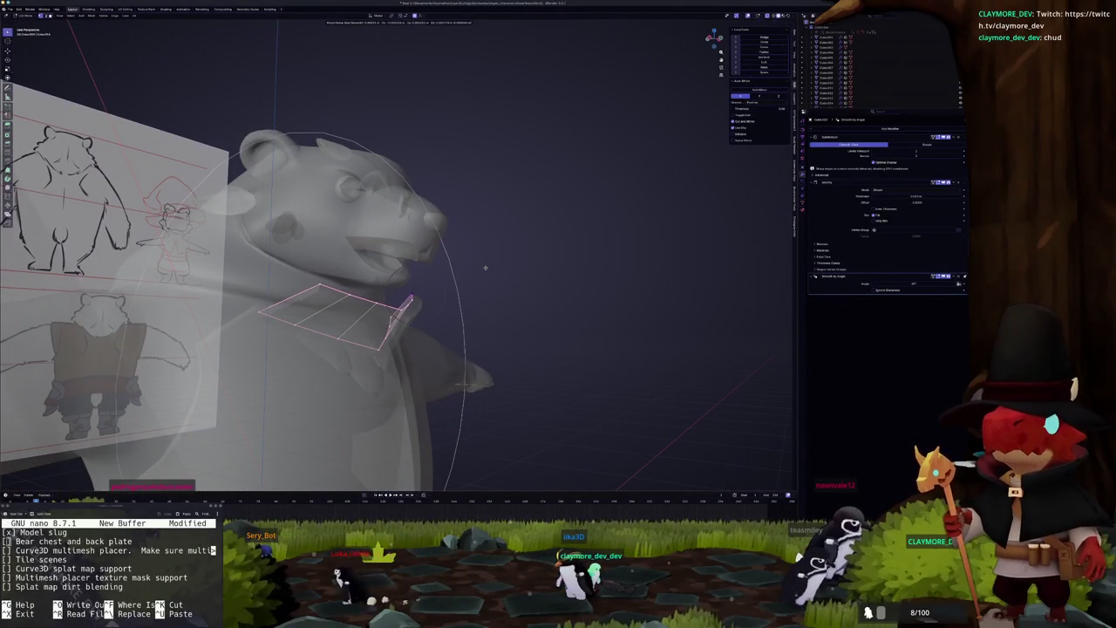
click(484, 266)
- Frame the chest plate in a straight front view against the reference drawing
key(KP_1)
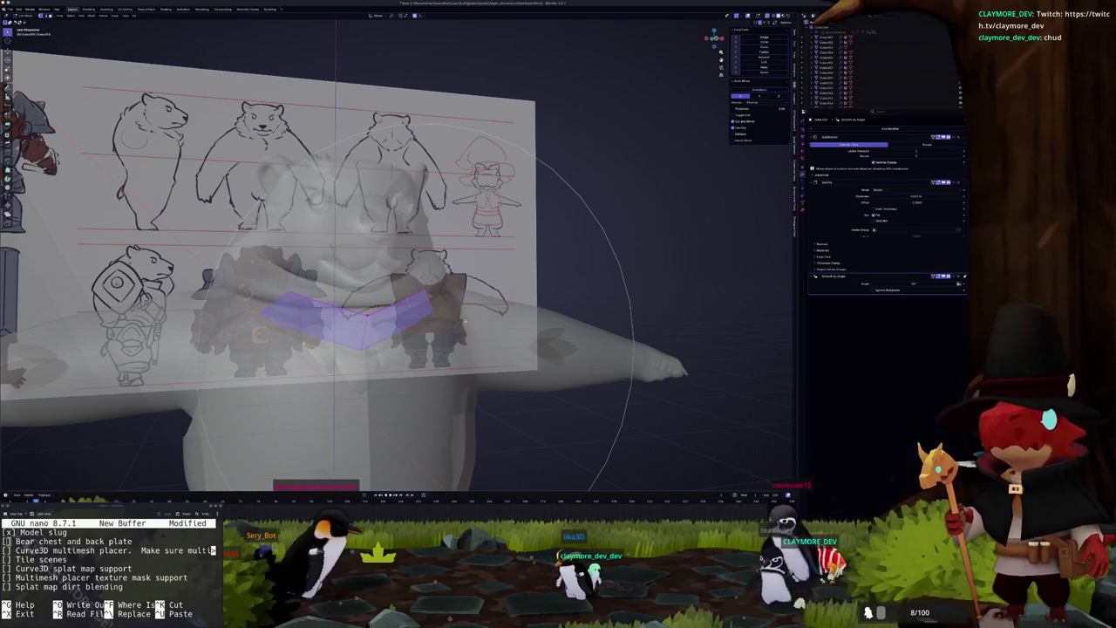
key(KP_1)
key(KP_Decimal)
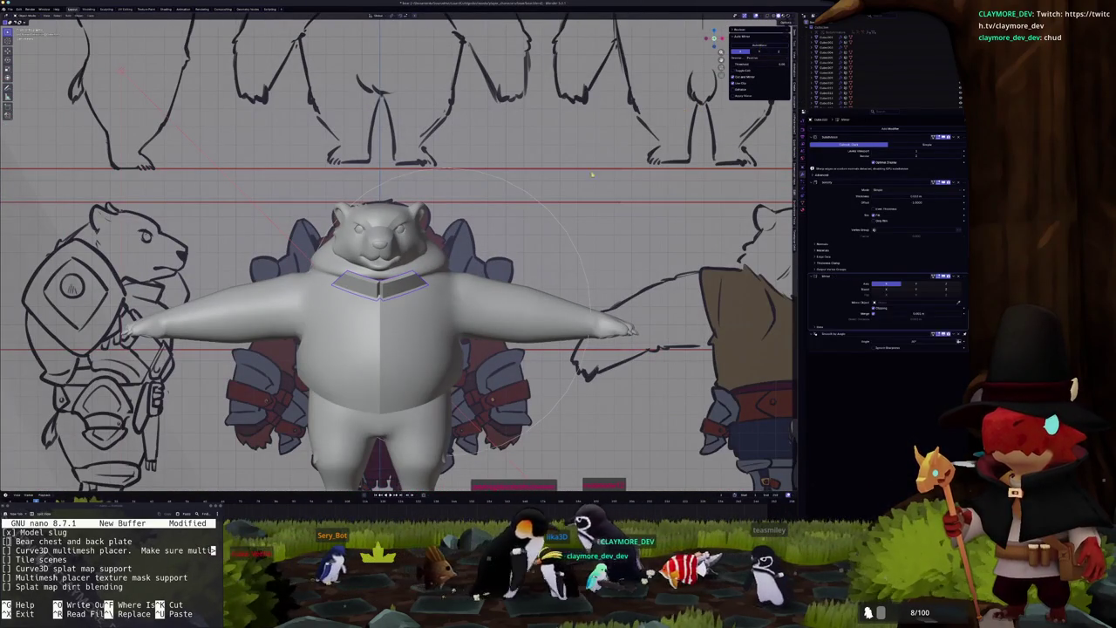
- Move the Mirror modifier to the top of the stack, above Subdivision and Solidify
drag(961, 277, 943, 142)
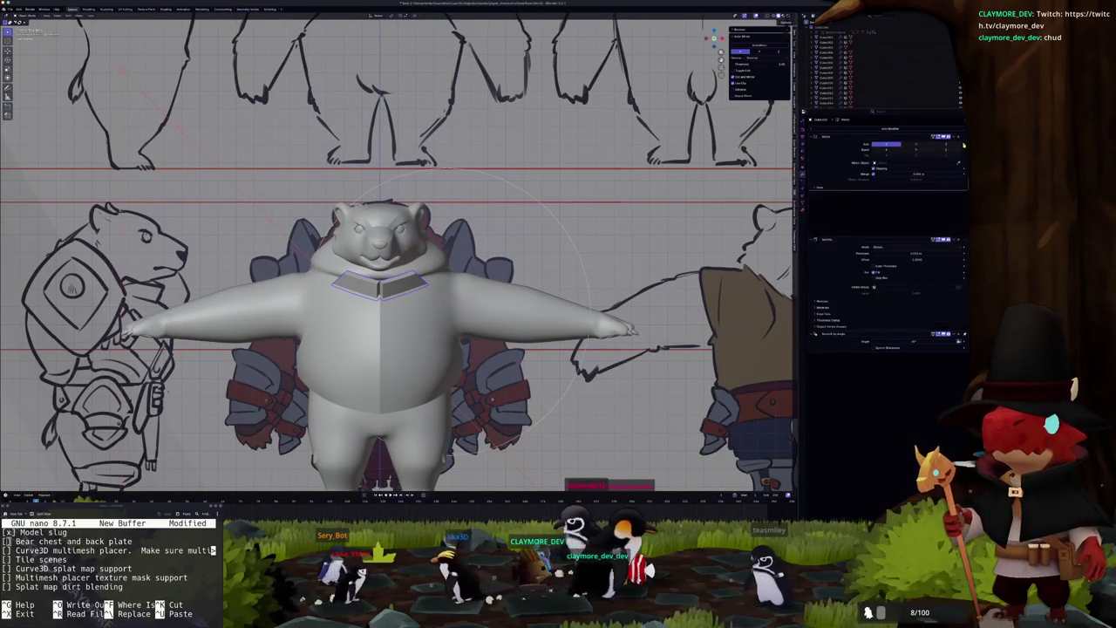
key(ctrl+z)
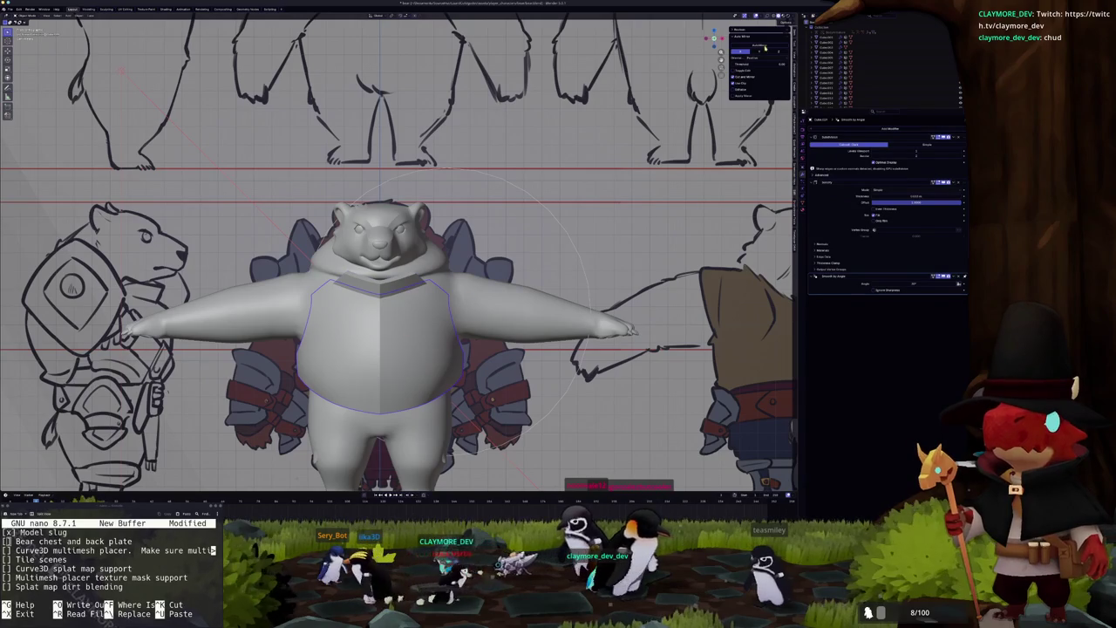
key(ctrl+shift+z)
drag(964, 279, 958, 139)
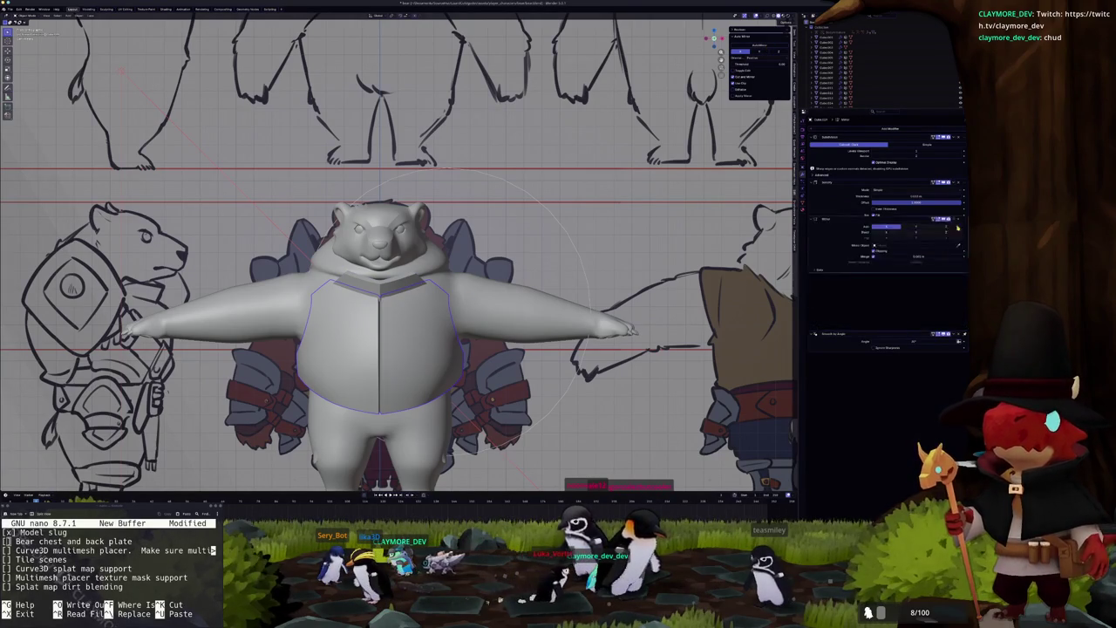
scroll(414, 321, up, 2)
mouse_move(414, 320)
middle_down()
mouse_move(331, 340)
mouse_move(410, 349)
mouse_move(393, 314)
mouse_move(418, 305)
mouse_move(383, 310)
mouse_move(410, 314)
mouse_move(393, 305)
mouse_move(387, 318)
middle_up()
key(shift+d)
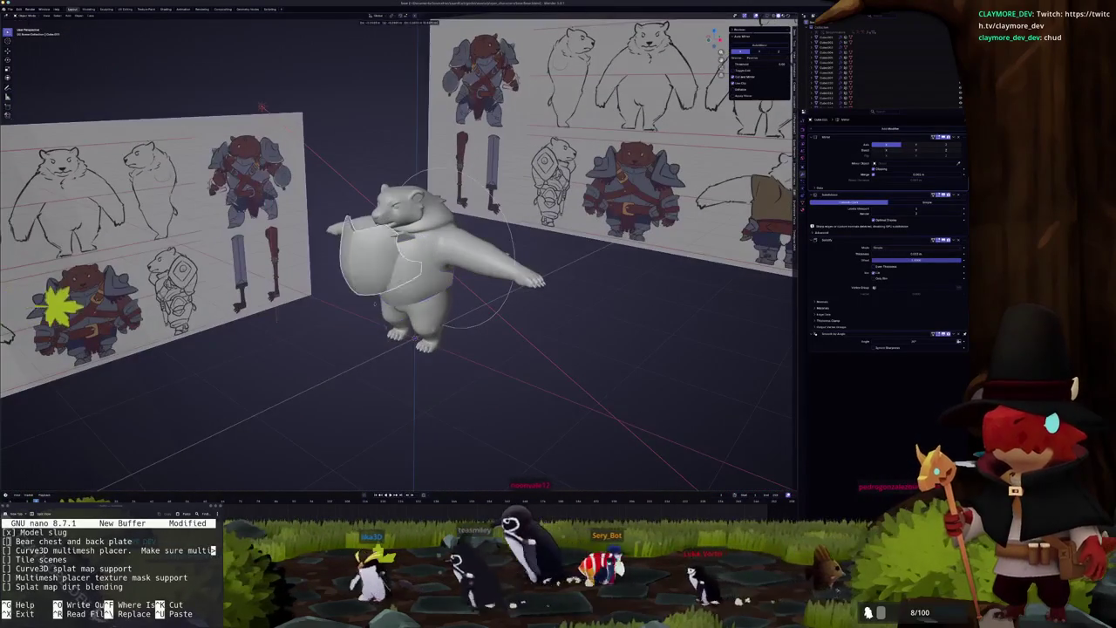
- Keep the duplicate in place, rename it 'armor_chest', and remove its Subdivision modifier
key(Escape)
key(F2)
text(armor_chest)
key(Return)
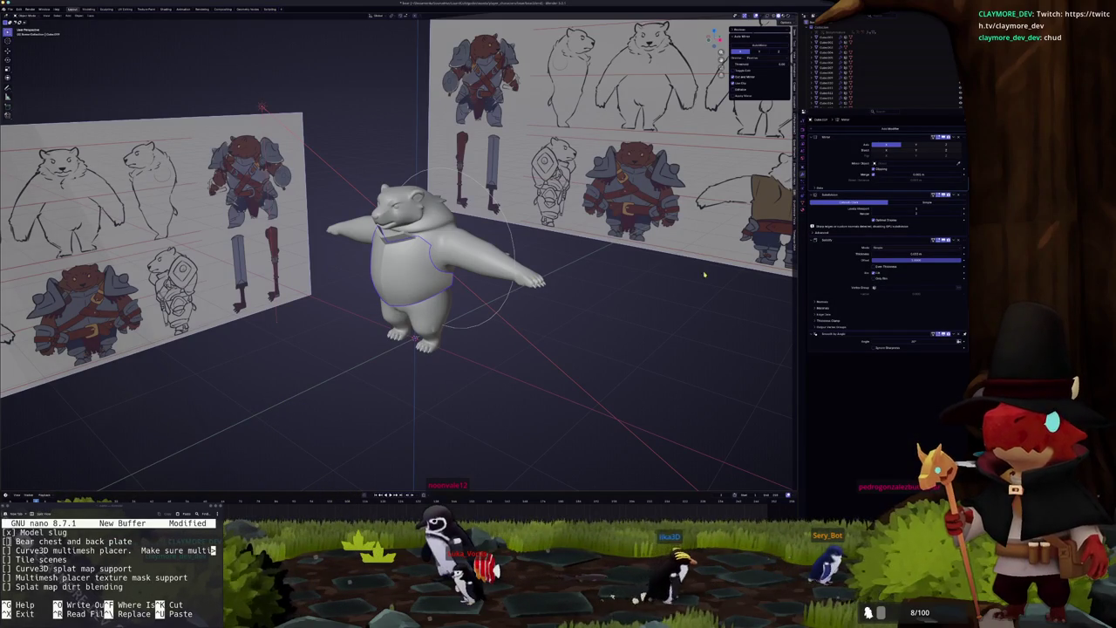
key(ctrl+x)
- Inspect armor_chest from several angles and apply an option from its context menu
mouse_move(553, 321)
middle_down()
mouse_move(488, 349)
mouse_move(418, 331)
middle_up()
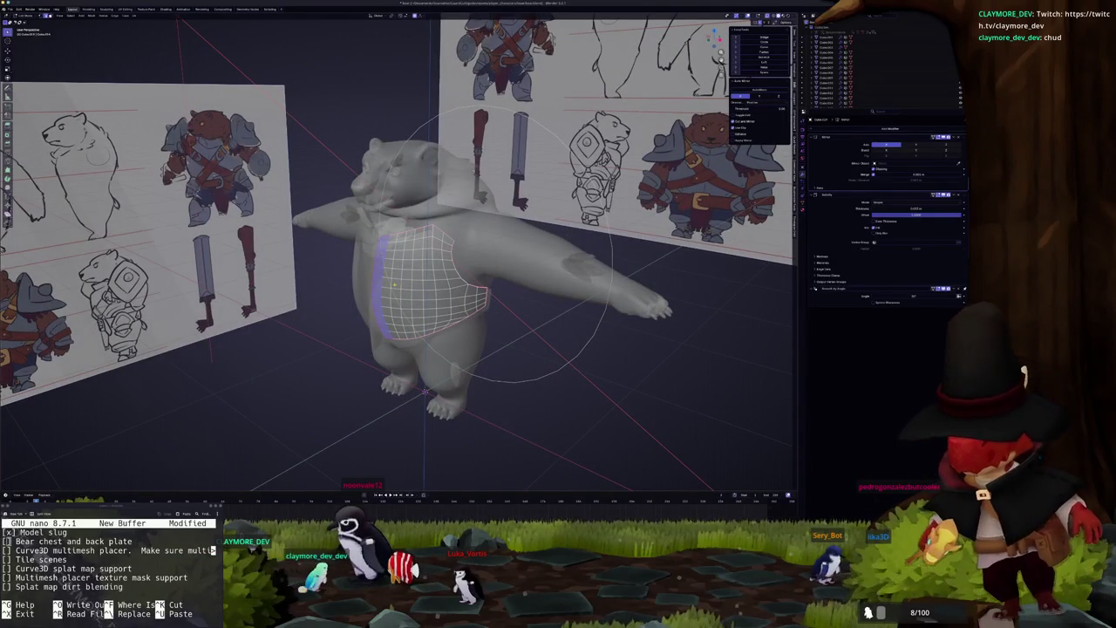
scroll(419, 261, up, 2)
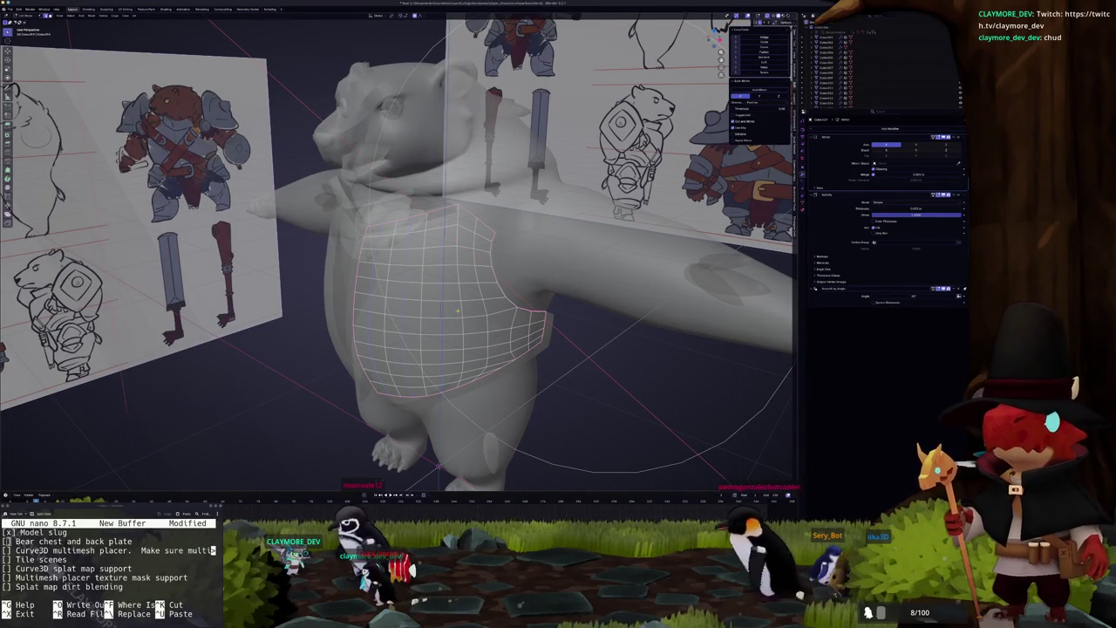
right_click(456, 310)
click(446, 340)
mouse_move(446, 340)
middle_down()
mouse_move(423, 329)
mouse_move(409, 279)
middle_up()
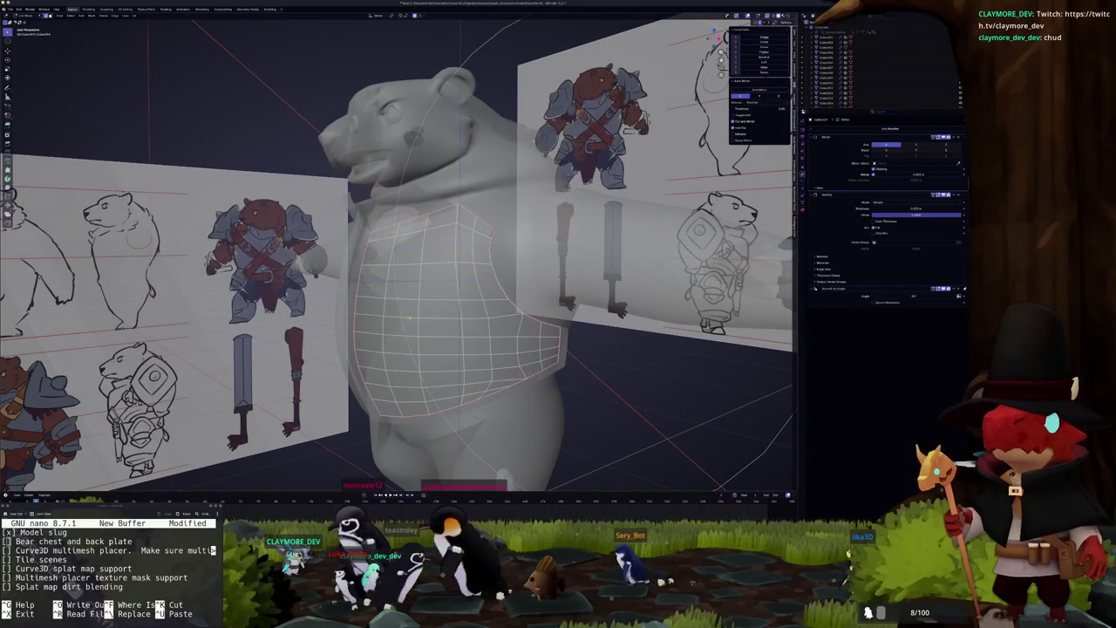
middle_drag(409, 348, 462, 331)
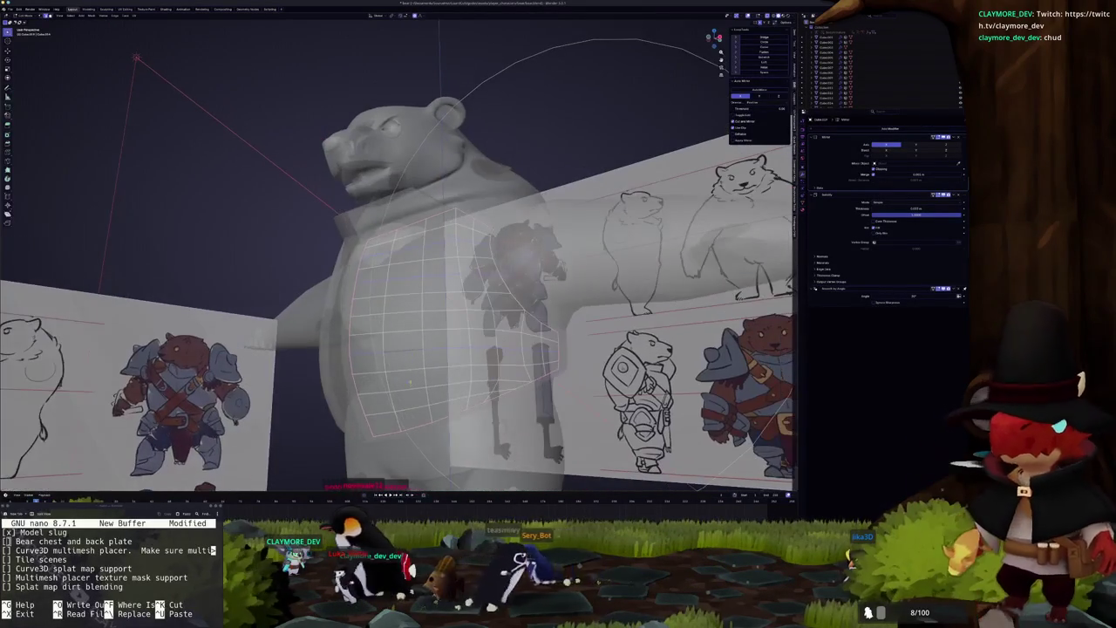
mouse_move(408, 406)
middle_down()
mouse_move(366, 329)
mouse_move(375, 296)
middle_up()
key(alt+z)
key(alt+z)
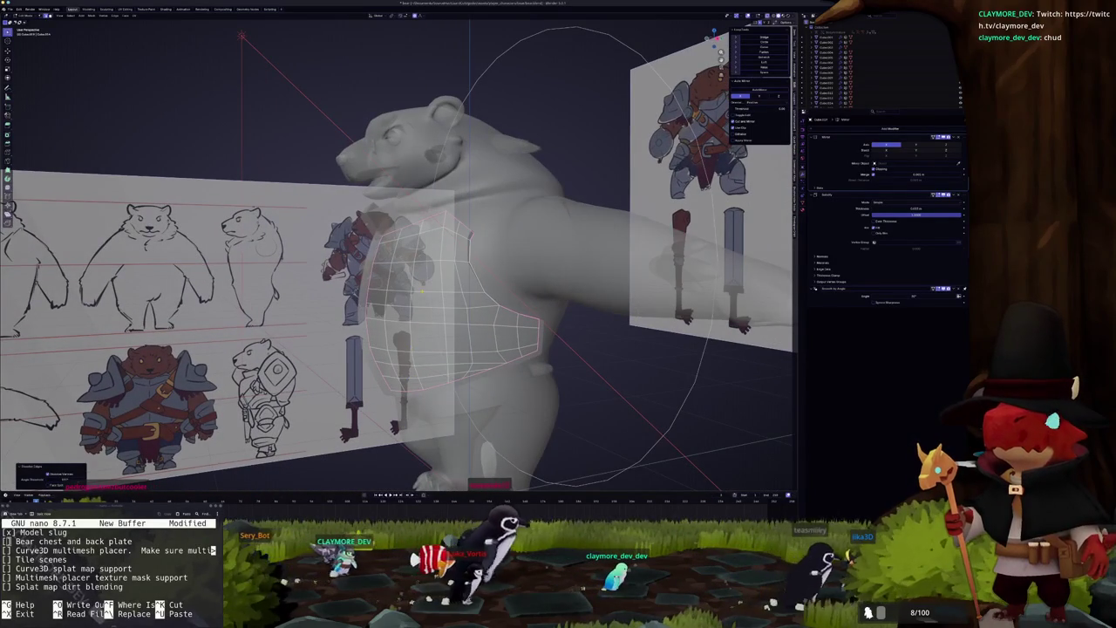
right_click(427, 259)
click(447, 296)
key(alt+z)
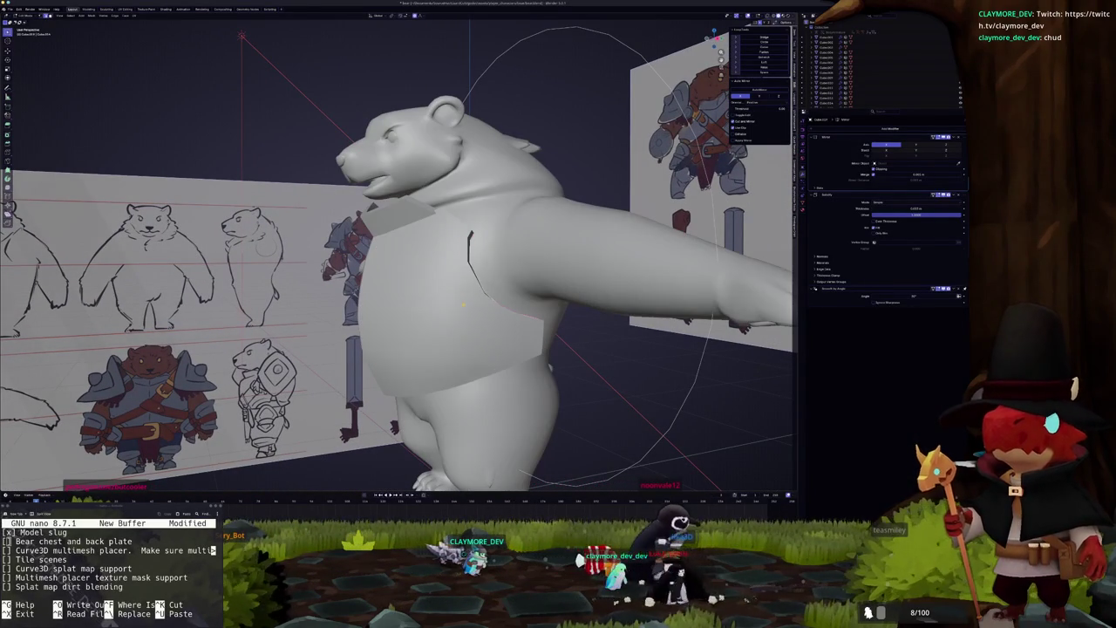
- Enter Edit Mode on armor_chest with X-ray on to examine its edge loops
key(Tab)
key(alt+z)
middle_drag(375, 297, 388, 301)
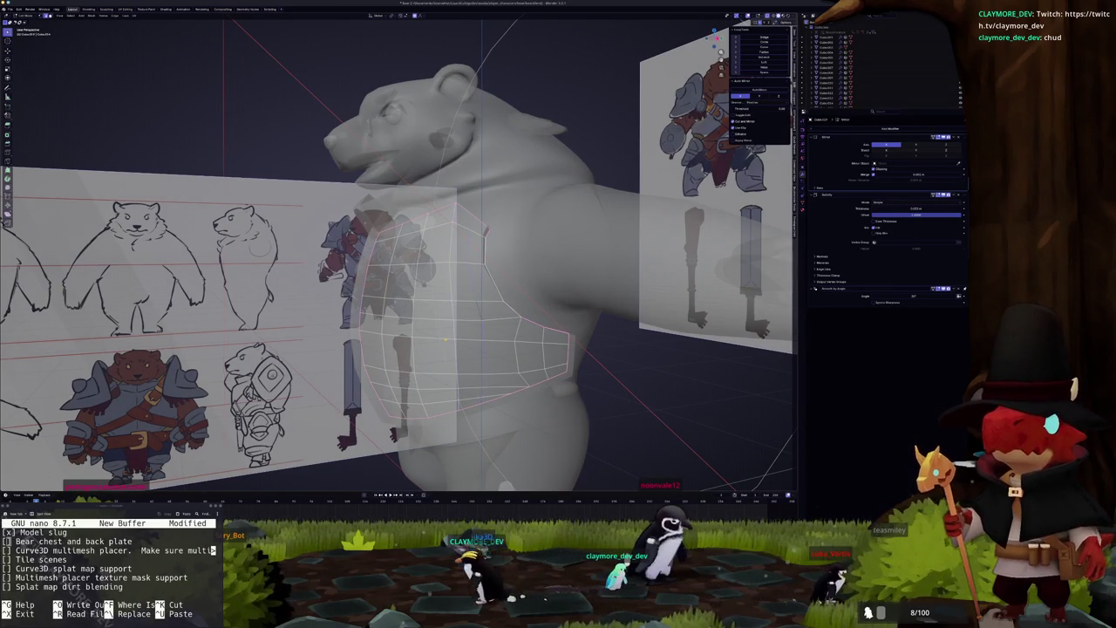
middle_drag(445, 338, 395, 347)
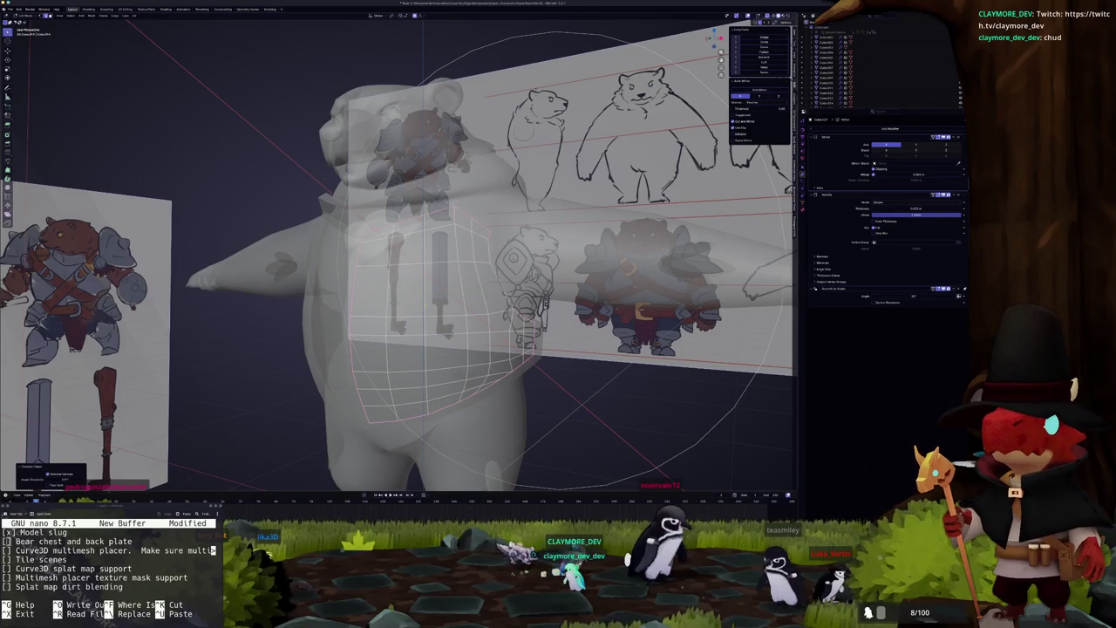
key(alt+z)
mouse_move(409, 298)
middle_down()
mouse_move(425, 321)
mouse_move(471, 313)
middle_up()
key(Tab)
key(alt+z)
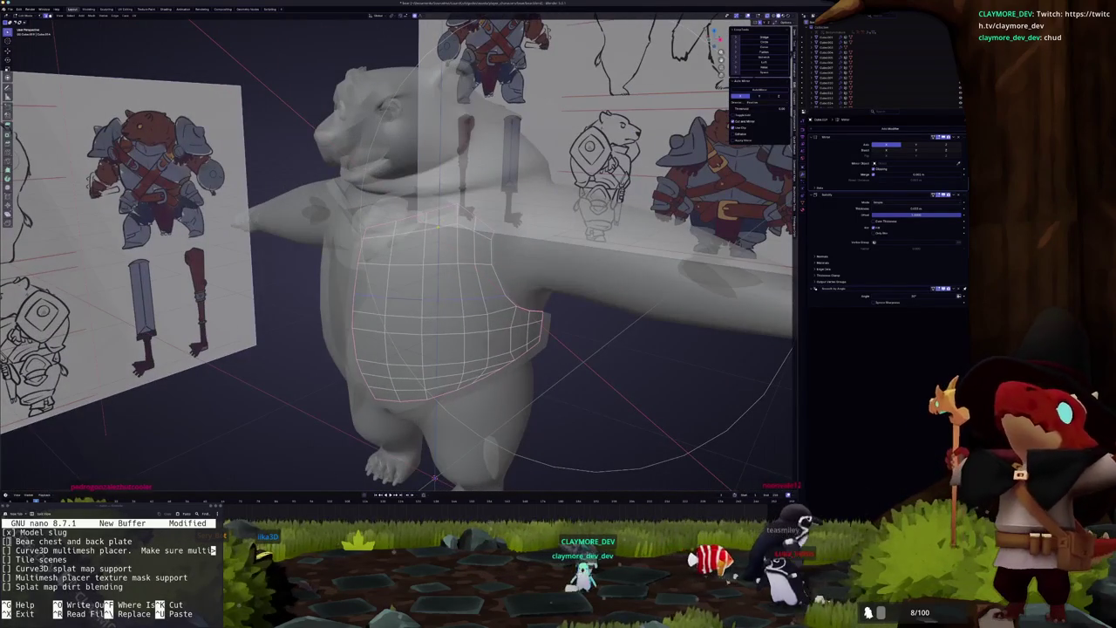
right_click(423, 209)
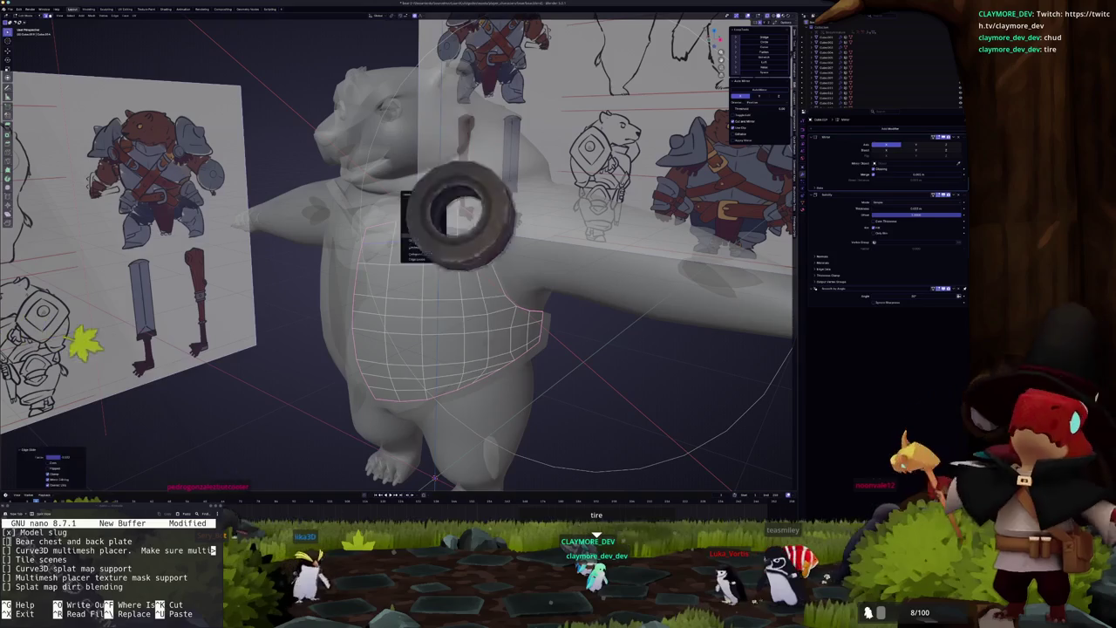
key(Escape)
key(alt+z)
key(alt+z)
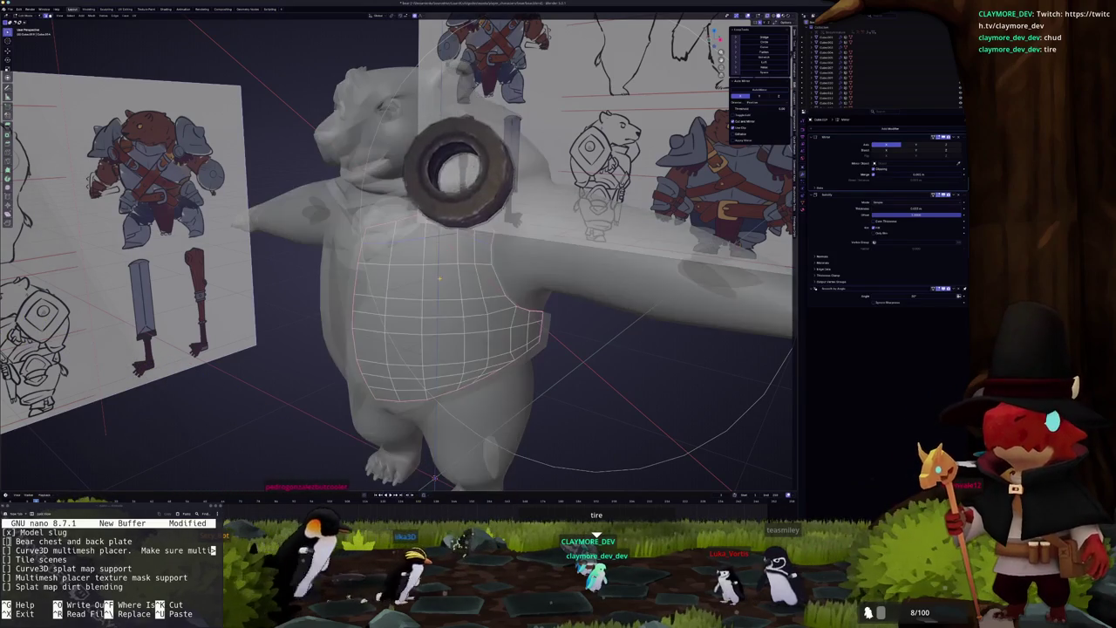
- Edge-slide the plate's loops so its grid curves around the bear's chest and belly
key(g)
key(g)
click(434, 477)
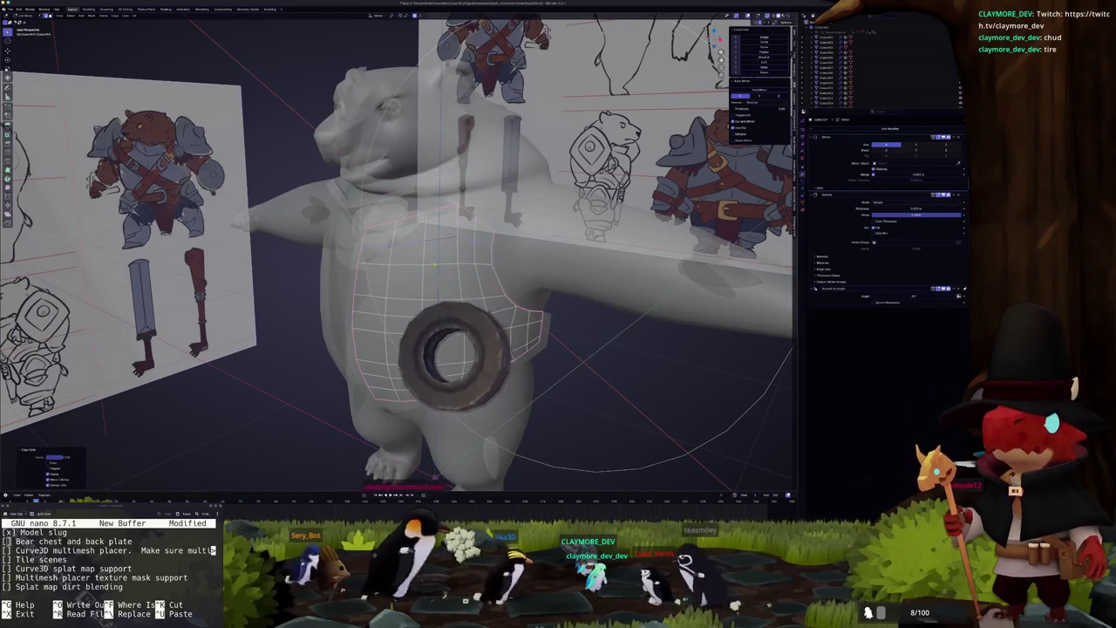
key(ctrl+z)
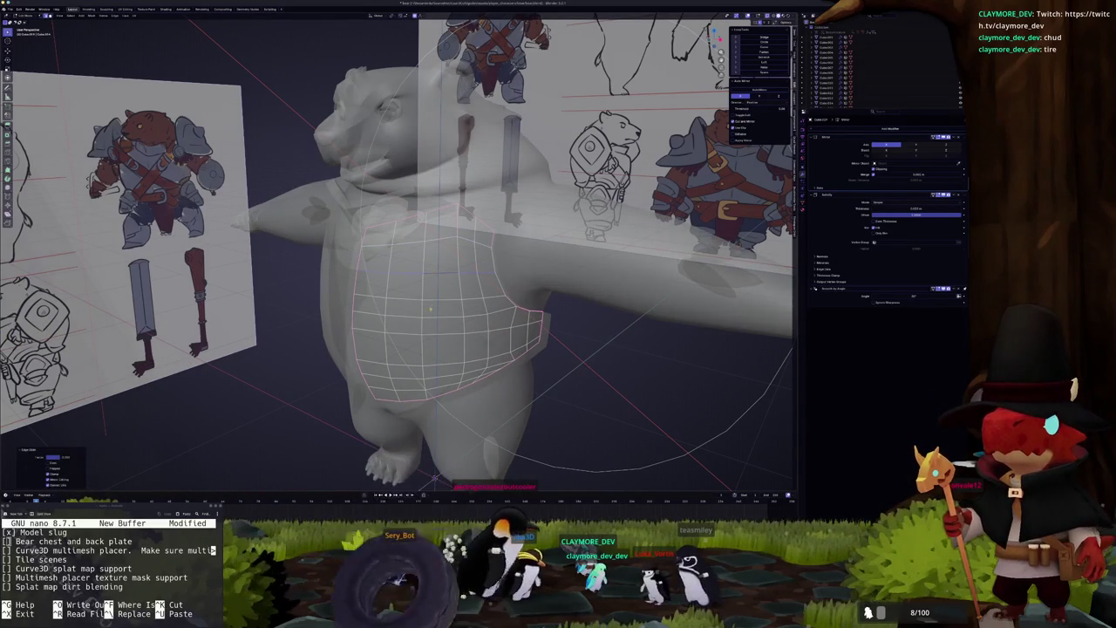
key(ctrl+z)
key(ctrl+z)
mouse_move(436, 305)
middle_down()
mouse_move(488, 287)
mouse_move(454, 297)
middle_up()
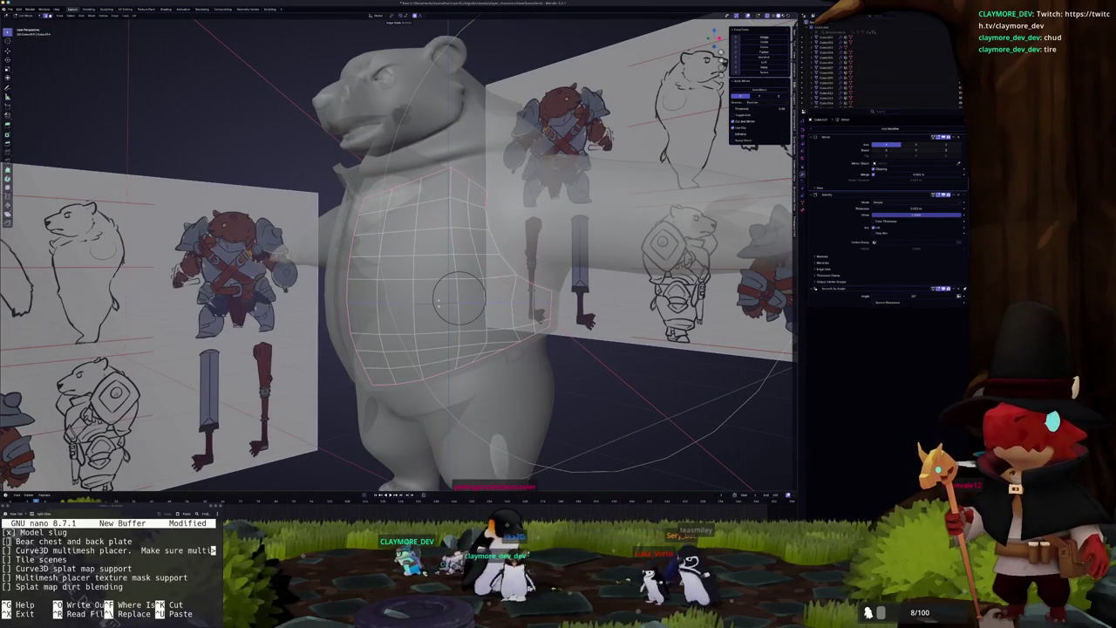
key(Return)
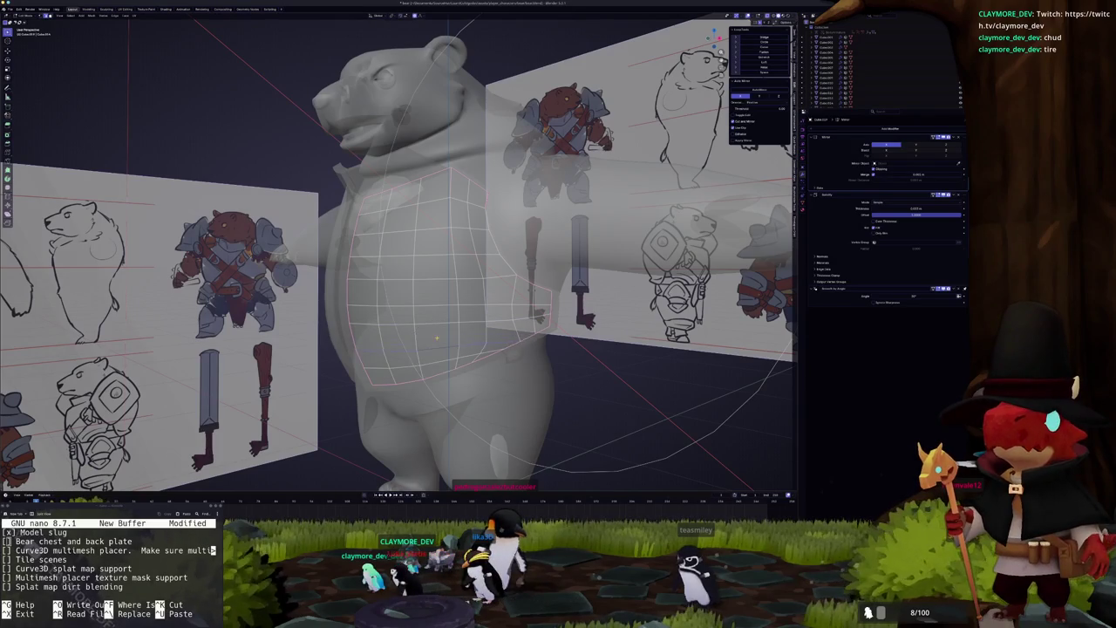
middle_drag(435, 340, 471, 336)
key(Tab)
middle_drag(523, 261, 393, 261)
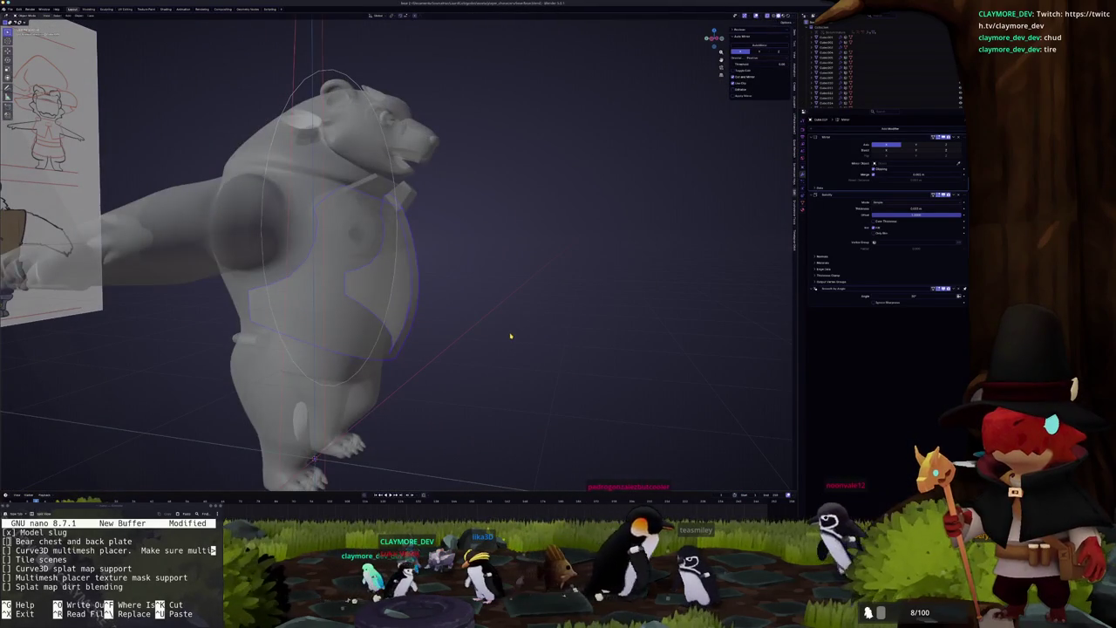
- Enter Edit Mode on the chest plate with X-ray on, viewed from a low side angle
middle_drag(511, 336, 440, 337)
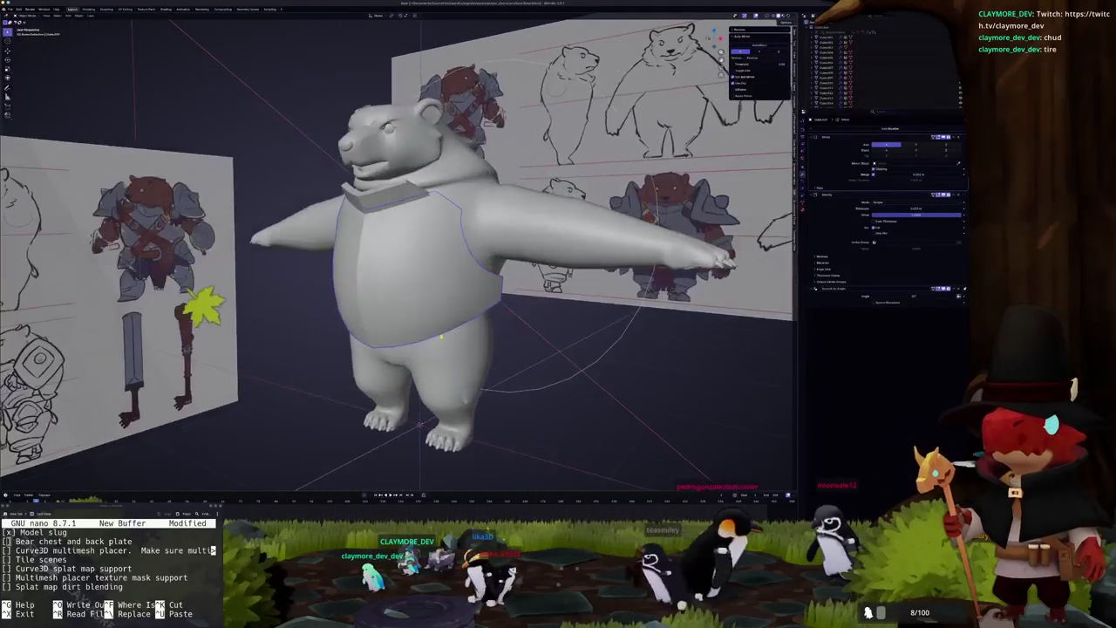
scroll(441, 336, down, 2)
scroll(462, 333, down, 2)
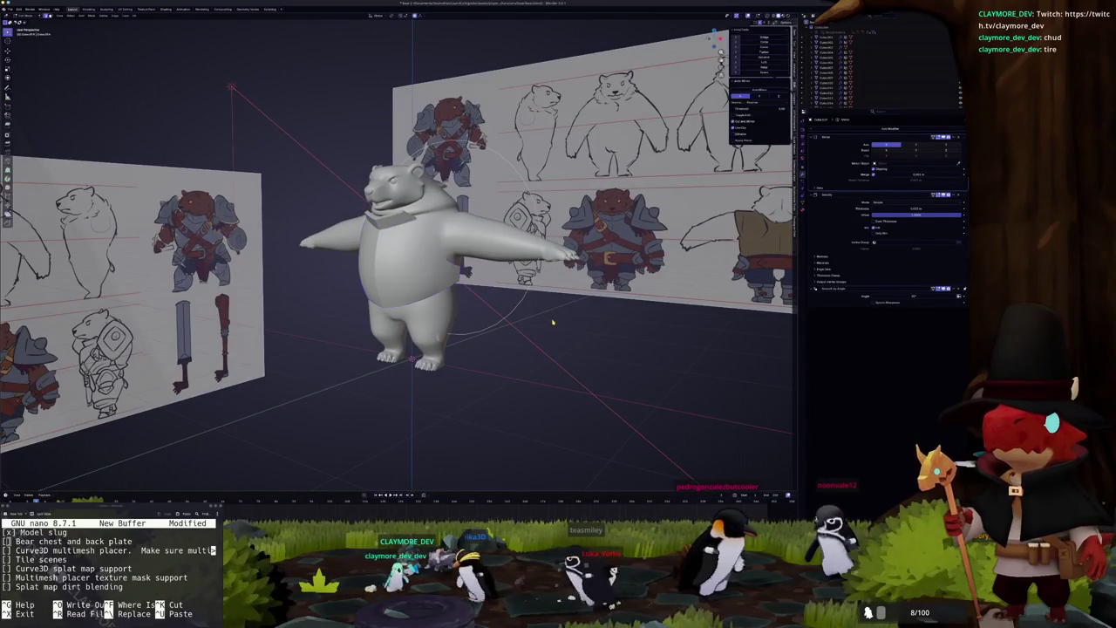
scroll(552, 323, up, 3)
middle_drag(552, 323, 478, 338)
key(alt+z)
key(Tab)
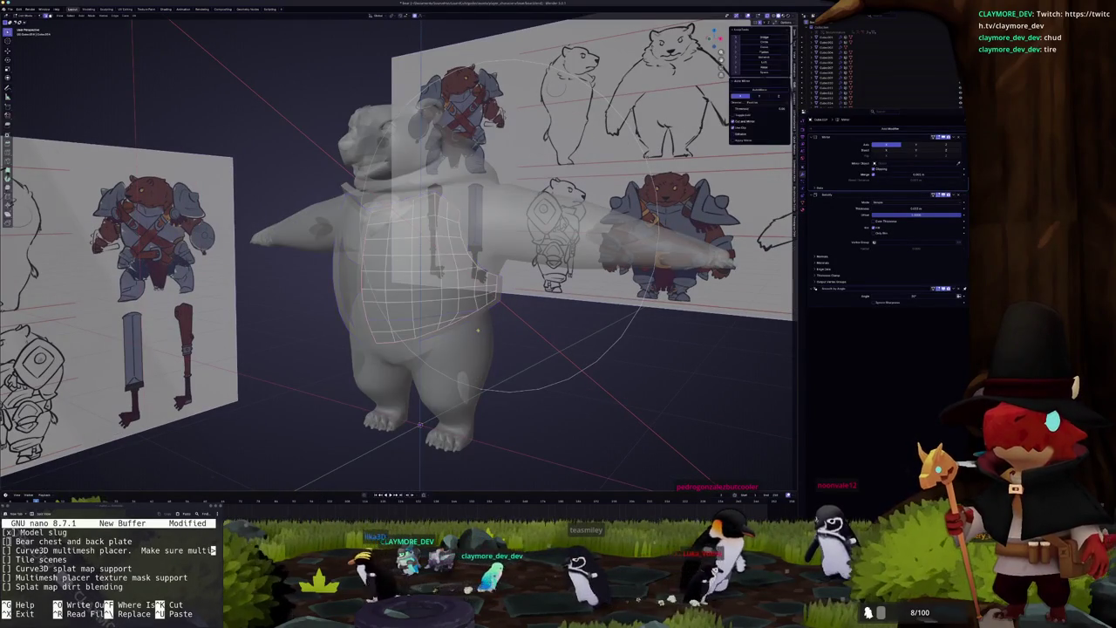
scroll(476, 332, up, 2)
middle_drag(482, 349, 552, 340)
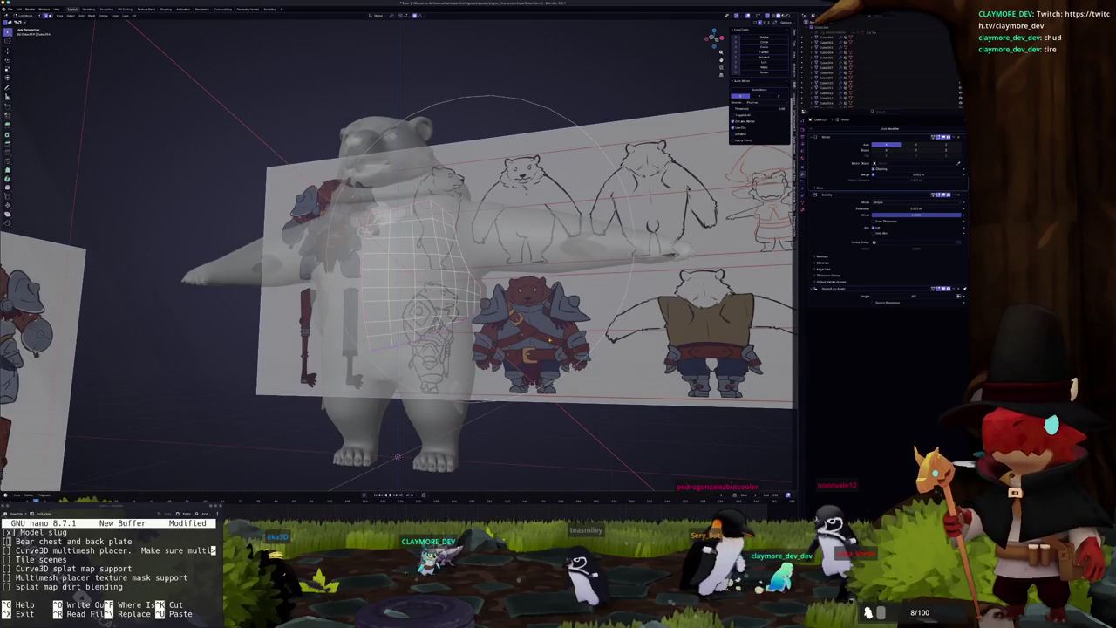
- Extrude the plate's bottom edge loop downward into a lip following the belly
key(KP_1)
key(alt+z)
key(alt+z)
scroll(533, 356, up, 3)
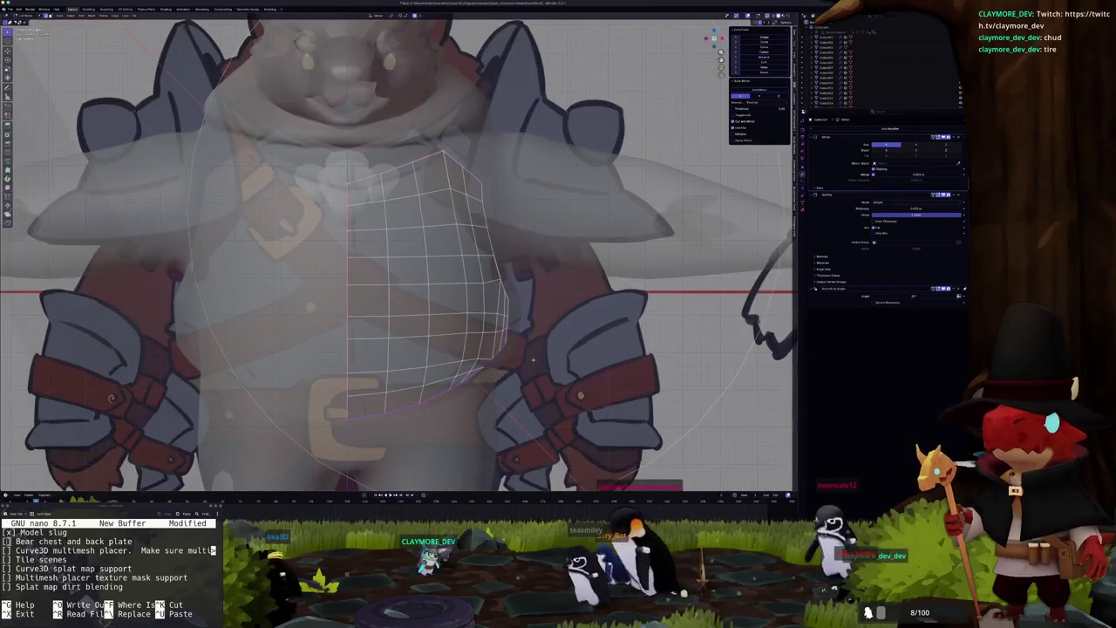
key(ctrl+z)
key(alt+z)
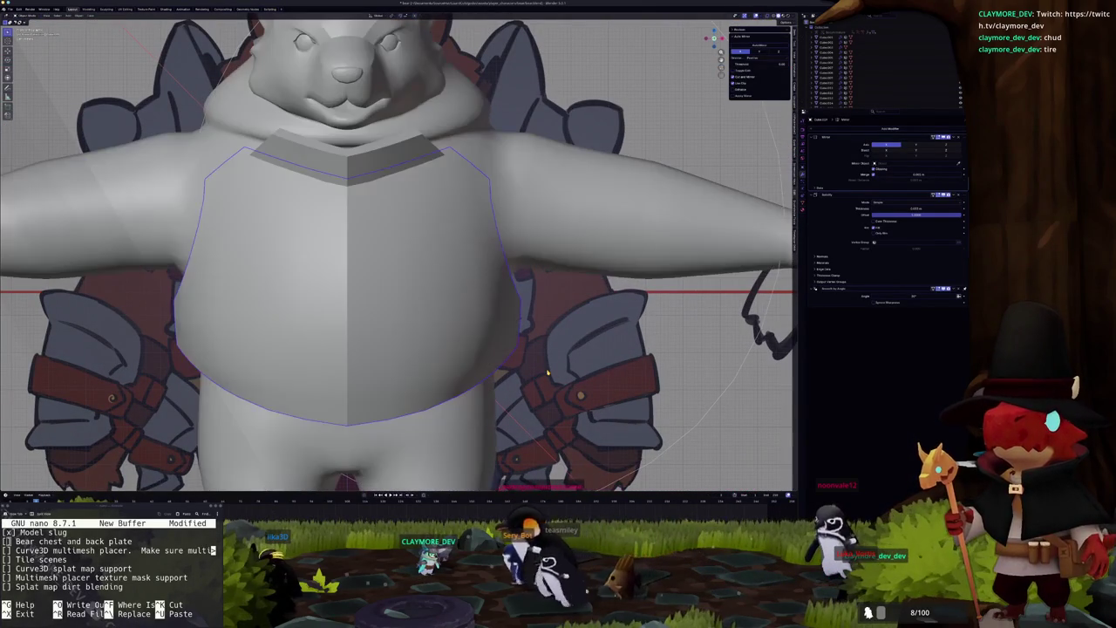
key(alt+z)
key(ctrl+shift+z)
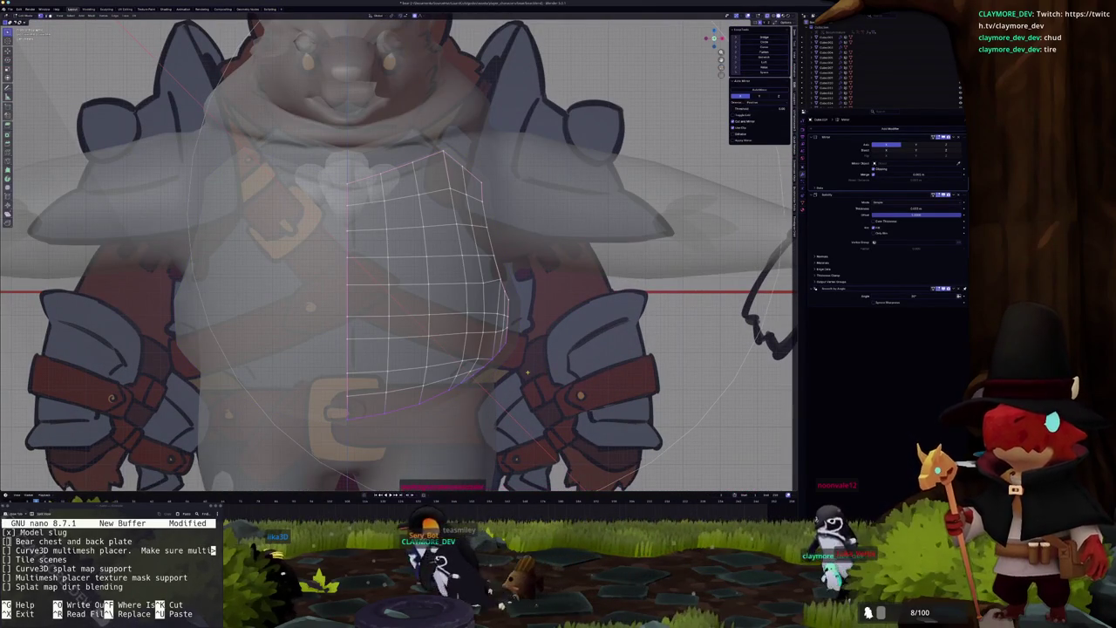
key(e)
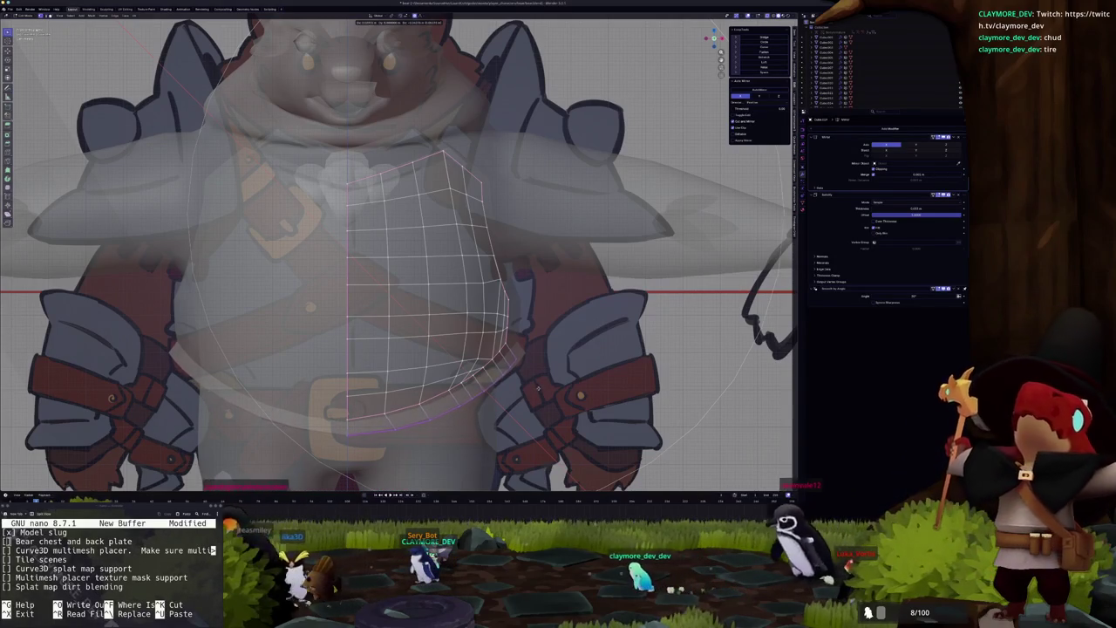
click(537, 386)
key(alt+z)
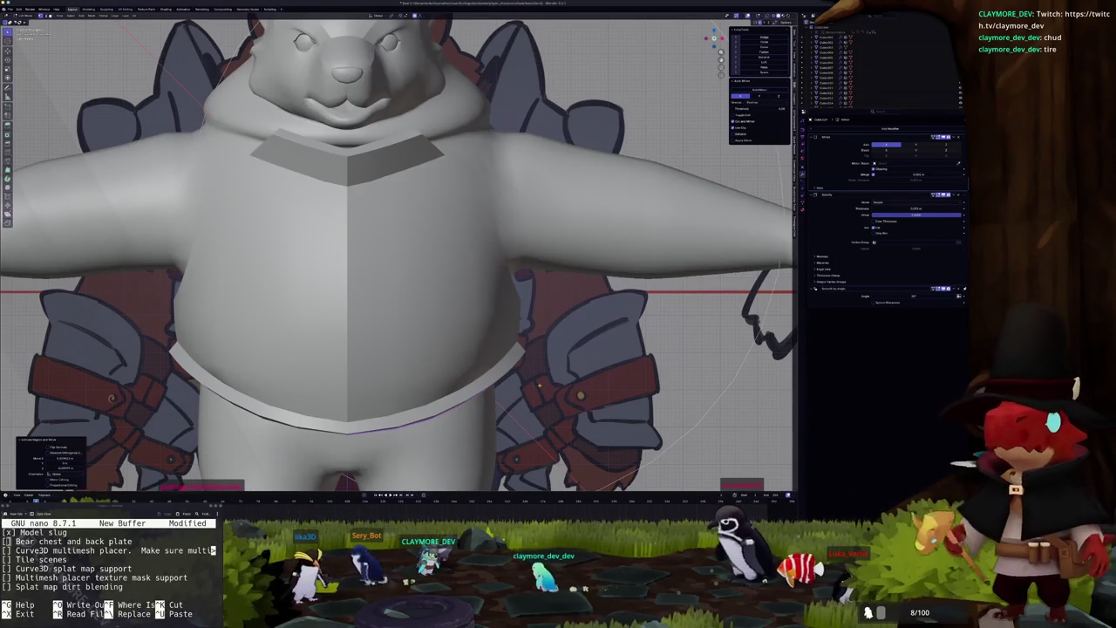
- Scale the chest plate's lower rows to fit the belly, checking front and right views
key(KP_3)
key(KP_1)
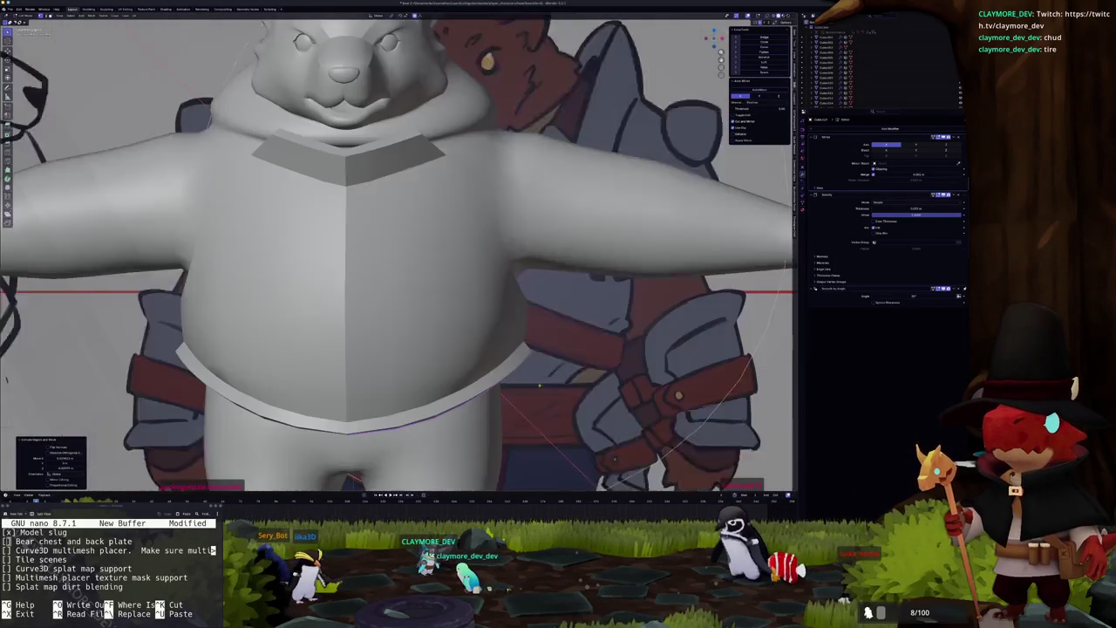
key(alt+z)
scroll(538, 387, up, 2)
scroll(599, 353, up, 2)
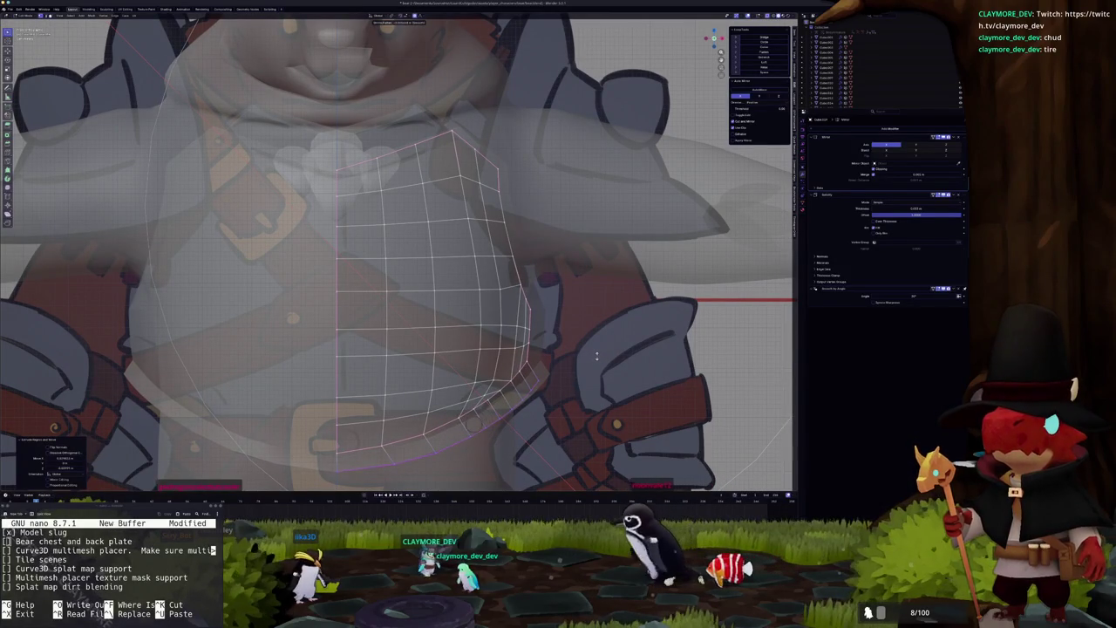
key(s)
click(594, 353)
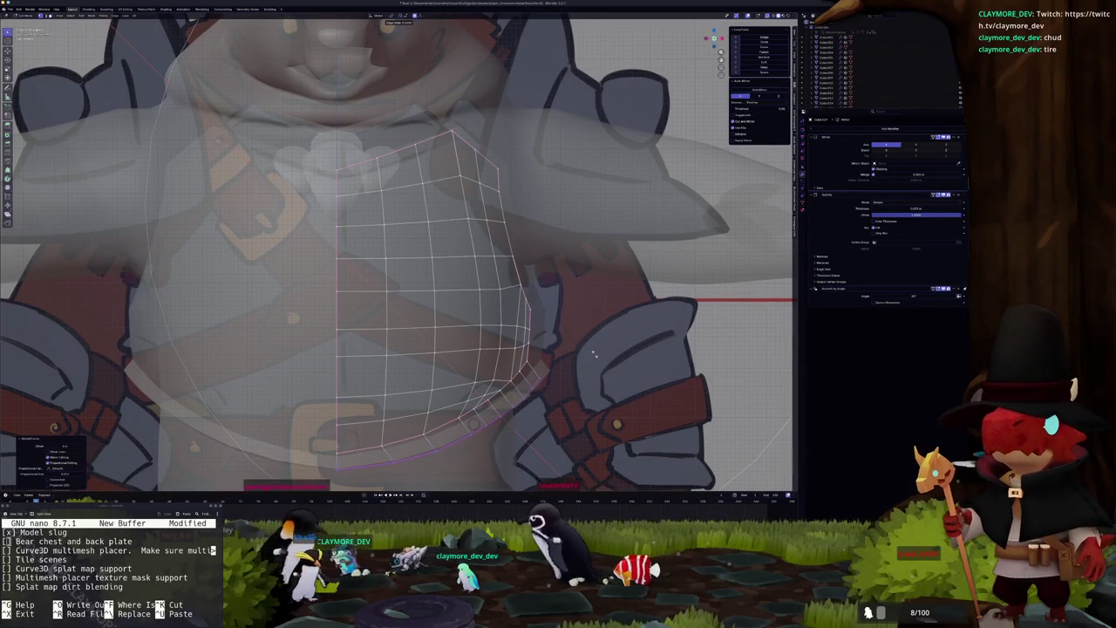
scroll(594, 353, down, 3)
key(Tab)
- Re-enter Edit Mode with X-ray on to inspect the plate from an angled view
key(alt+z)
scroll(594, 353, down, 2)
mouse_move(594, 353)
middle_down()
mouse_move(466, 345)
mouse_move(516, 378)
middle_up()
key(Tab)
key(alt+z)
scroll(466, 345, up, 2)
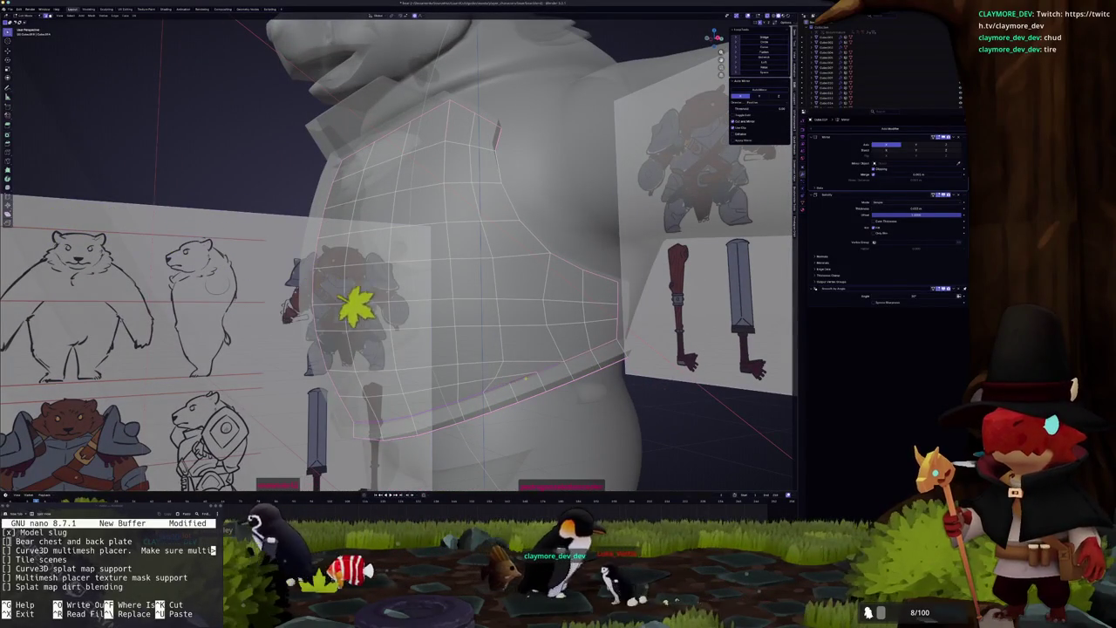
scroll(516, 379, down, 2)
right_click(540, 383)
key(Escape)
- Inspect the plate from the side in solid and X-ray views, undoing a trial scale
key(Tab)
mouse_move(540, 383)
middle_down()
mouse_move(568, 359)
mouse_move(486, 367)
mouse_move(418, 353)
middle_up()
key(alt+z)
key(alt+z)
key(Tab)
scroll(486, 365, up, 3)
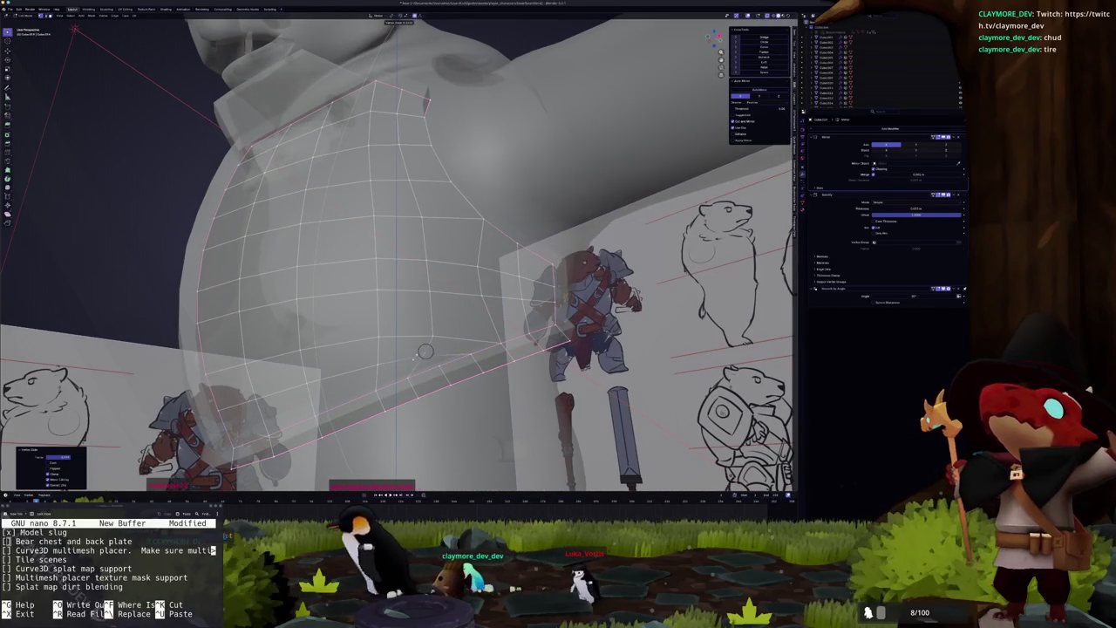
key(alt+z)
key(alt+z)
middle_drag(425, 352, 421, 317)
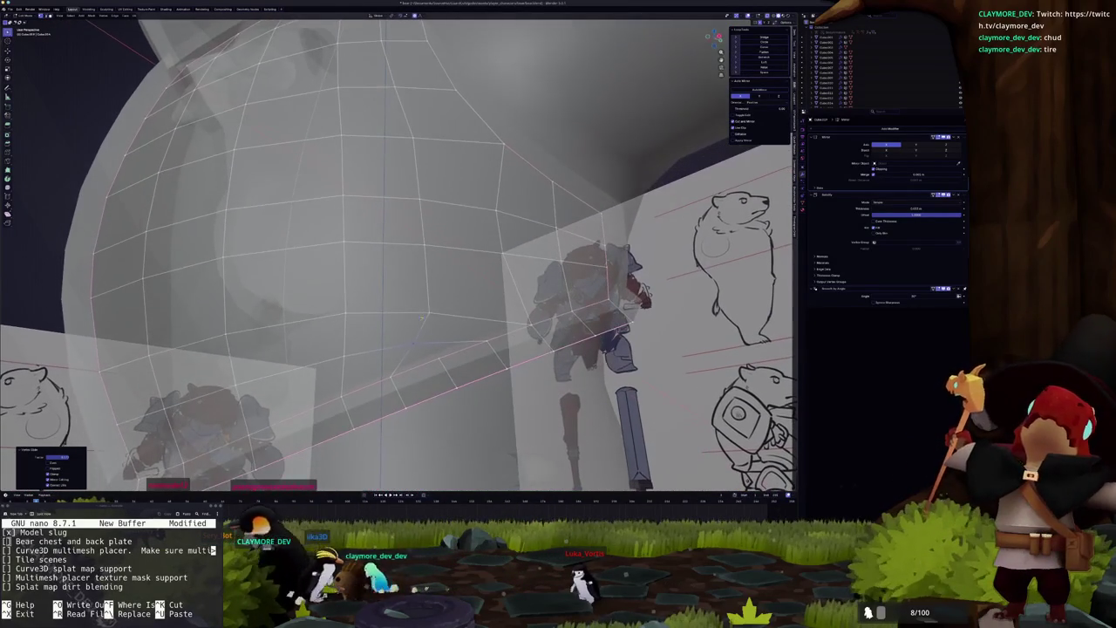
key(s)
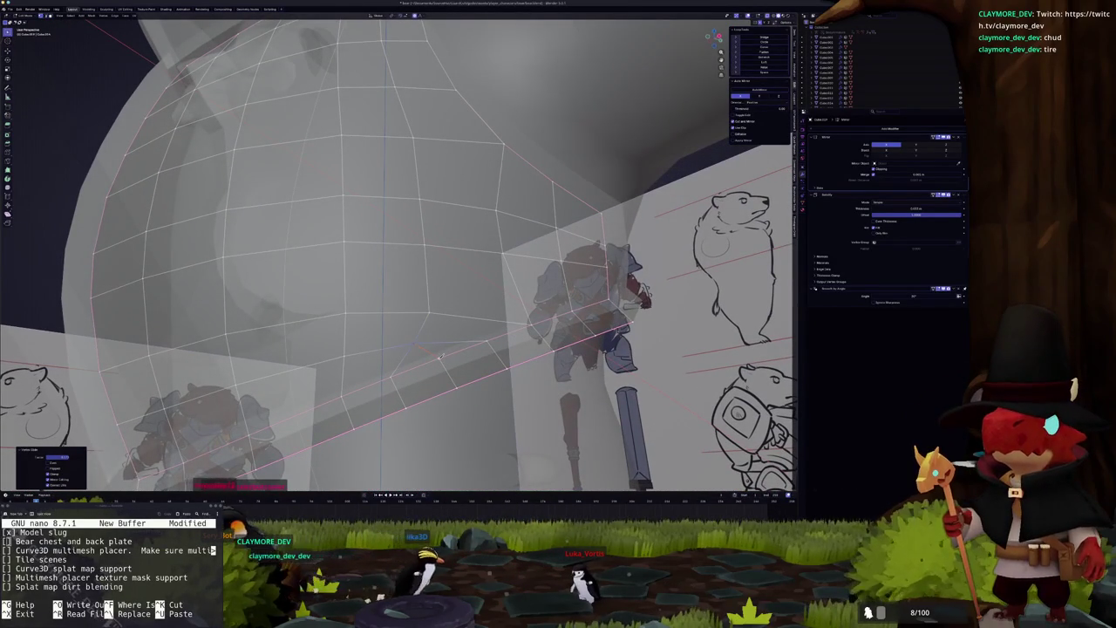
key(ctrl+z)
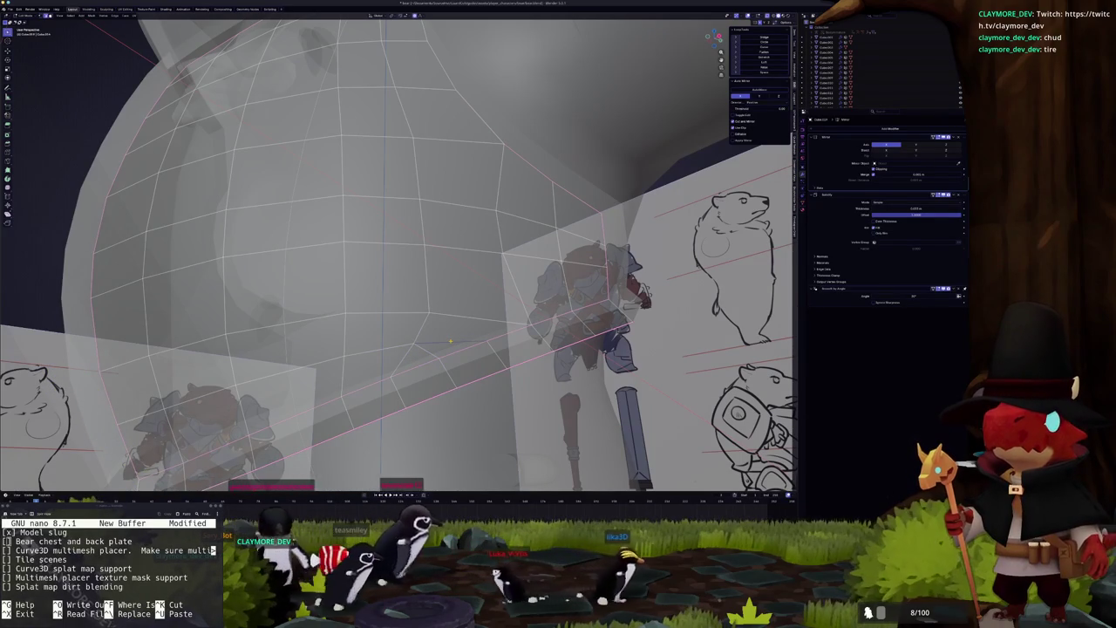
- Subdivide the plate's side edges and cut in a new vertex where it wraps around
right_click(451, 341)
click(451, 343)
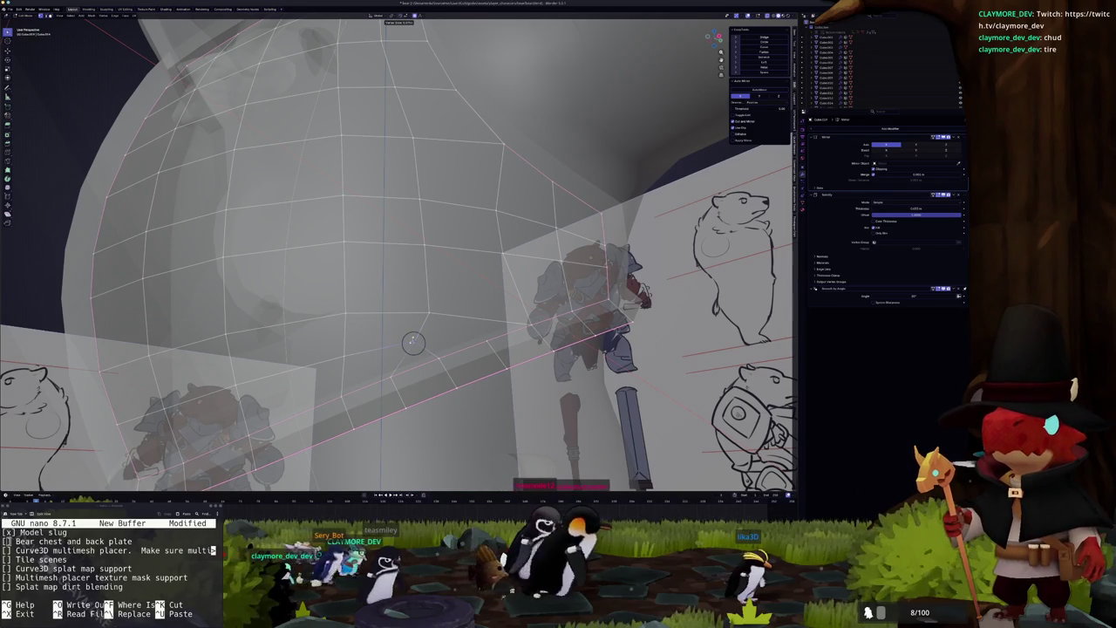
click(414, 342)
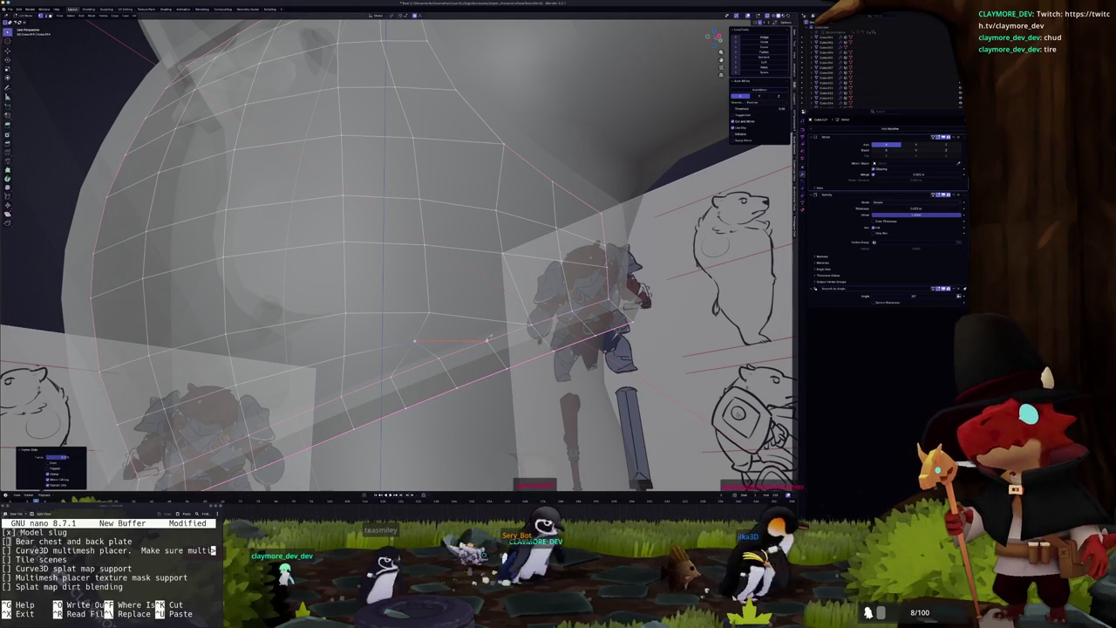
key(Tab)
mouse_move(489, 338)
middle_down()
mouse_move(443, 353)
mouse_move(427, 314)
middle_up()
- In face select mode, select three faces on the plate's side
key(Tab)
scroll(434, 338, up, 5)
key(3)
click(374, 299)
click(388, 267)
click(445, 293)
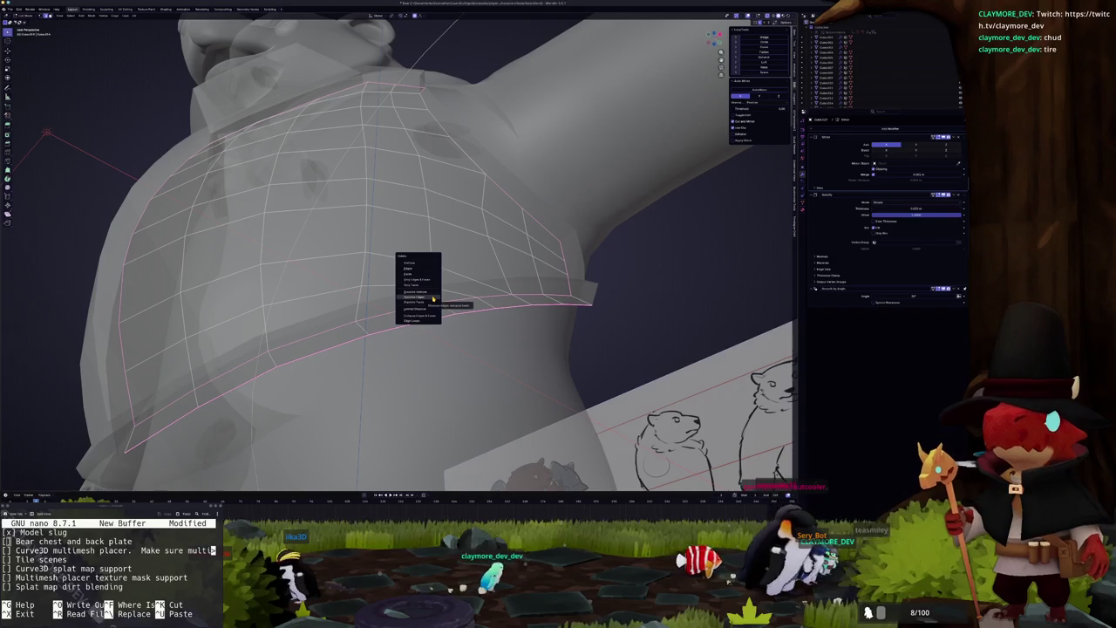
- Dissolve the selected side edges and check the plate in Object Mode with solid shading
click(432, 298)
middle_drag(433, 298, 447, 342)
key(Tab)
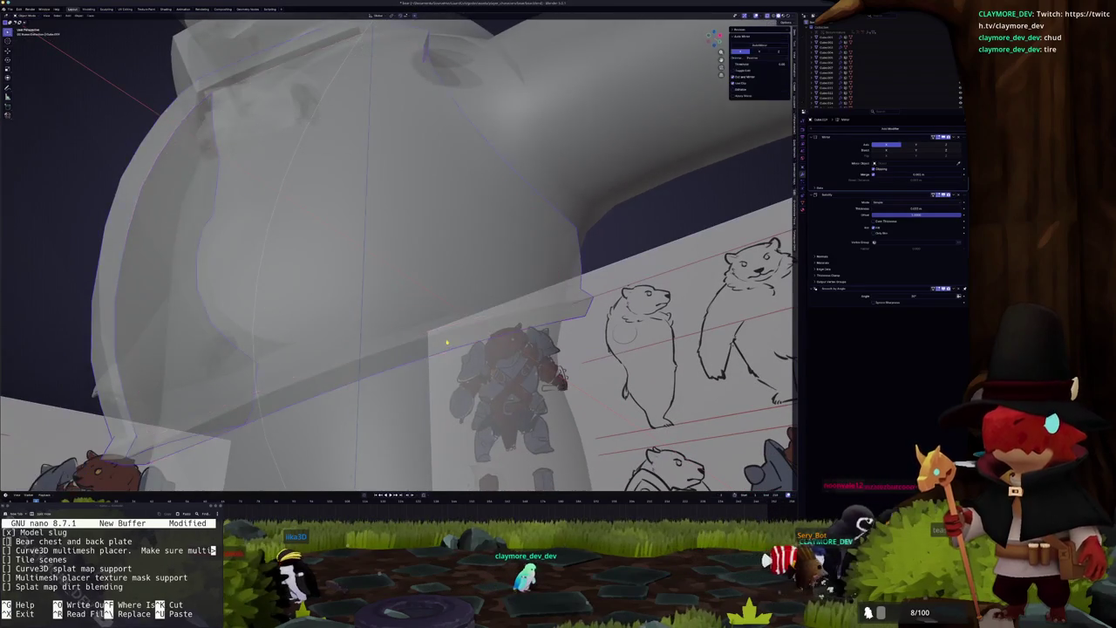
key(alt+z)
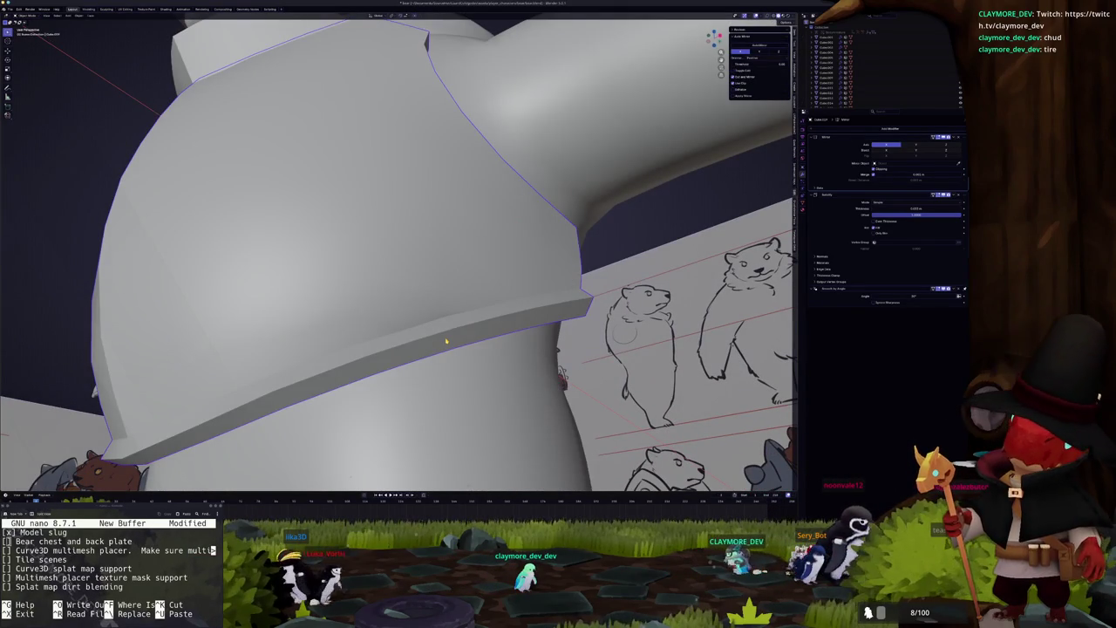
mouse_move(445, 341)
middle_down()
mouse_move(444, 353)
mouse_move(388, 297)
middle_up()
key(alt+z)
- Dissolve the remaining unneeded side edges with X > Dissolve Edges and review the plate
key(Tab)
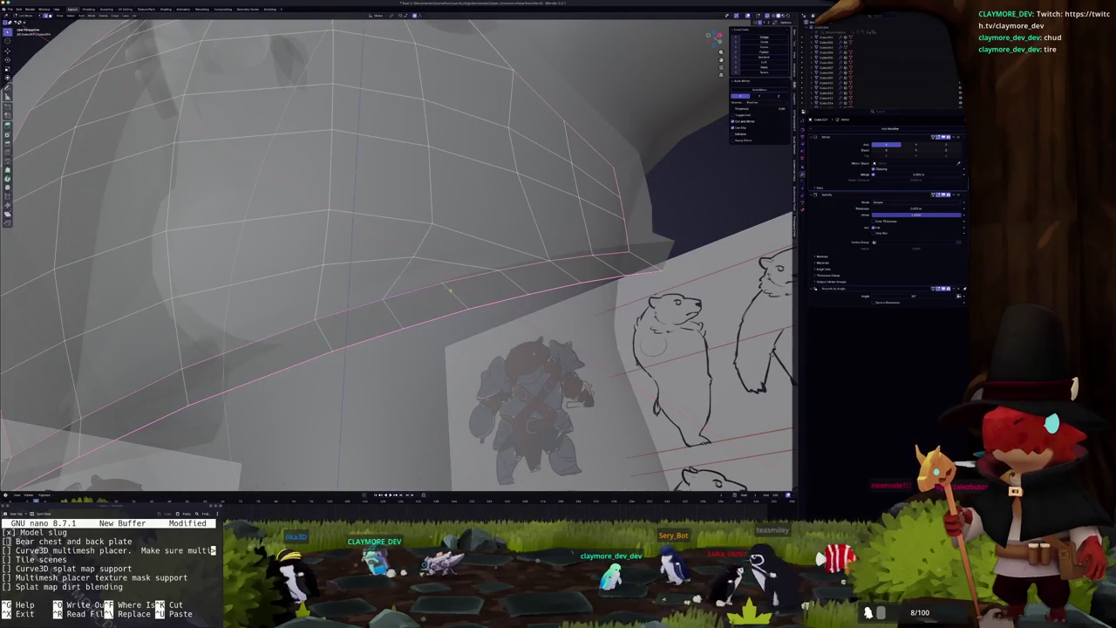
key(x)
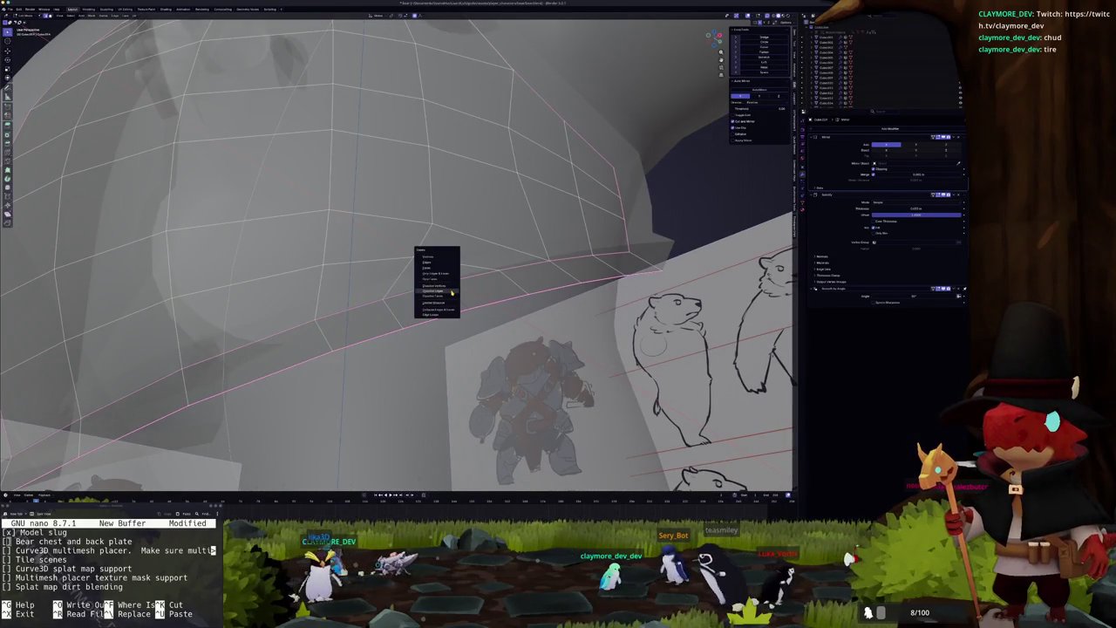
click(452, 292)
key(Tab)
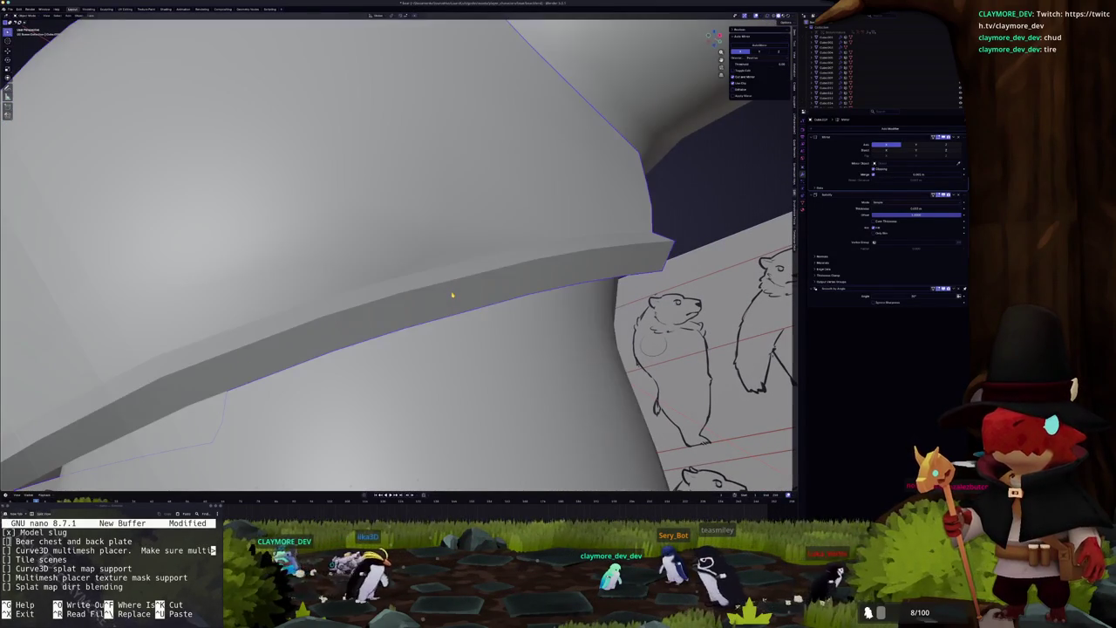
scroll(451, 296, down, 4)
key(Tab)
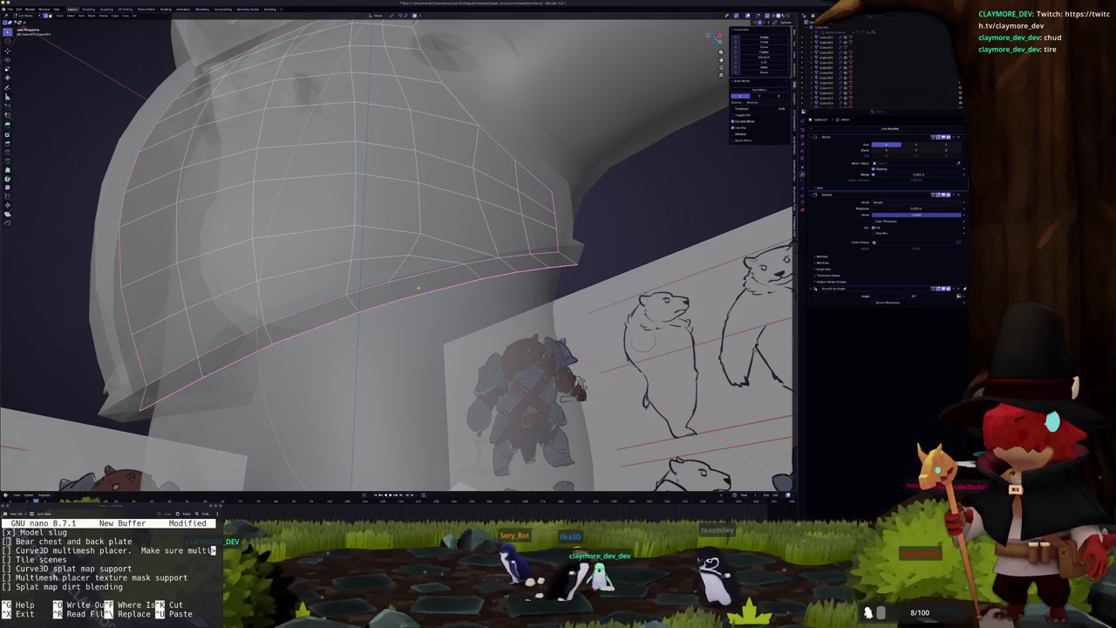
- Slide an edge loop along the plate's side into place and review the whole bear
key(c)
click(426, 283)
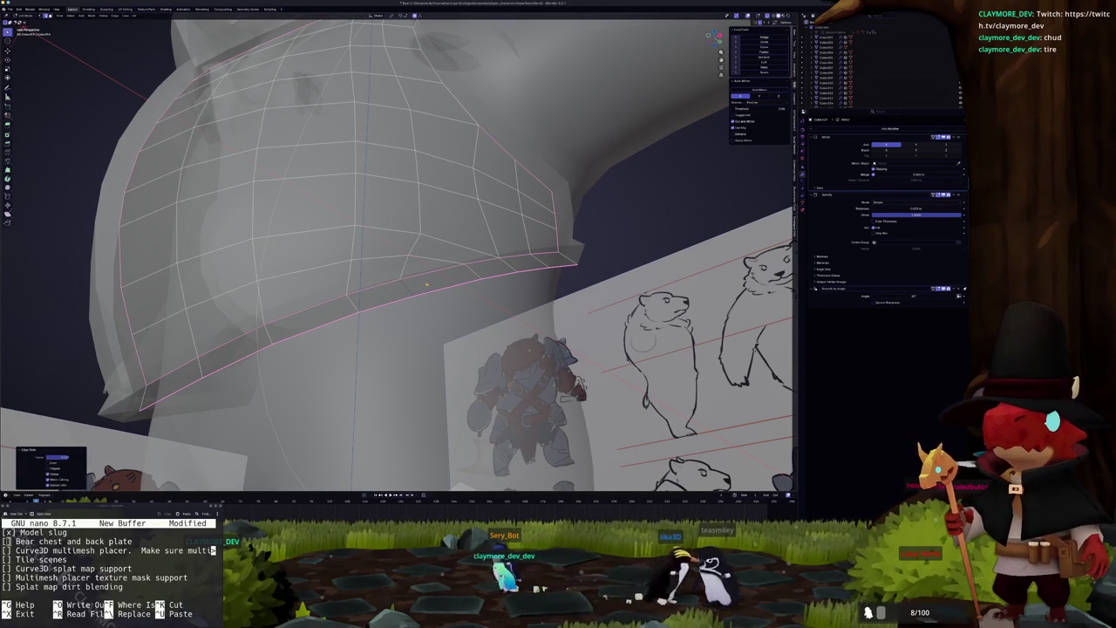
click(469, 271)
mouse_move(468, 271)
middle_down()
mouse_move(447, 296)
mouse_move(454, 288)
mouse_move(264, 324)
mouse_move(277, 343)
mouse_move(405, 306)
middle_up()
key(Tab)
scroll(454, 288, down, 4)
scroll(366, 314, up, 3)
scroll(366, 314, up, 3)
key(Tab)
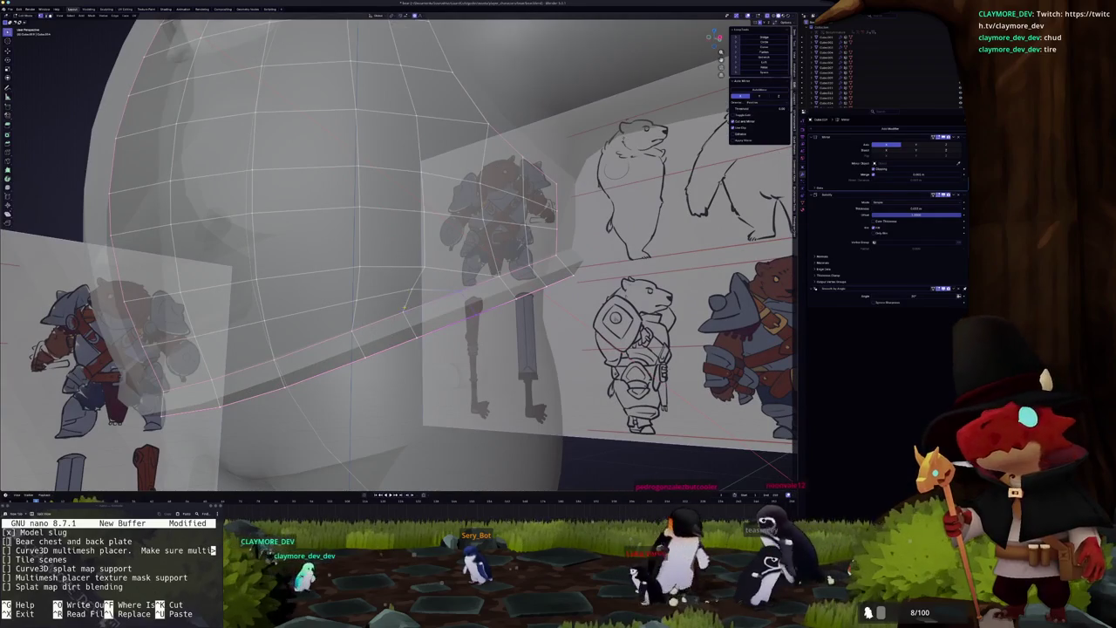
- Turn on X-ray and enter Edit Mode on the chest plate
click(425, 212)
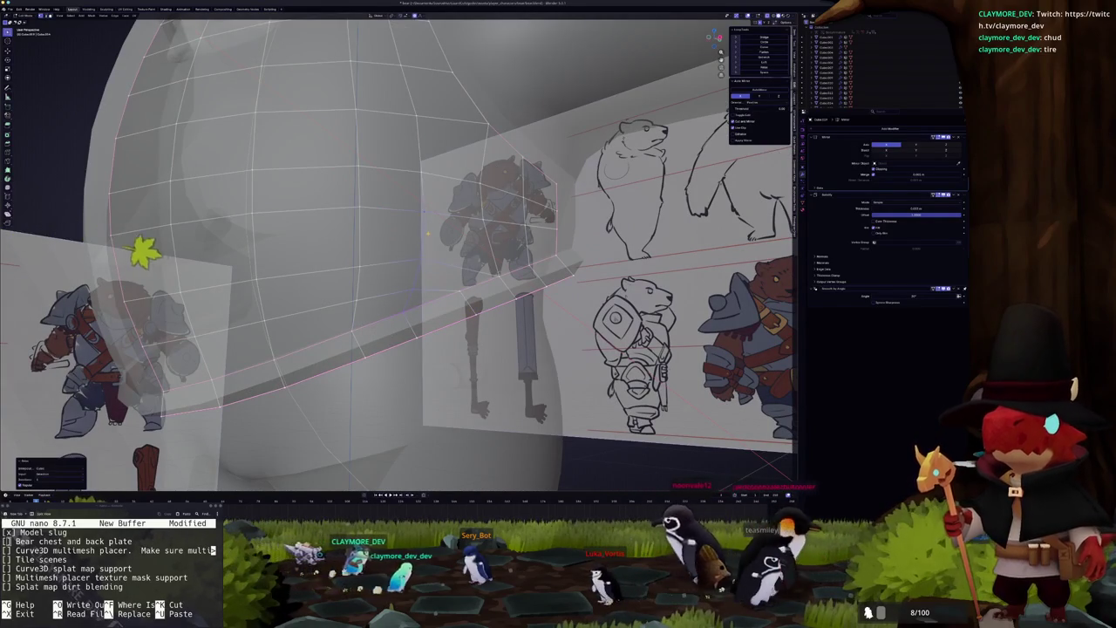
key(Tab)
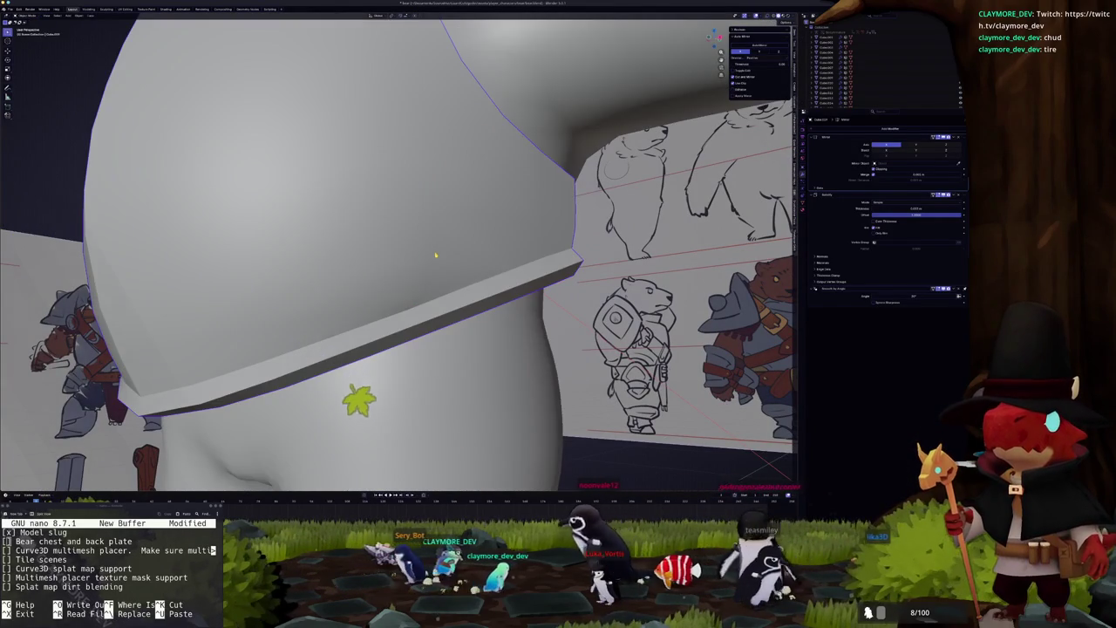
key(alt+z)
key(Tab)
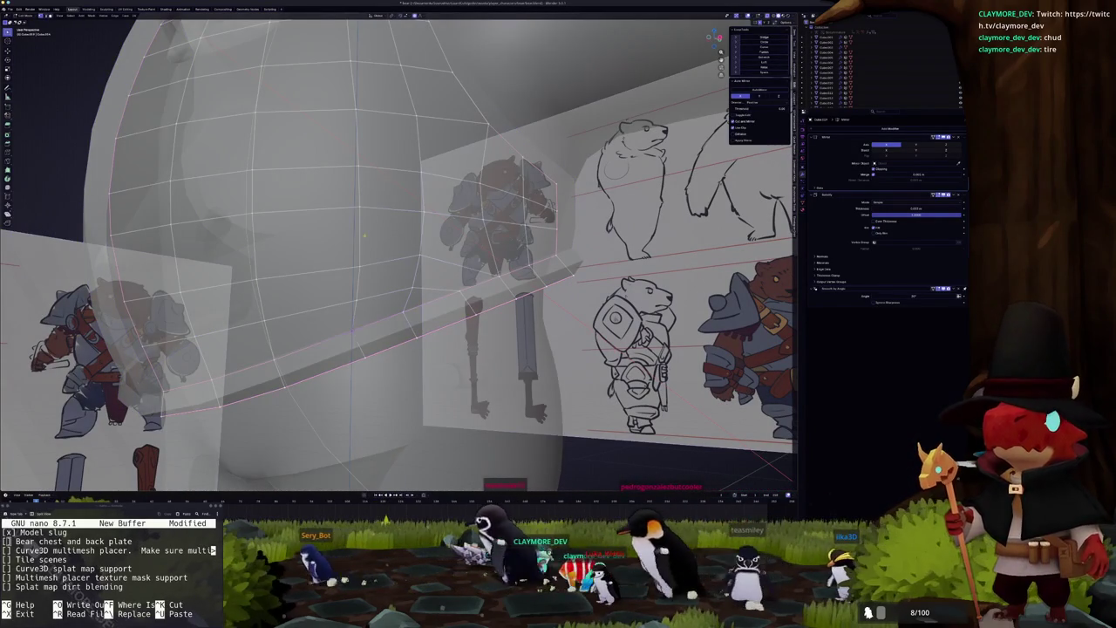
- Shortest-path select the edges around the chest plate's rim, then return to Object Mode
ctrl+click(359, 210)
middle_drag(385, 284, 442, 297)
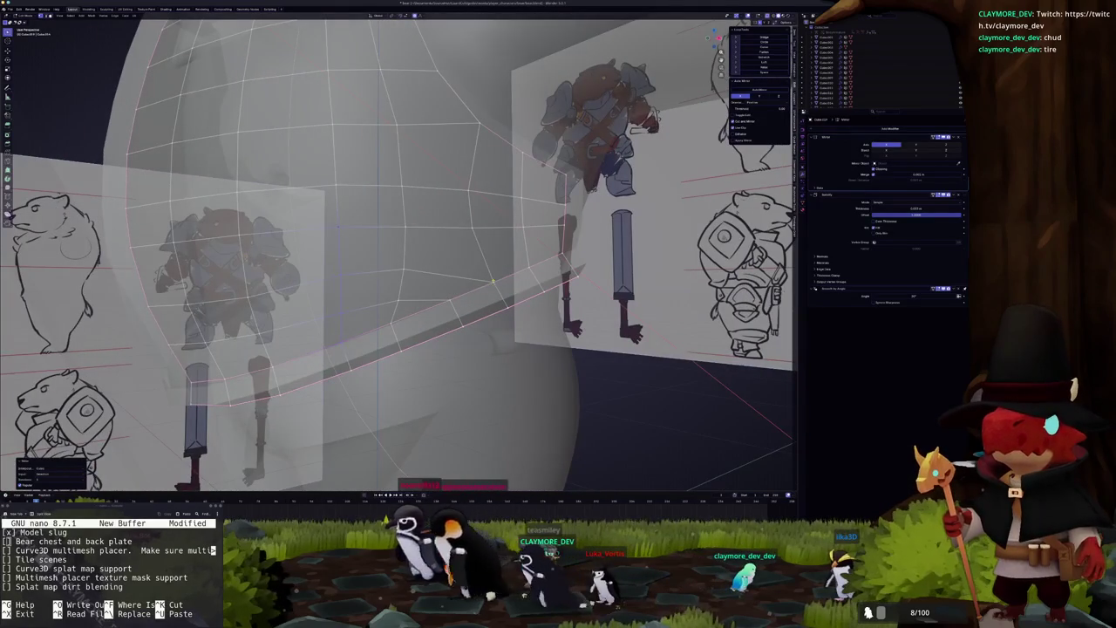
ctrl+click(465, 190)
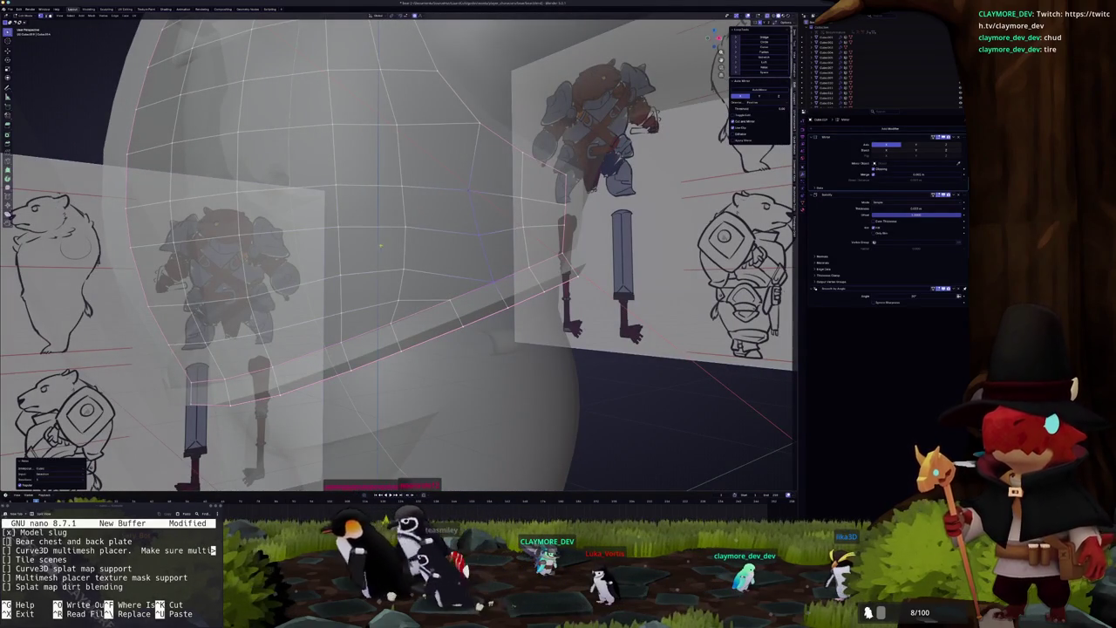
middle_drag(467, 189, 440, 199)
alt+click(533, 206)
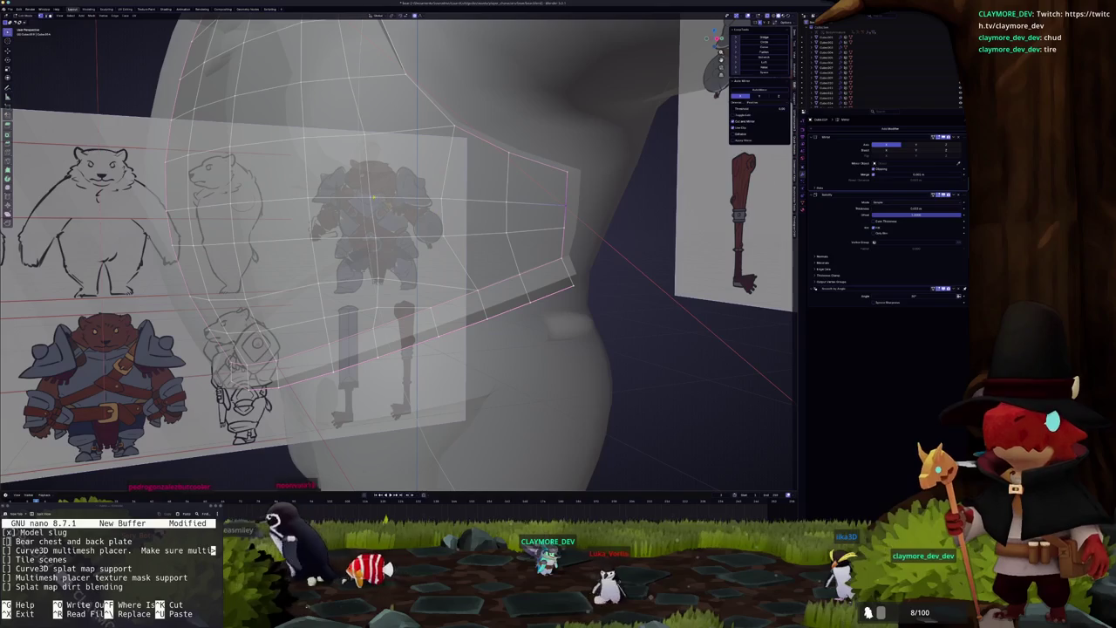
alt+click(371, 199)
middle_drag(371, 199, 451, 214)
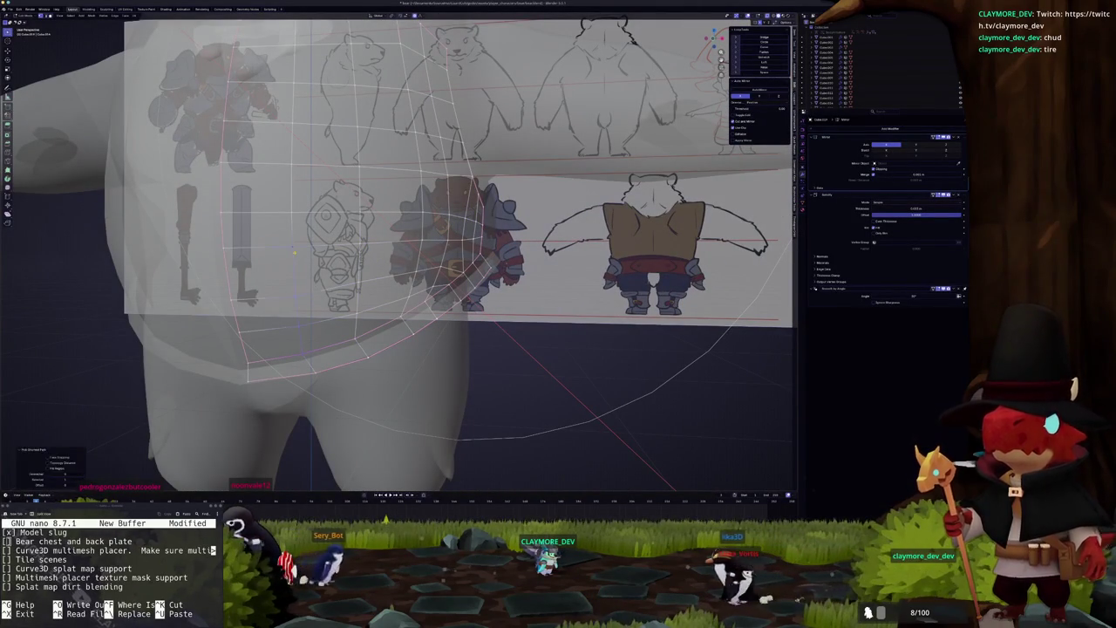
alt+click(272, 298)
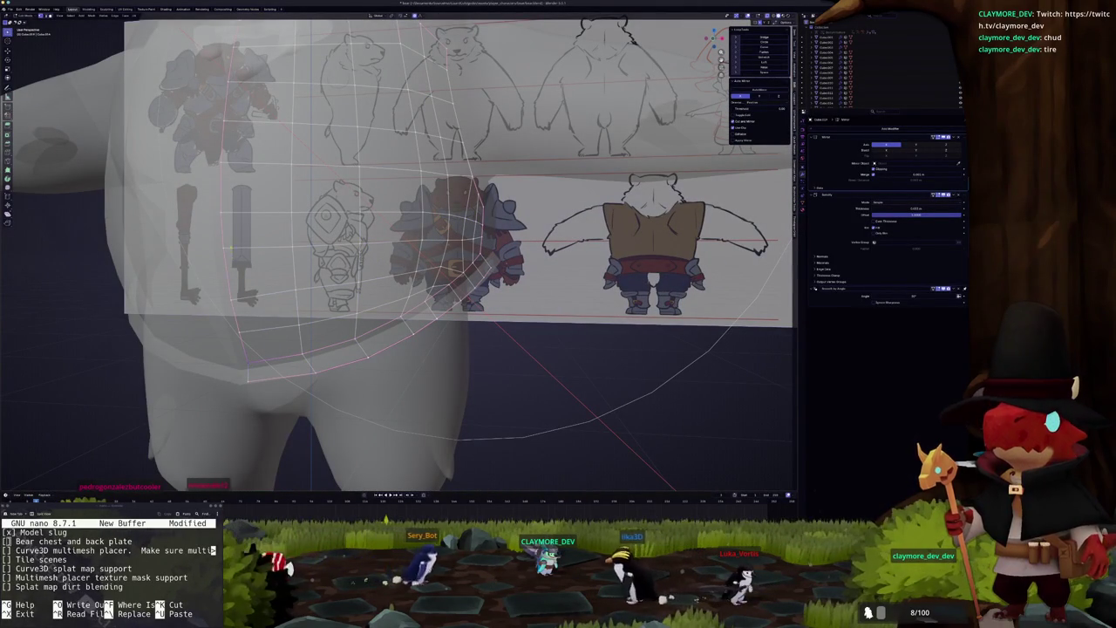
key(Tab)
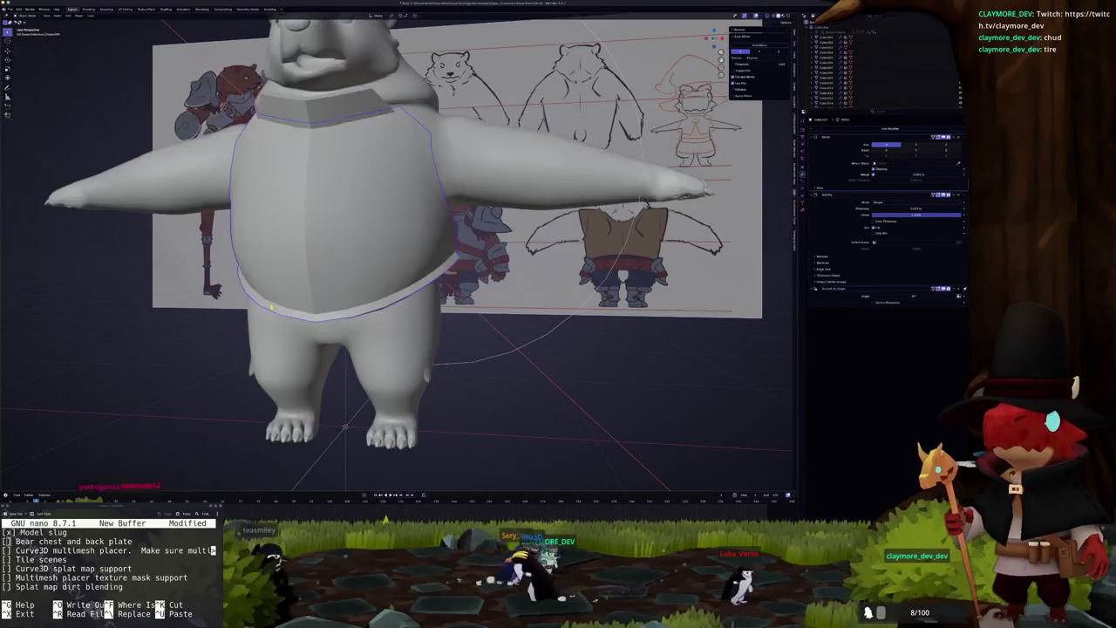
- Add a level-1 Subdivision modifier to the chest plate with Ctrl+1
scroll(397, 253, down, 3)
mouse_move(453, 262)
middle_down()
mouse_move(349, 287)
mouse_move(445, 257)
mouse_move(505, 255)
middle_up()
mouse_move(364, 334)
middle_down()
mouse_move(315, 350)
mouse_move(352, 337)
middle_up()
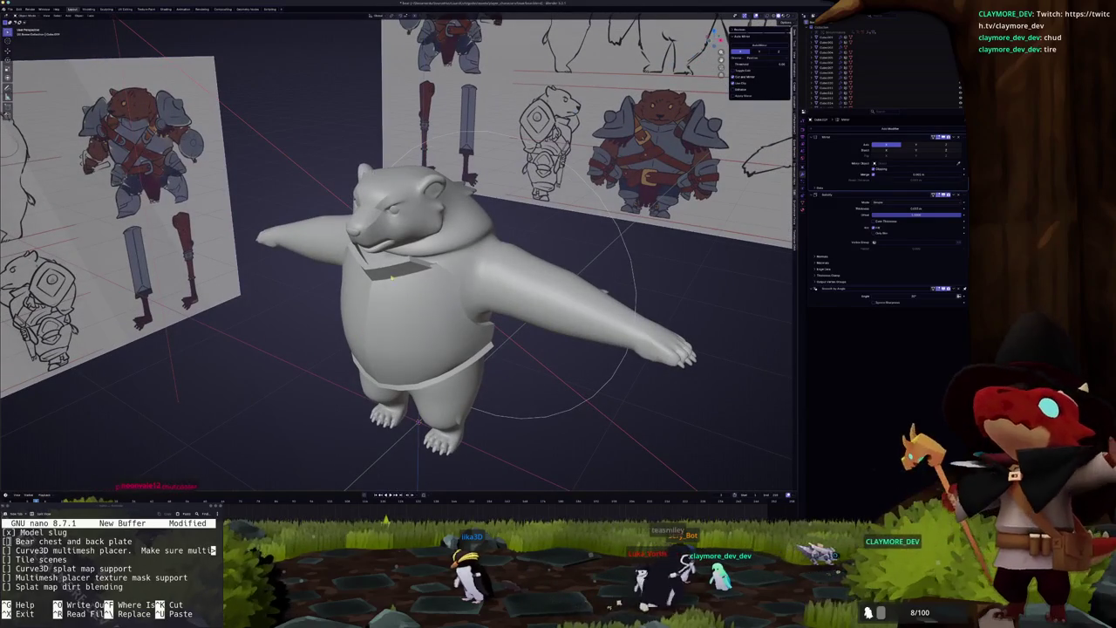
key(ctrl+1)
- Apply Shade Auto Smooth to the chest plate from its object context menu
middle_drag(392, 261, 366, 288)
scroll(392, 253, up, 5)
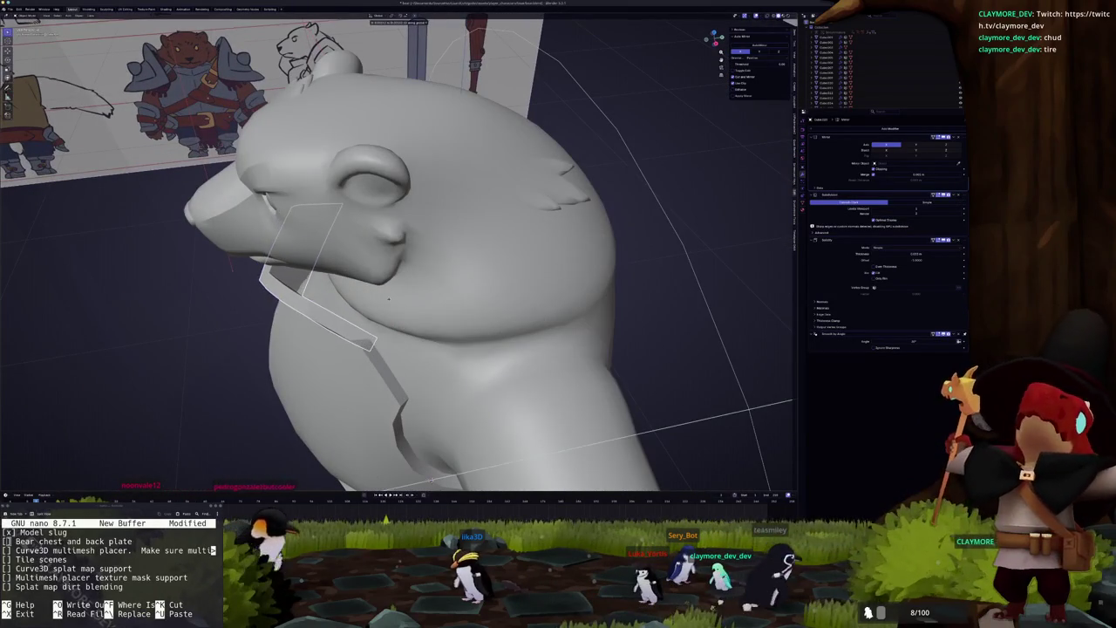
mouse_move(383, 300)
middle_down()
mouse_move(357, 307)
mouse_move(410, 292)
mouse_move(399, 292)
middle_up()
scroll(426, 299, up, 4)
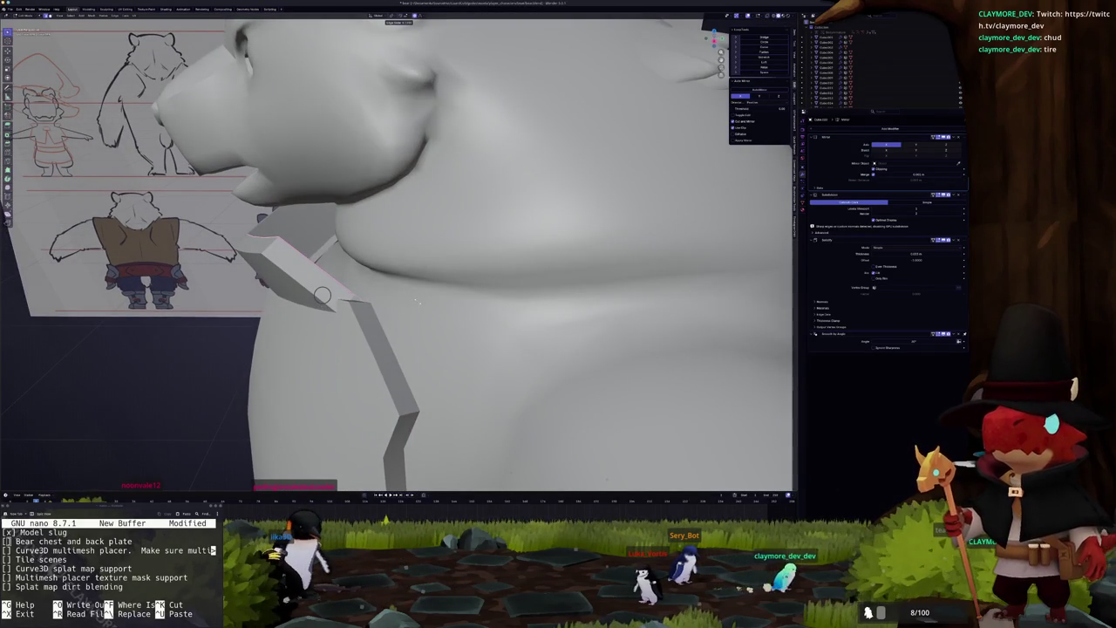
scroll(417, 304, down, 5)
middle_drag(416, 304, 356, 331)
right_click(397, 311)
click(397, 309)
scroll(397, 312, down, 4)
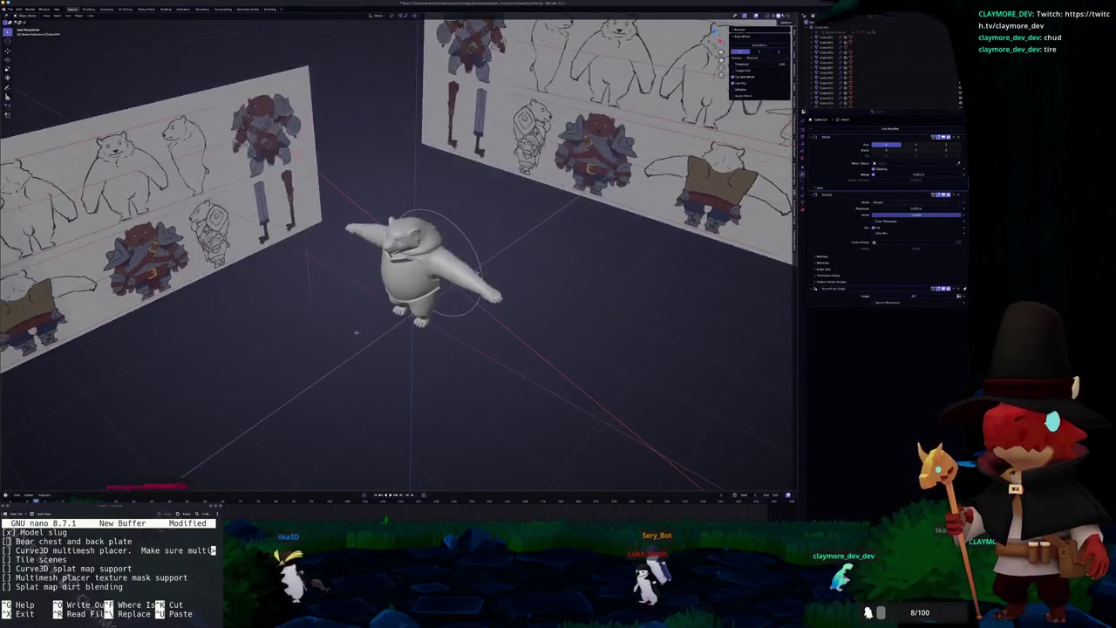
- Undo the subdivision, set Solidify thickness to 0.05 m, and re-add level-1 subdivision
scroll(354, 332, up, 2)
scroll(355, 332, up, 3)
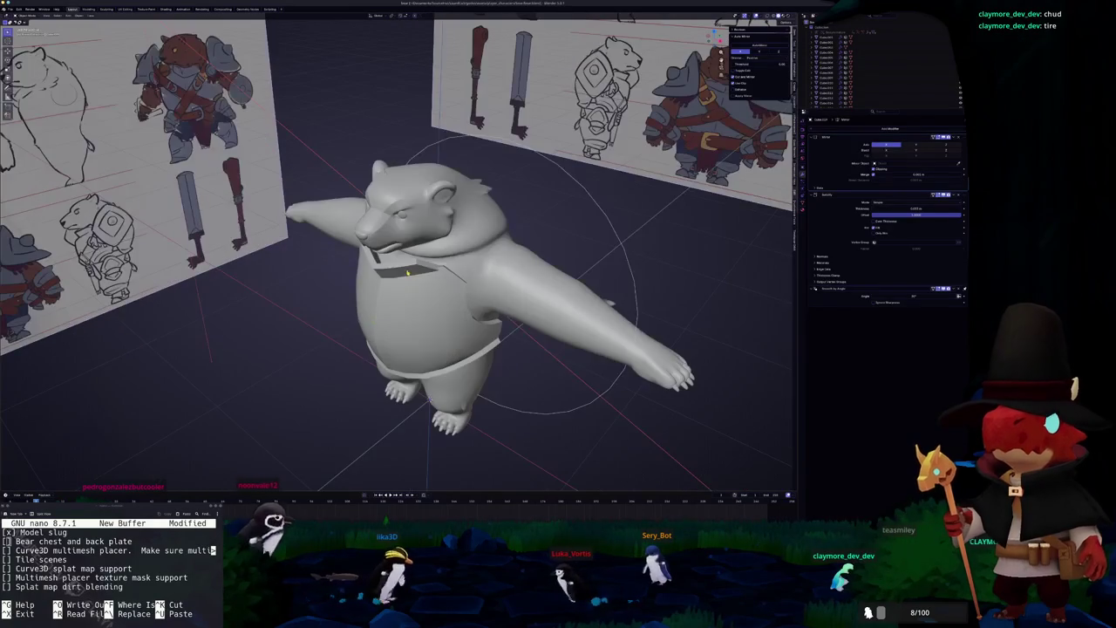
key(ctrl+z)
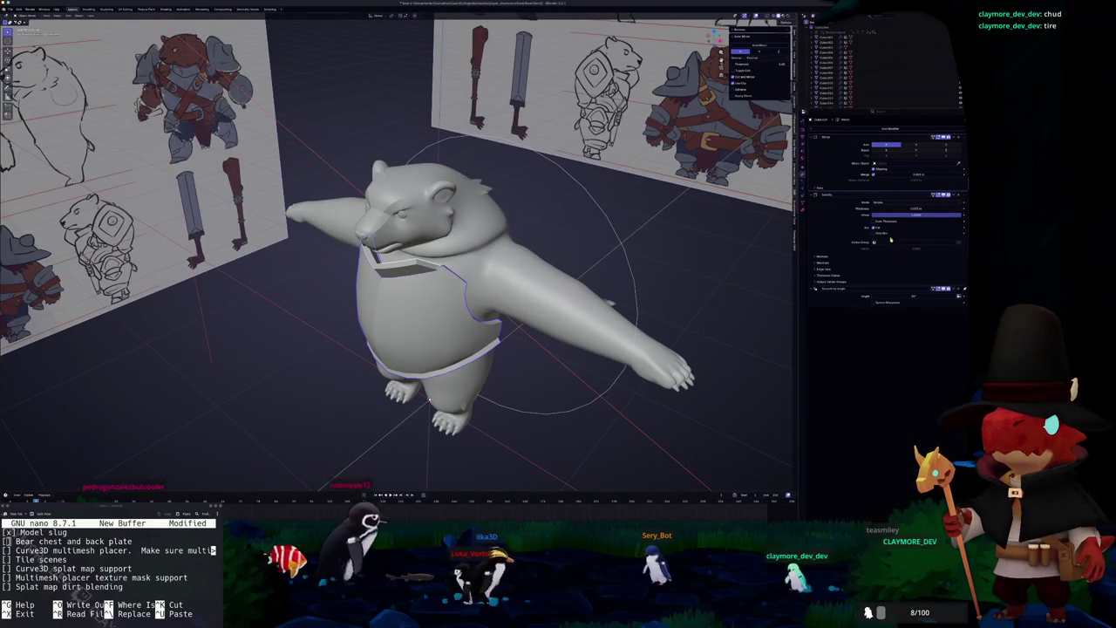
double_click(907, 210)
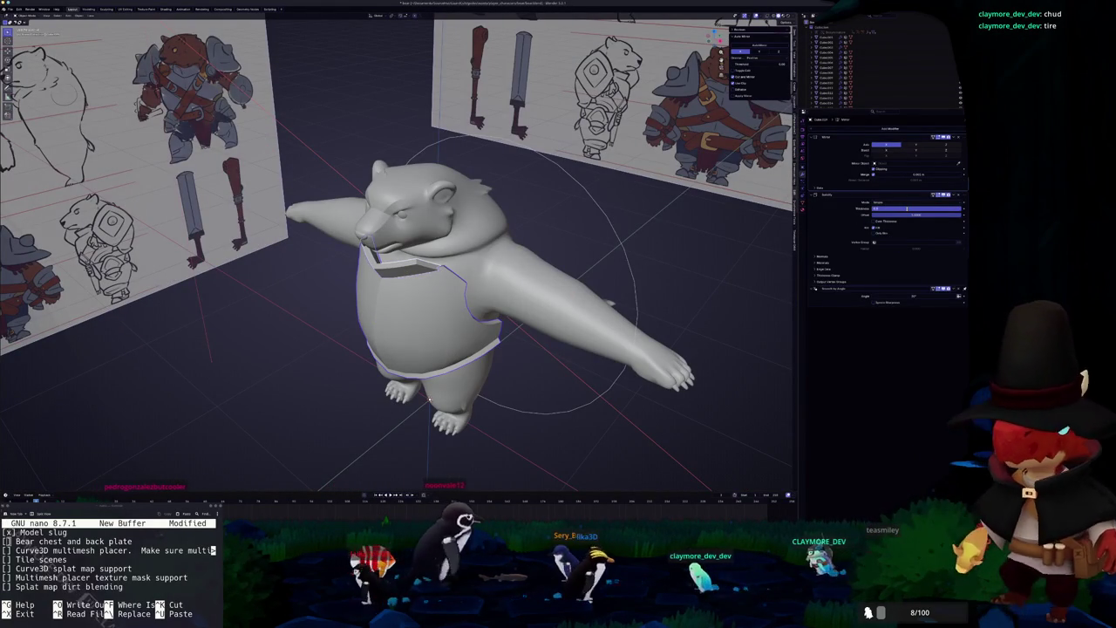
text(0.05)
key(Return)
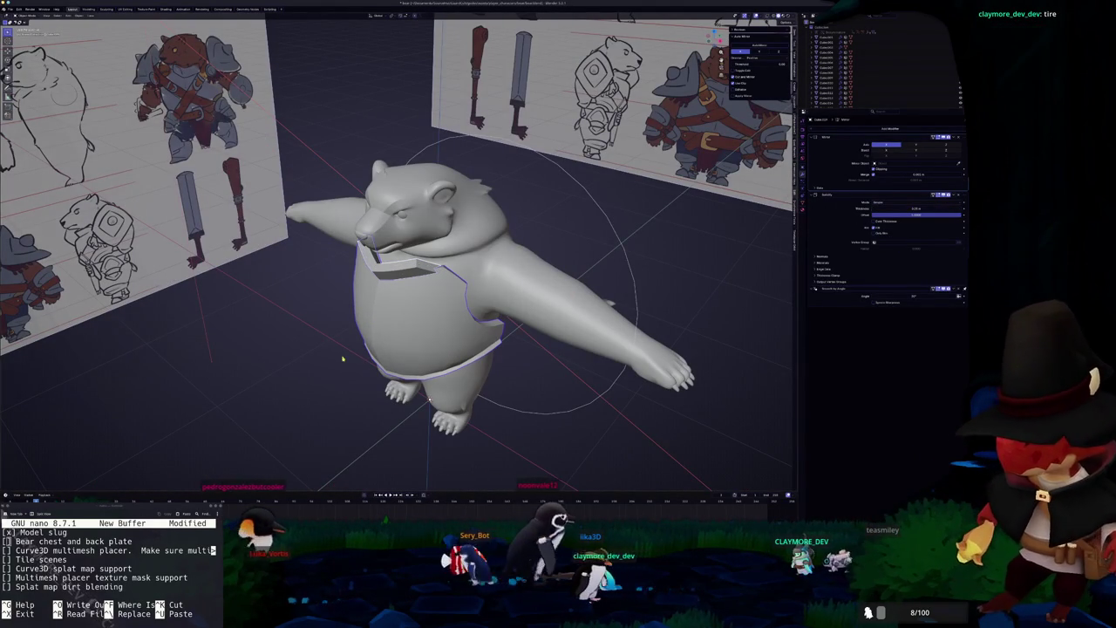
mouse_move(345, 356)
middle_down()
mouse_move(258, 368)
mouse_move(295, 357)
middle_up()
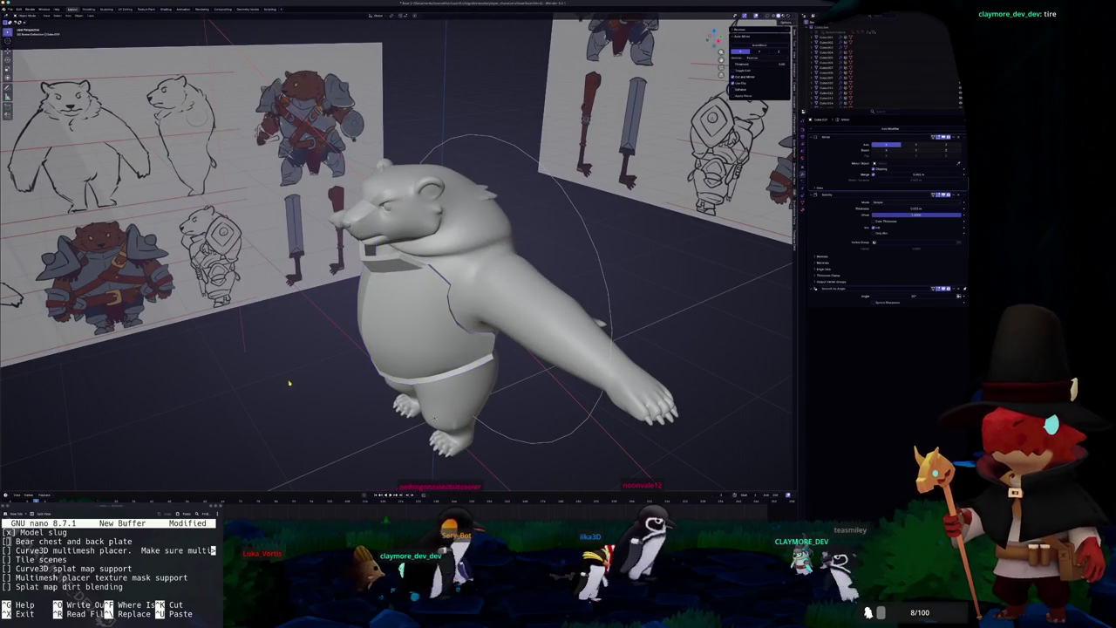
key(ctrl+1)
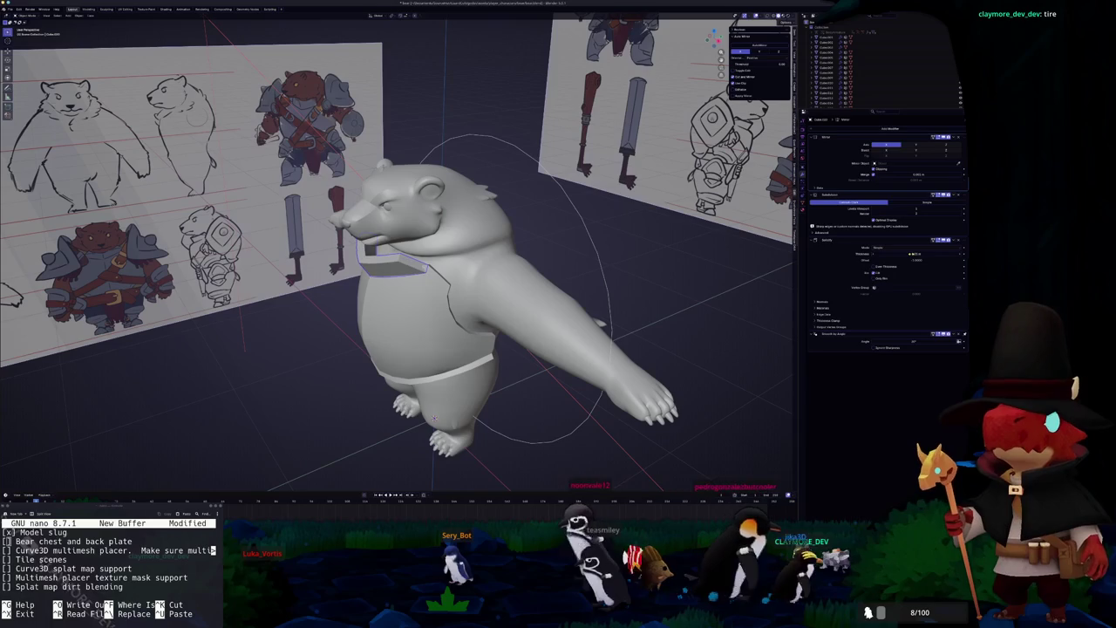
mouse_move(652, 285)
middle_down()
mouse_move(617, 301)
mouse_move(653, 288)
middle_up()
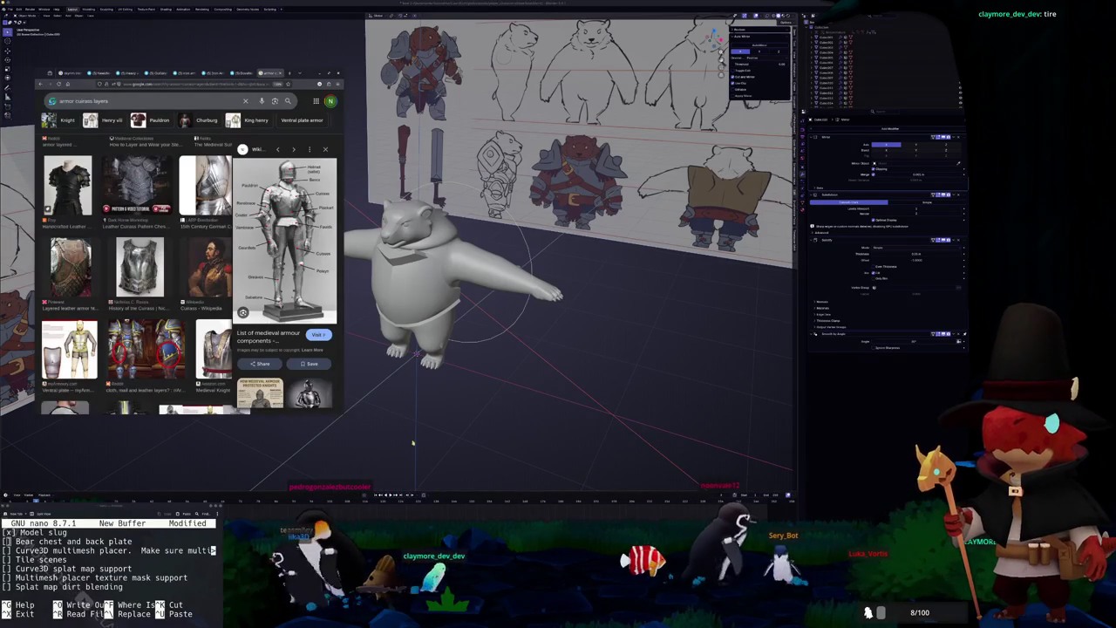
- Browse the cuirass results, previewing the Ventral plate and Italian or Flemish cuirass images
scroll(146, 318, down, 2)
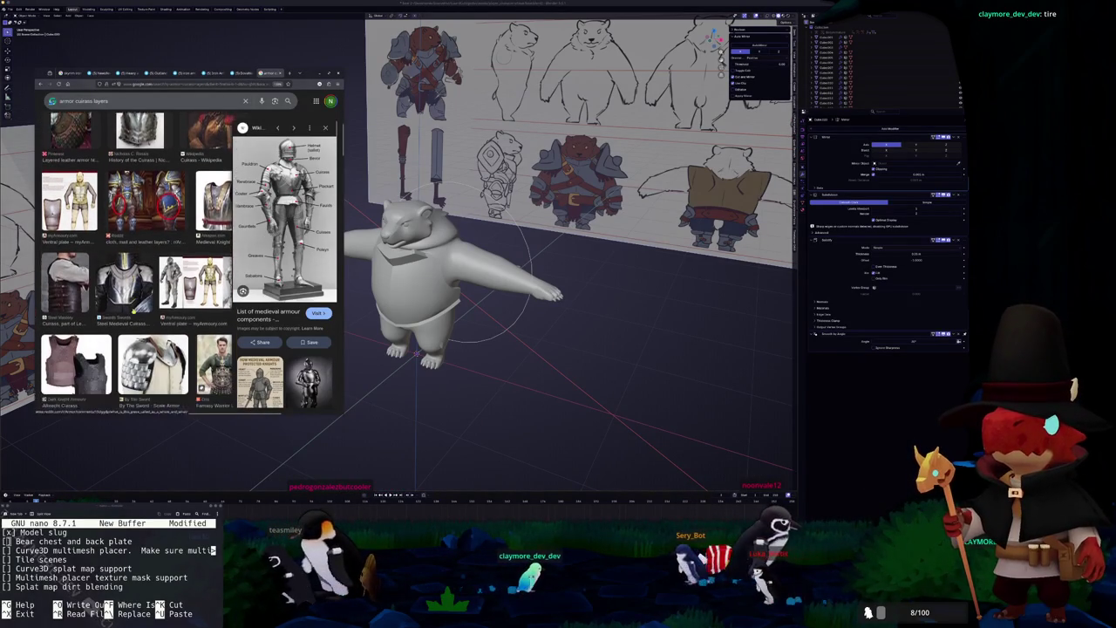
click(193, 259)
scroll(194, 260, down, 2)
scroll(193, 259, down, 1)
scroll(194, 260, down, 2)
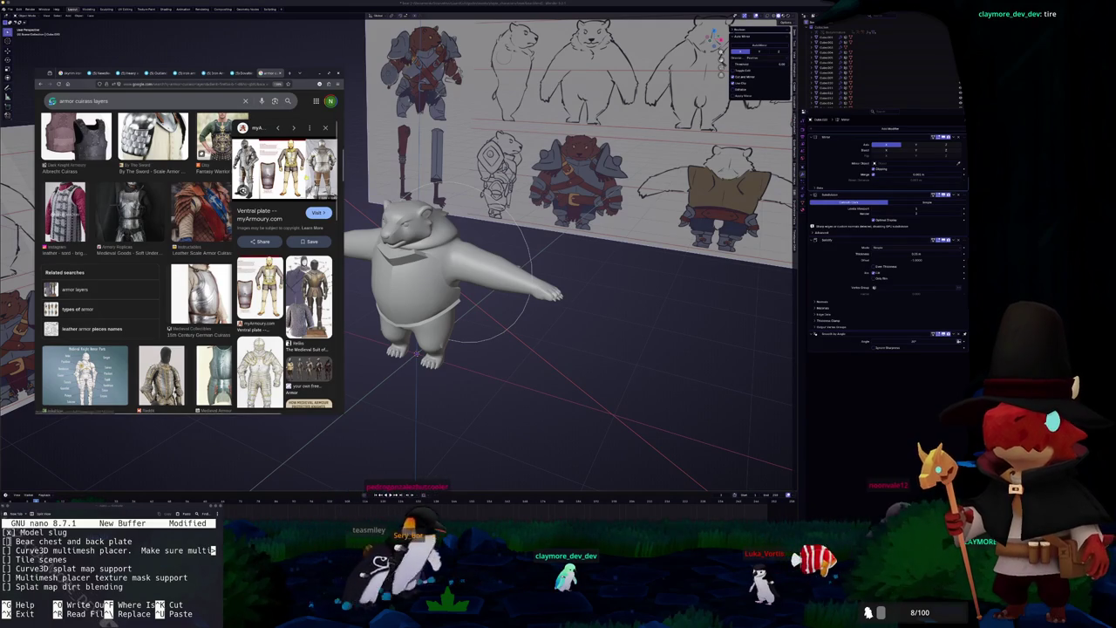
right_click(311, 179)
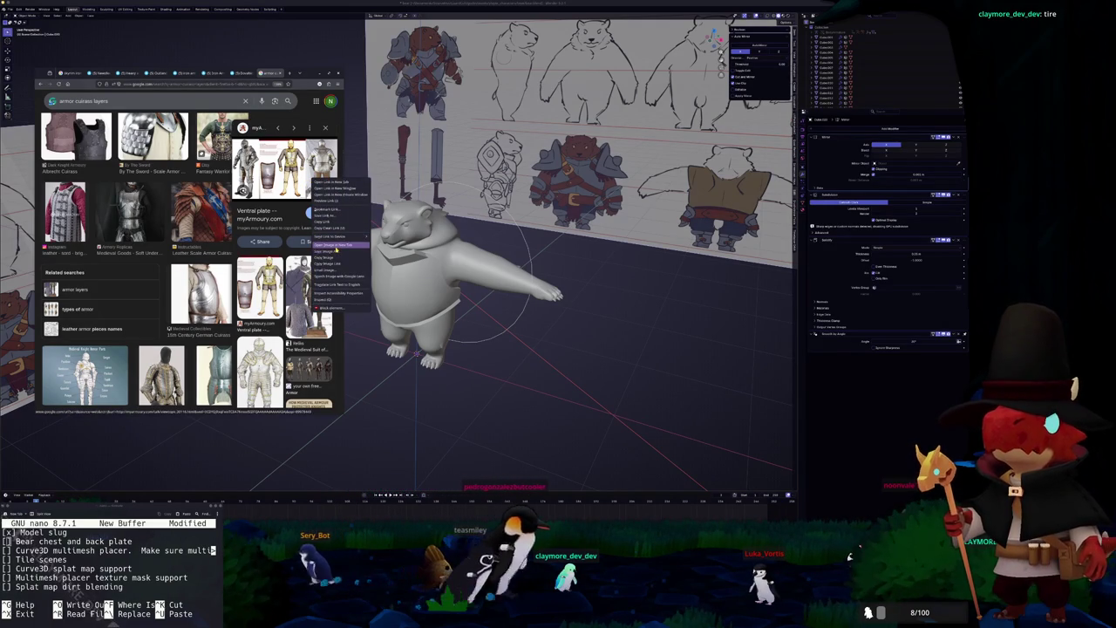
click(336, 249)
scroll(168, 285, up, 2)
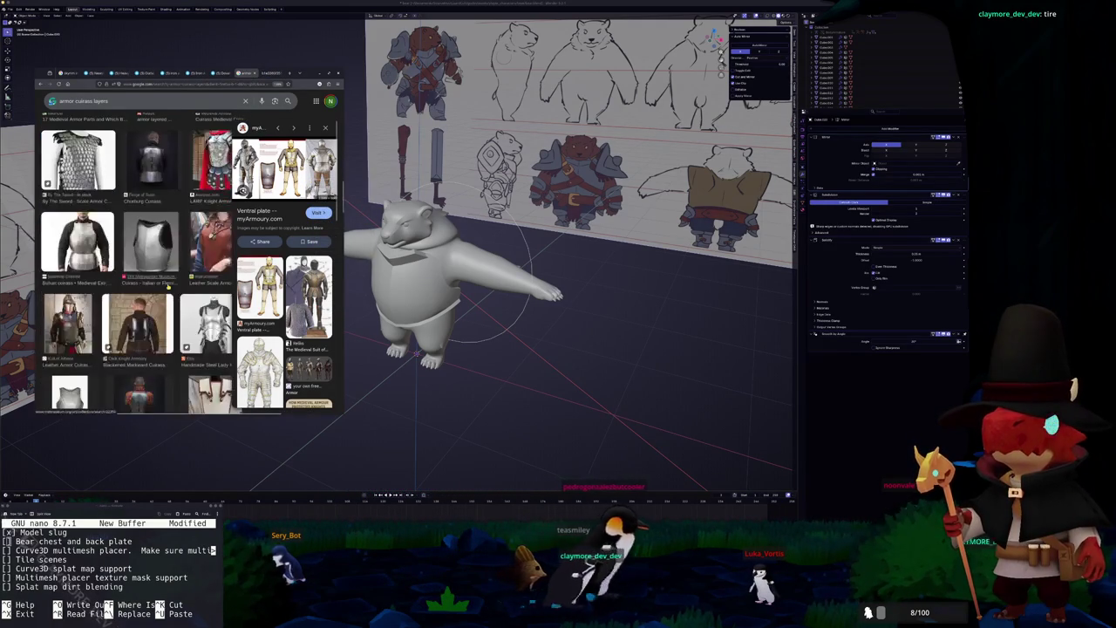
click(154, 249)
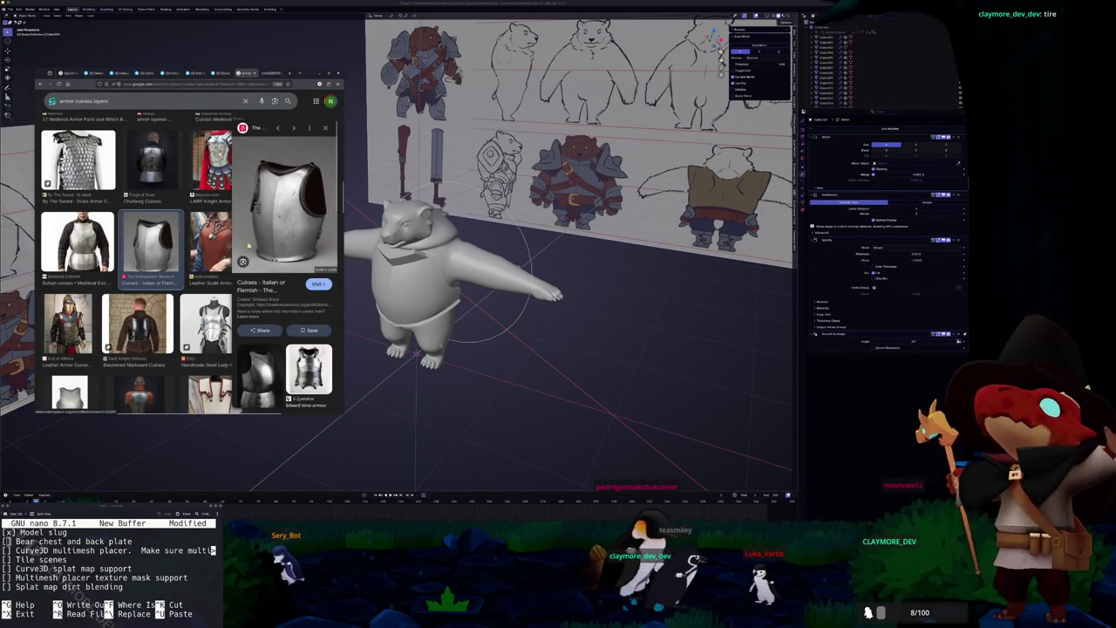
scroll(294, 228, down, 1)
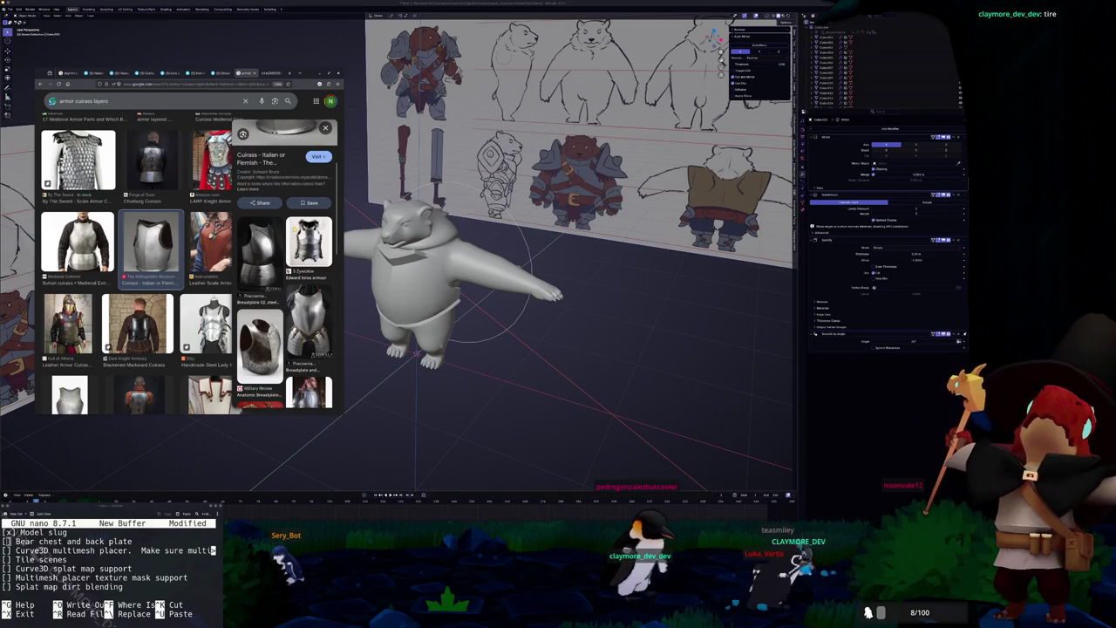
scroll(294, 228, down, 1)
scroll(295, 229, down, 1)
scroll(295, 228, down, 1)
scroll(295, 229, down, 1)
scroll(295, 228, down, 1)
- Open the Captain cuirass shop page, dismiss its newsletter popup, and close the browser
click(294, 229)
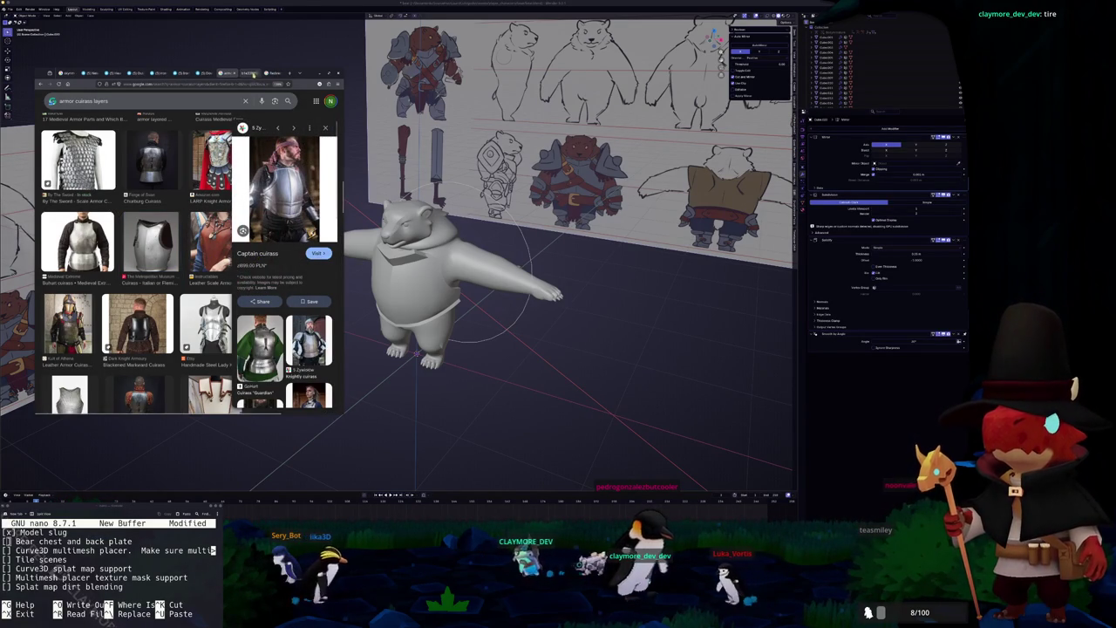
click(252, 74)
click(274, 74)
click(205, 124)
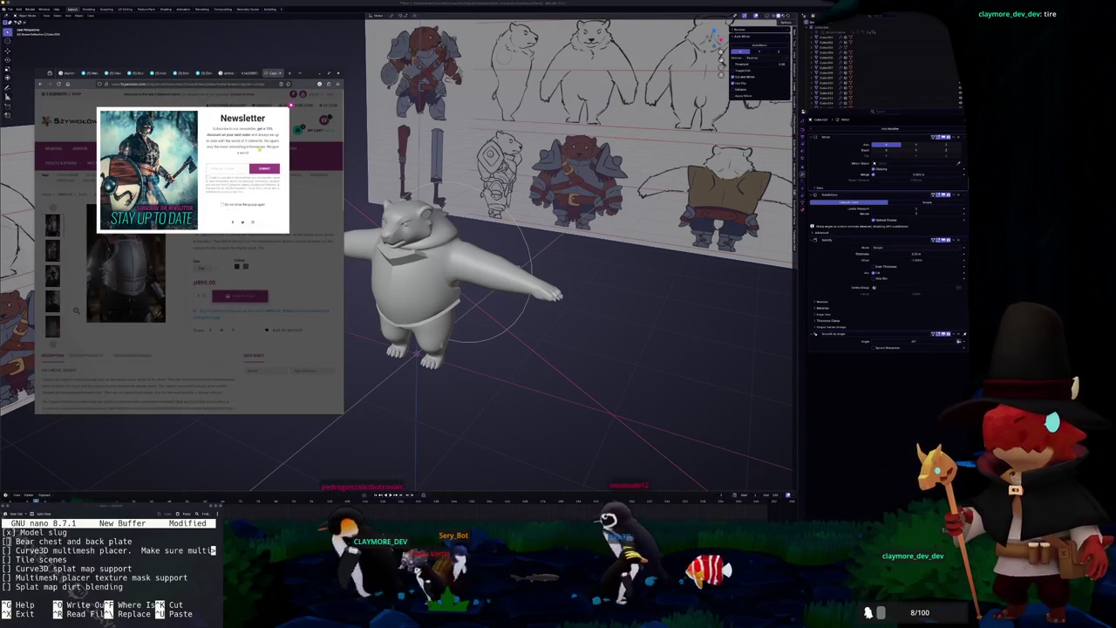
click(292, 105)
mouse_move(125, 261)
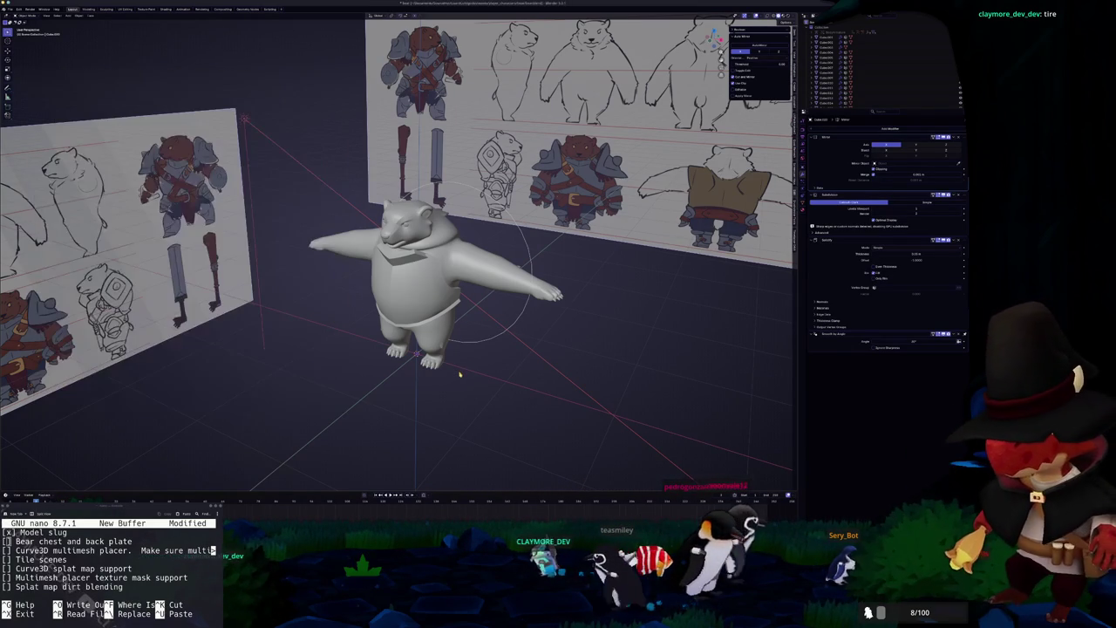
middle_drag(392, 366, 457, 373)
- Extend the face selection across the bear's back from a side view
key(KP_3)
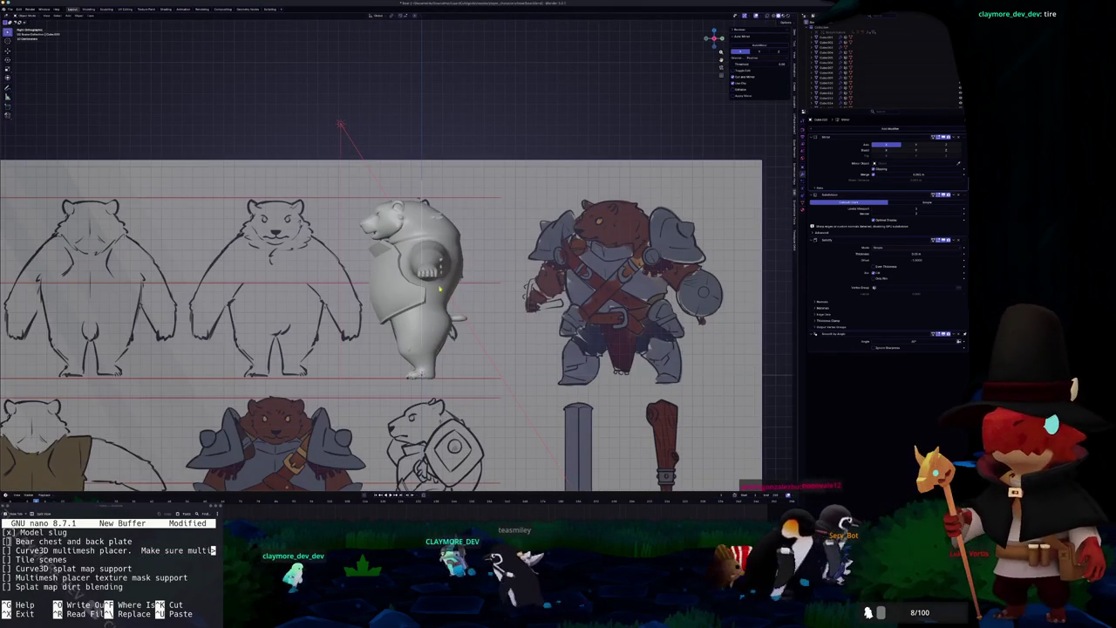
middle_drag(447, 289, 368, 323)
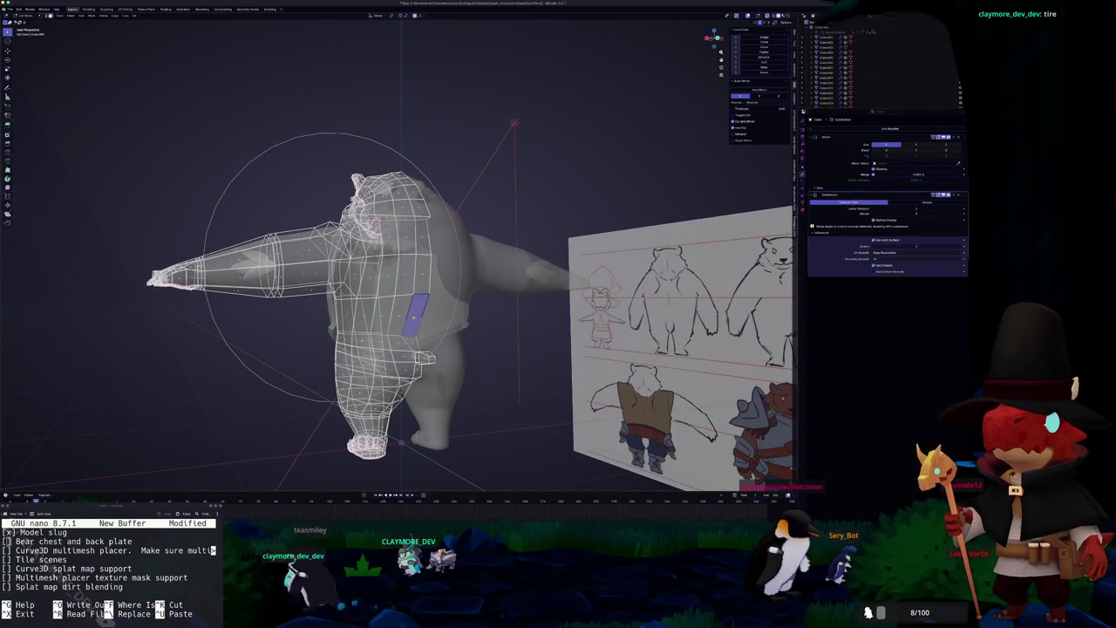
middle_drag(401, 442, 410, 440)
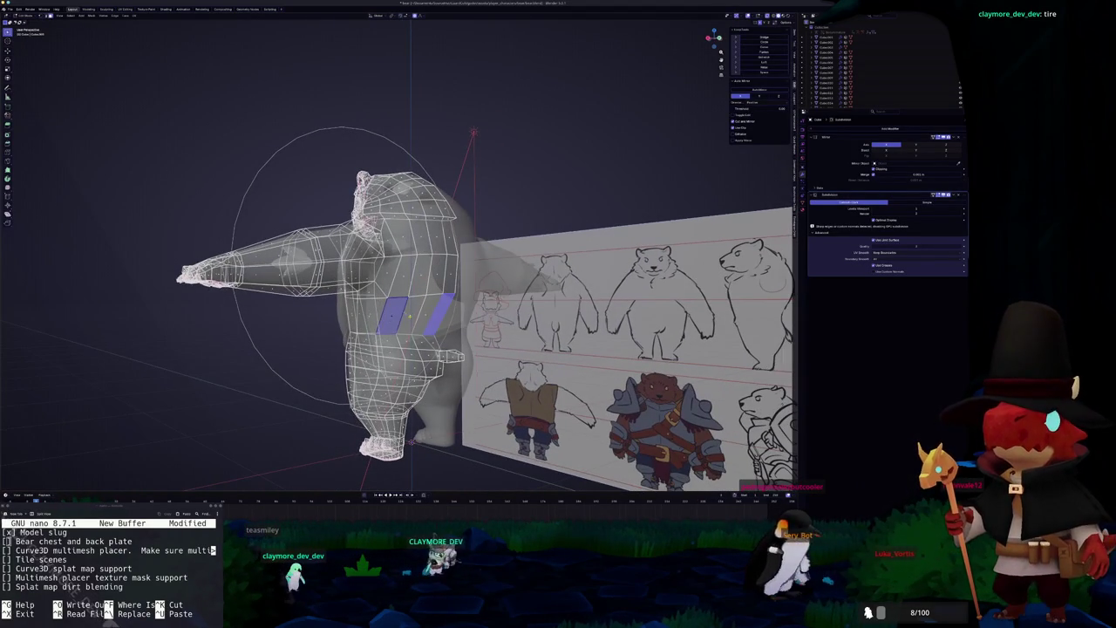
shift+click(448, 273)
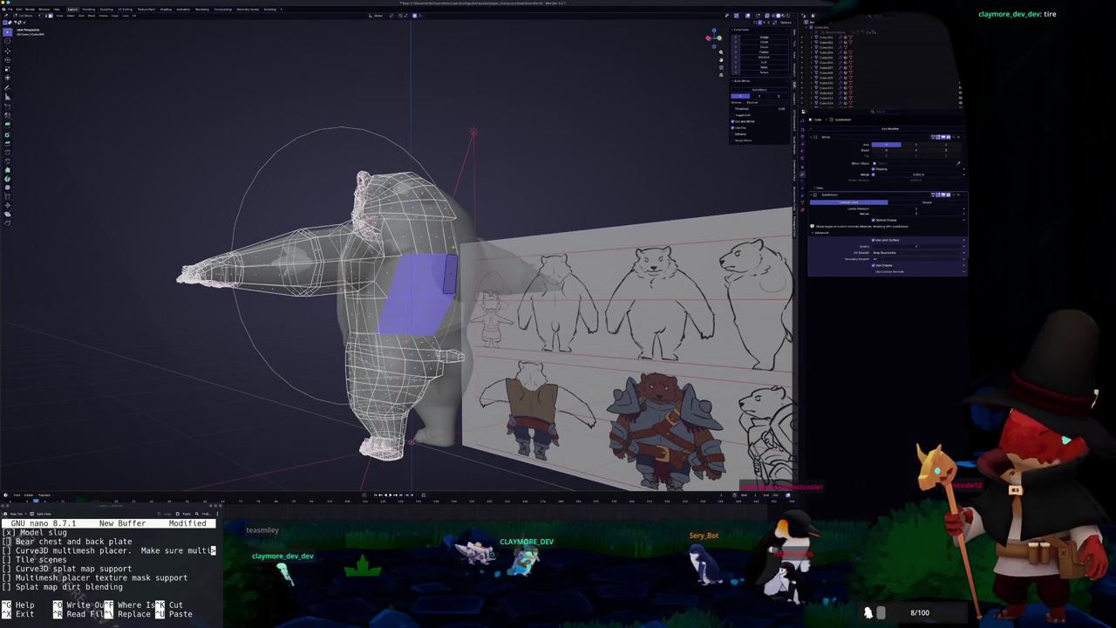
- Separate the selected back faces into a new object and select that back plate
mouse_move(408, 237)
middle_down()
mouse_move(523, 253)
mouse_move(506, 262)
middle_up()
right_click(490, 290)
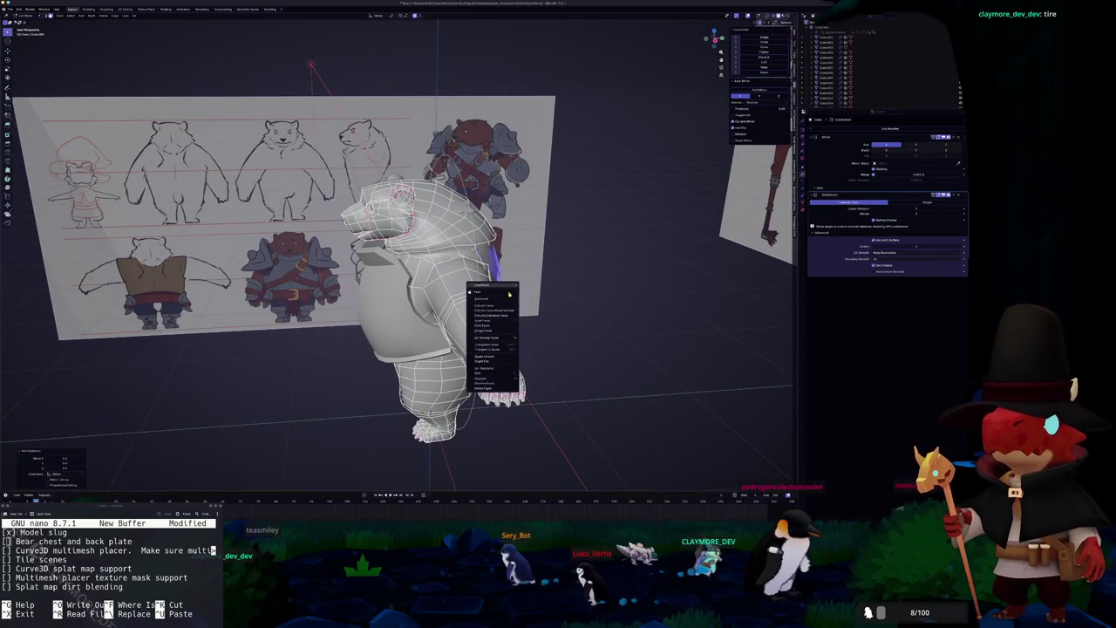
click(534, 381)
key(Tab)
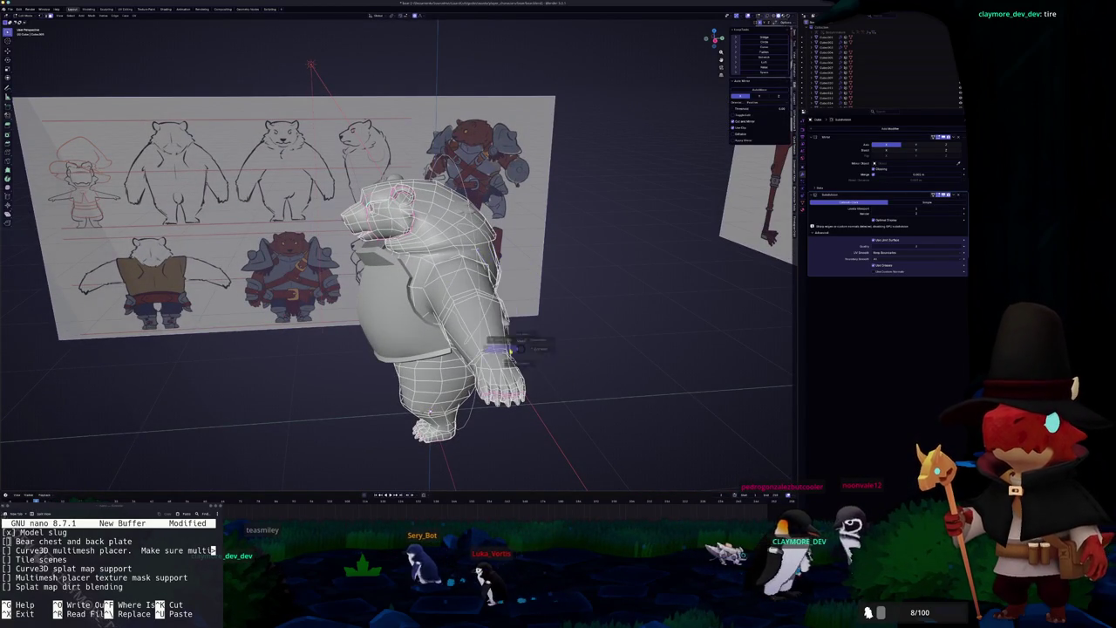
middle_drag(533, 381, 470, 374)
click(453, 301)
middle_drag(452, 301, 611, 303)
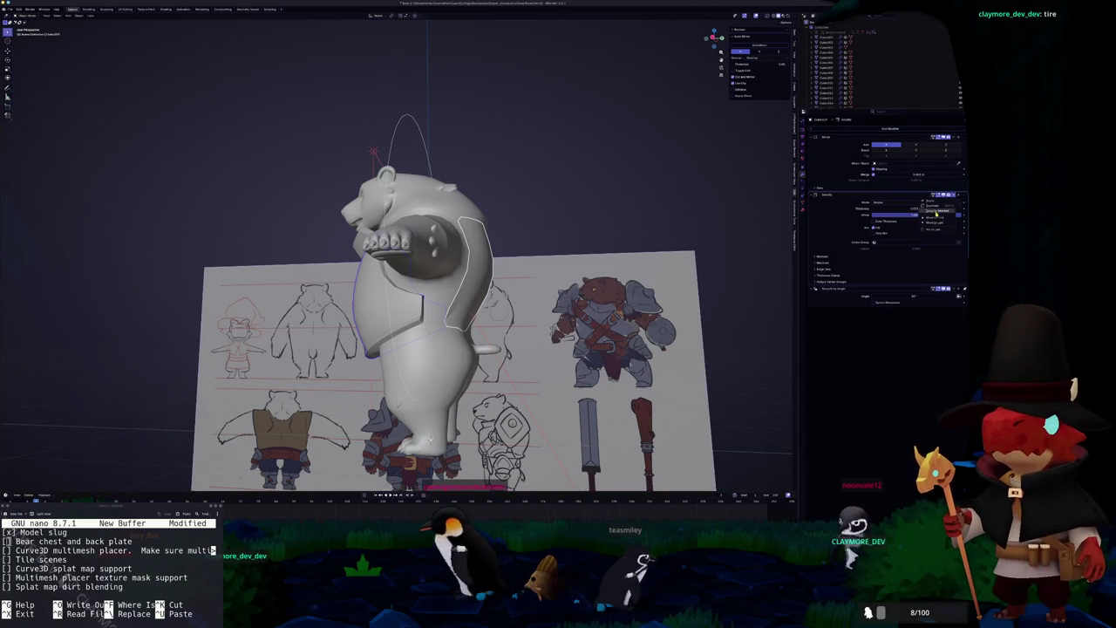
- Change the back plate's Solidify mode, shade it auto smooth, and enter Edit Mode
click(931, 216)
right_click(481, 286)
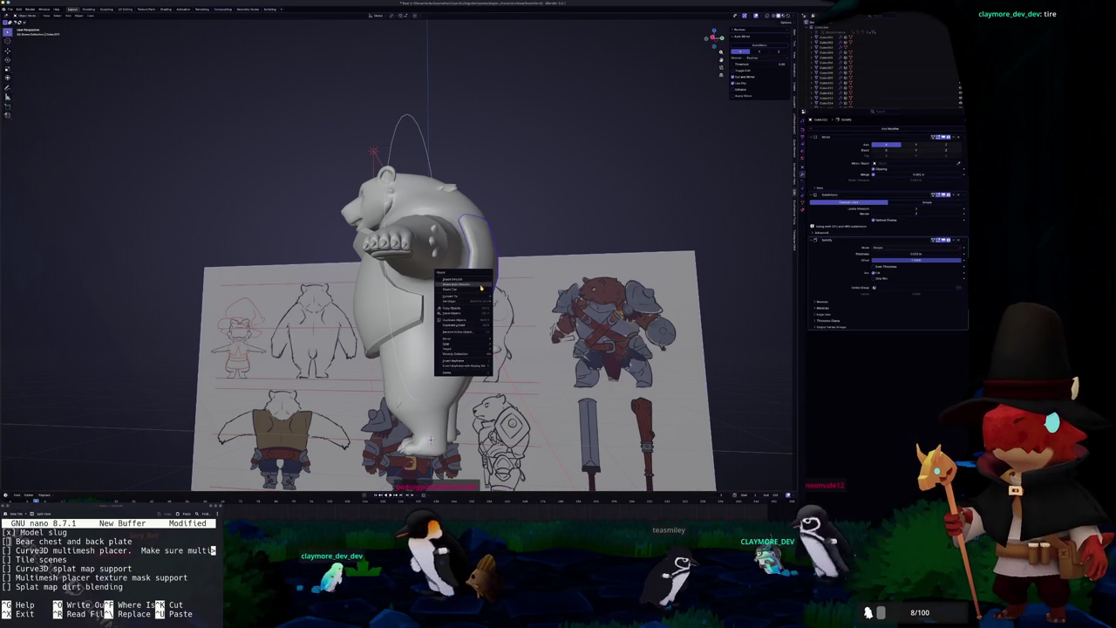
click(481, 286)
mouse_move(481, 286)
middle_down()
mouse_move(464, 299)
mouse_move(435, 271)
middle_up()
key(Tab)
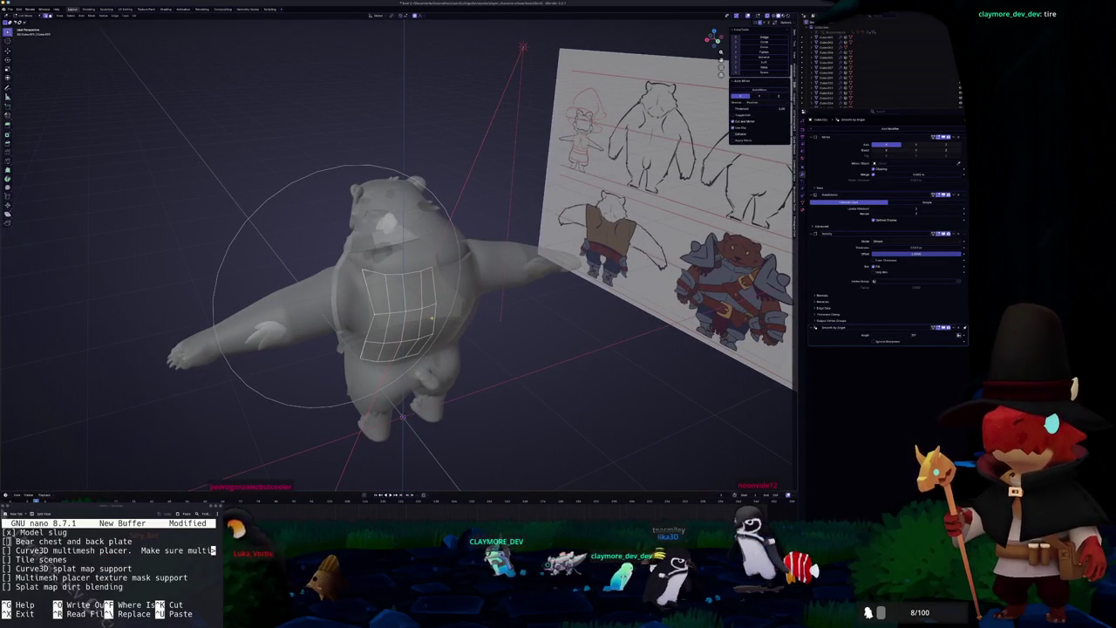
middle_drag(433, 319, 419, 377)
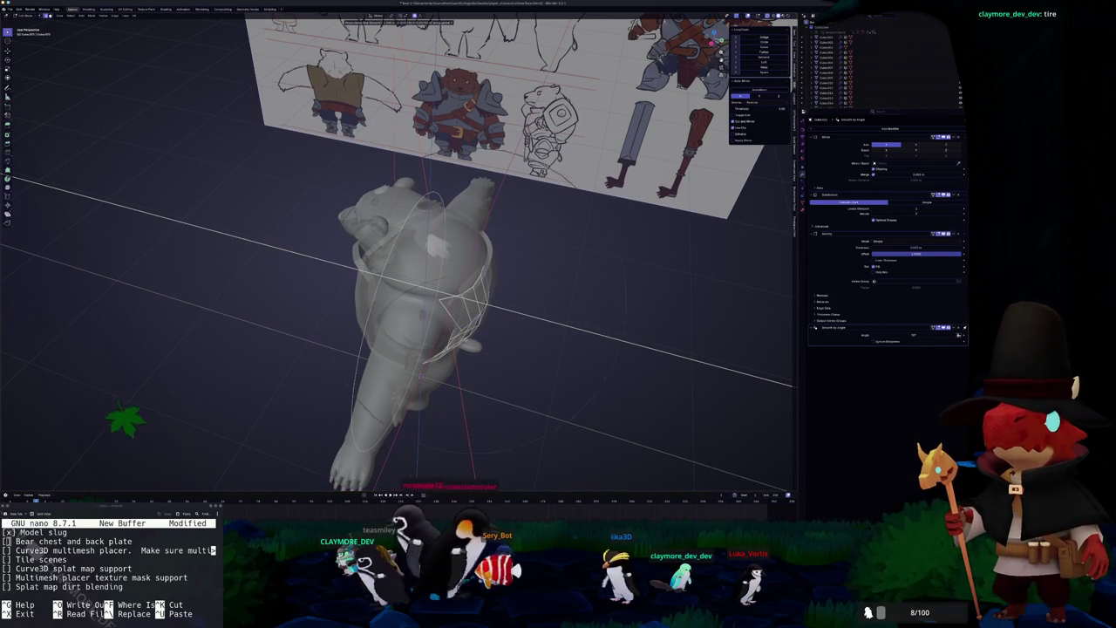
- Move the back plate's vertices, then switch to a right side orthographic view
key(g)
key(Return)
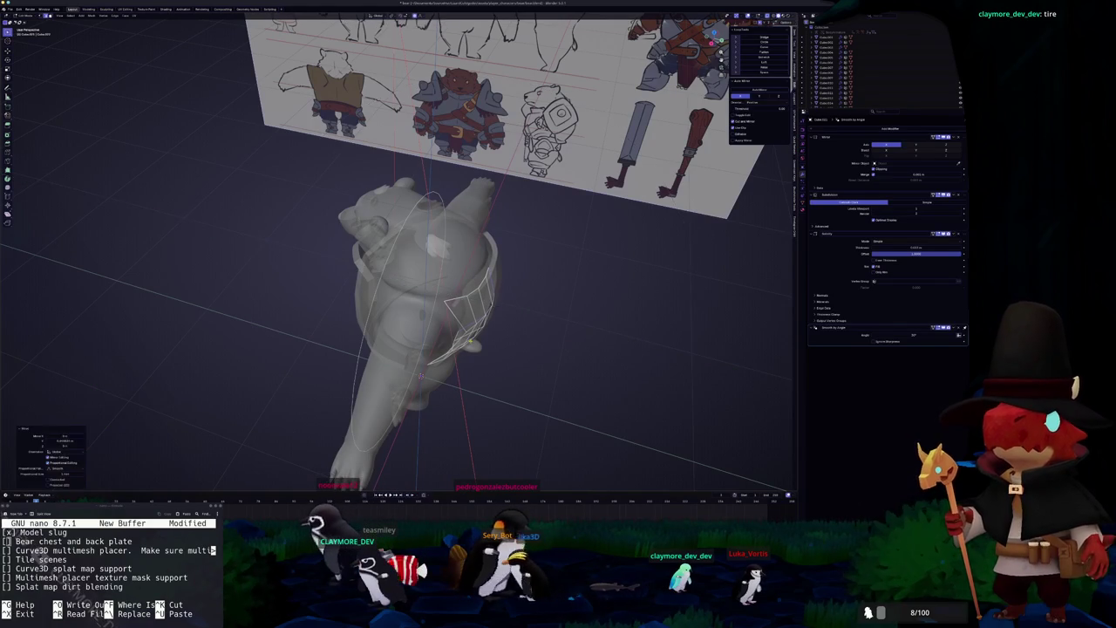
key(KP_1)
key(KP_3)
scroll(524, 281, up, 2)
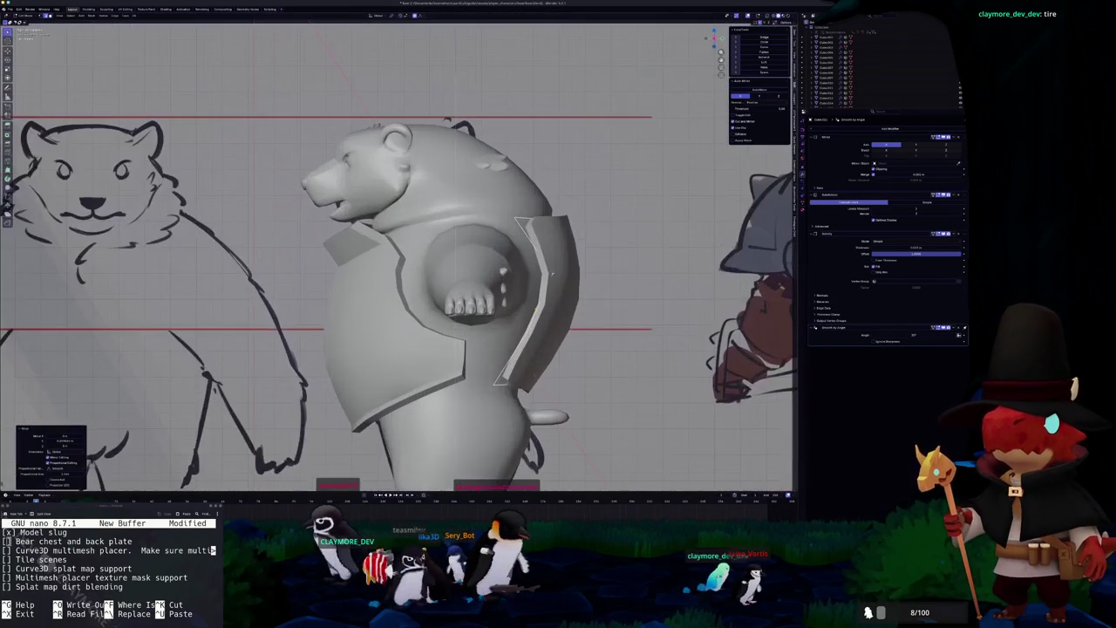
scroll(524, 281, up, 2)
- Cancel a Y-axis move, turn on X-ray, and nudge the plate vertices slightly left
key(g)
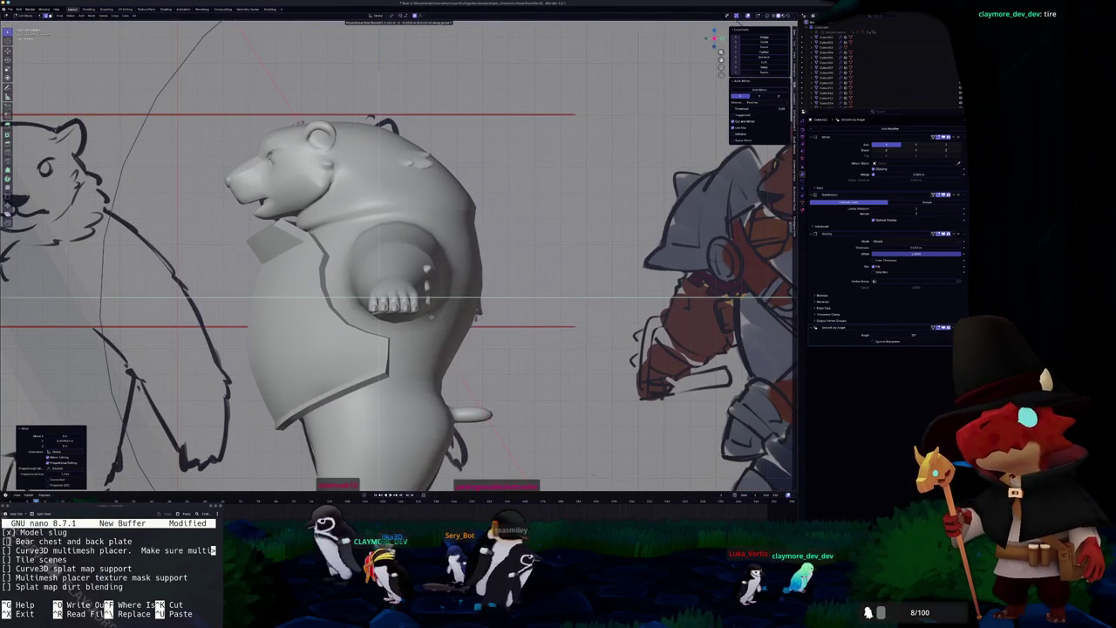
key(y)
key(Escape)
key(alt+z)
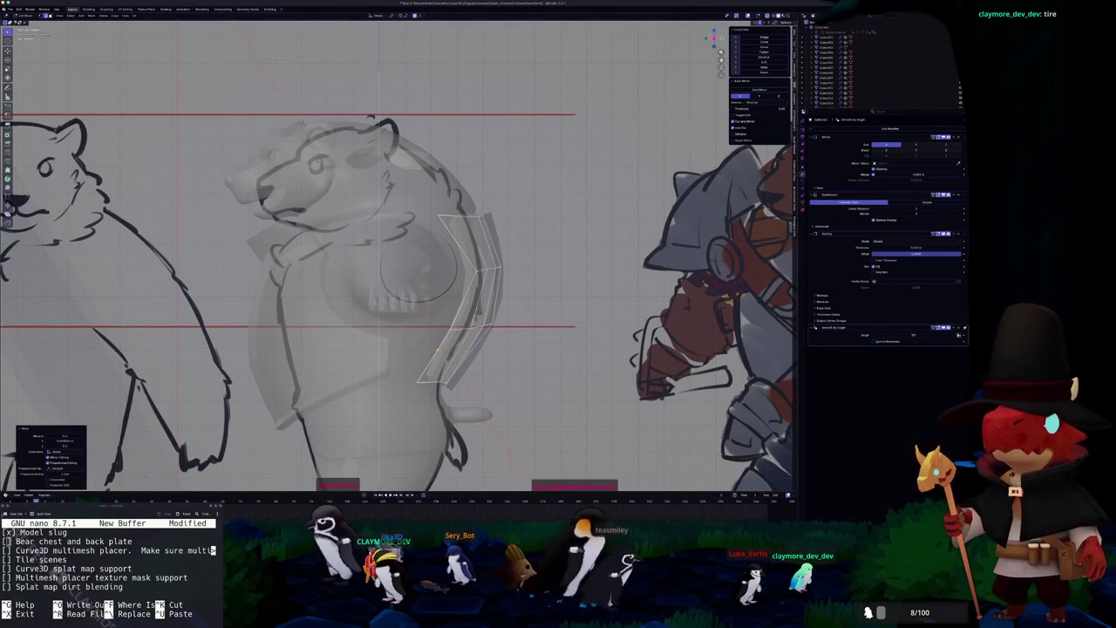
scroll(460, 349, up, 4)
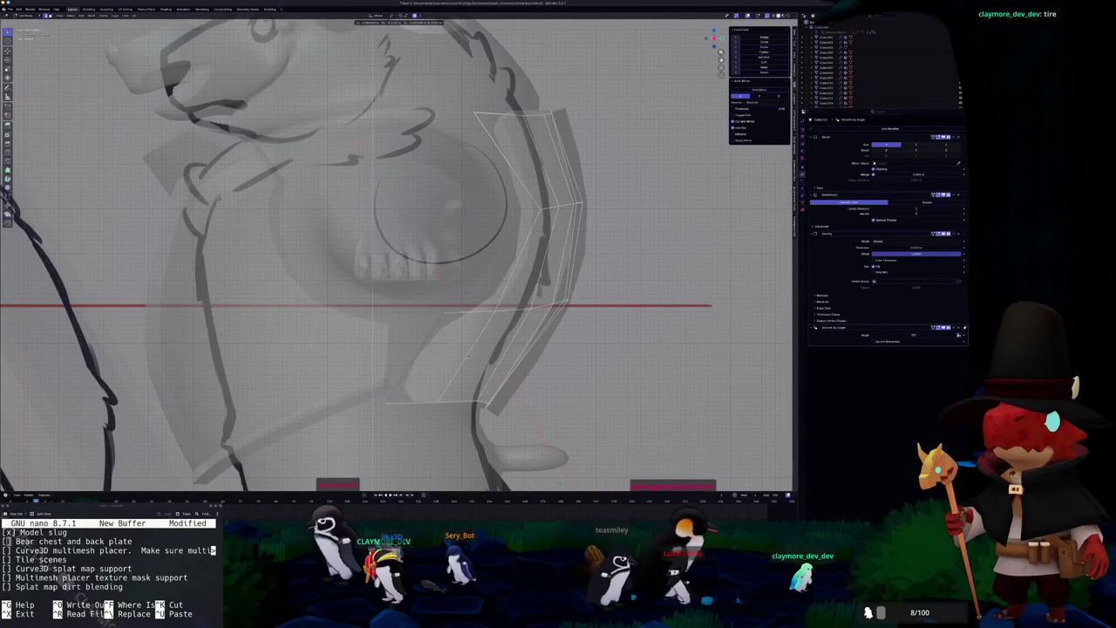
key(g)
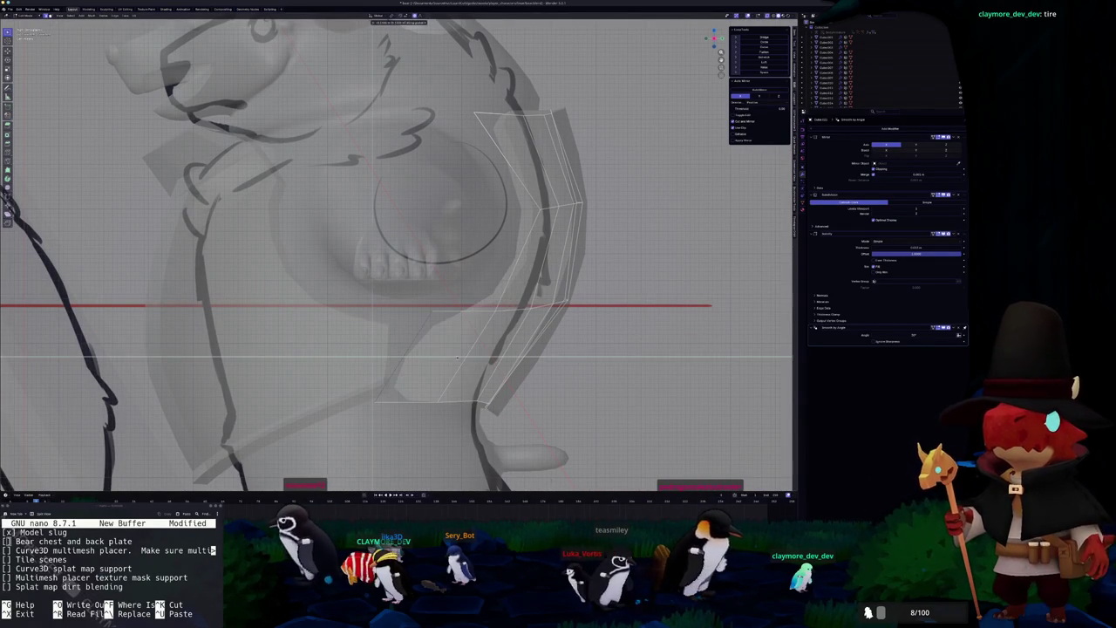
click(455, 357)
- Pull the plate's lower corners inward with proportional editing to follow the belly
key(g)
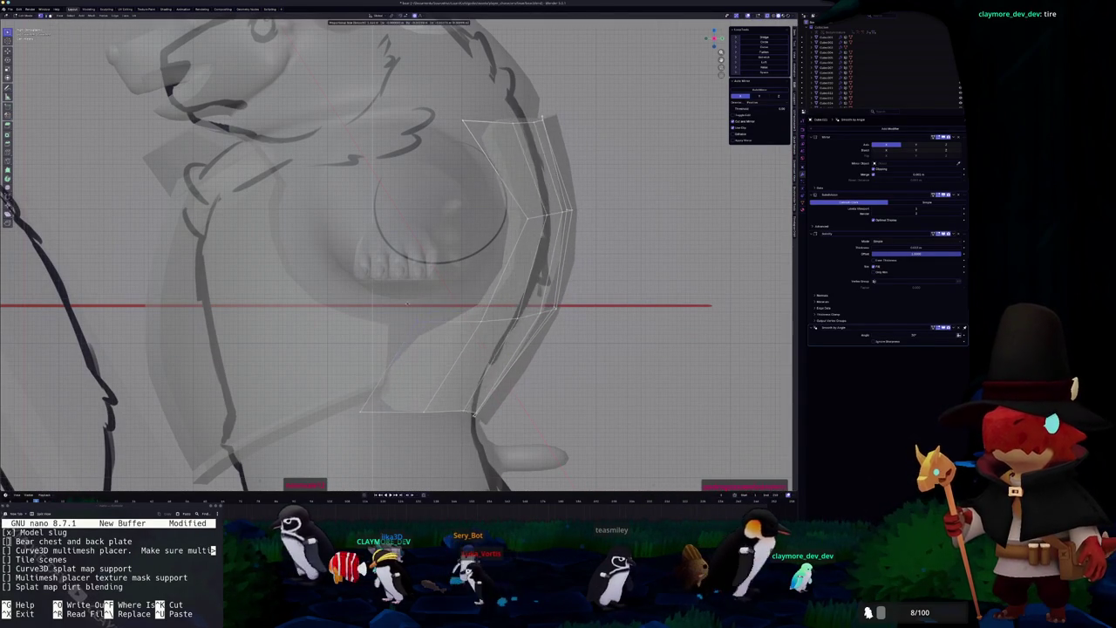
key(o)
scroll(431, 302, up, 10)
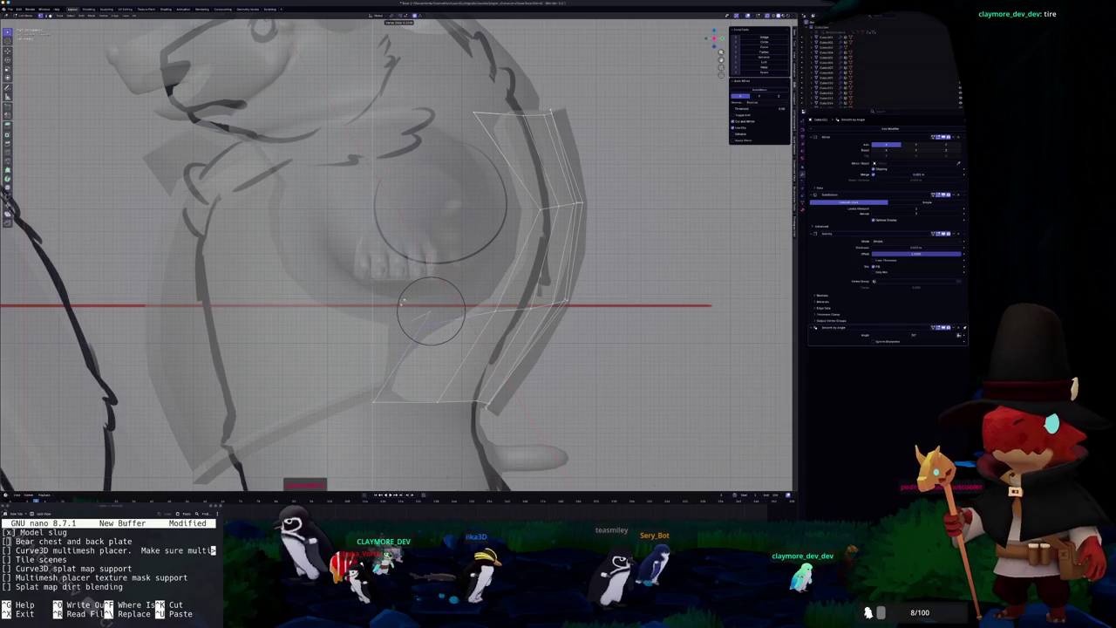
click(402, 301)
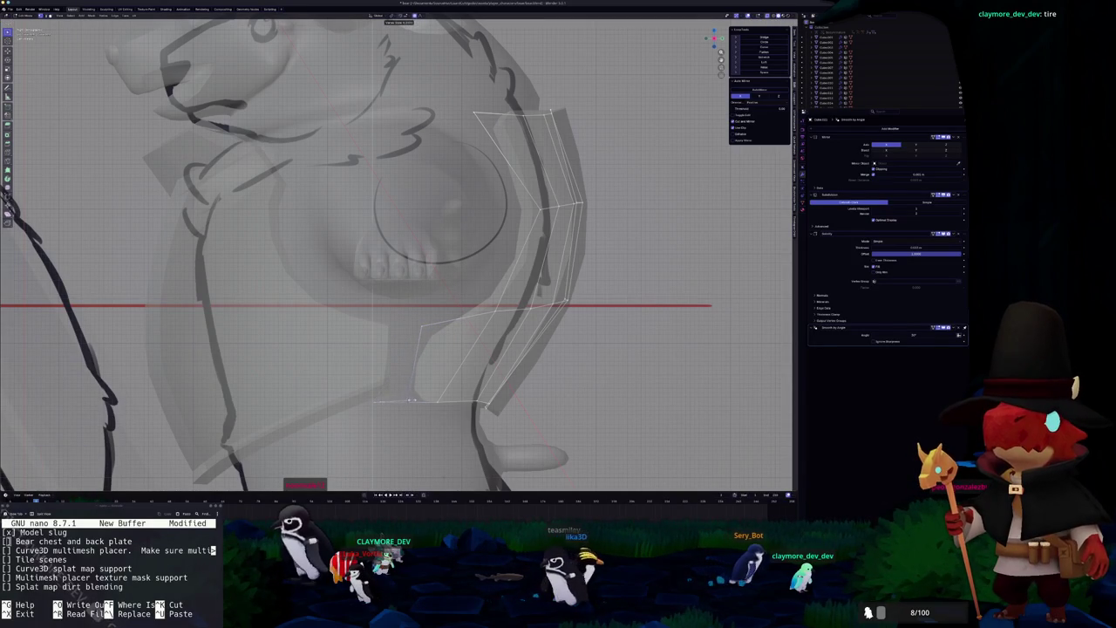
click(411, 399)
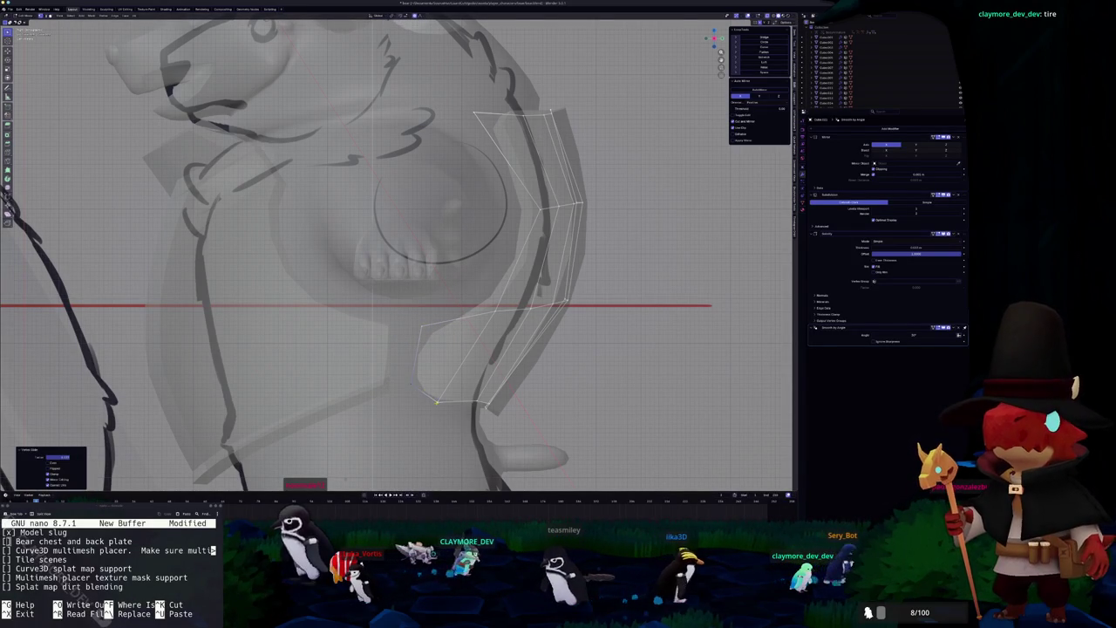
key(g)
click(442, 394)
- Return to the front orthographic view and toggle Edit Mode to inspect the plate
mouse_move(442, 394)
middle_down()
mouse_move(385, 191)
mouse_move(286, 171)
middle_up()
key(KP_1)
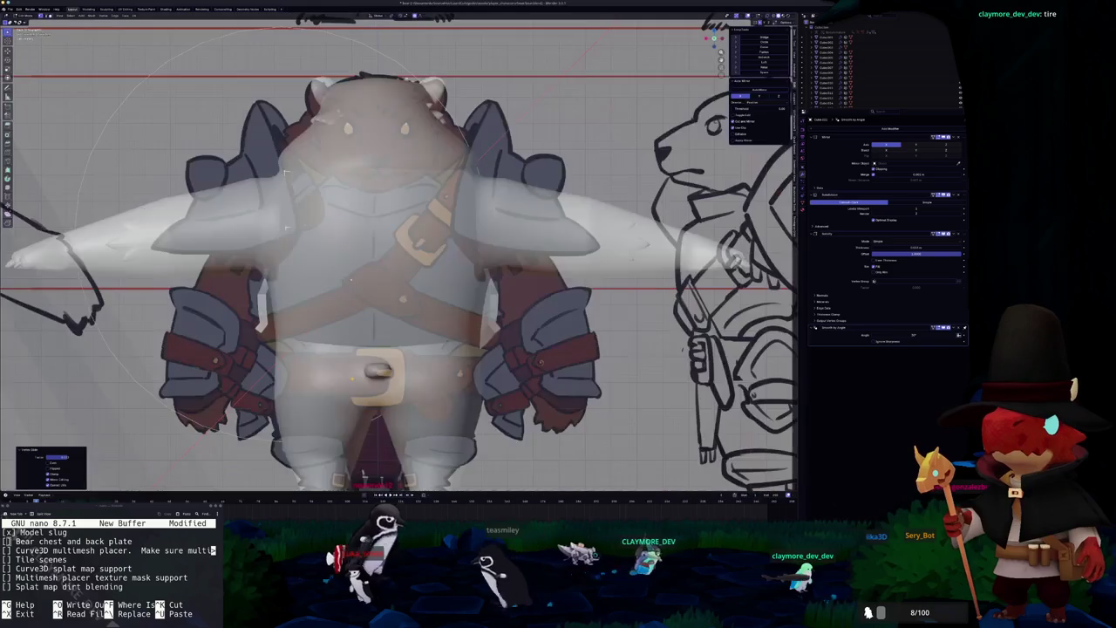
key(Tab)
scroll(400, 253, up, 2)
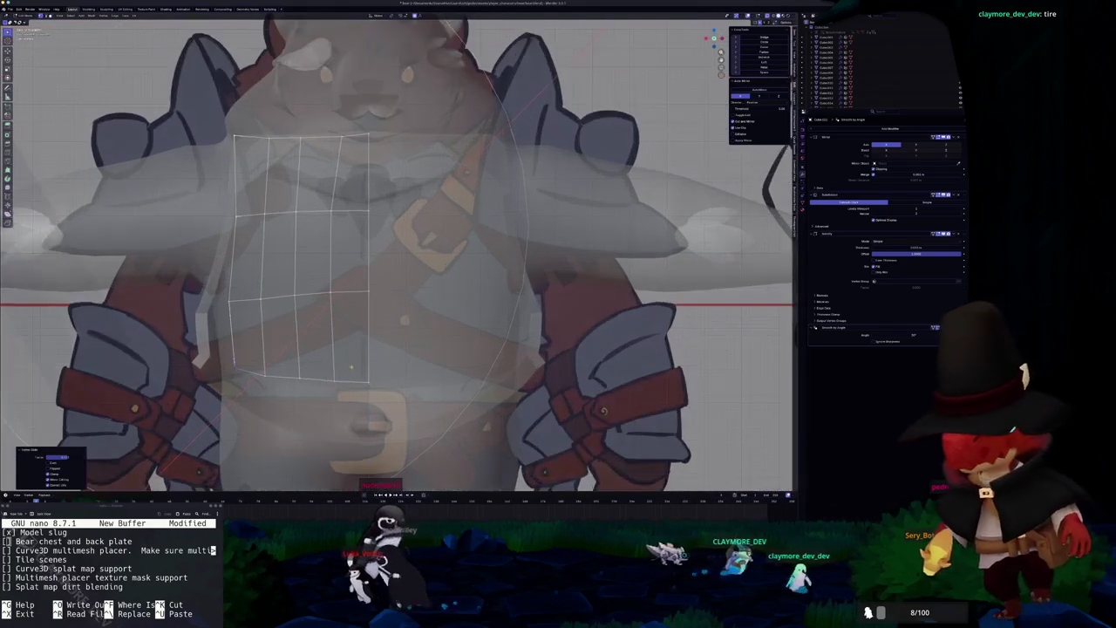
key(Tab)
key(Tab)
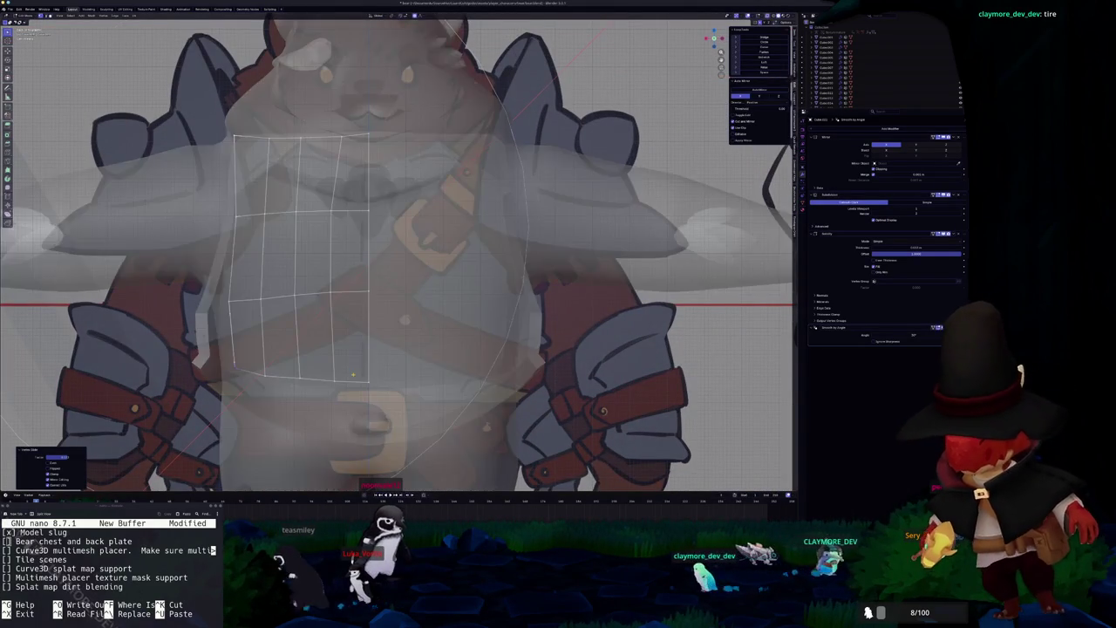
scroll(399, 252, up, 3)
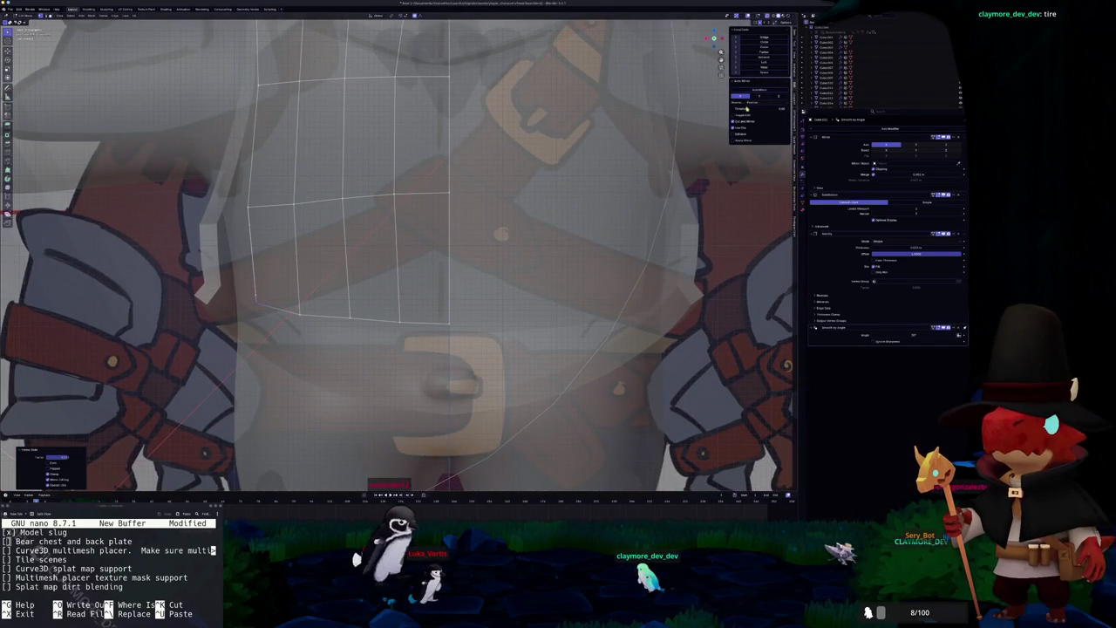
scroll(536, 288, down, 5)
- Select the chest plate in X-ray view and briefly toggle its Edit Mode
key(Tab)
middle_drag(488, 288, 536, 288)
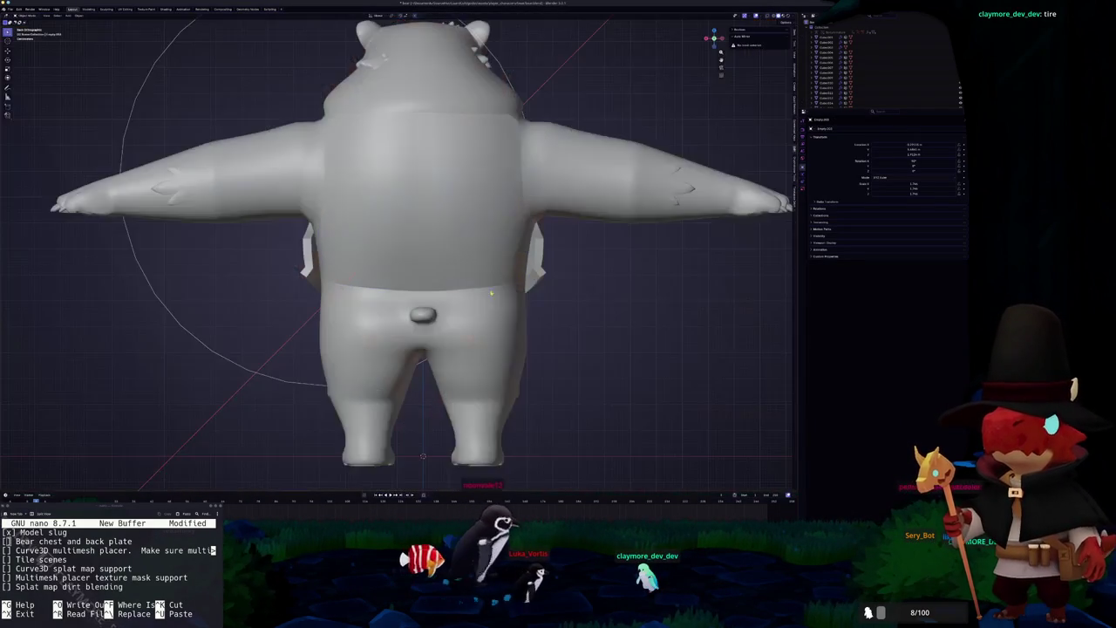
scroll(536, 288, up, 3)
key(alt+z)
click(404, 282)
key(Tab)
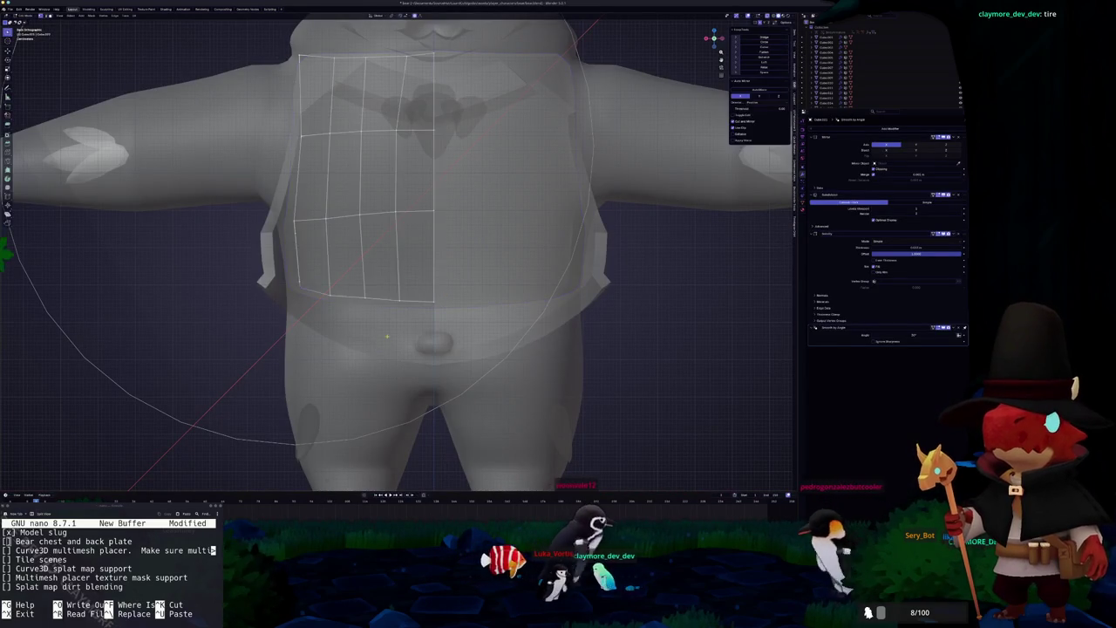
key(Tab)
key(alt+z)
- Re-enter Edit Mode on the chest plate with X-ray, checking the armour reference page
right_click(434, 283)
click(434, 282)
key(alt+z)
key(Tab)
scroll(443, 262, up, 2)
scroll(422, 309, up, 2)
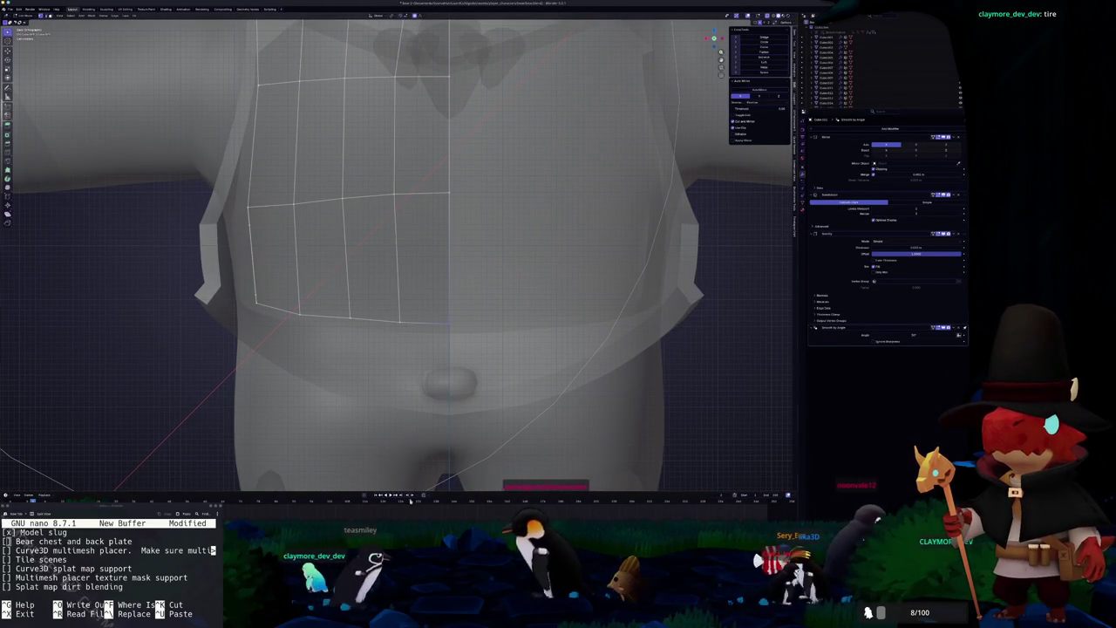
key(alt+Tab)
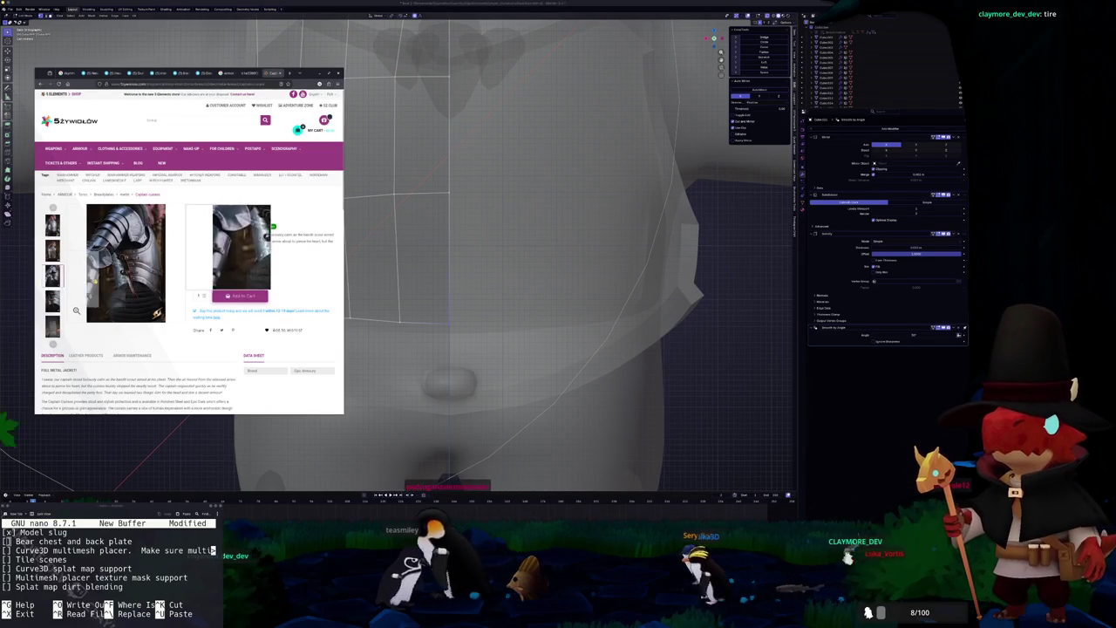
key(alt+Tab)
middle_drag(261, 306, 365, 315)
middle_drag(360, 273, 331, 266)
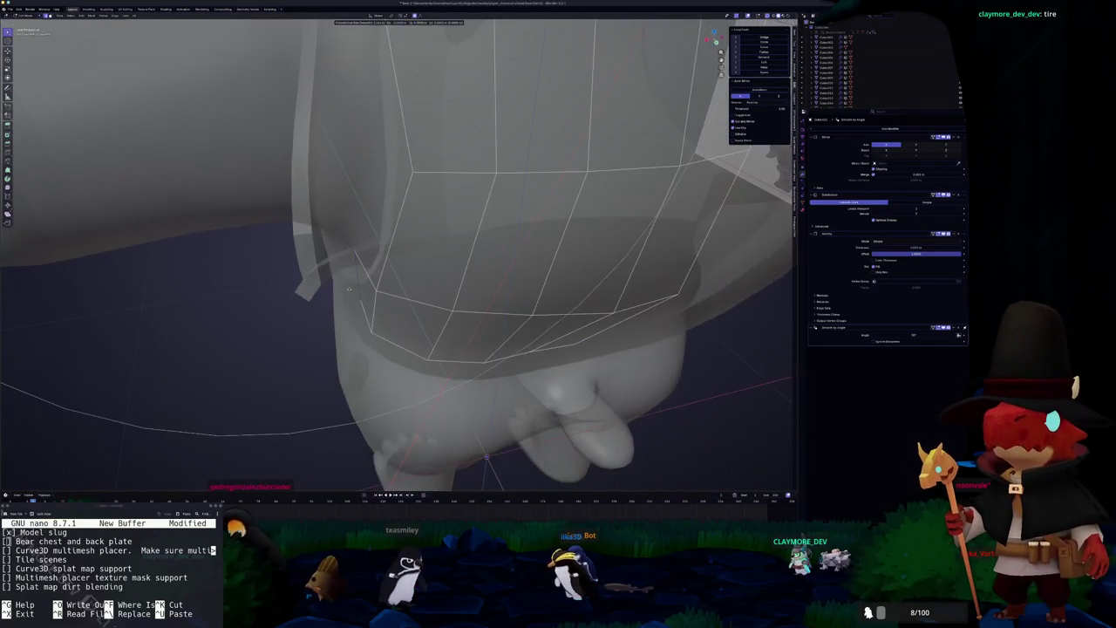
- Nudge the chest plate's vertices along X, then pick its top-left corner vertex
key(g)
key(x)
scroll(309, 295, down, 2)
scroll(310, 294, down, 2)
click(318, 266)
mouse_move(318, 266)
middle_down()
mouse_move(401, 262)
mouse_move(501, 233)
mouse_move(529, 191)
mouse_move(541, 209)
middle_up()
key(g)
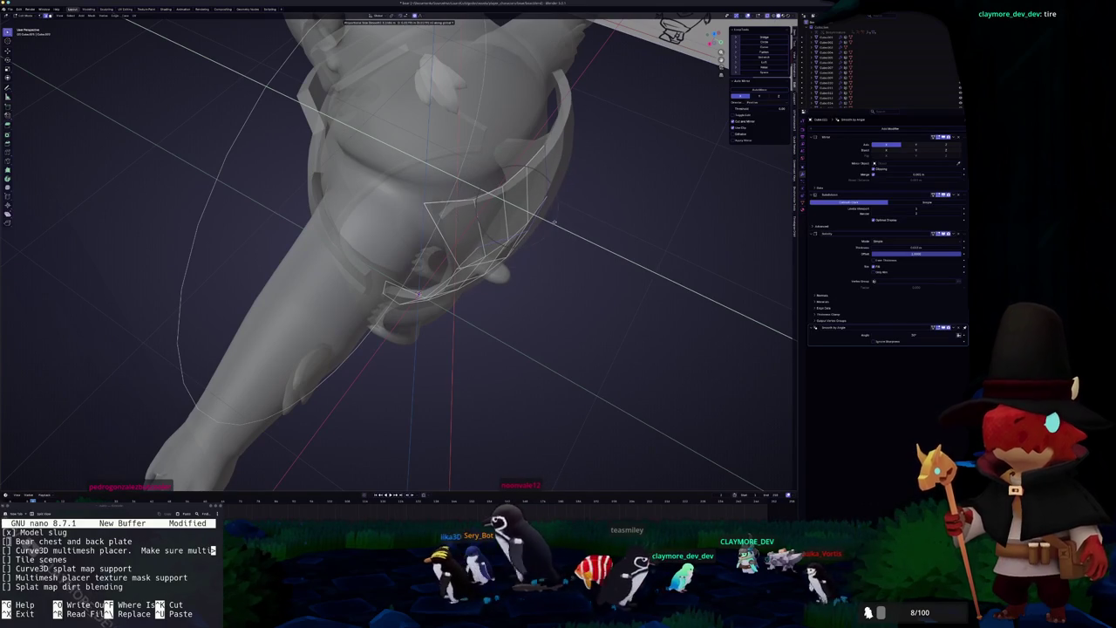
click(555, 220)
middle_drag(555, 221, 523, 279)
middle_drag(395, 157, 384, 152)
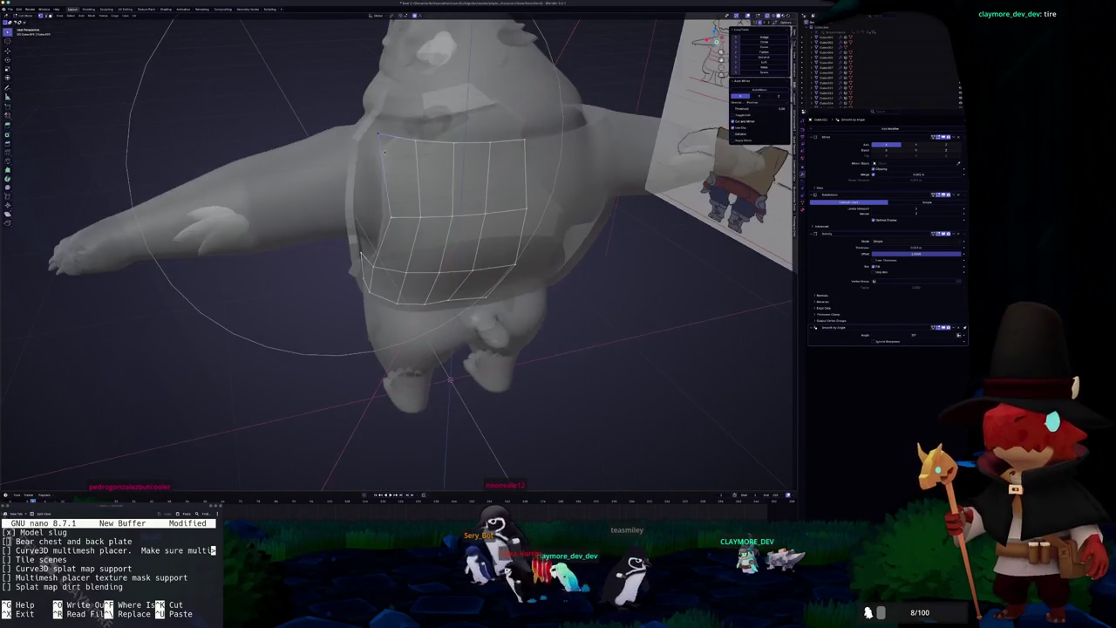
click(400, 153)
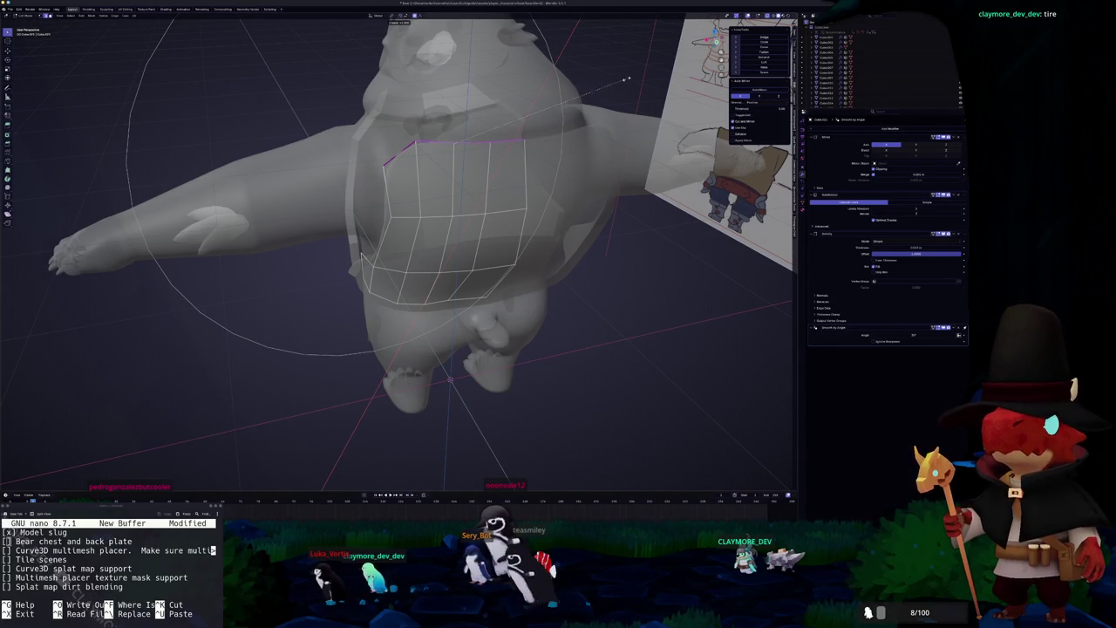
middle_drag(436, 218, 410, 218)
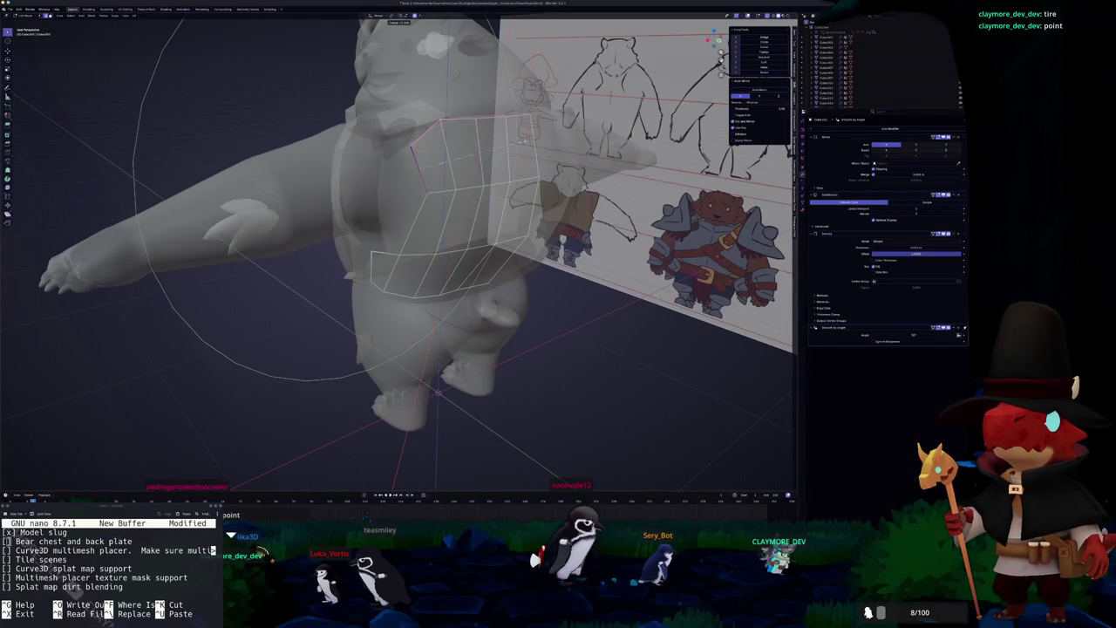
- Compare the solid chest plate with its see-through mesh from low front angles
key(Tab)
middle_drag(528, 141, 450, 284)
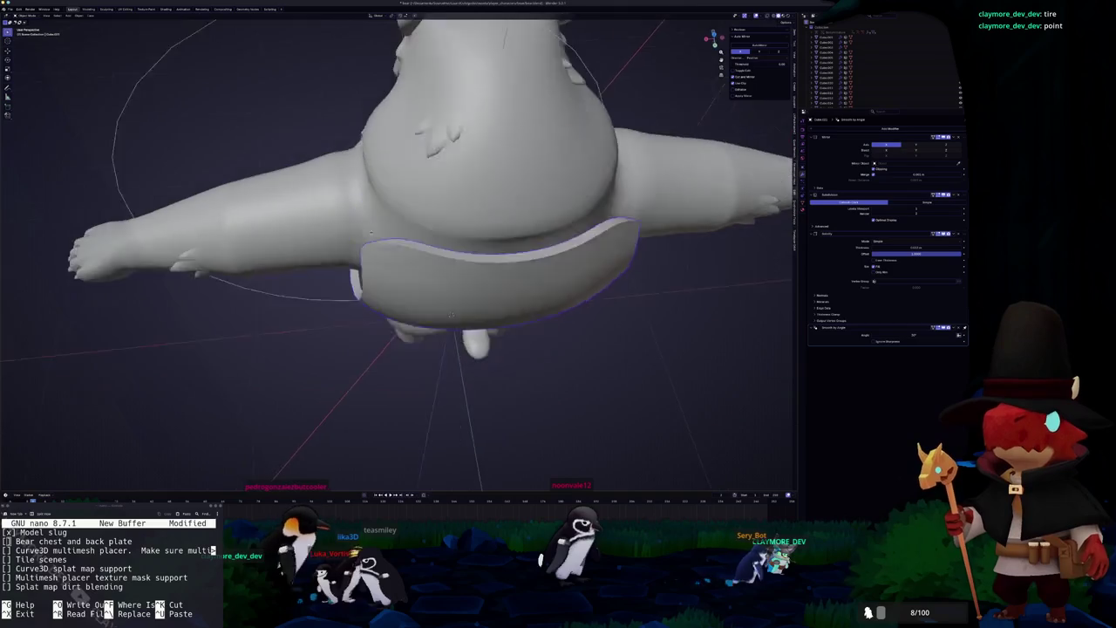
key(Tab)
key(alt+z)
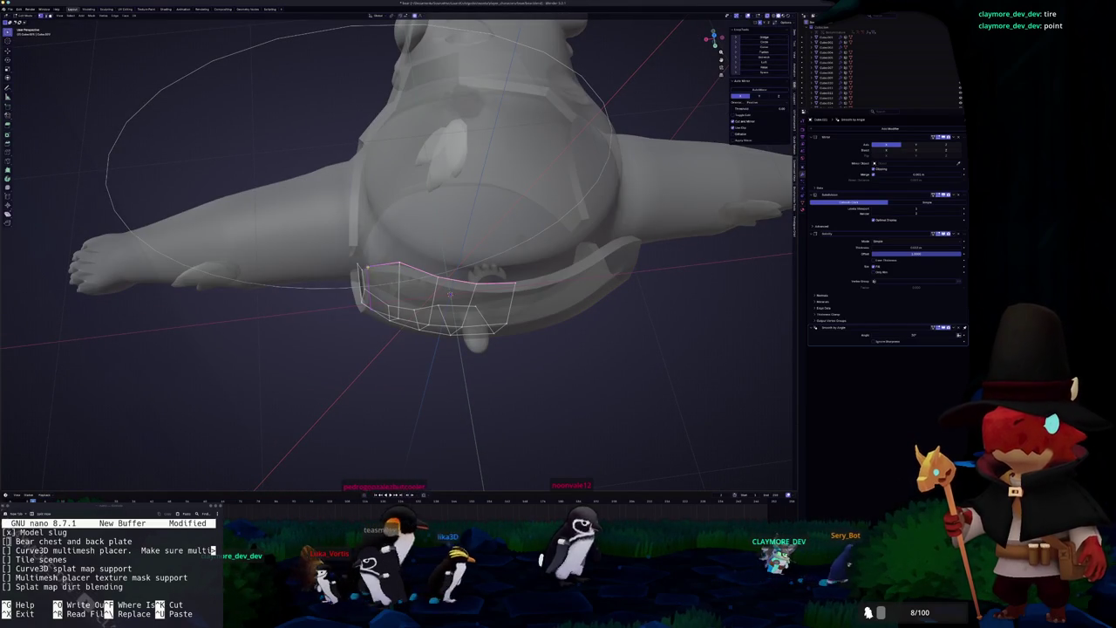
middle_drag(436, 261, 419, 314)
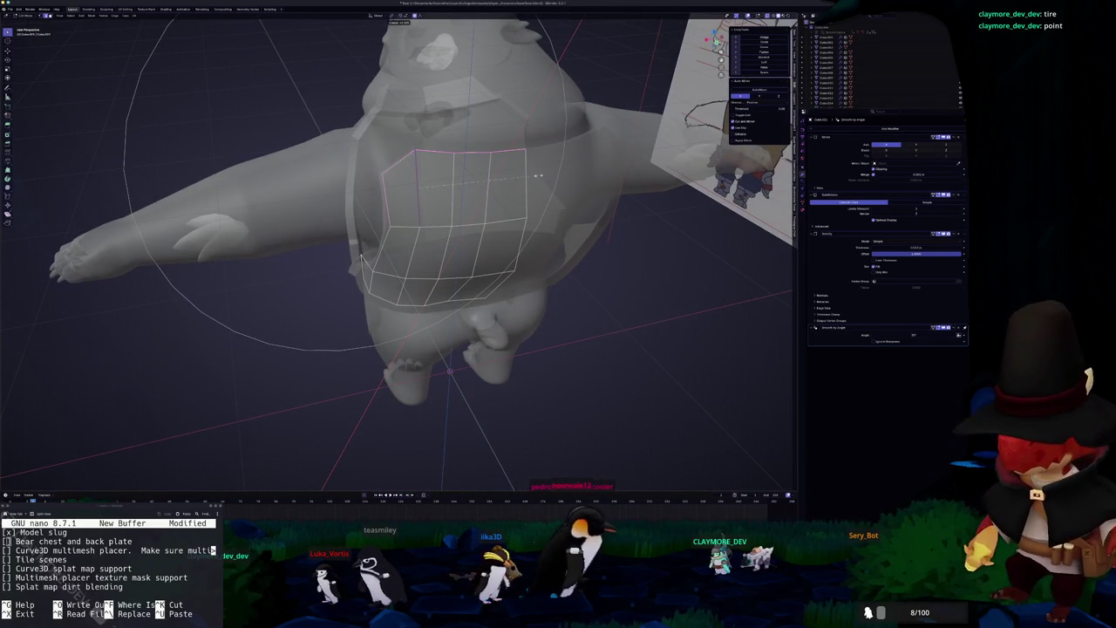
key(Tab)
key(alt+z)
middle_drag(534, 176, 489, 219)
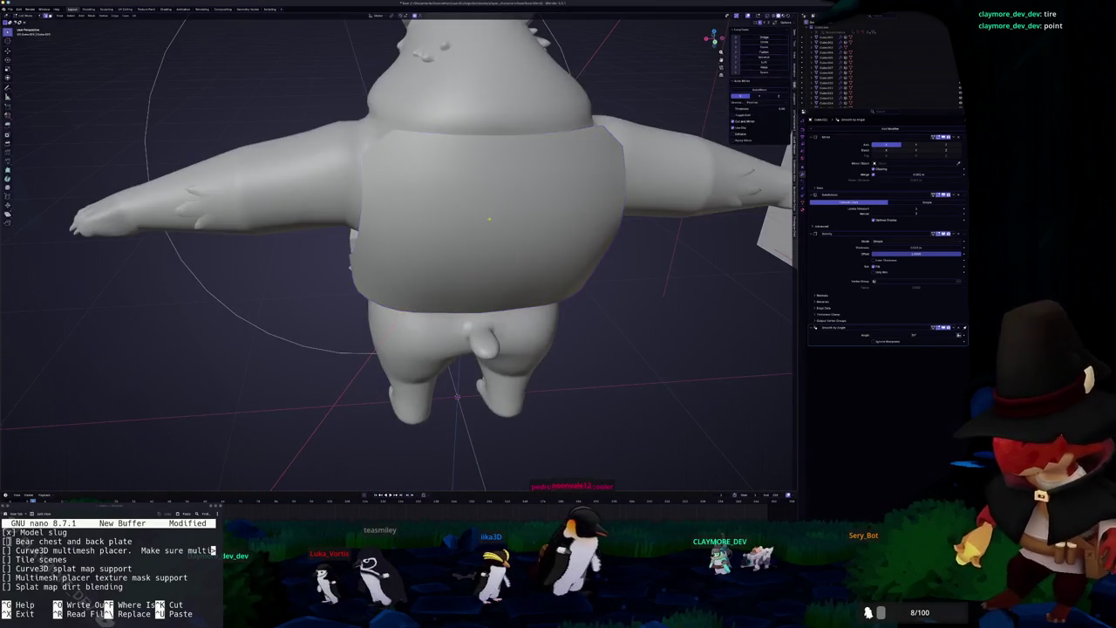
key(Tab)
key(alt+z)
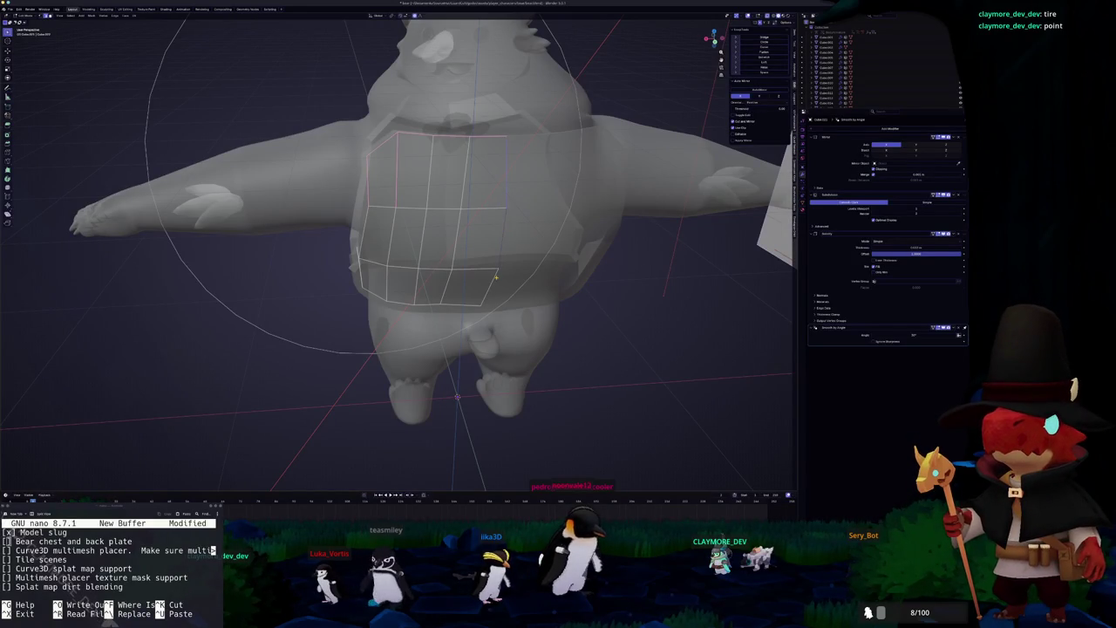
mouse_move(436, 262)
middle_down()
mouse_move(419, 288)
mouse_move(358, 249)
middle_up()
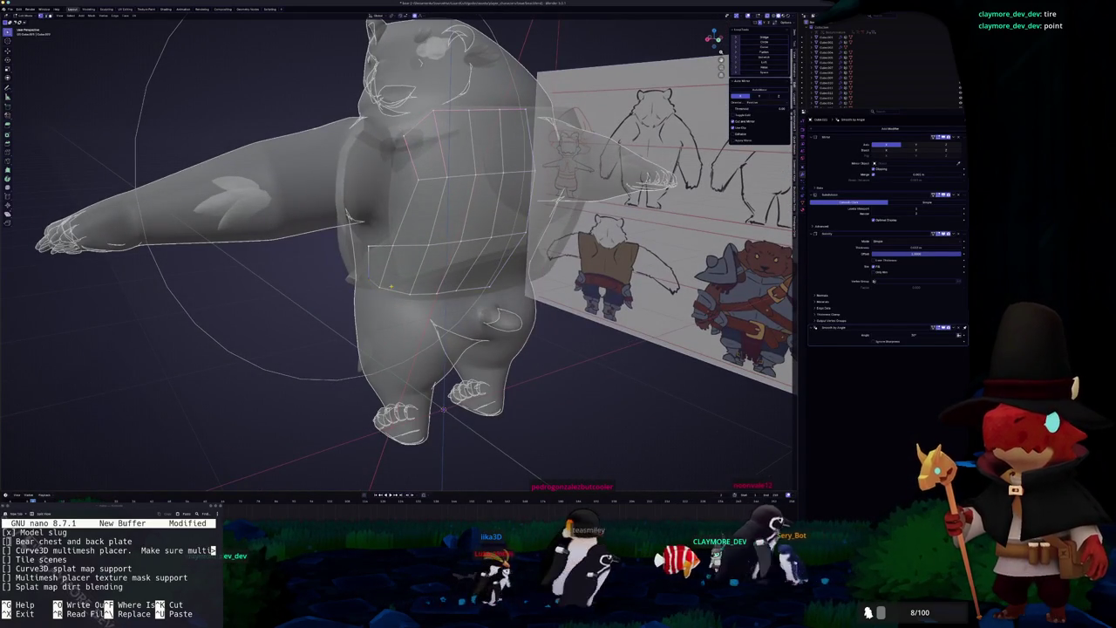
middle_drag(391, 286, 466, 291)
- Check the bear body mesh and select the plate's lower vertex rows
key(alt+q)
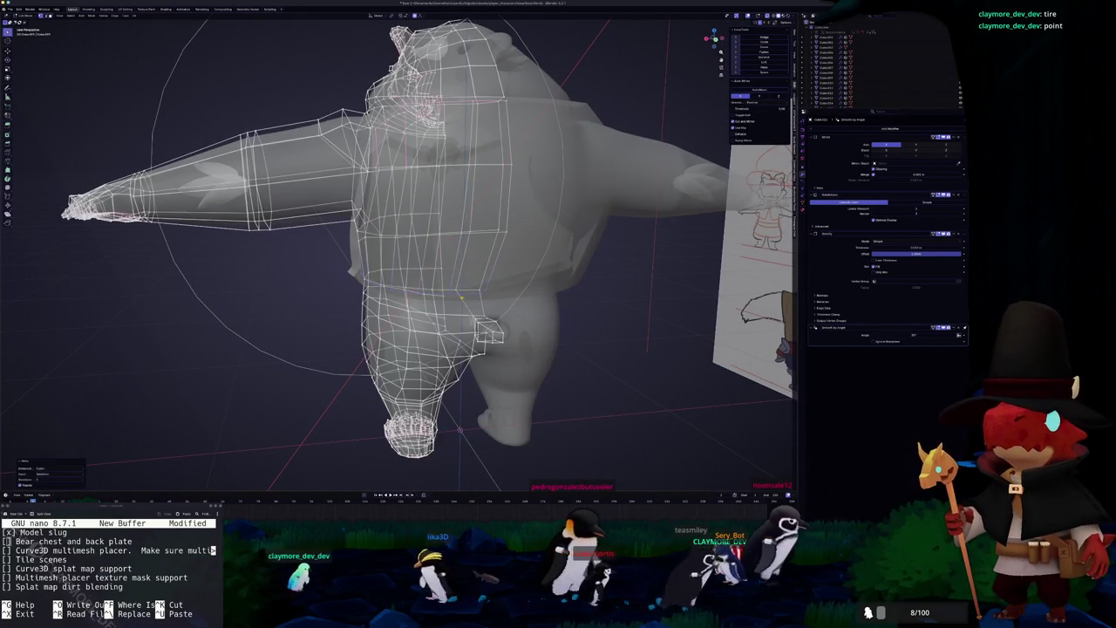
key(Tab)
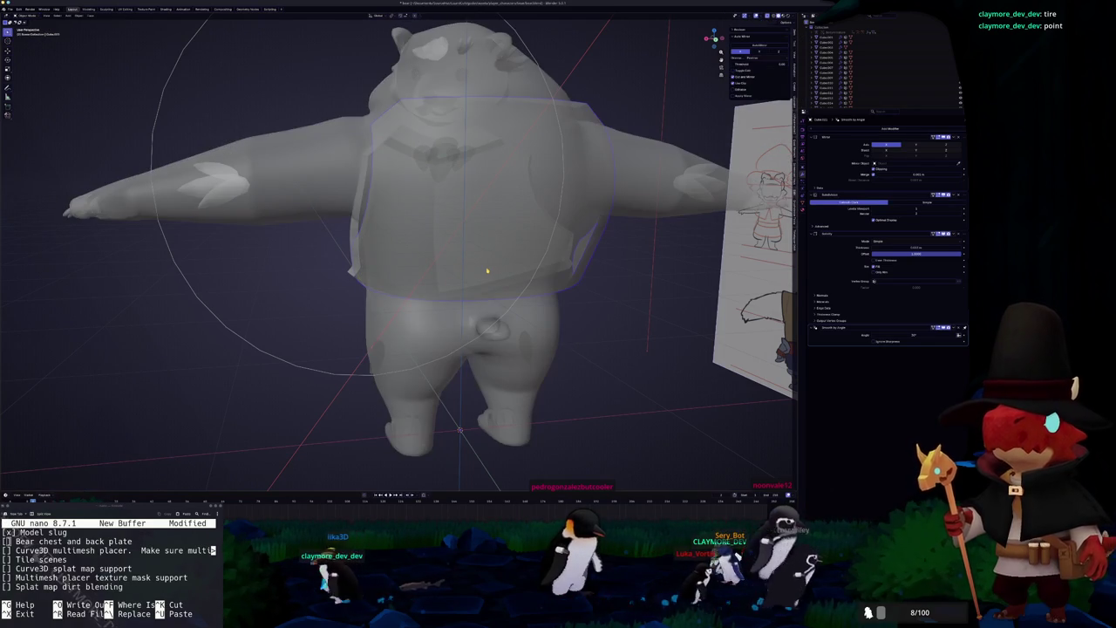
key(alt+z)
click(487, 292)
shift+click(358, 241)
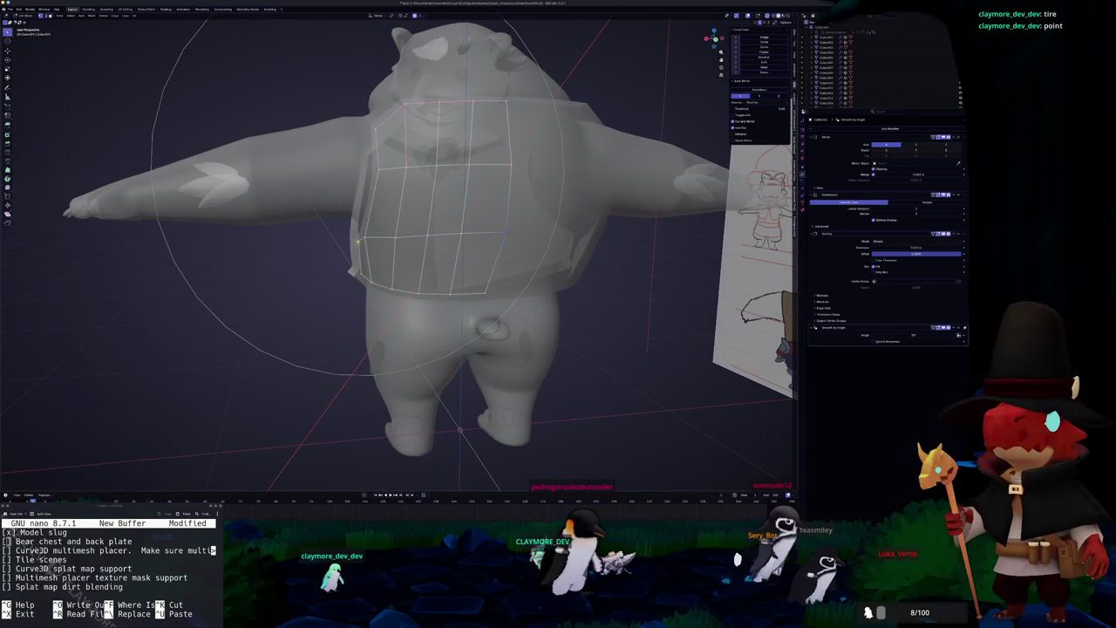
mouse_move(432, 227)
middle_down()
mouse_move(449, 249)
mouse_move(348, 248)
middle_up()
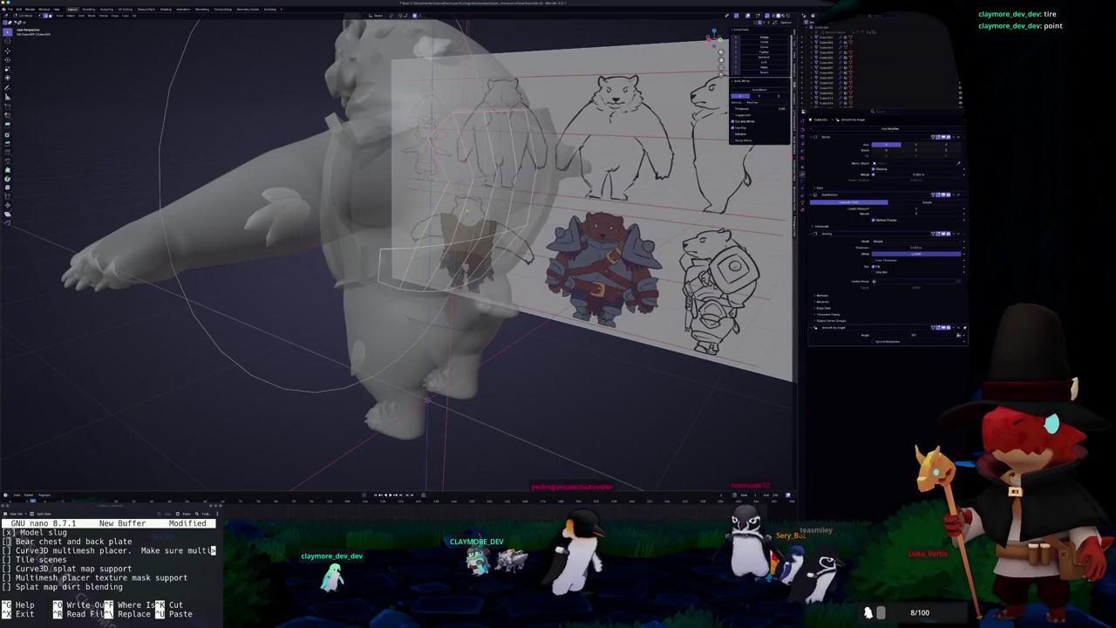
key(Tab)
key(alt+z)
middle_drag(35, 273, 155, 361)
key(alt+z)
key(Tab)
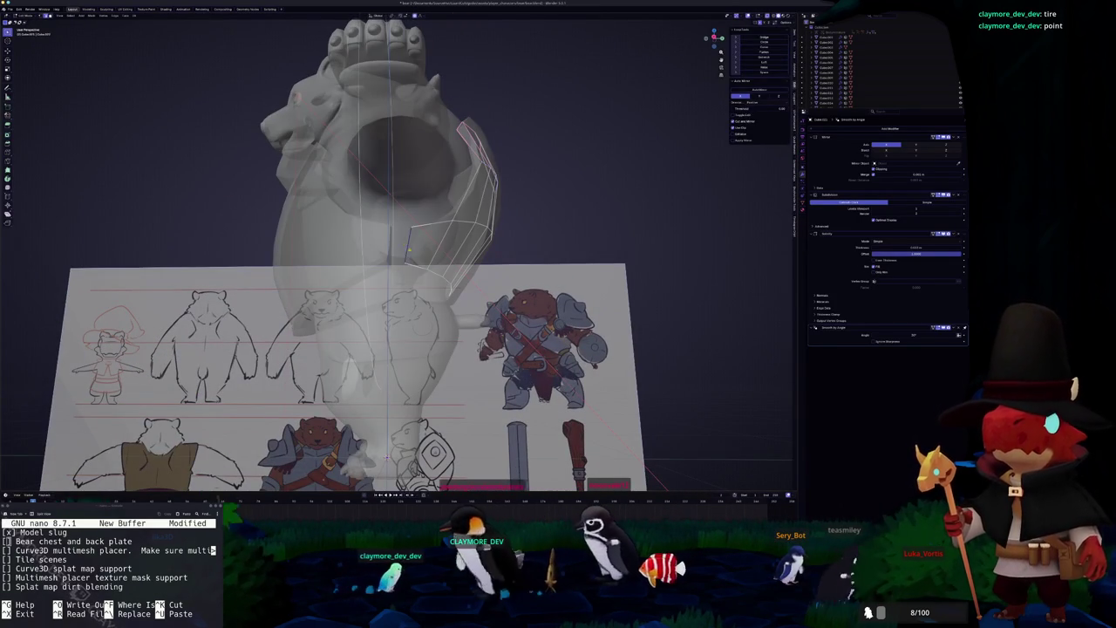
key(Tab)
key(alt+z)
mouse_move(598, 195)
middle_down()
mouse_move(466, 228)
mouse_move(493, 231)
middle_up()
- Line up the front orthographic view zoomed onto the side reference sketch
key(KP_1)
key(KP_3)
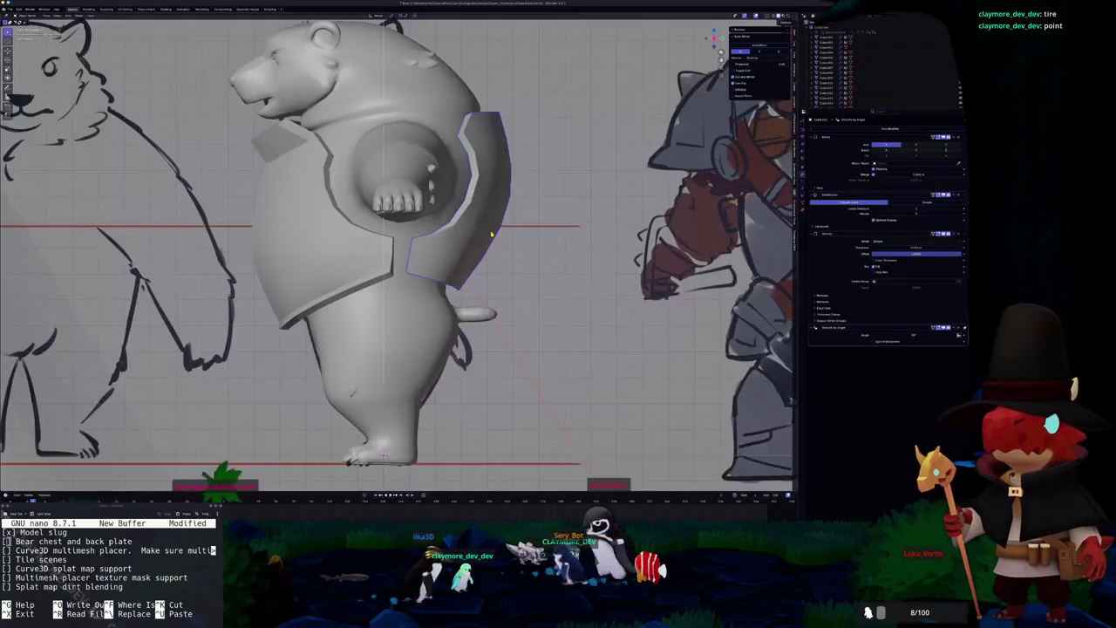
key(KP_1)
key(KP_7)
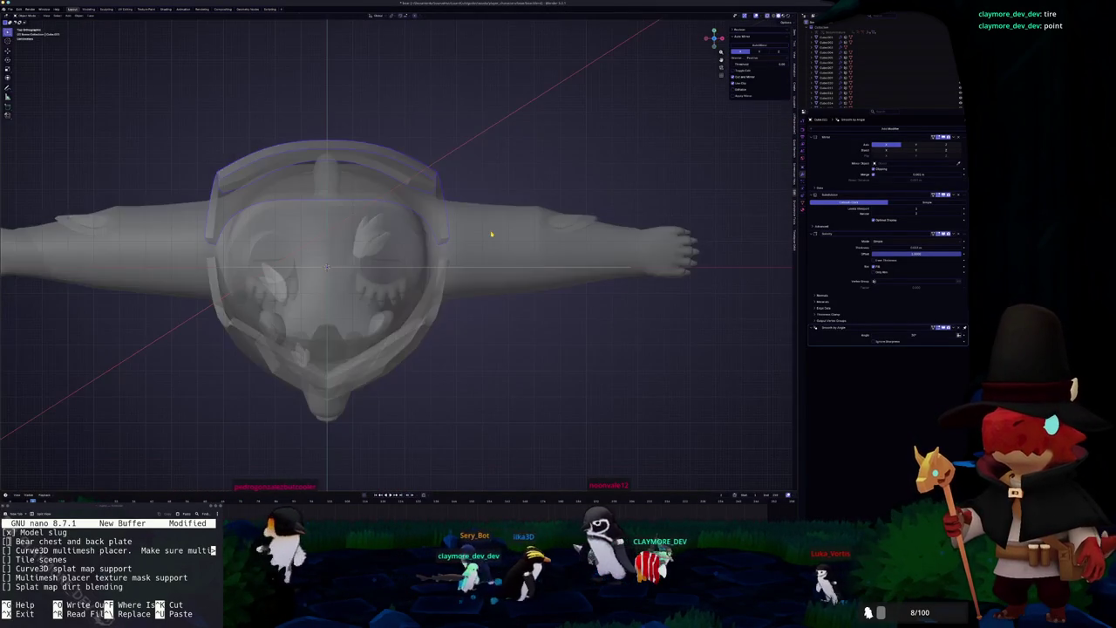
scroll(492, 240, down, 5)
mouse_move(501, 252)
middle_down()
mouse_move(516, 250)
mouse_move(422, 236)
middle_up()
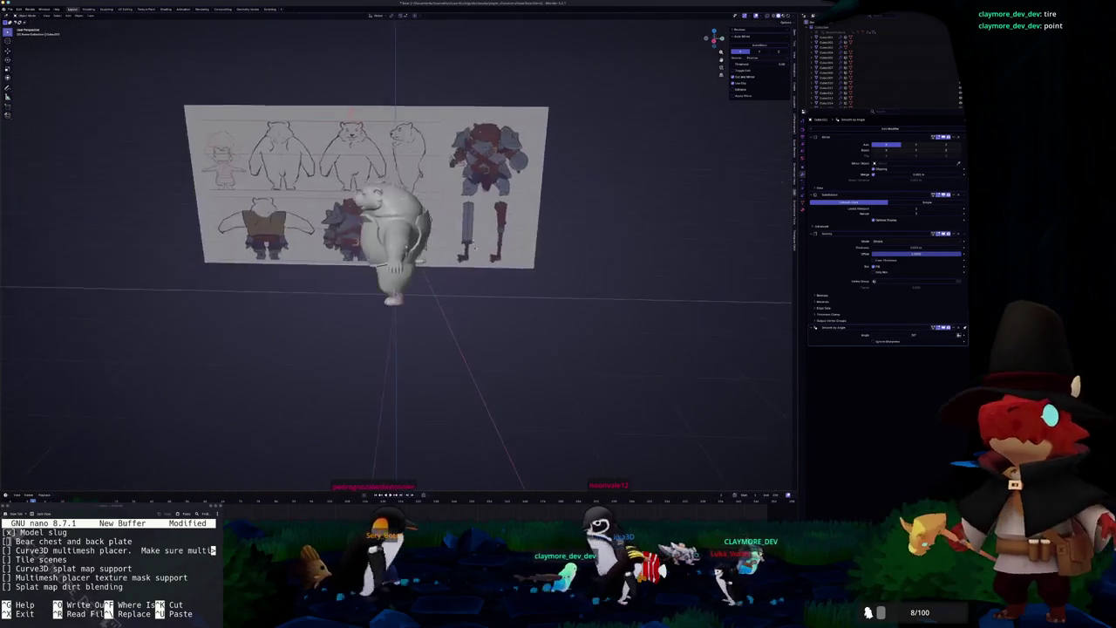
key(KP_1)
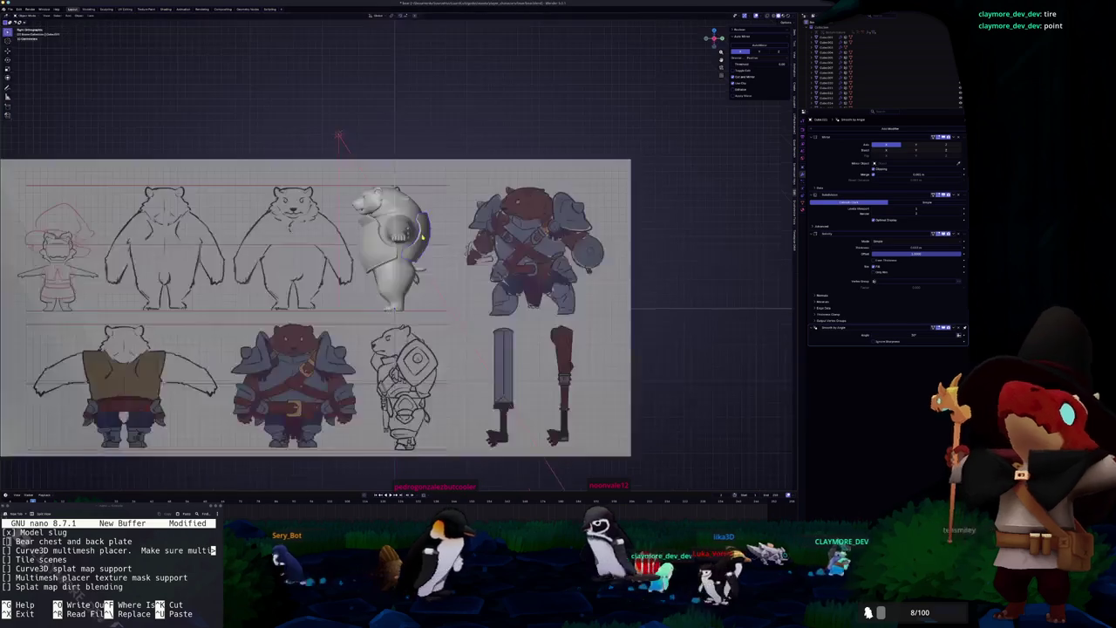
scroll(440, 272, up, 3)
scroll(442, 275, up, 2)
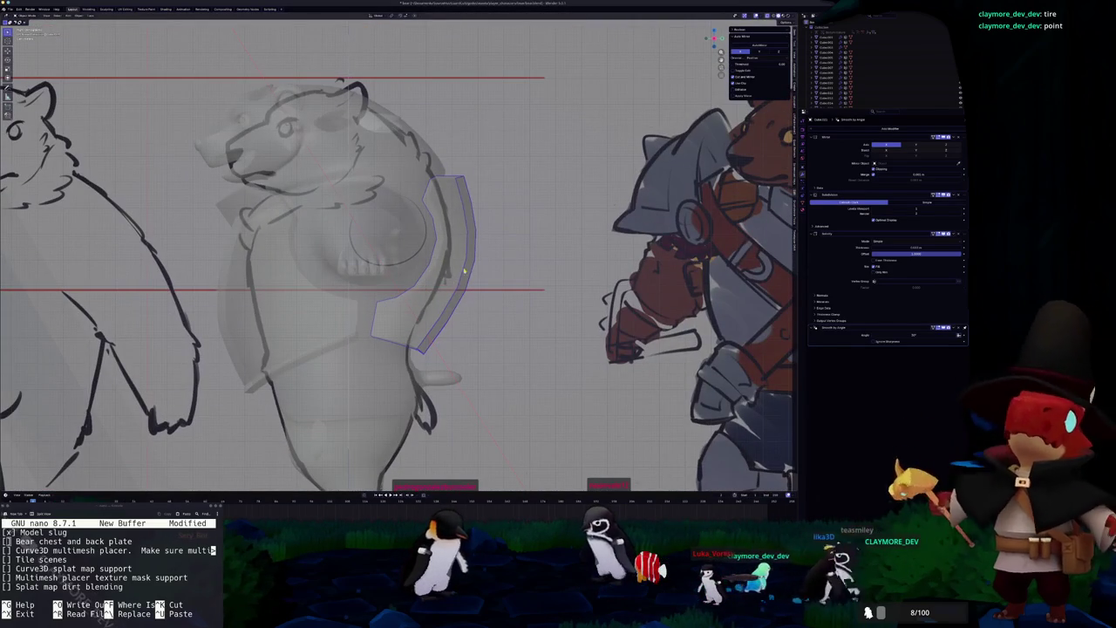
- Apply the plate's object transforms and enter its edit mode with X-ray on
key(ctrl+a)
click(490, 262)
click(467, 259)
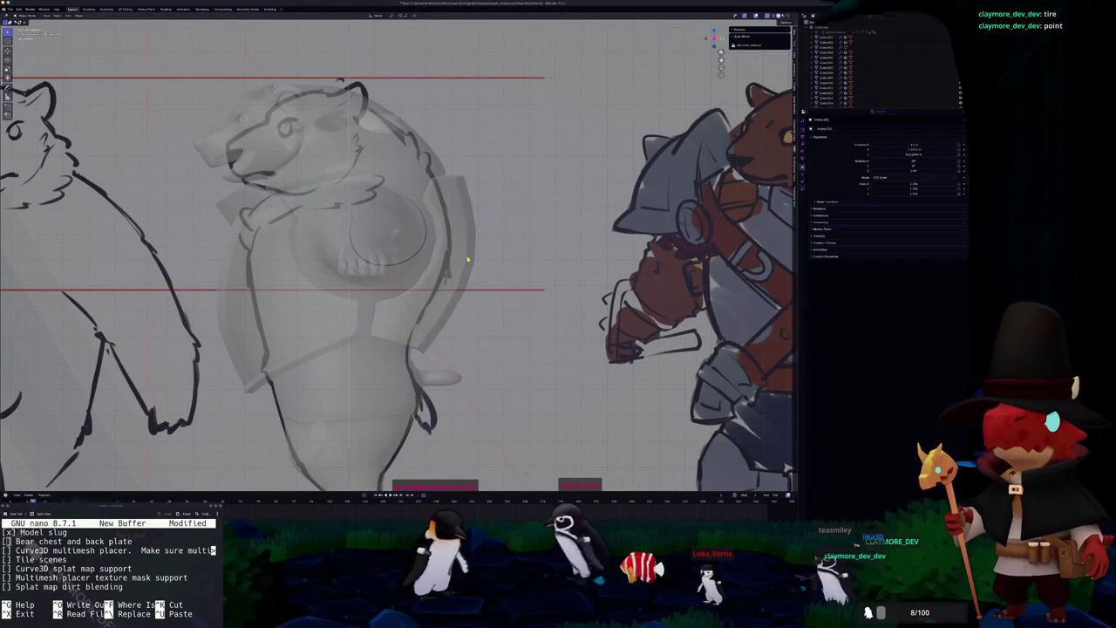
click(467, 259)
key(alt+z)
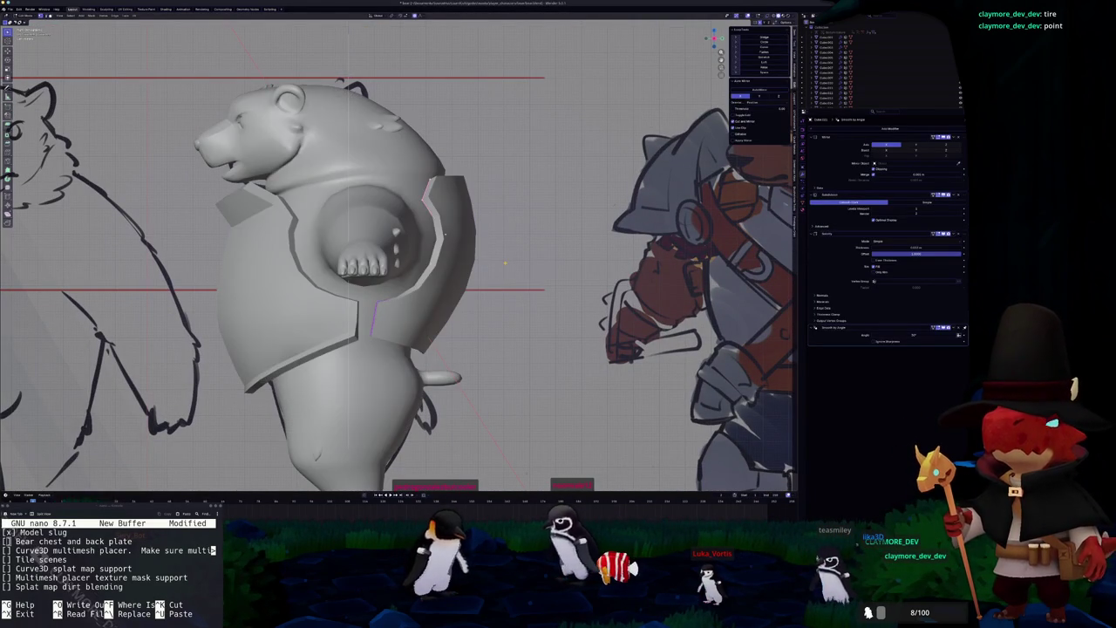
key(Tab)
key(alt+z)
- Pull the plate's top face and lower edge vertices in with proportional editing
click(446, 198)
scroll(446, 198, up, 1)
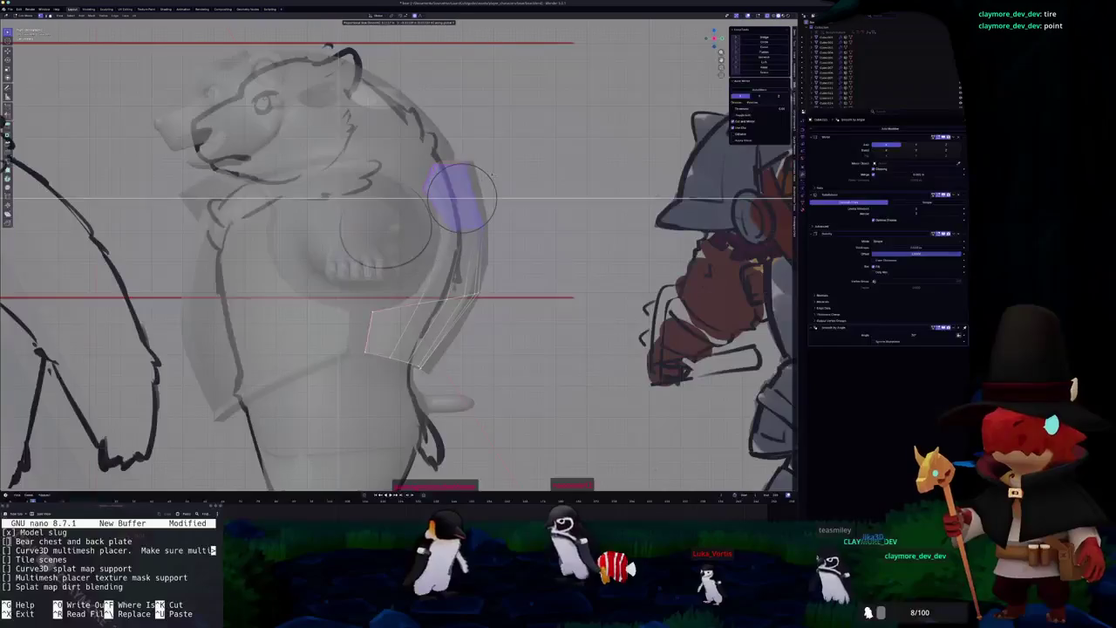
click(489, 174)
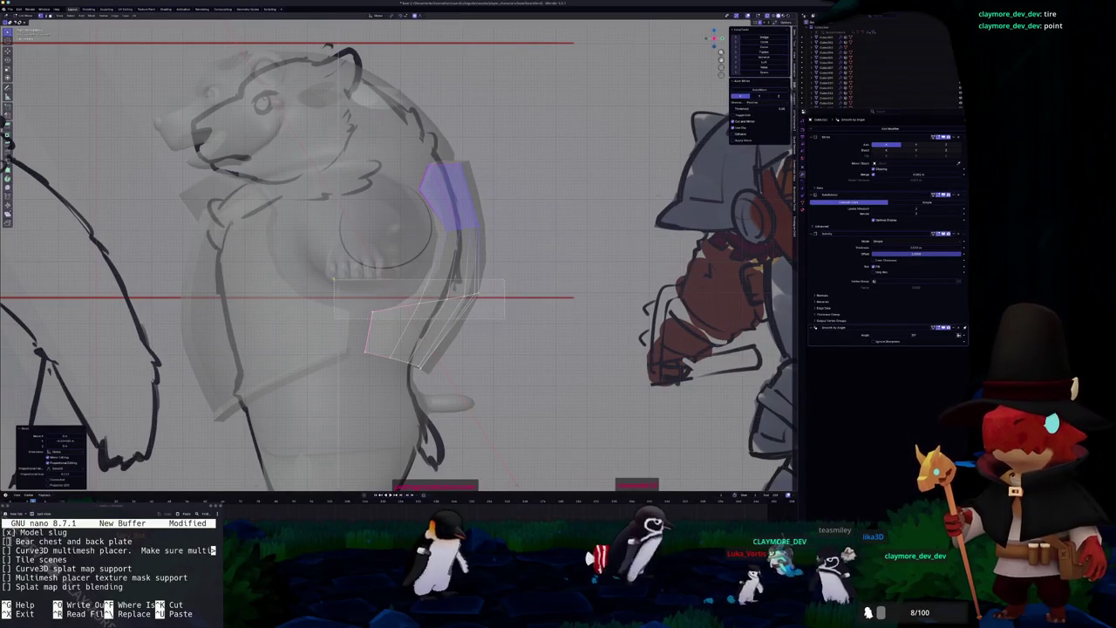
key(g)
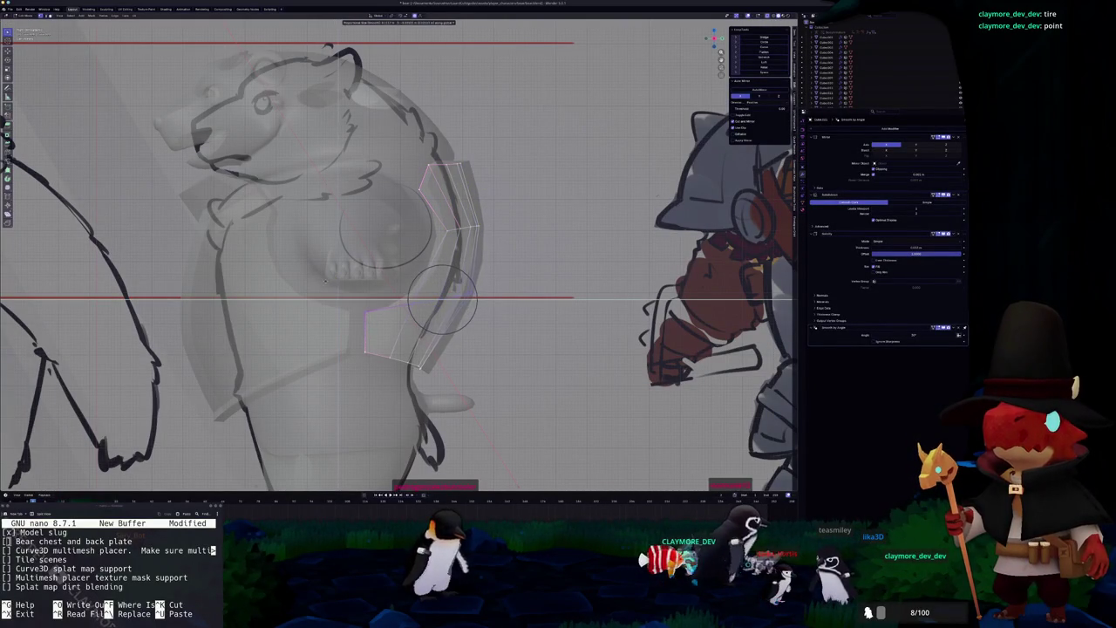
click(321, 281)
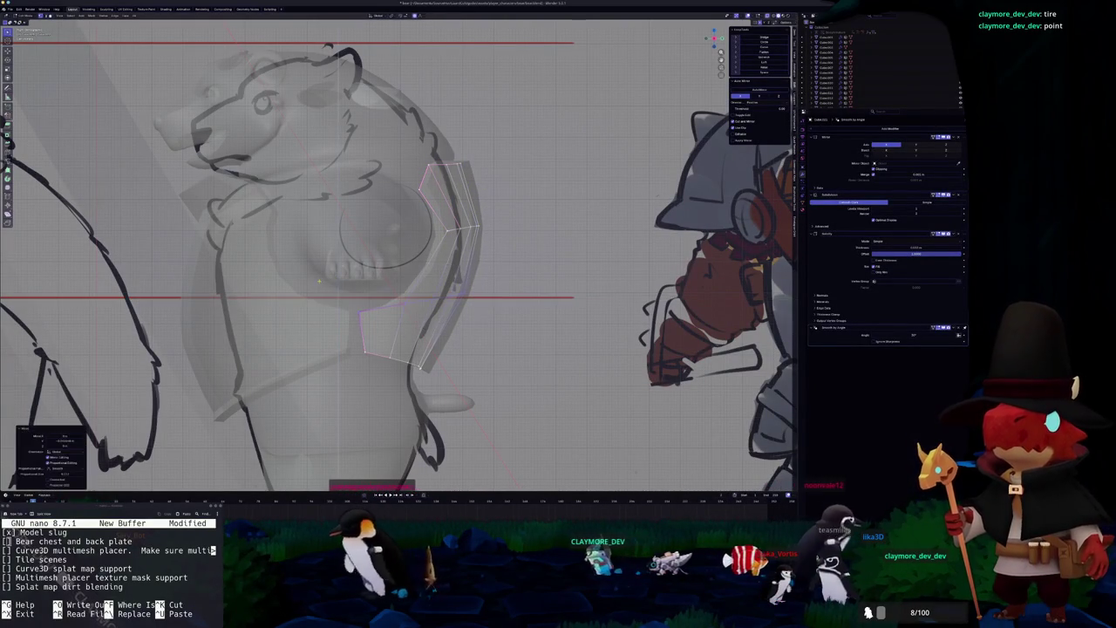
key(g)
click(369, 362)
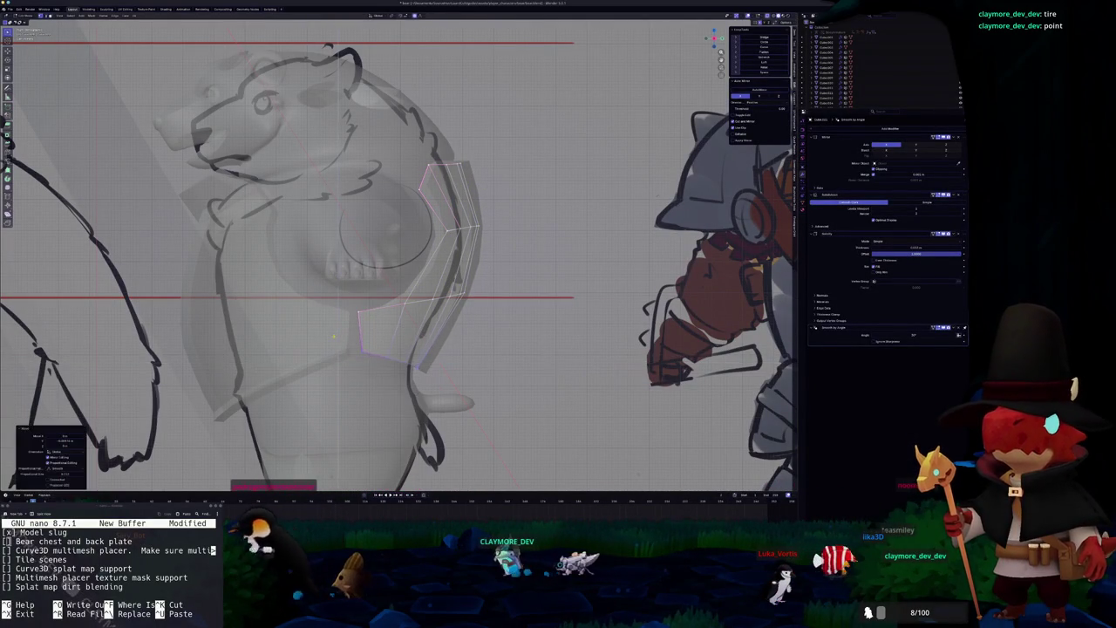
key(g)
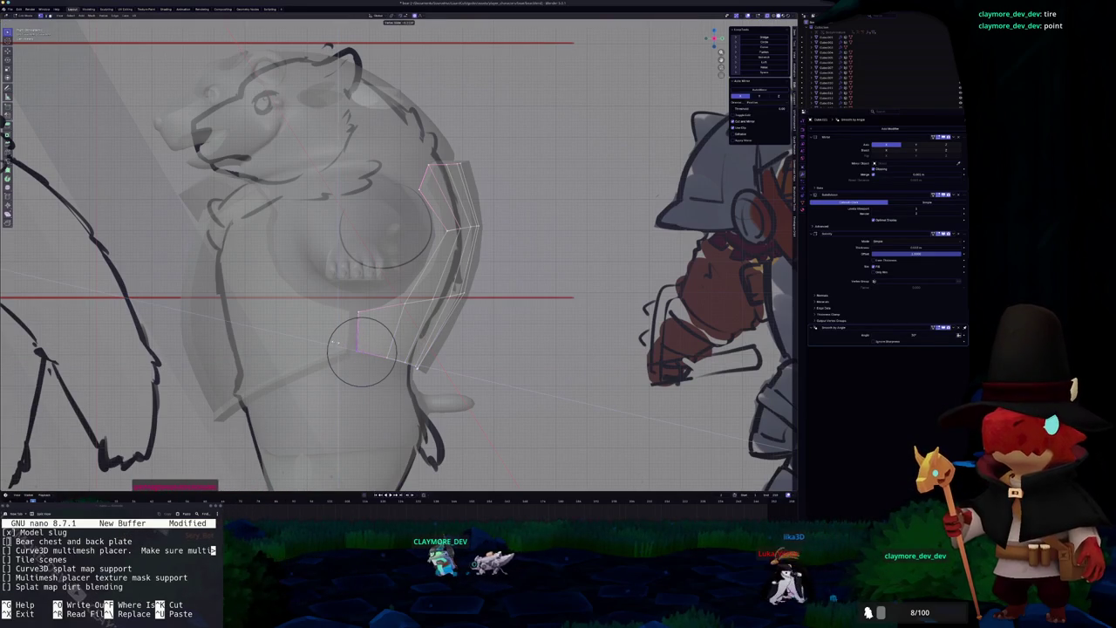
click(336, 342)
- Review the plate from a perspective side view, then return to editing the chest plate
key(Tab)
mouse_move(335, 342)
middle_down()
mouse_move(288, 349)
mouse_move(338, 353)
mouse_move(410, 313)
mouse_move(340, 335)
middle_up()
key(alt+z)
key(Tab)
key(alt+z)
- Shift the chest plate's selected edge sideways along the X axis
key(g)
key(x)
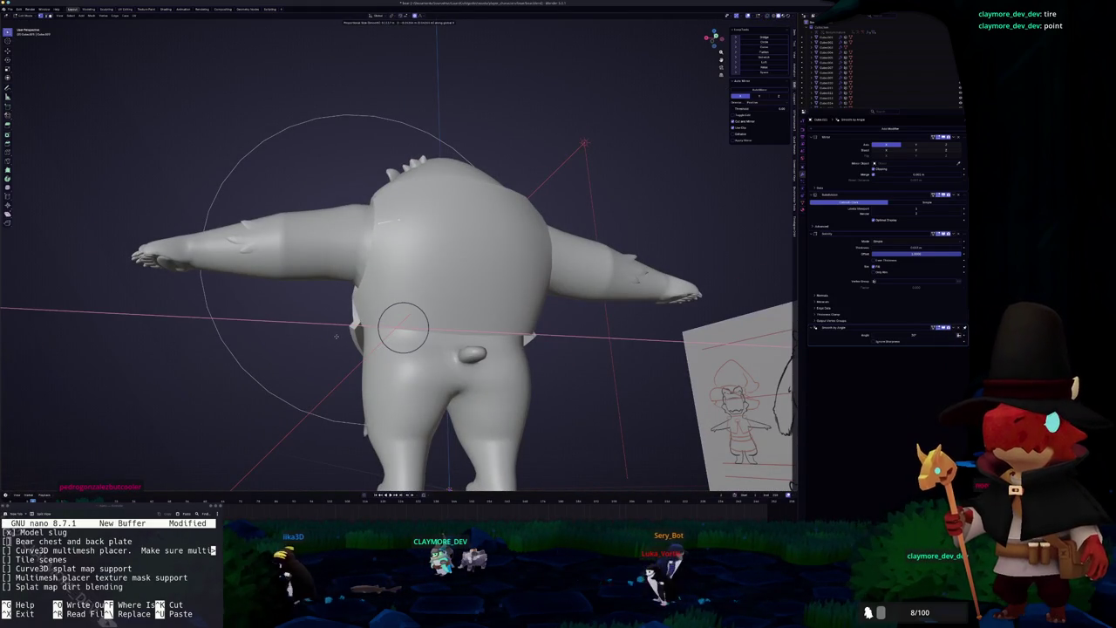
click(334, 337)
mouse_move(333, 336)
middle_down()
mouse_move(451, 192)
mouse_move(493, 356)
middle_up()
scroll(392, 261, up, 4)
- Scale the under-arm edge inward twice and check it against the side reference
key(s)
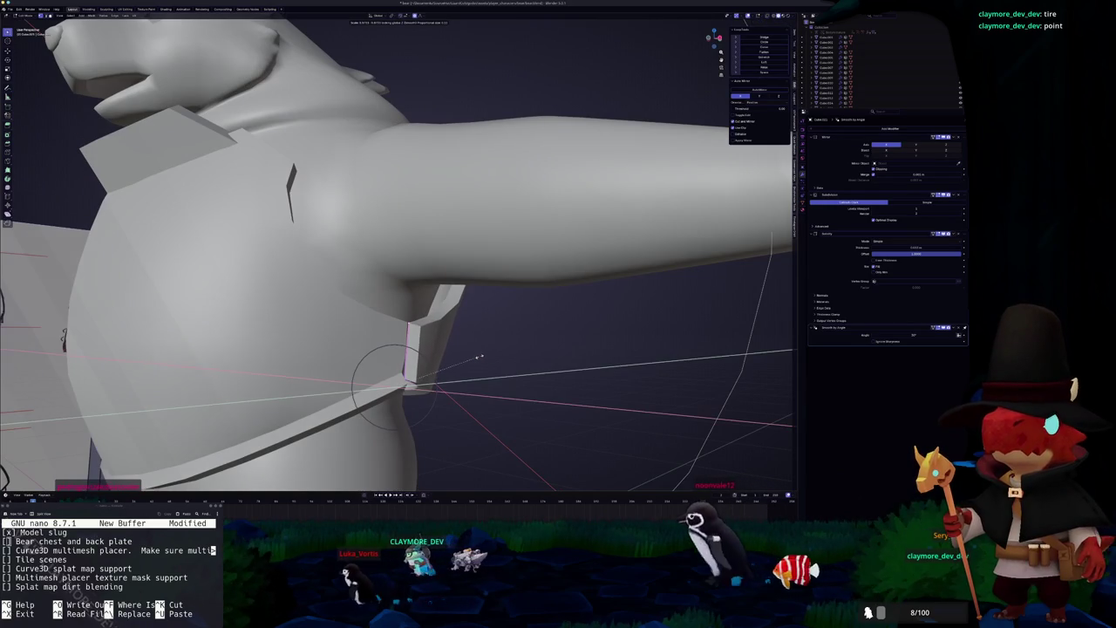
click(476, 355)
mouse_move(476, 355)
middle_down()
mouse_move(462, 331)
mouse_move(456, 353)
mouse_move(484, 366)
middle_up()
key(s)
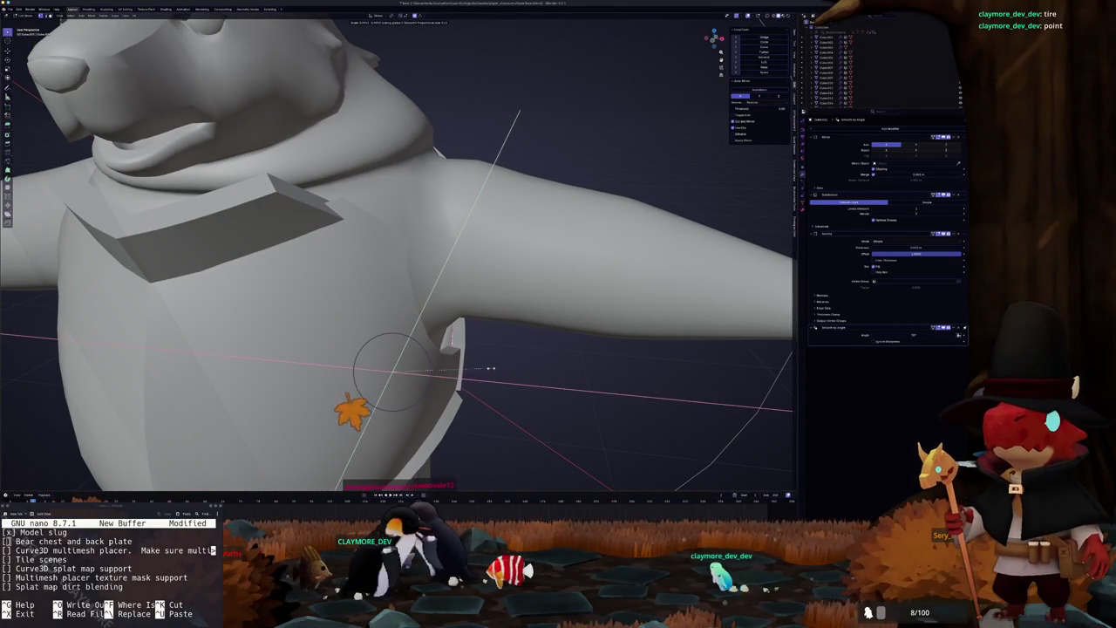
click(484, 368)
middle_drag(485, 368, 434, 349)
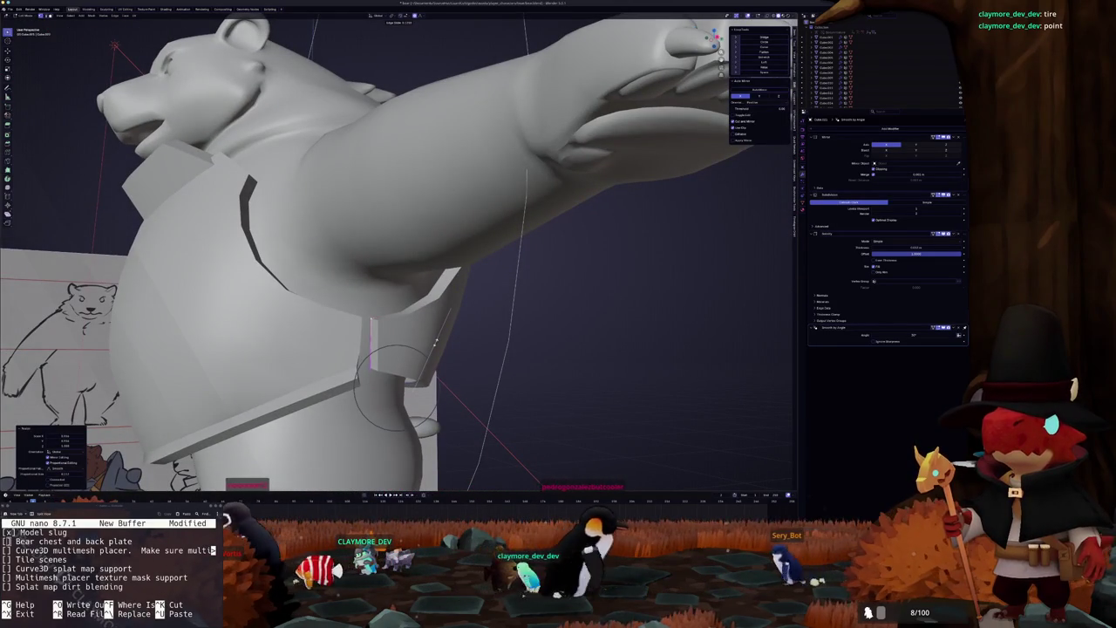
mouse_move(435, 343)
middle_down()
mouse_move(346, 355)
mouse_move(324, 374)
middle_up()
scroll(405, 257, down, 5)
mouse_move(406, 256)
middle_down()
mouse_move(378, 290)
mouse_move(458, 358)
mouse_move(443, 370)
mouse_move(495, 367)
middle_up()
scroll(397, 307, up, 4)
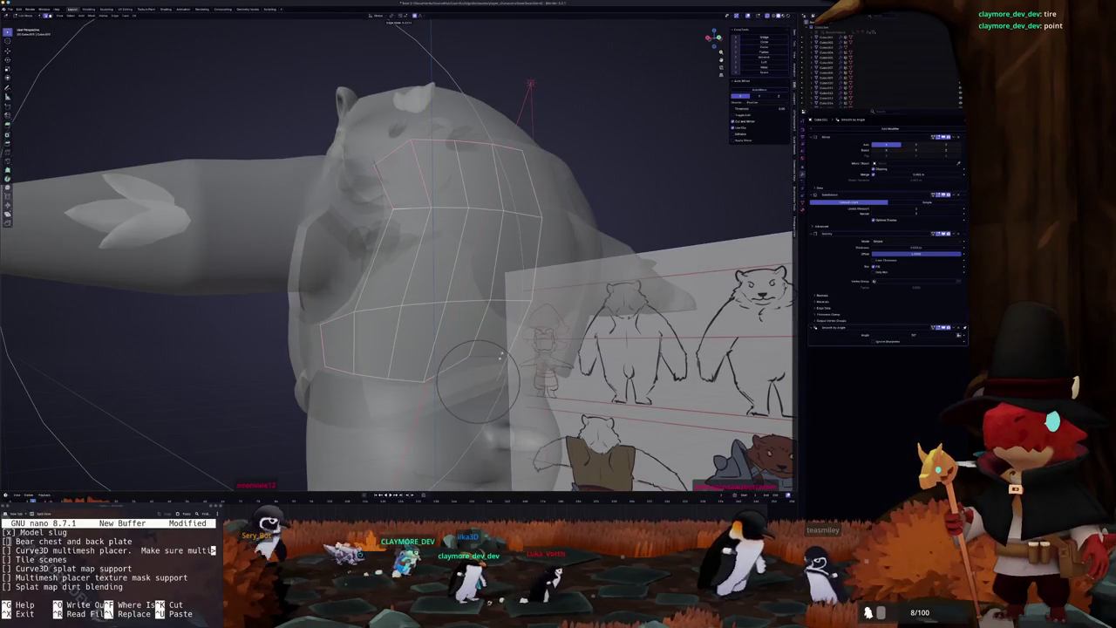
- Inspect the plate's wireframe from low angles and extend the selection along a shortest vertex path
middle_drag(421, 380, 442, 405)
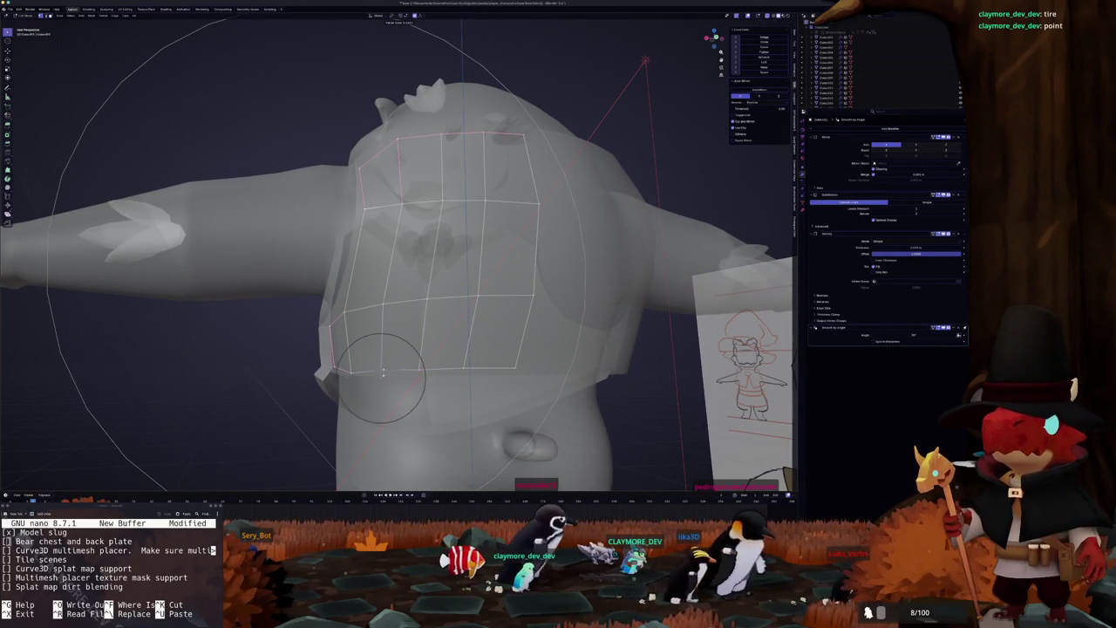
middle_drag(382, 371, 367, 378)
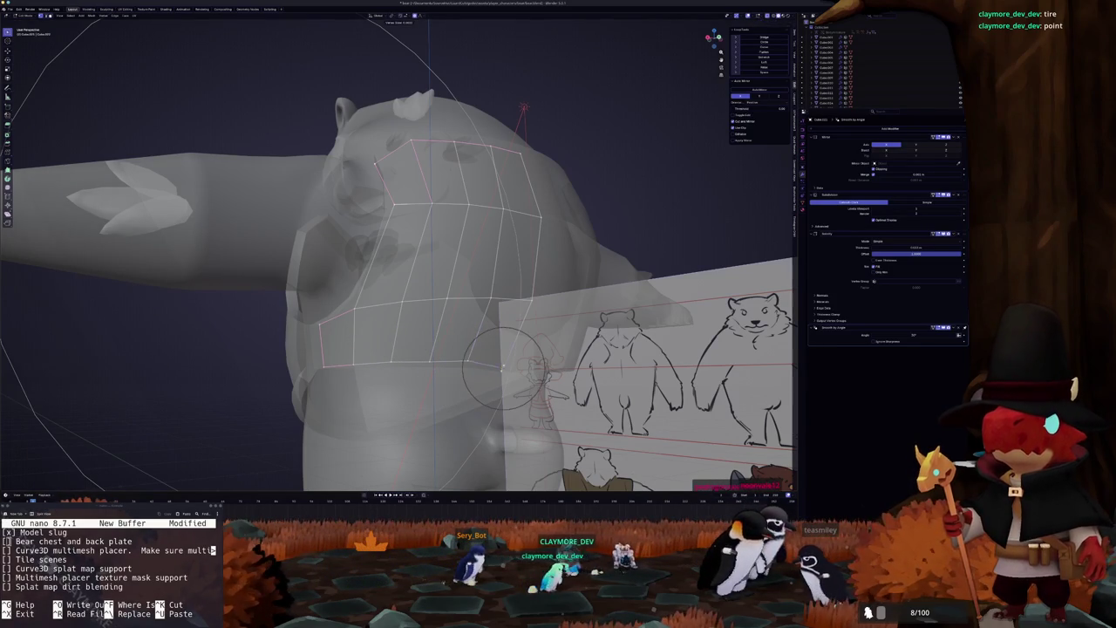
key(Tab)
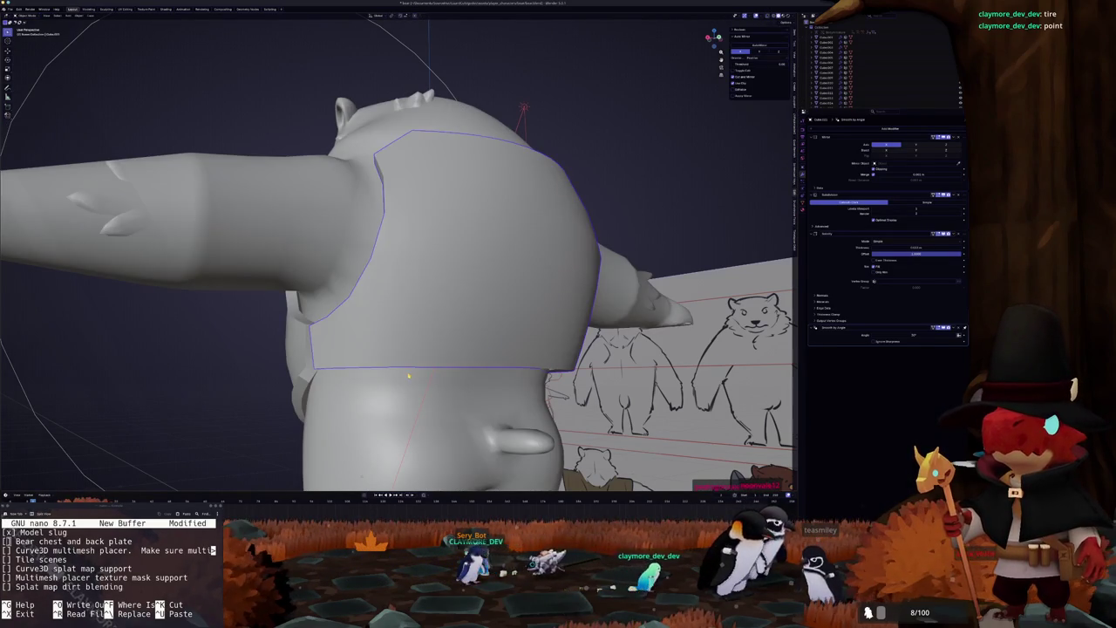
key(Tab)
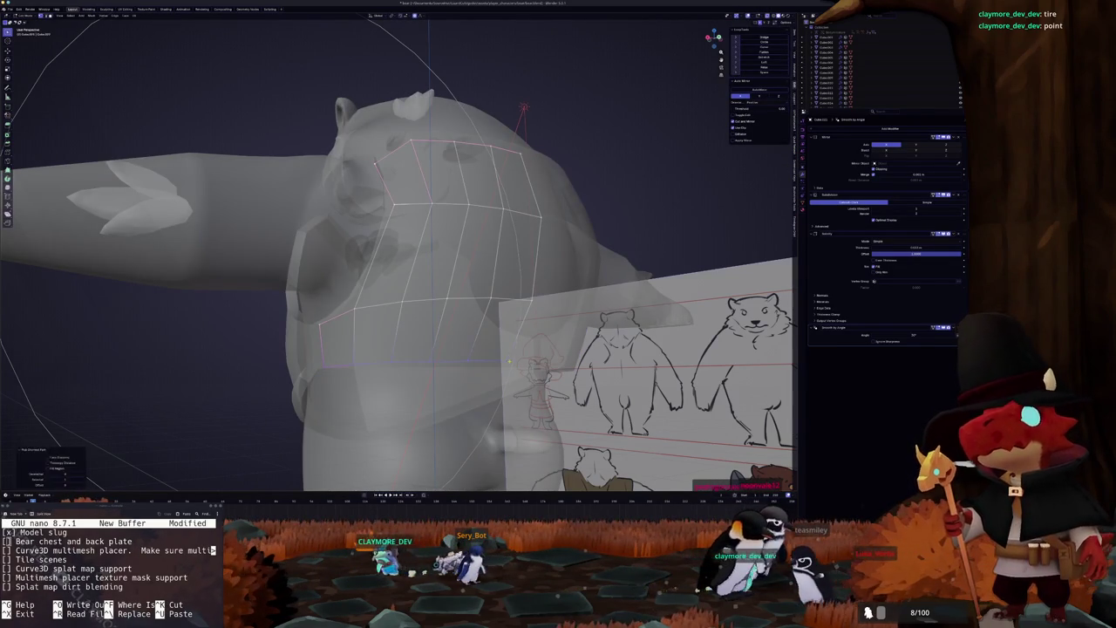
middle_drag(436, 262, 471, 244)
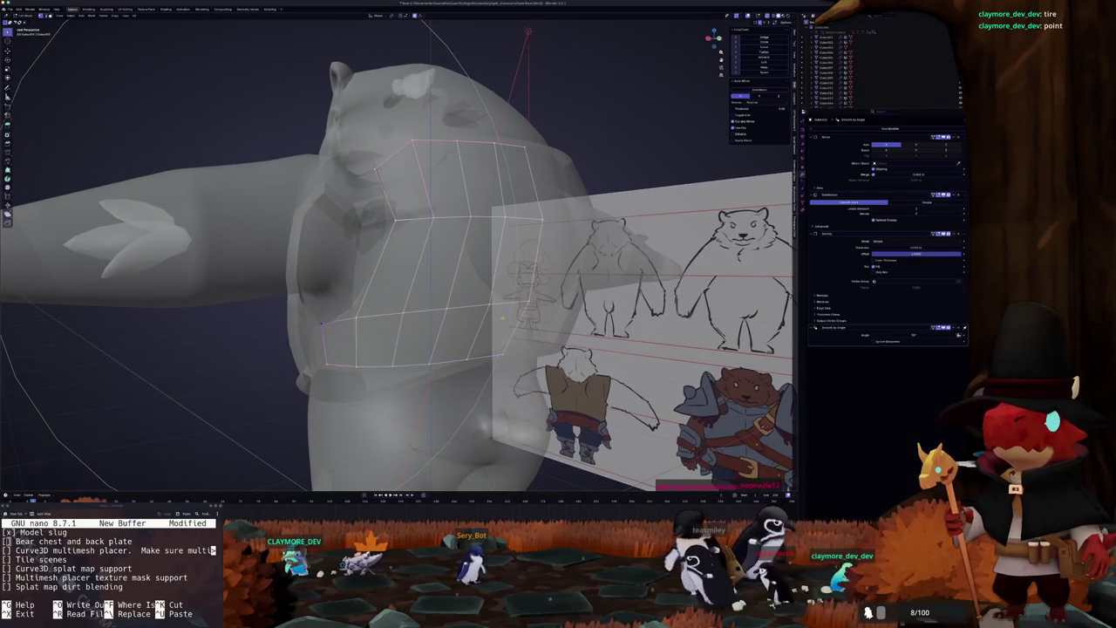
ctrl+click(485, 318)
mouse_move(417, 351)
middle_down()
mouse_move(540, 237)
mouse_move(533, 169)
mouse_move(454, 252)
mouse_move(418, 218)
middle_up()
- Look at the chest plate head-on in X-ray, then leave edit mode for an angled side view
key(Tab)
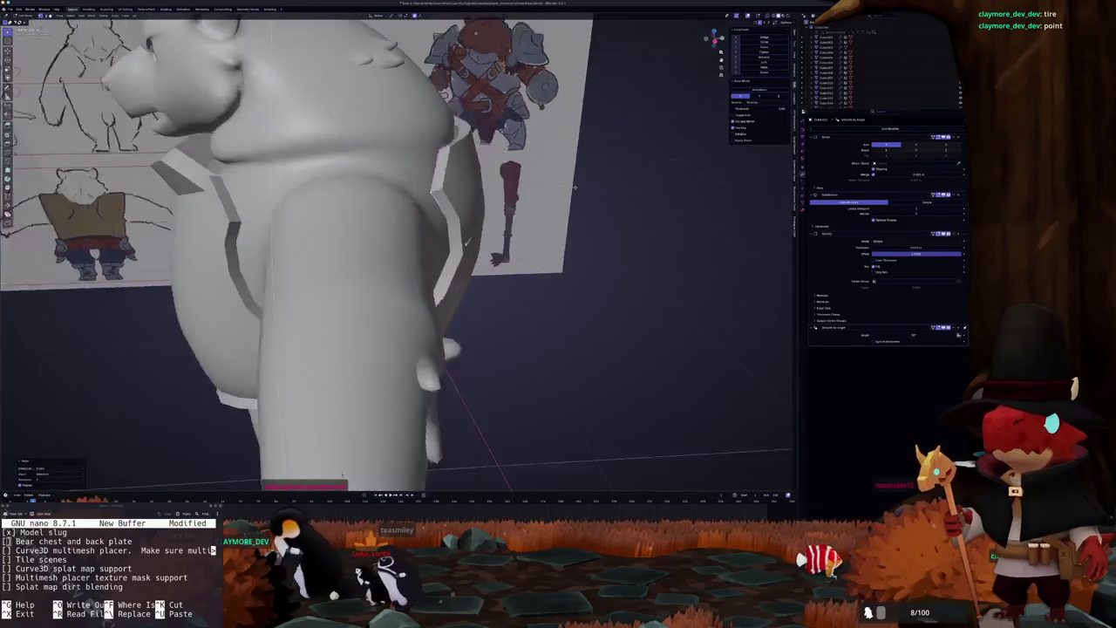
key(Tab)
key(alt+z)
middle_drag(455, 155, 475, 174)
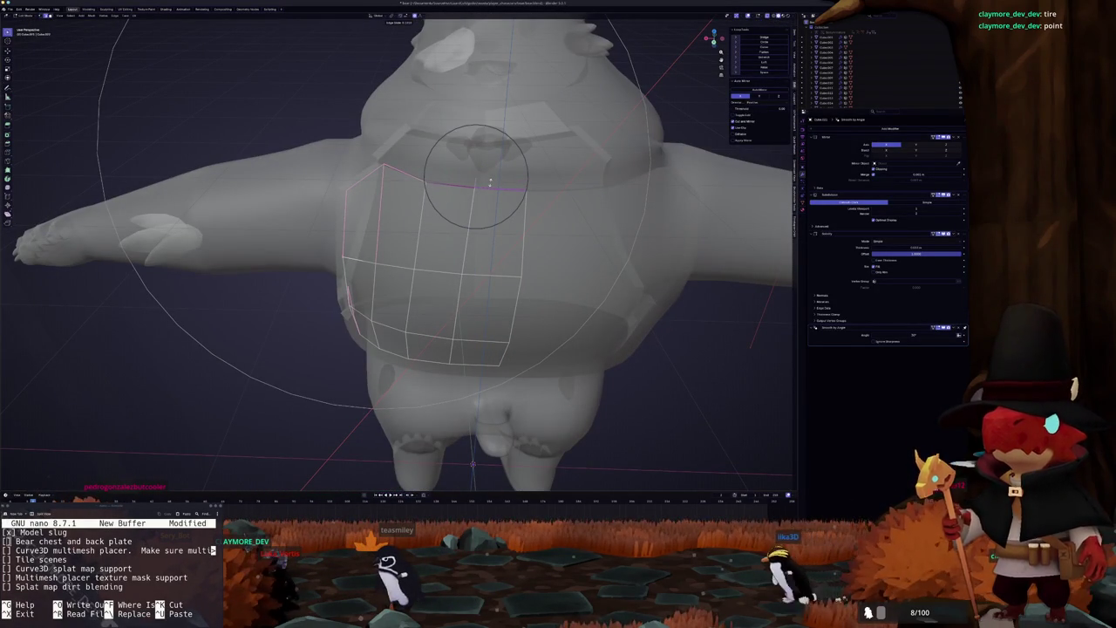
key(Tab)
middle_drag(489, 185, 459, 225)
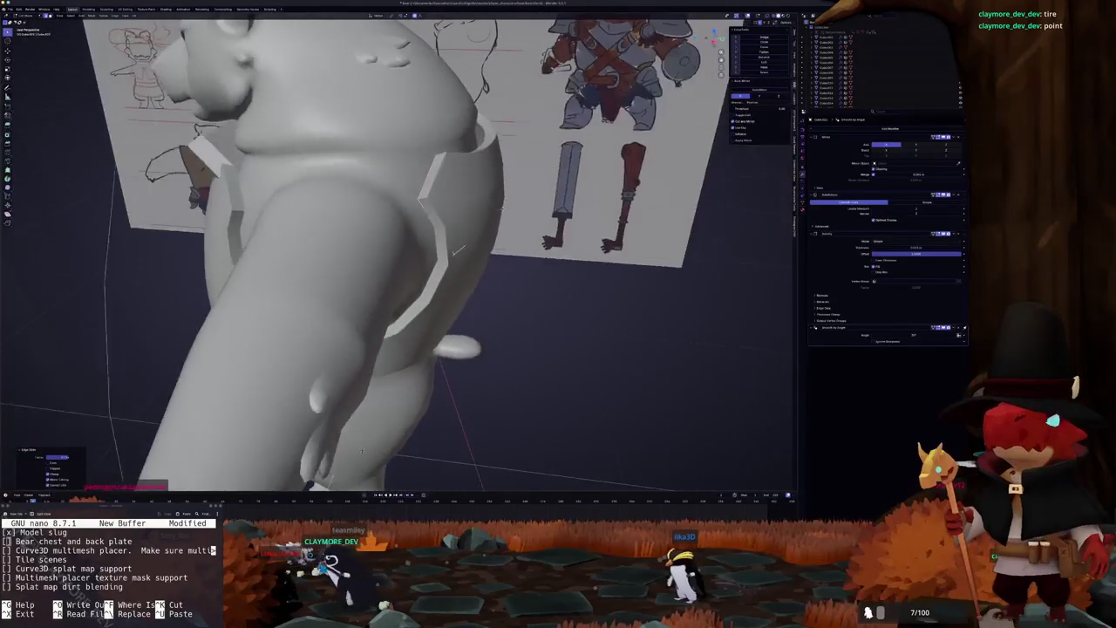
- In right side view, shift the plate's upper faces slightly left and select its lower faces
key(KP_3)
key(Tab)
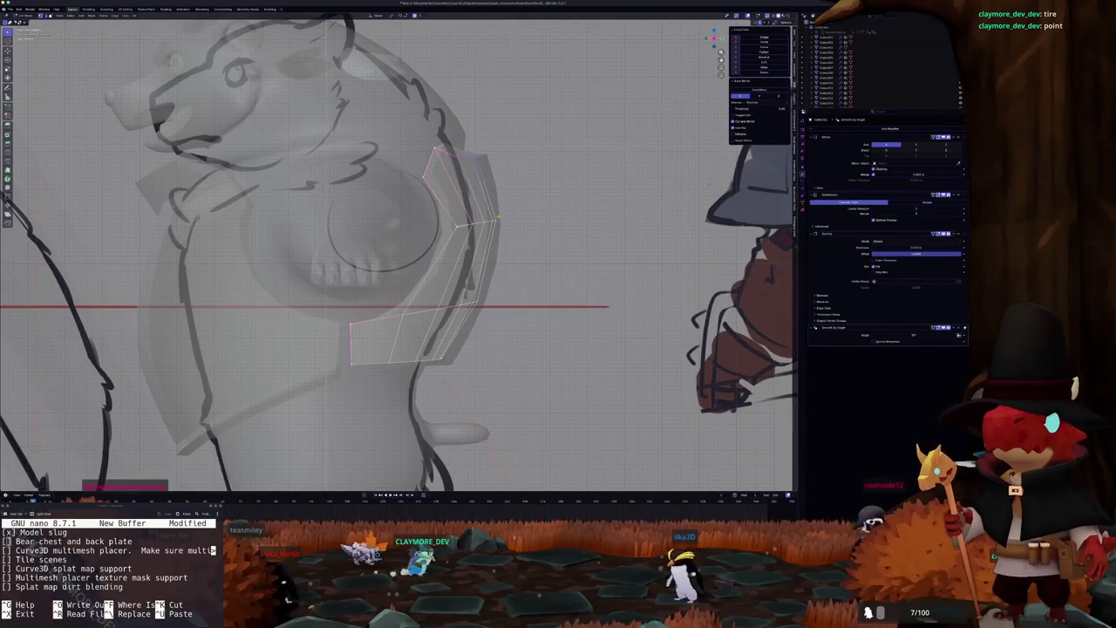
key(g)
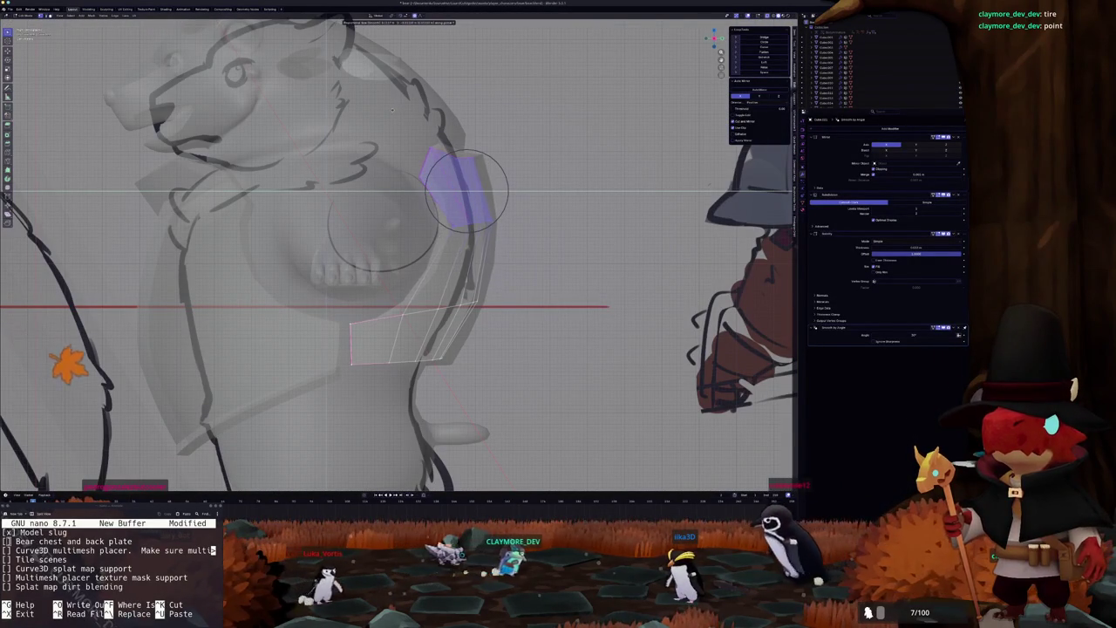
click(391, 123)
click(423, 335)
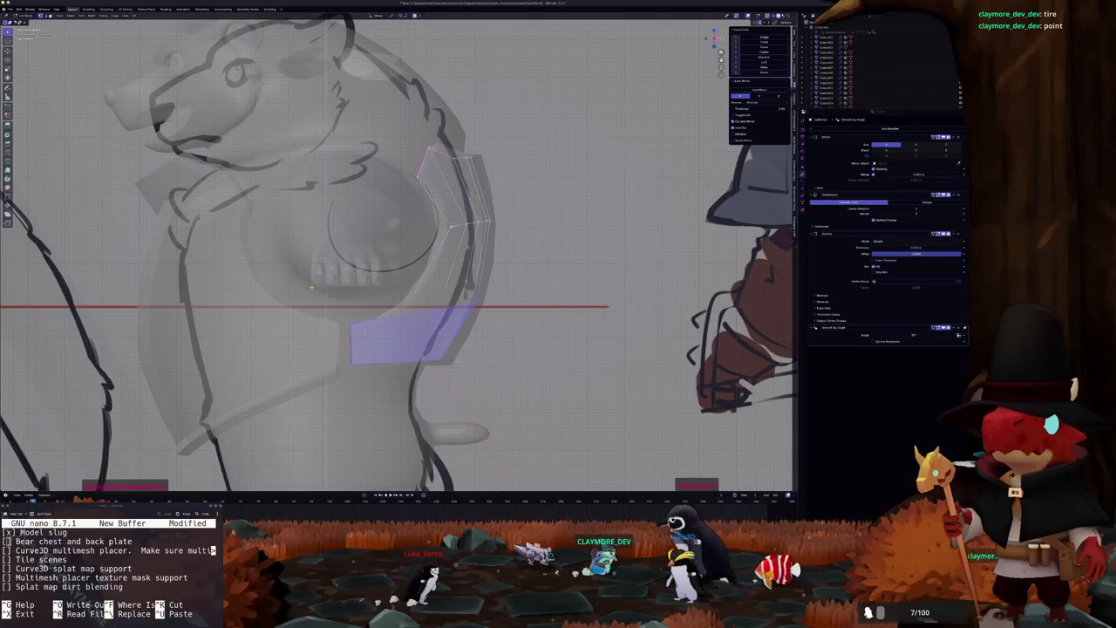
key(Escape)
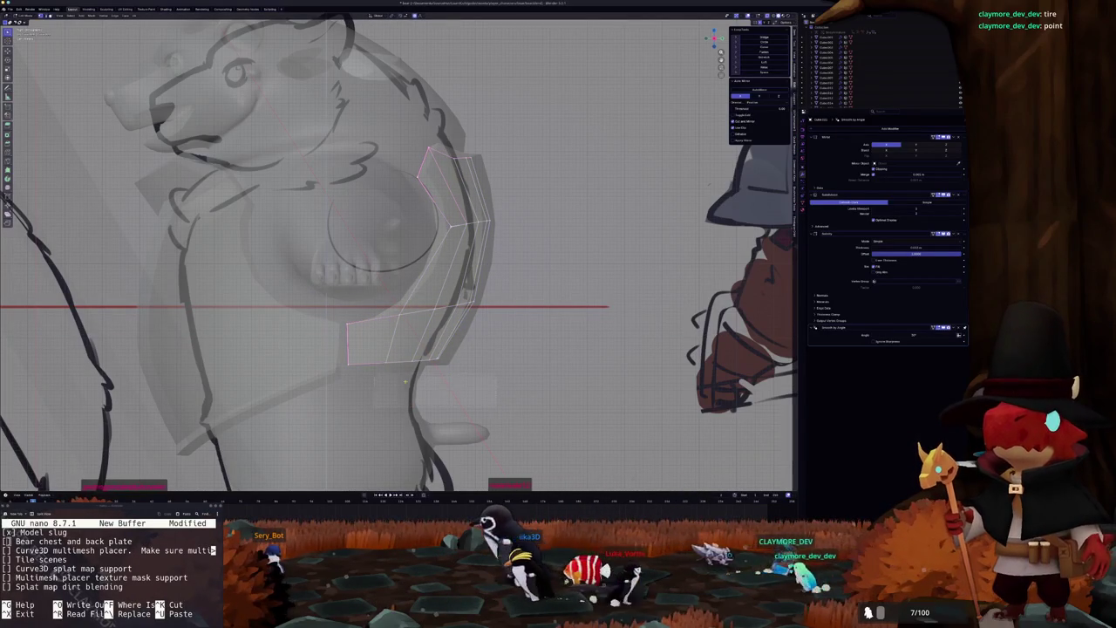
- Brush-select along the plate's bottom edge and inspect it in solid shading from an angle
key(alt+z)
key(alt+z)
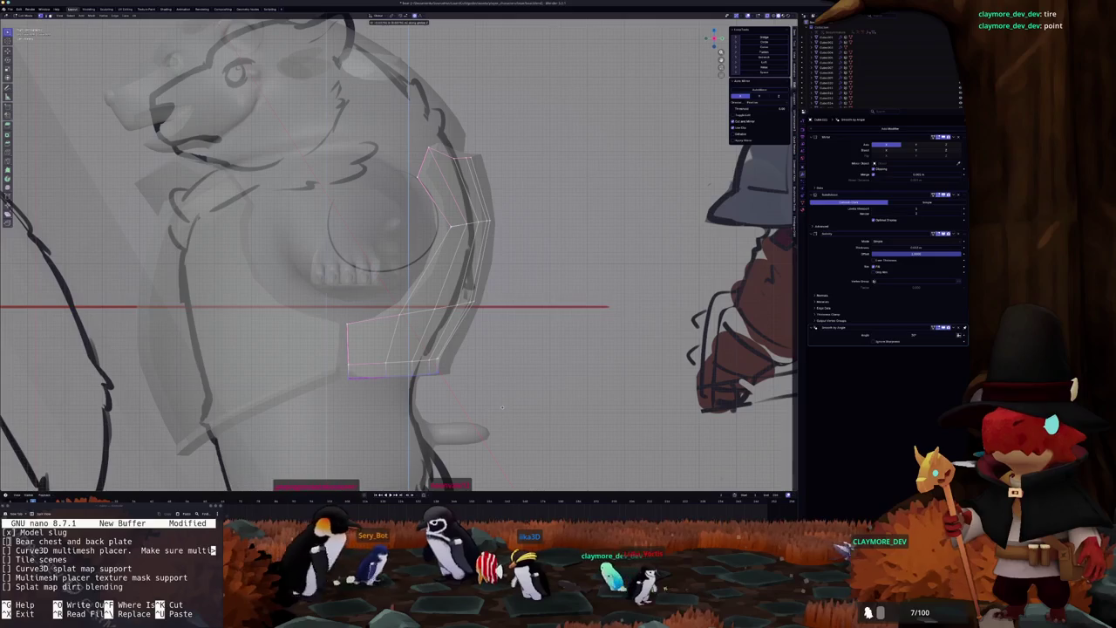
key(c)
scroll(408, 373, up, 3)
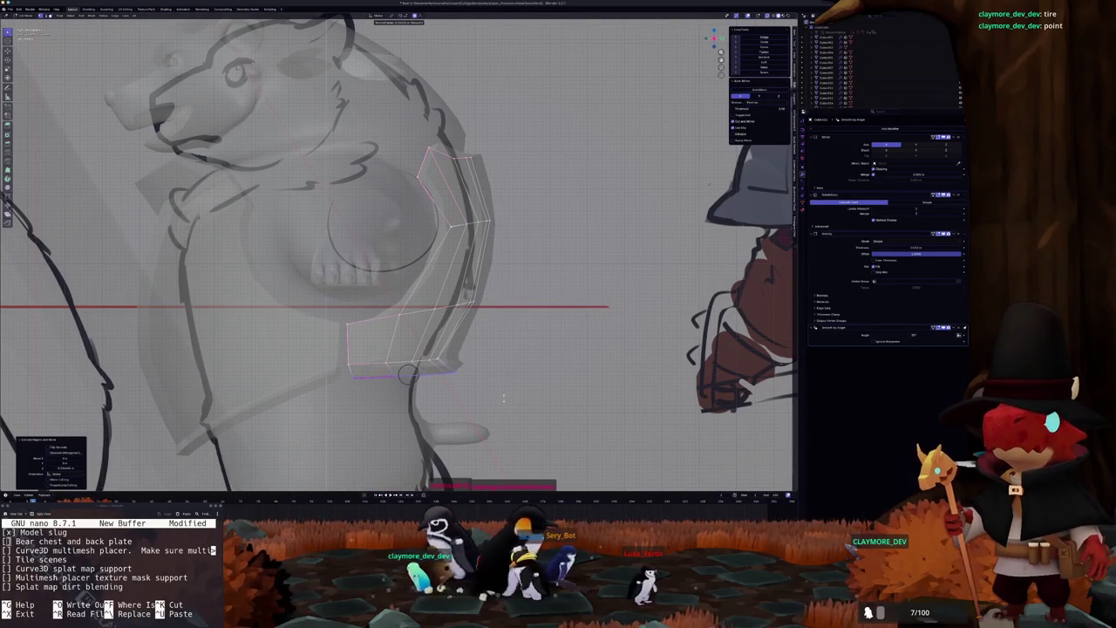
key(Escape)
key(alt+z)
mouse_move(408, 373)
middle_down()
mouse_move(454, 399)
mouse_move(435, 384)
mouse_move(471, 207)
middle_up()
key(alt+z)
key(alt+z)
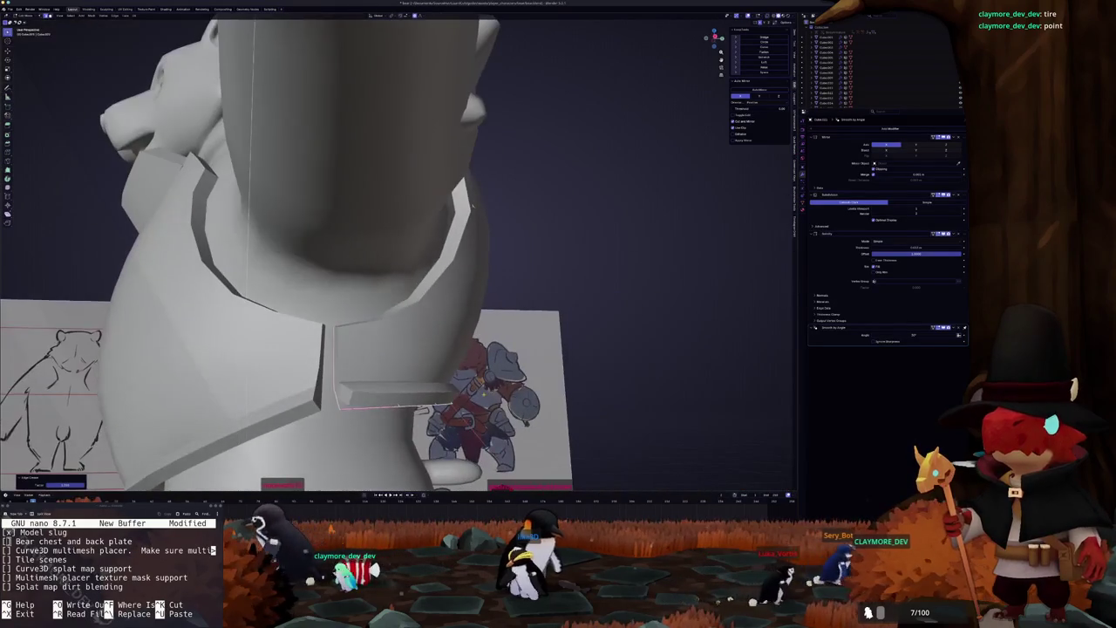
- Zoom in on the collar plate and enter its edit mode
mouse_move(471, 207)
middle_down()
mouse_move(431, 206)
mouse_move(523, 209)
mouse_move(453, 218)
middle_up()
scroll(453, 218, down, 2)
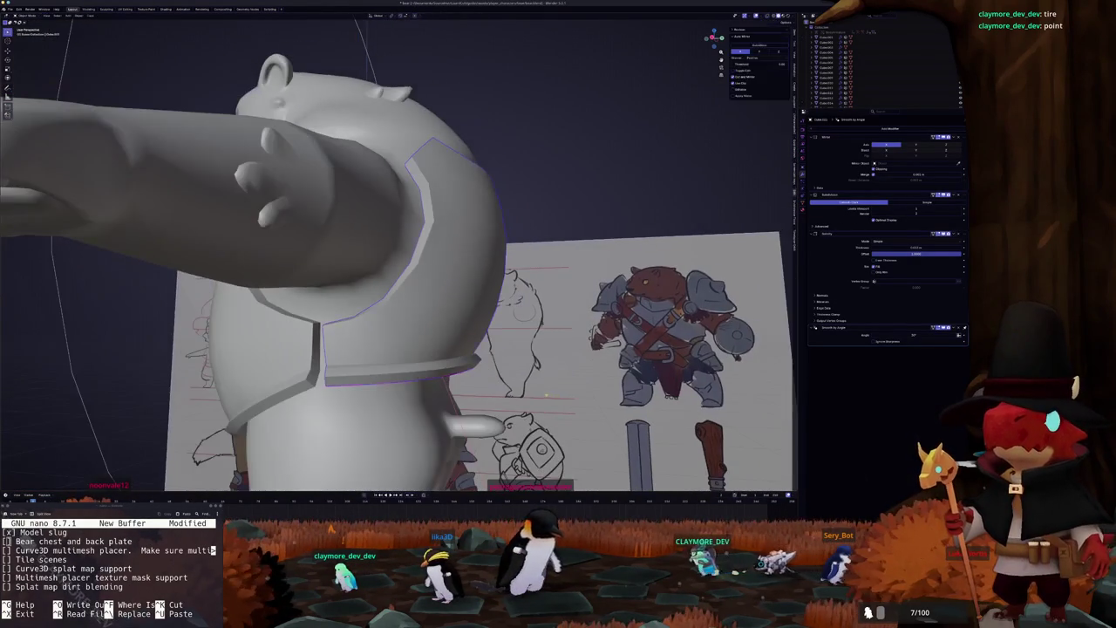
scroll(528, 392, down, 2)
mouse_move(528, 392)
middle_down()
mouse_move(488, 384)
mouse_move(507, 395)
mouse_move(513, 370)
mouse_move(506, 386)
mouse_move(542, 366)
mouse_move(450, 397)
mouse_move(455, 360)
middle_up()
scroll(507, 395, up, 4)
scroll(507, 395, up, 2)
scroll(514, 370, up, 2)
key(Tab)
scroll(542, 367, down, 3)
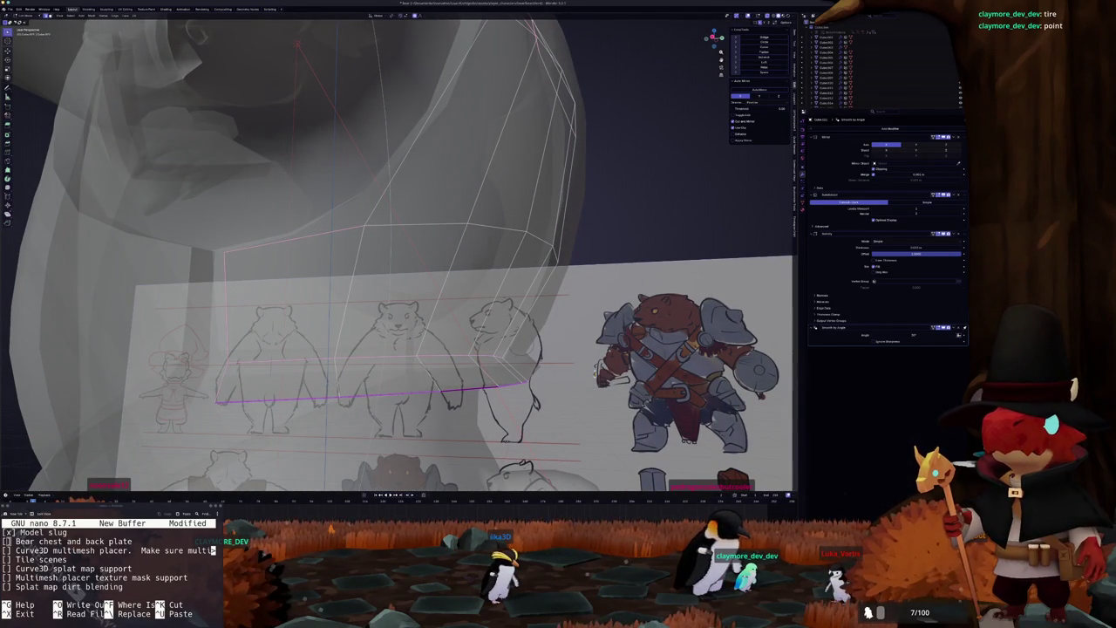
- Slide an edge loop along the collar plate in solid shading and check underneath
key(alt+z)
mouse_move(442, 388)
middle_down()
mouse_move(358, 415)
mouse_move(453, 384)
middle_up()
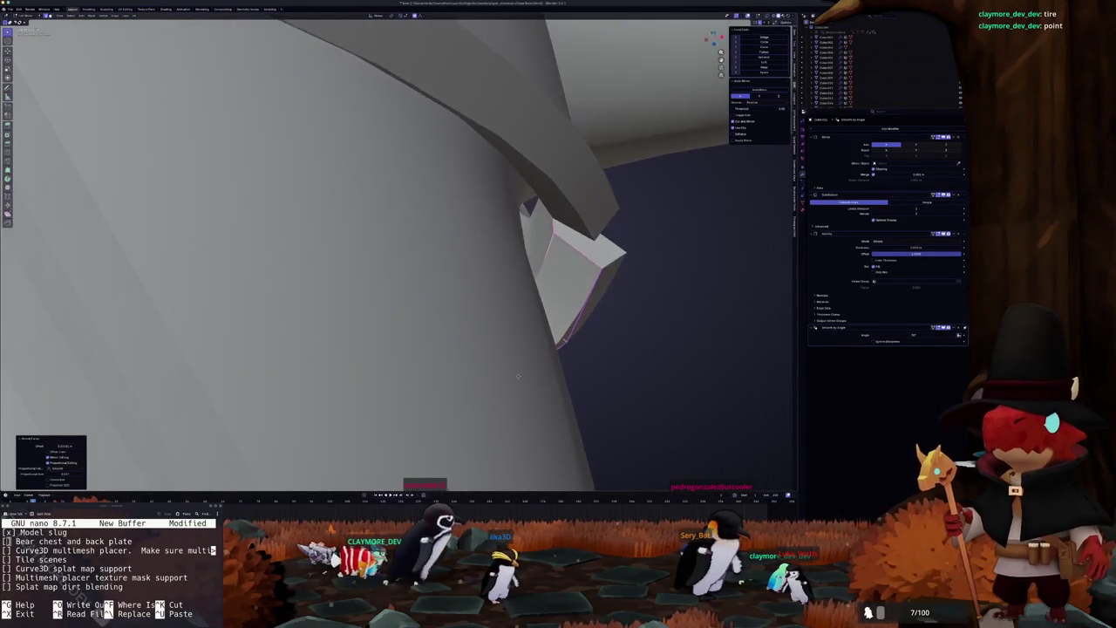
mouse_move(506, 377)
middle_down()
mouse_move(517, 384)
mouse_move(495, 401)
mouse_move(386, 407)
mouse_move(405, 408)
middle_up()
key(g)
key(g)
click(510, 390)
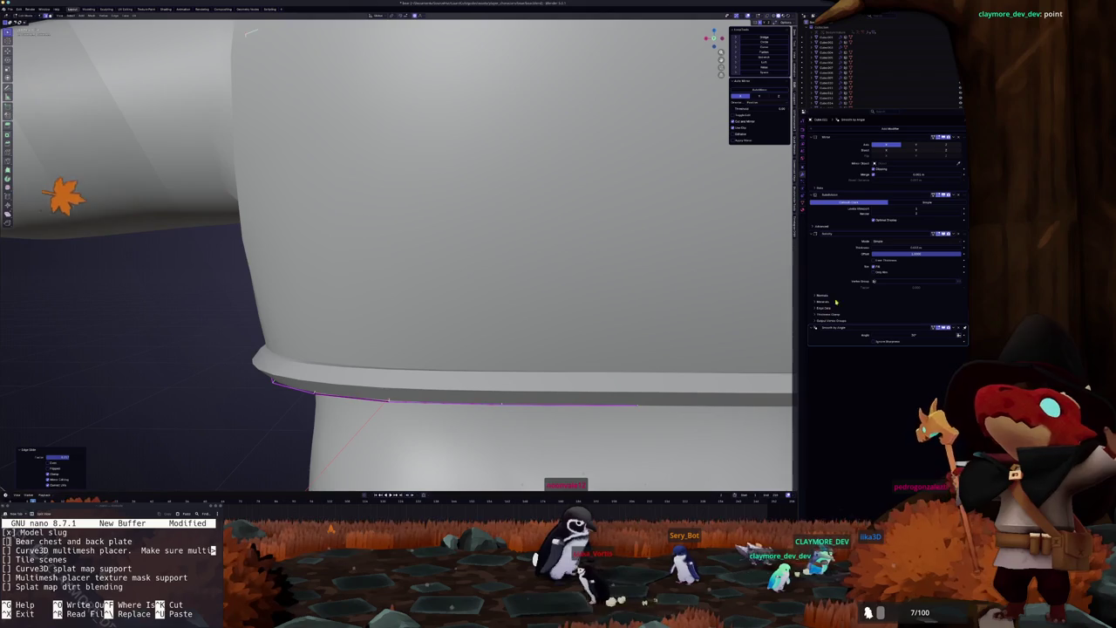
mouse_move(308, 311)
middle_down()
mouse_move(460, 448)
mouse_move(488, 410)
middle_up()
mouse_move(628, 354)
middle_down()
mouse_move(326, 302)
mouse_move(334, 314)
middle_up()
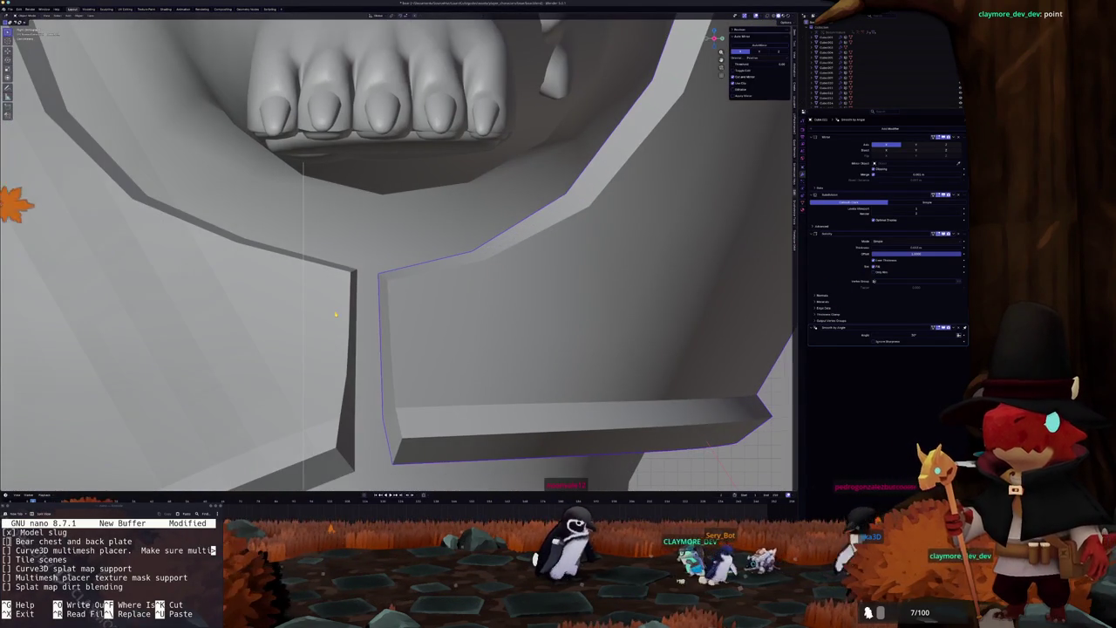
- Select the edges along the plate's front opening in X-ray edit mode
key(Tab)
key(alt+z)
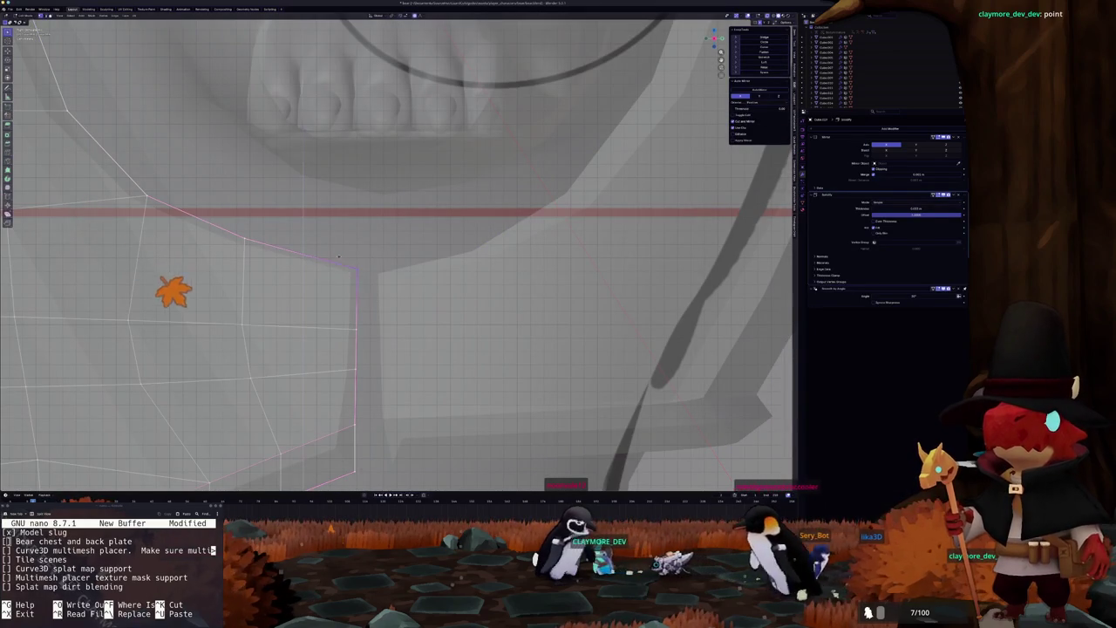
click(356, 268)
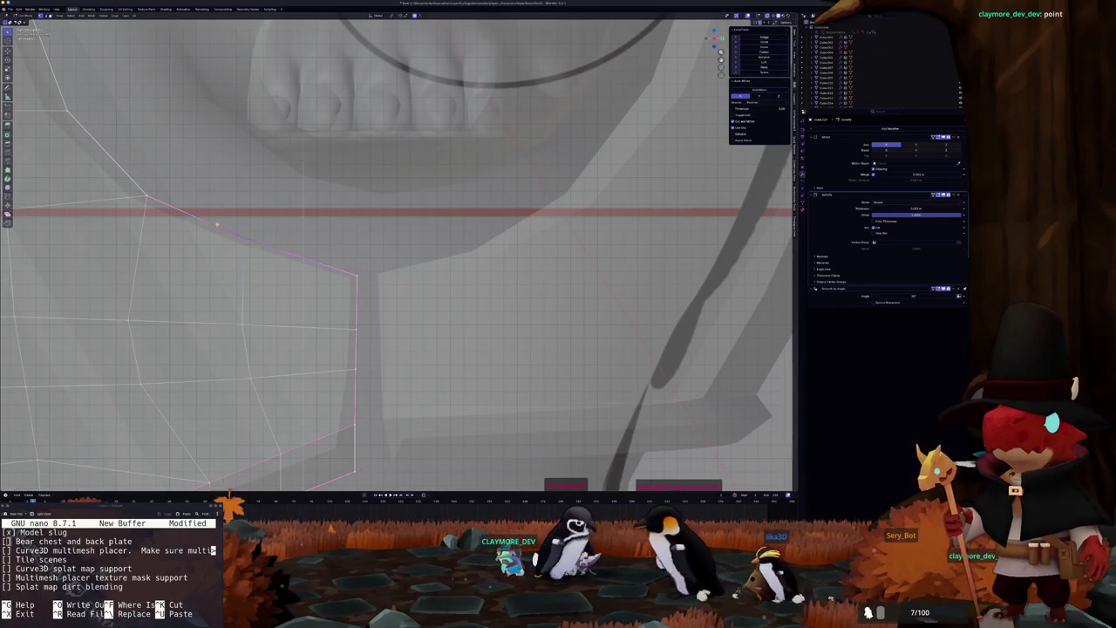
drag(241, 236, 214, 227)
key(Tab)
key(alt+z)
scroll(347, 305, down, 3)
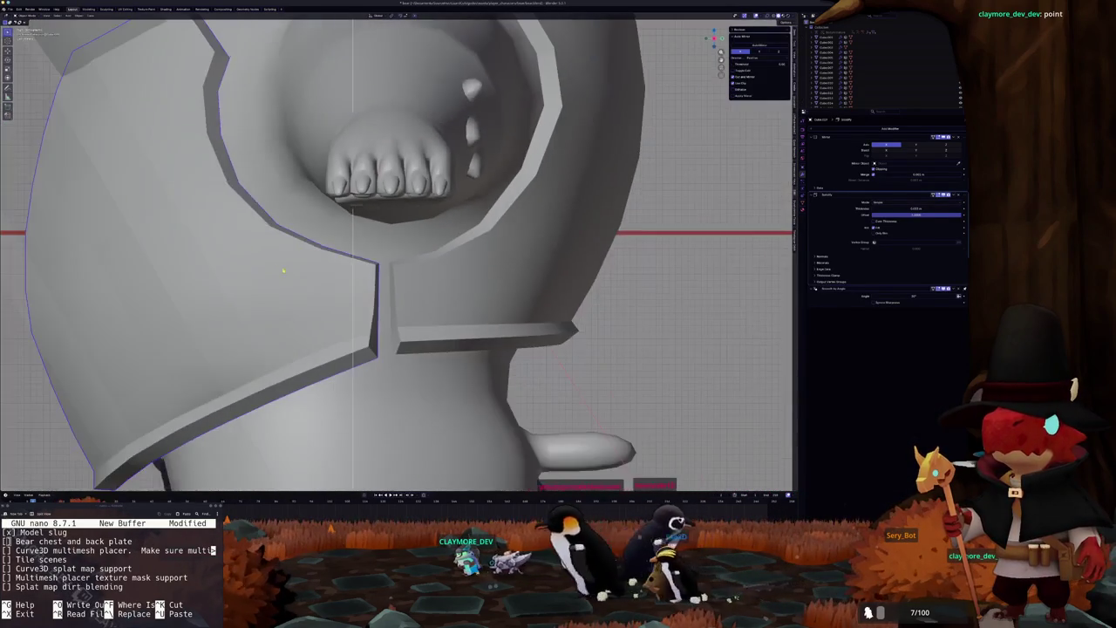
- Review the plated bear from behind, past the reference image
right_click(346, 305)
key(Escape)
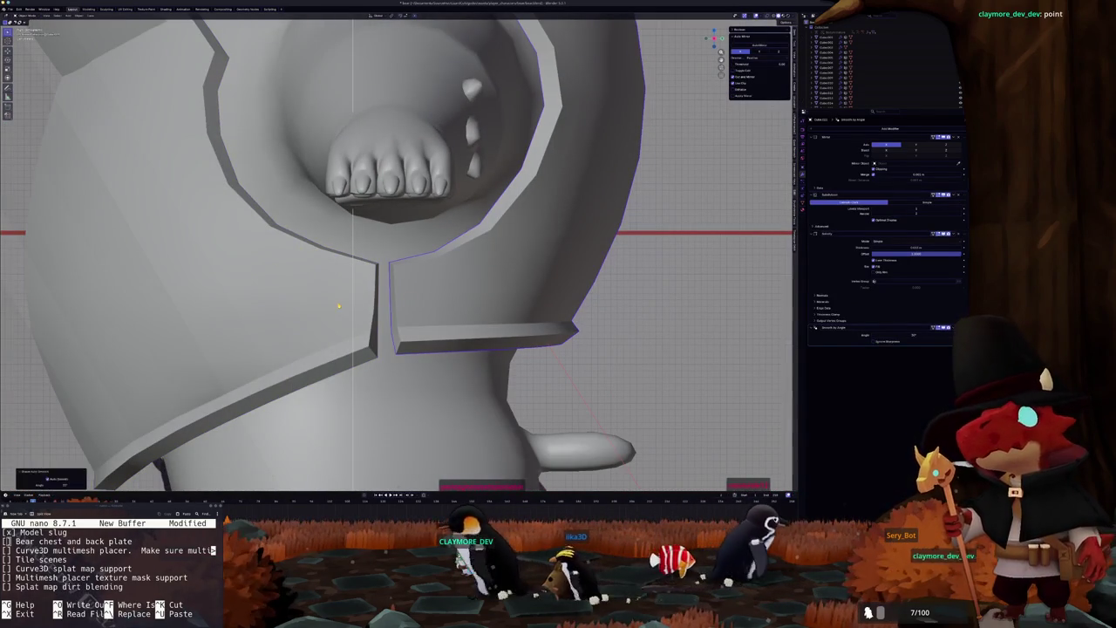
middle_drag(346, 305, 125, 356)
scroll(330, 304, down, 5)
middle_drag(139, 377, 262, 261)
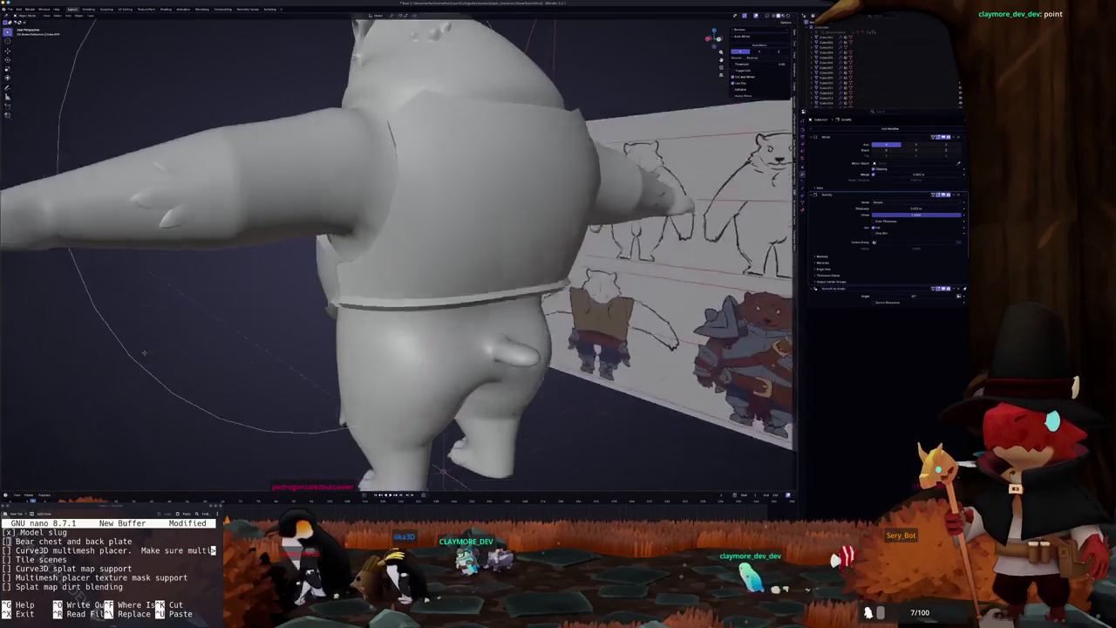
- In Edit Mode, select the chest plate's lower and front border edges as one shortest path
key(Tab)
middle_drag(377, 319, 305, 330)
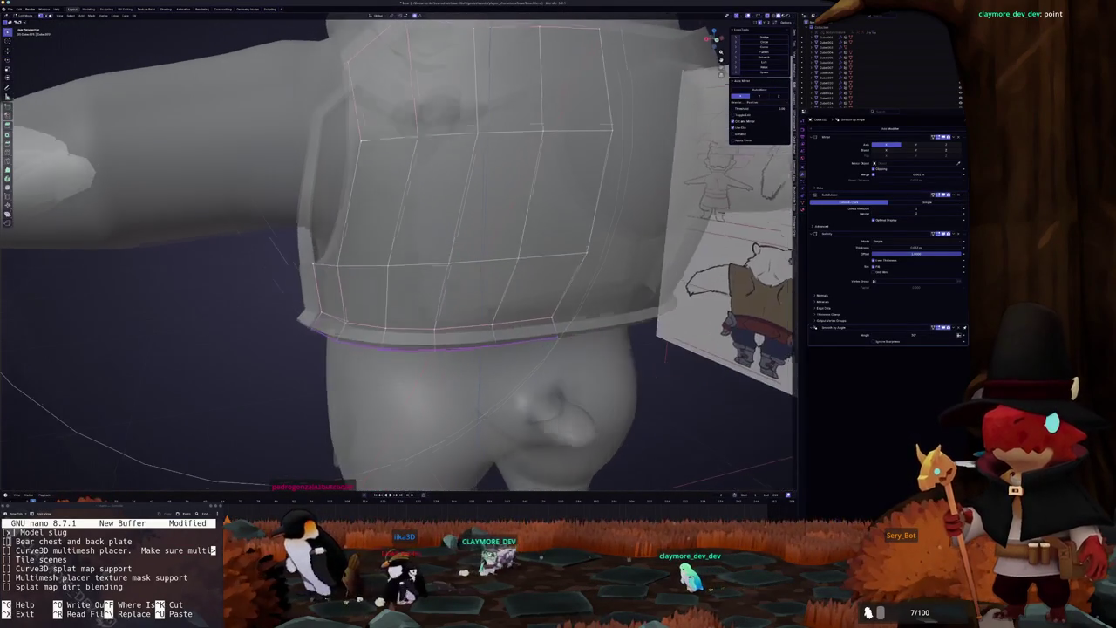
ctrl+click(551, 347)
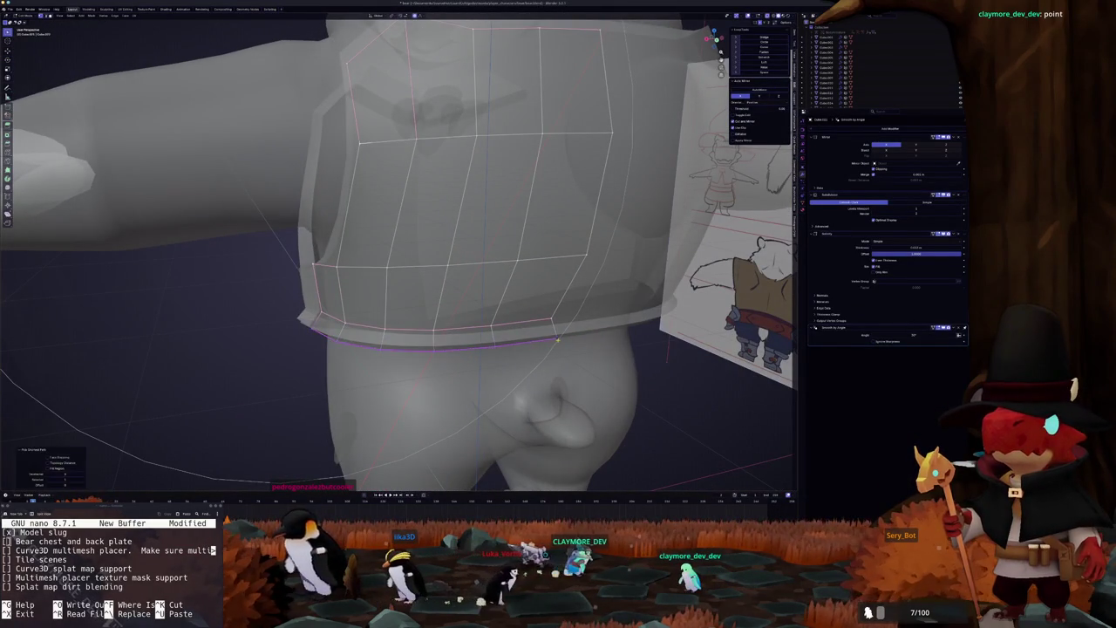
key(KP_1)
key(KP_3)
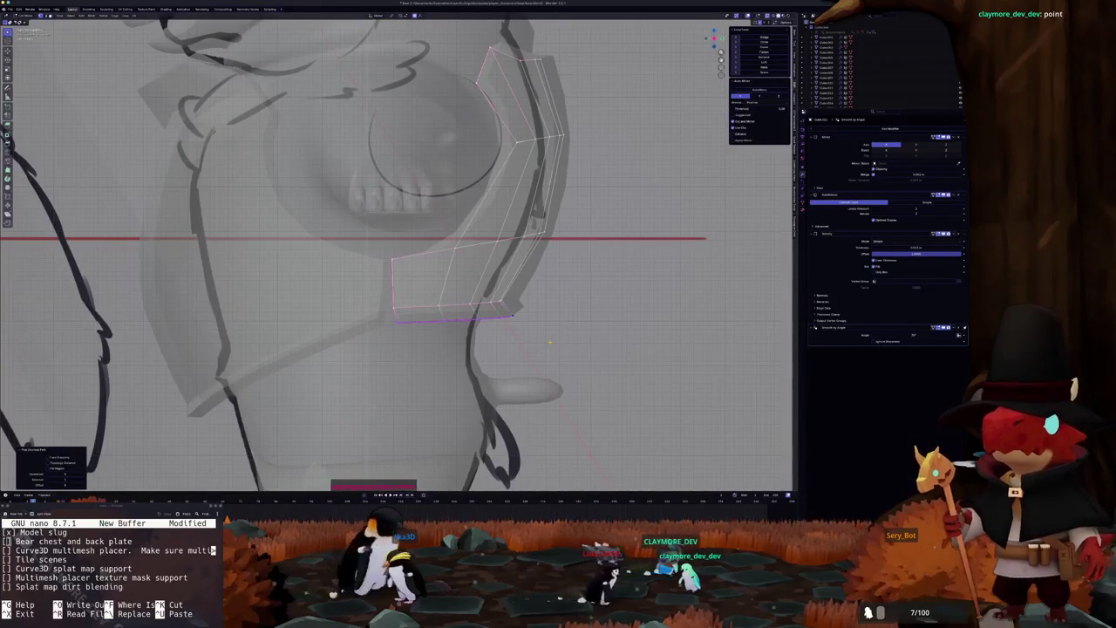
scroll(397, 253, up, 1)
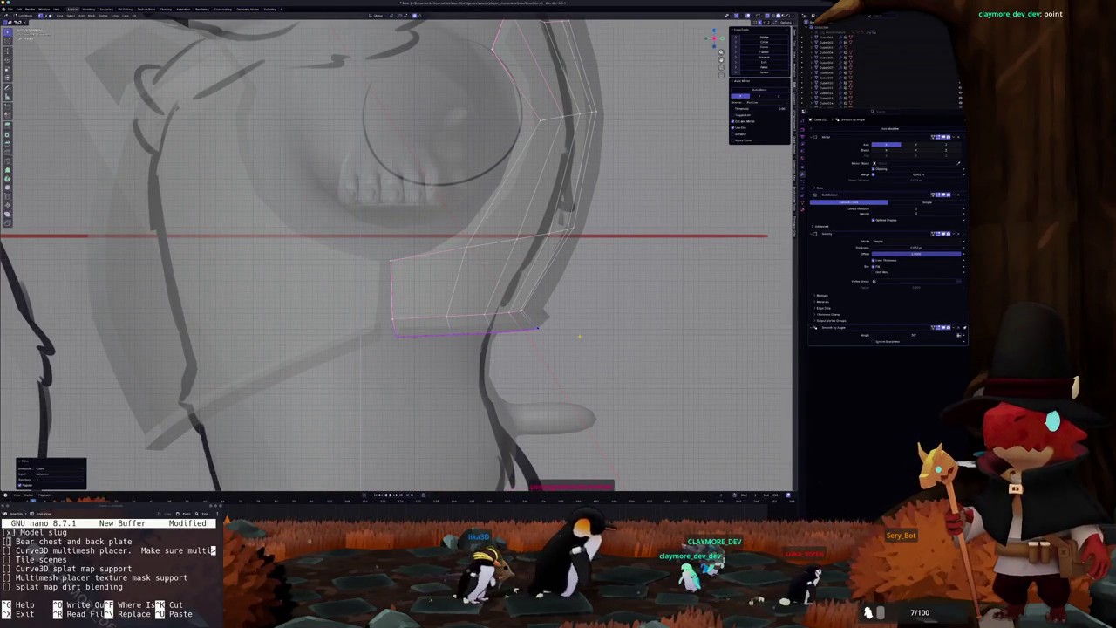
shift+click(394, 319)
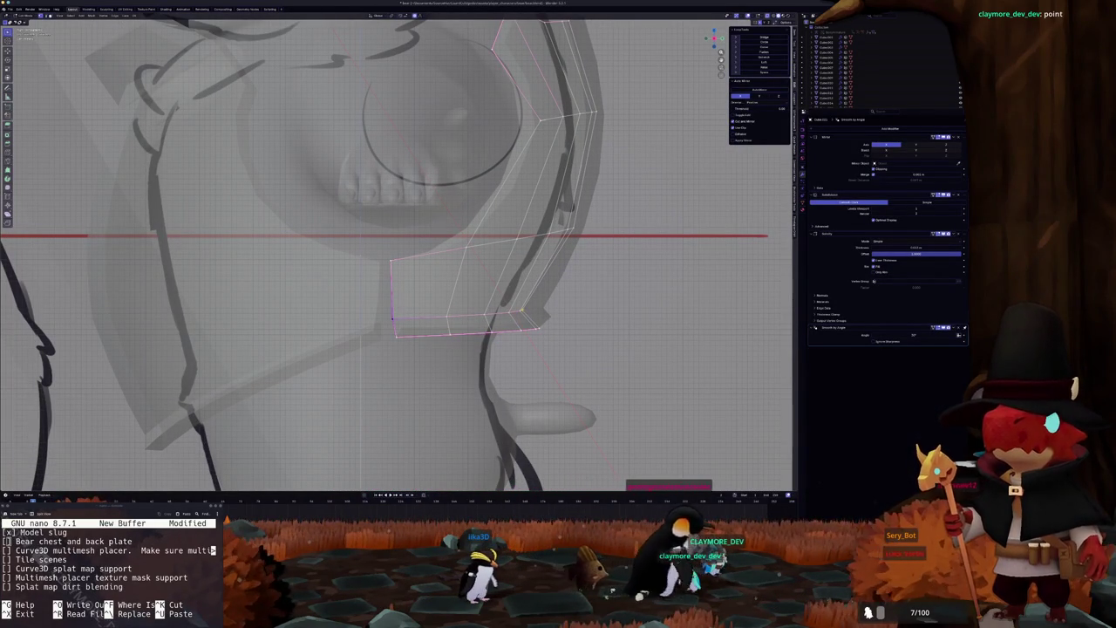
ctrl+click(522, 310)
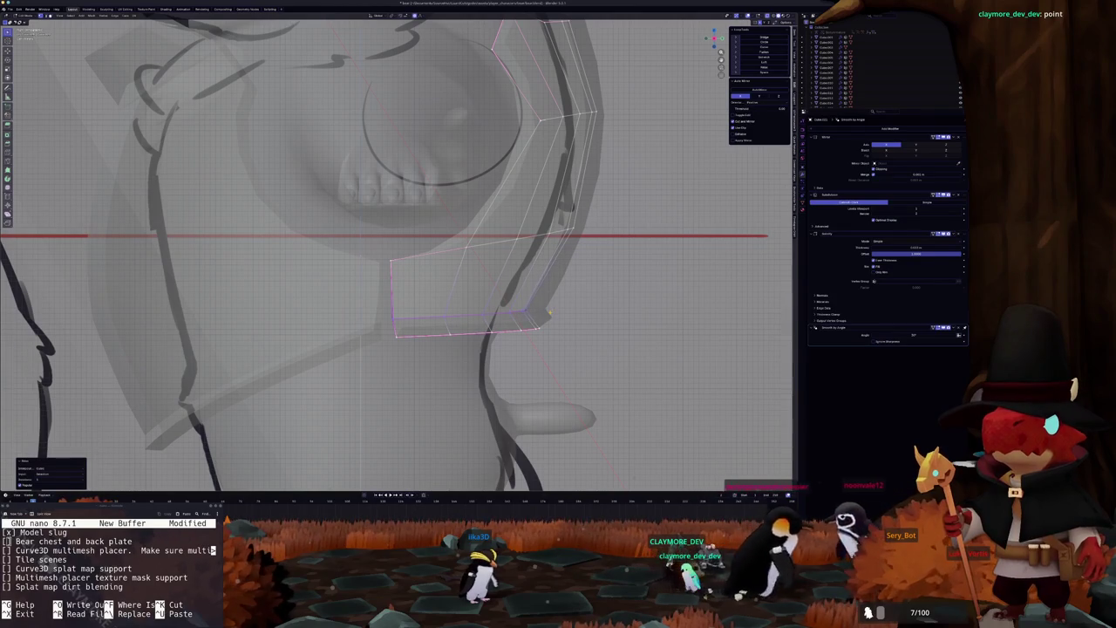
- Switch back to solid shading and orbit around the plated torso
middle_drag(558, 299, 527, 312)
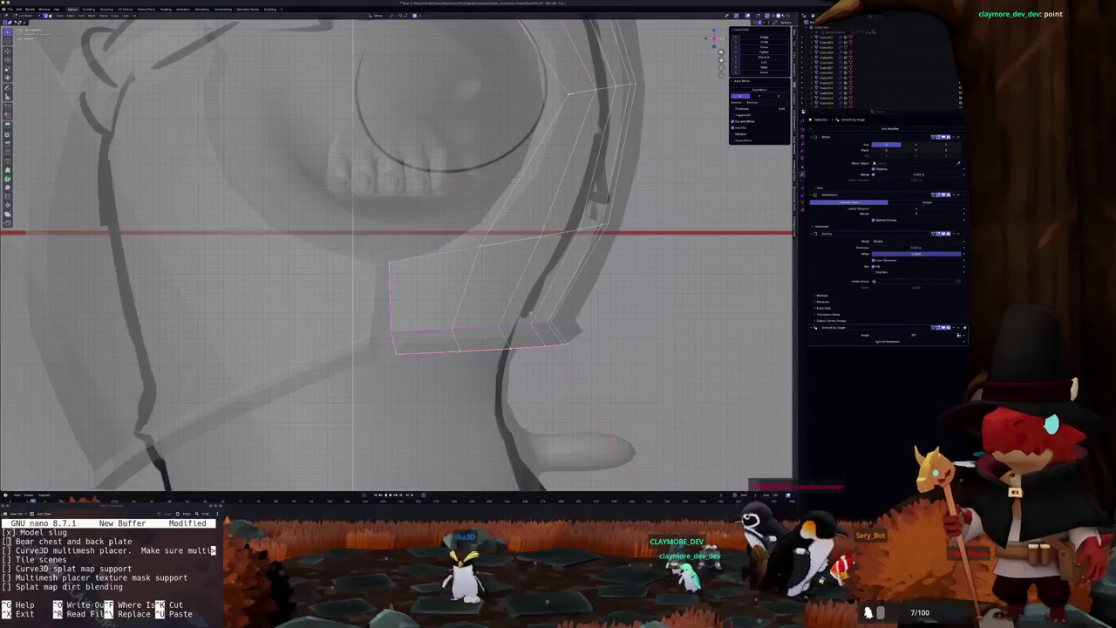
key(alt+z)
scroll(550, 327, down, 3)
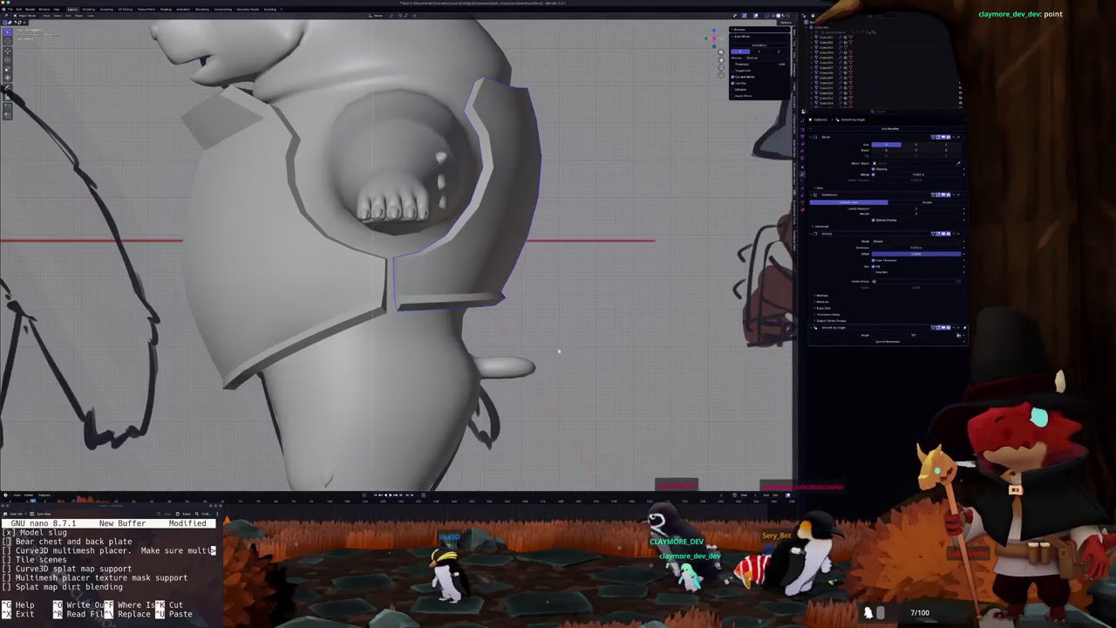
mouse_move(550, 327)
middle_down()
mouse_move(477, 343)
mouse_move(549, 363)
middle_up()
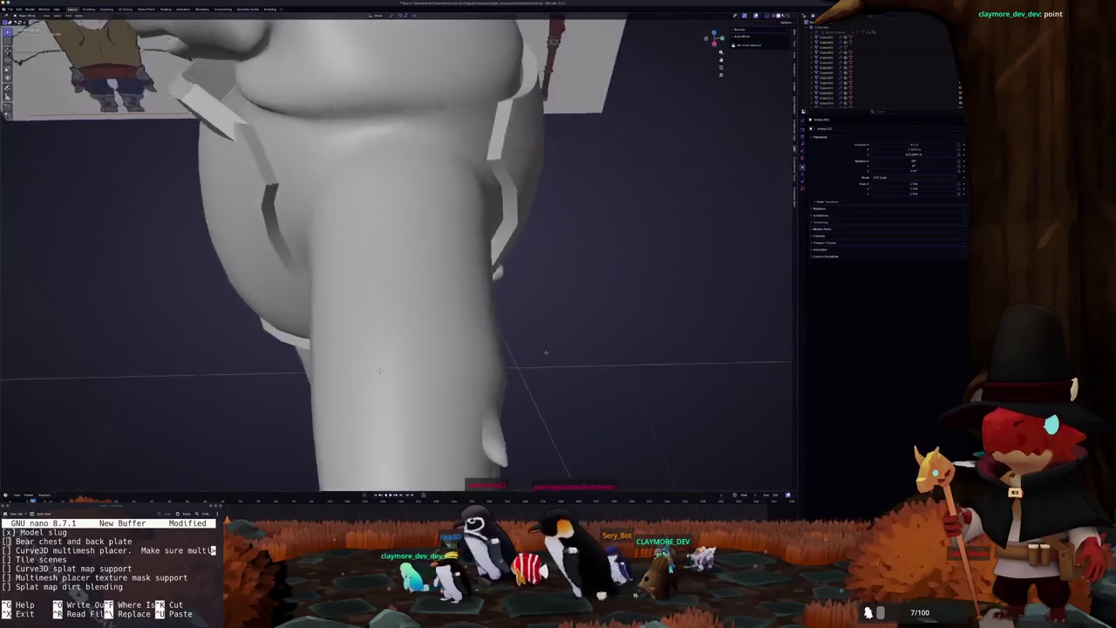
- Frame the armored bear beside the reference board and drag a screenshot region around it
scroll(545, 344, down, 5)
mouse_move(543, 323)
middle_down()
mouse_move(340, 359)
mouse_move(378, 361)
middle_up()
scroll(340, 358, up, 2)
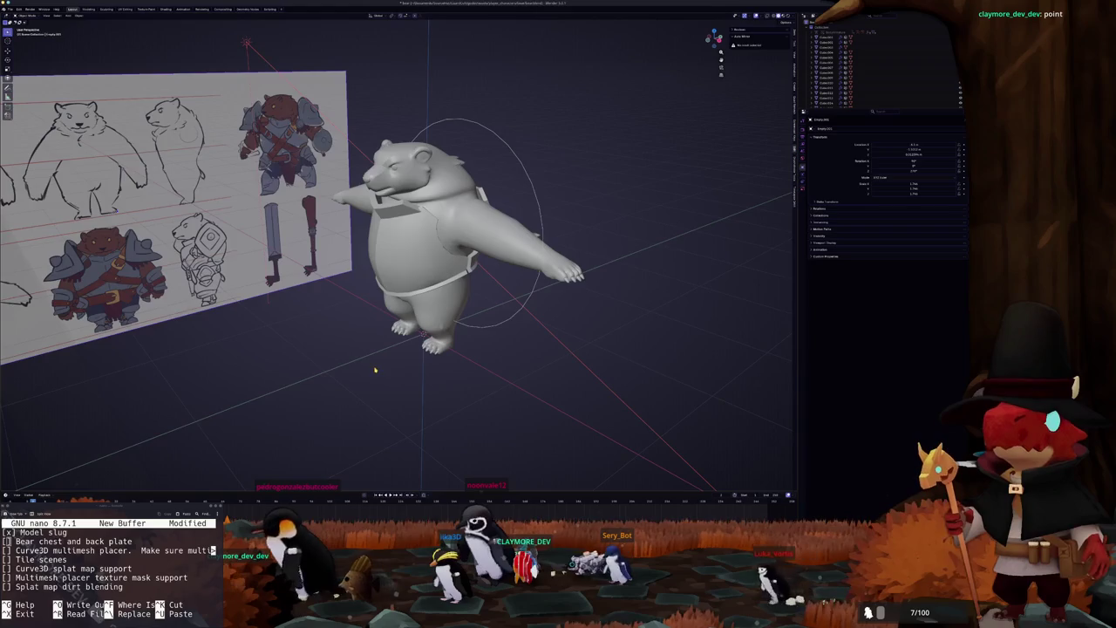
key(super+shift+s)
drag(313, 124, 602, 392)
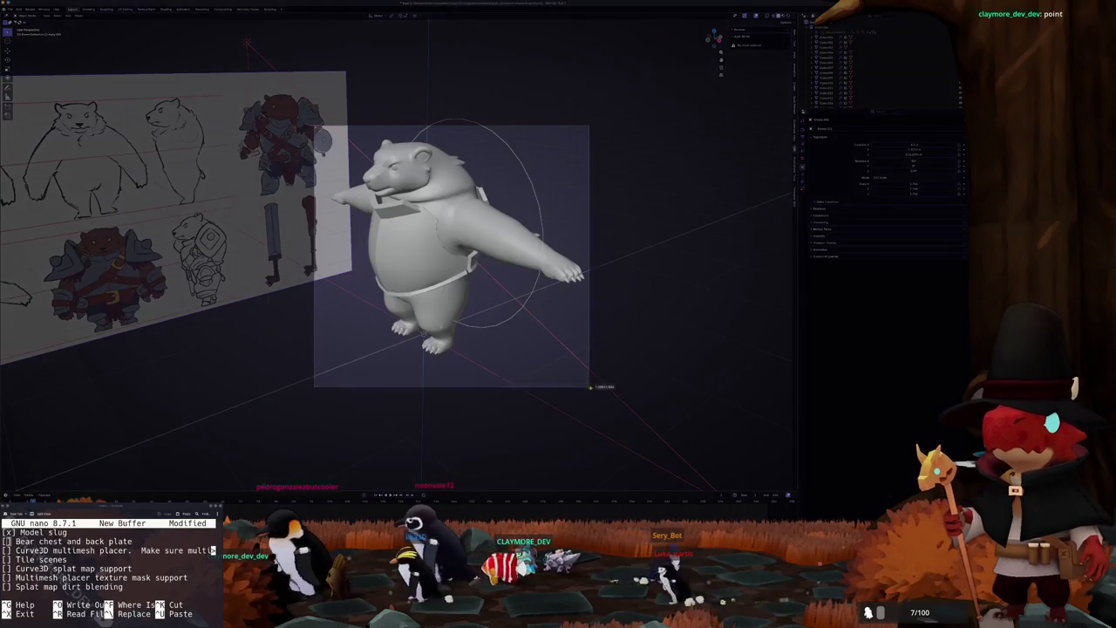
- Save the first bear screenshot and close Spectacle
key(ctrl+s)
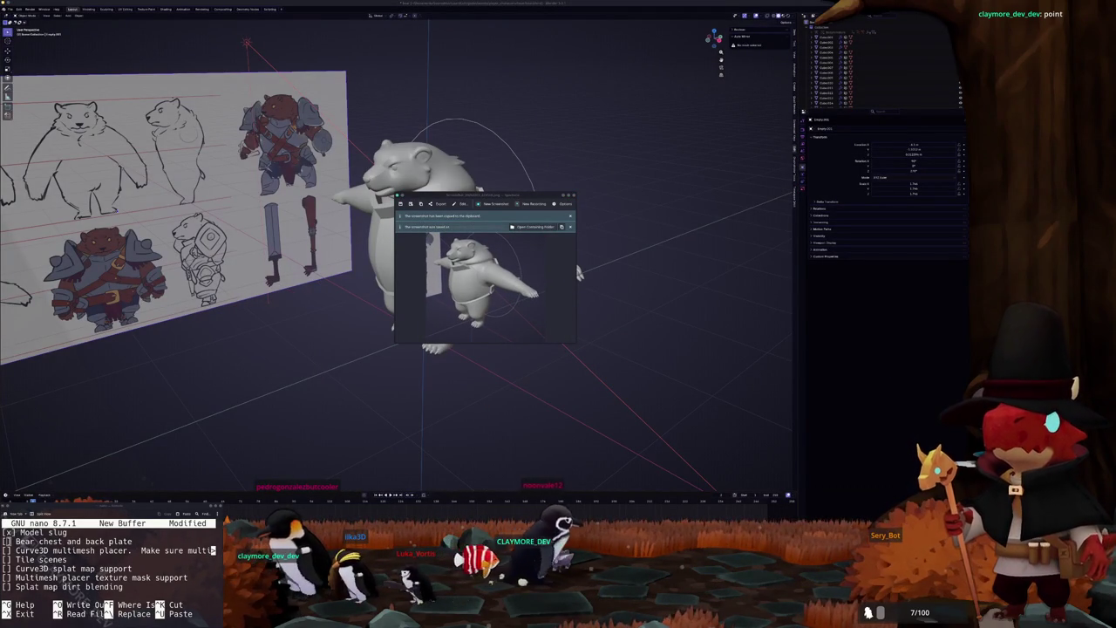
key(Escape)
mouse_move(694, 293)
middle_down()
mouse_move(412, 357)
mouse_move(530, 323)
middle_up()
- Capture a second region of the bear to the clipboard, then frame the vest armor
key(Print)
drag(311, 125, 505, 391)
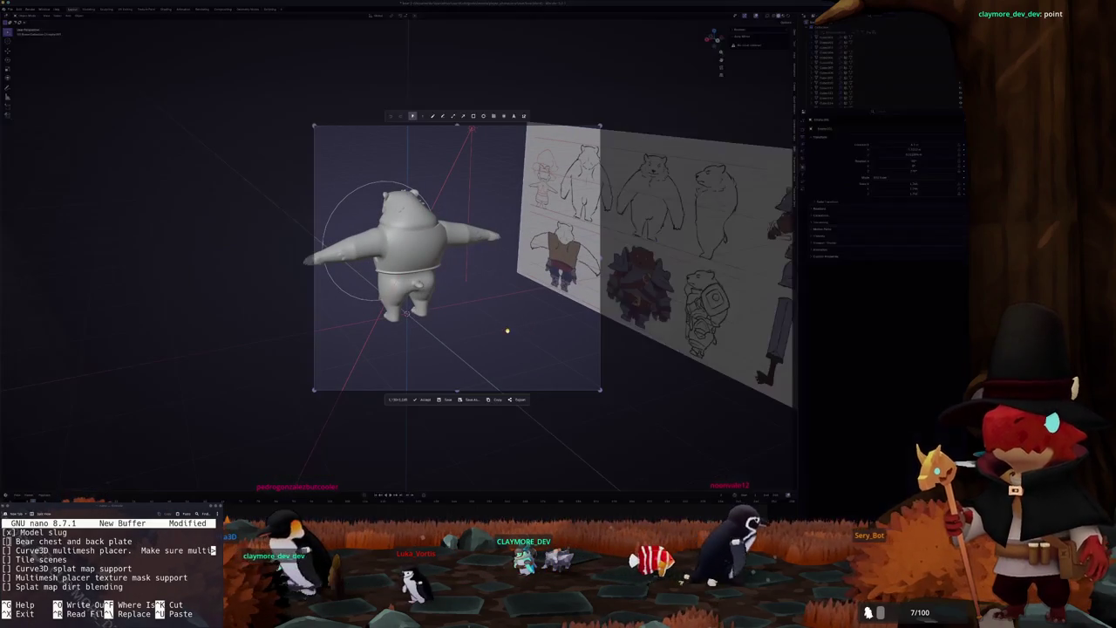
key(Return)
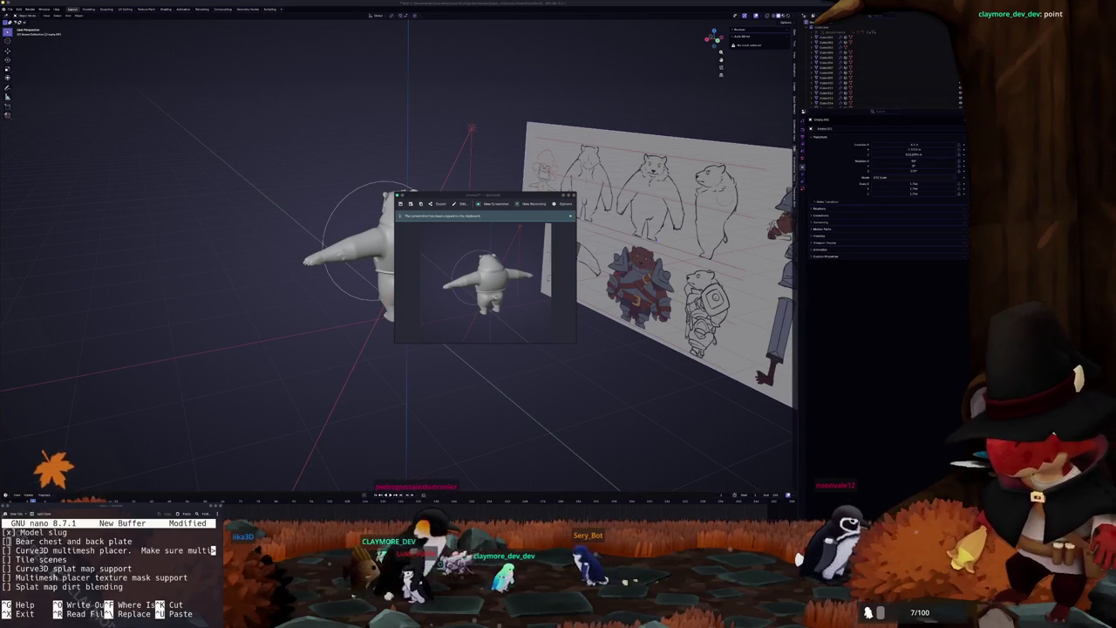
key(Escape)
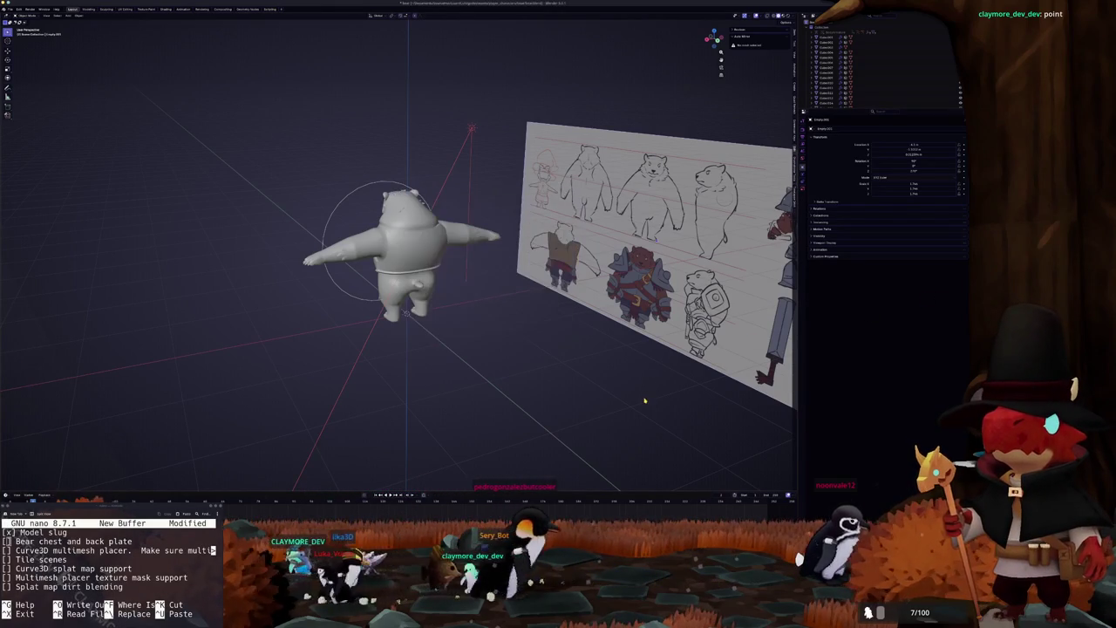
key(KP_Decimal)
middle_drag(443, 310, 358, 377)
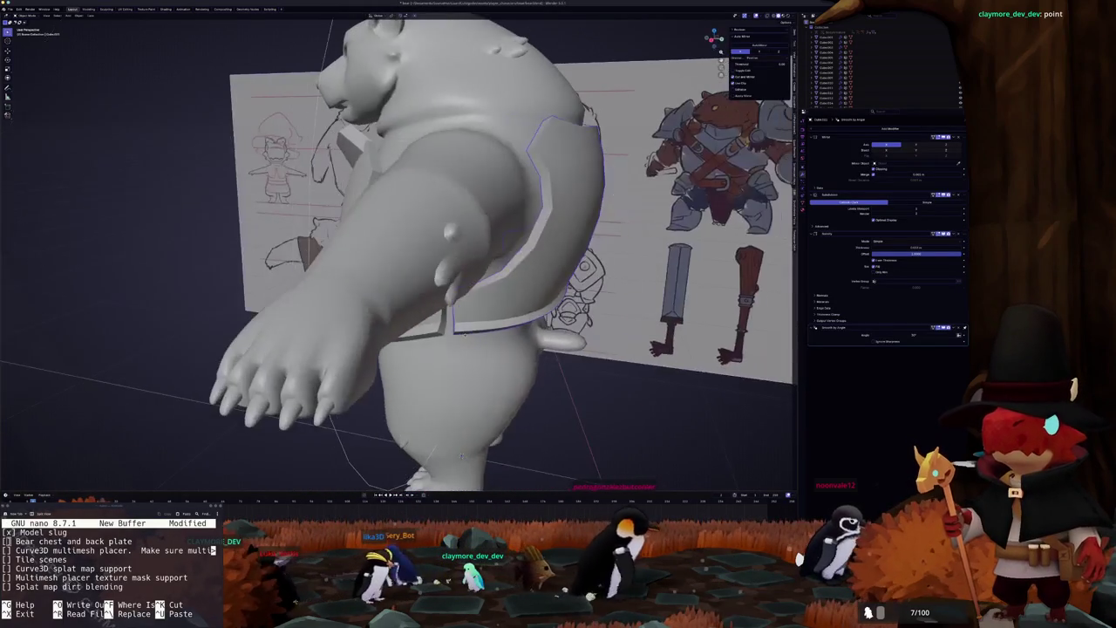
- Show the bear from the front and tick the Bear chest and back plate to-do with an x
scroll(357, 376, down, 3)
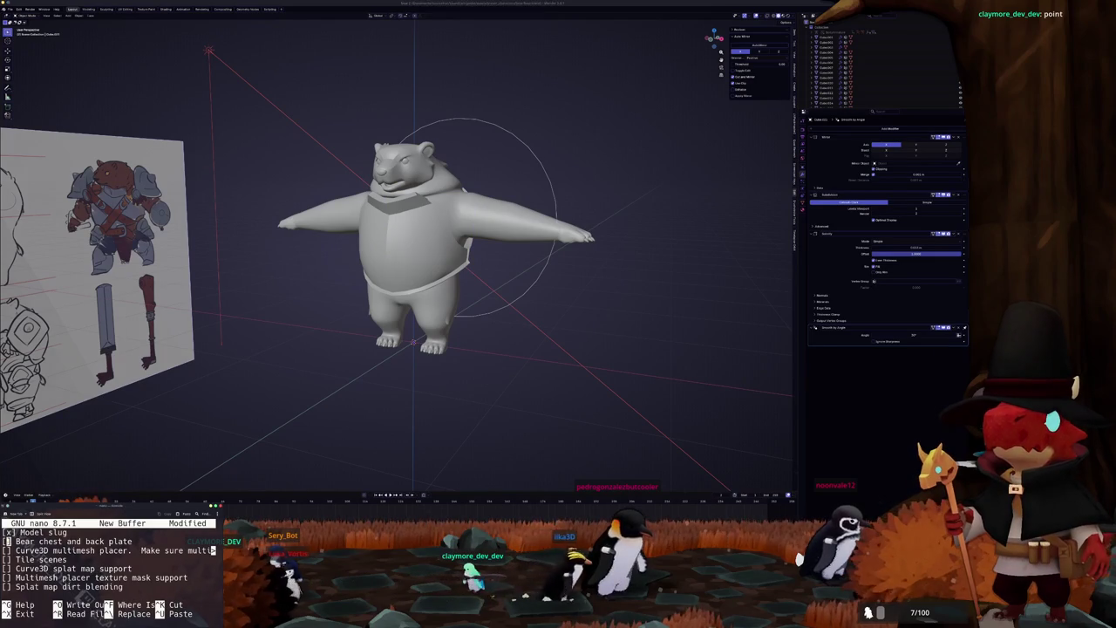
text(x)
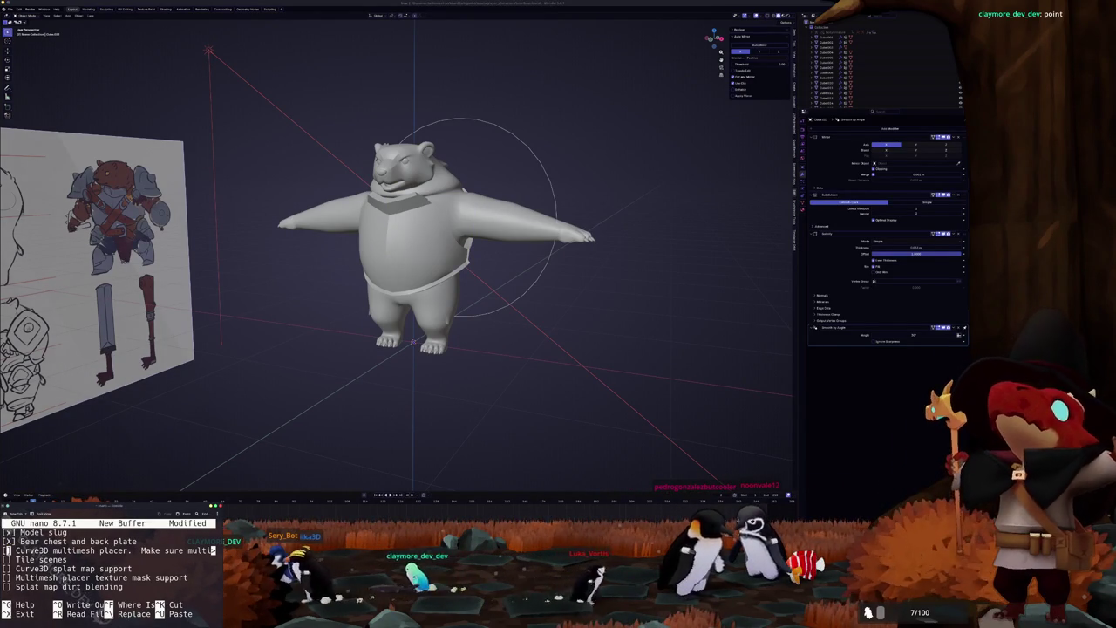
mouse_move(577, 229)
middle_down()
mouse_move(616, 262)
mouse_move(592, 244)
mouse_move(543, 287)
middle_up()
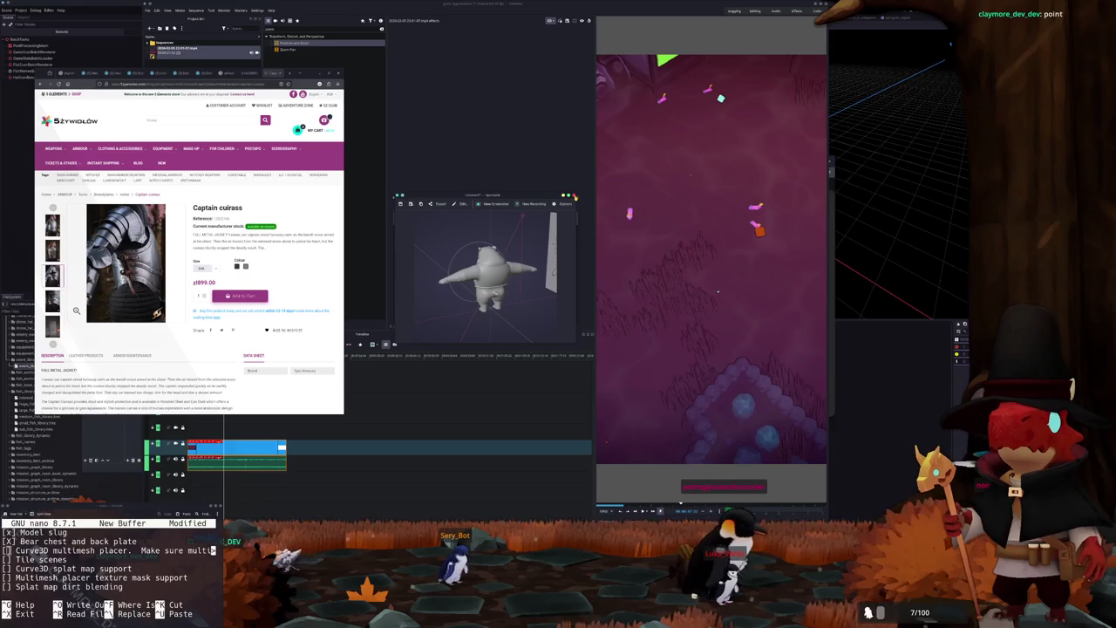
- Close the screenshot, cuirass page and render job list, then quit Kdenlive past its save prompt
click(574, 196)
click(338, 74)
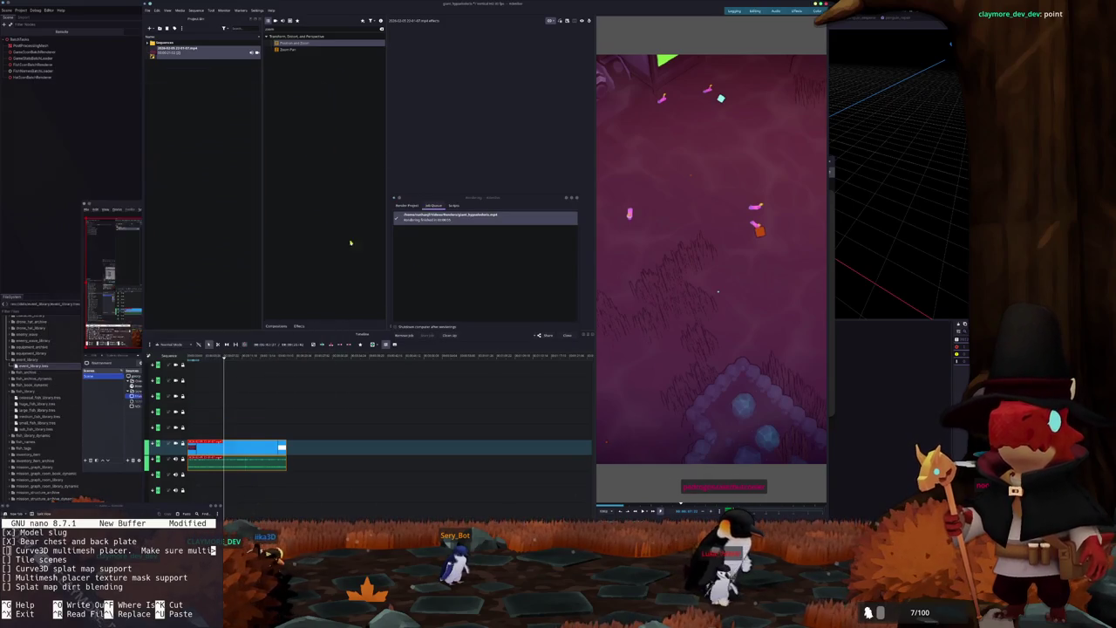
click(568, 337)
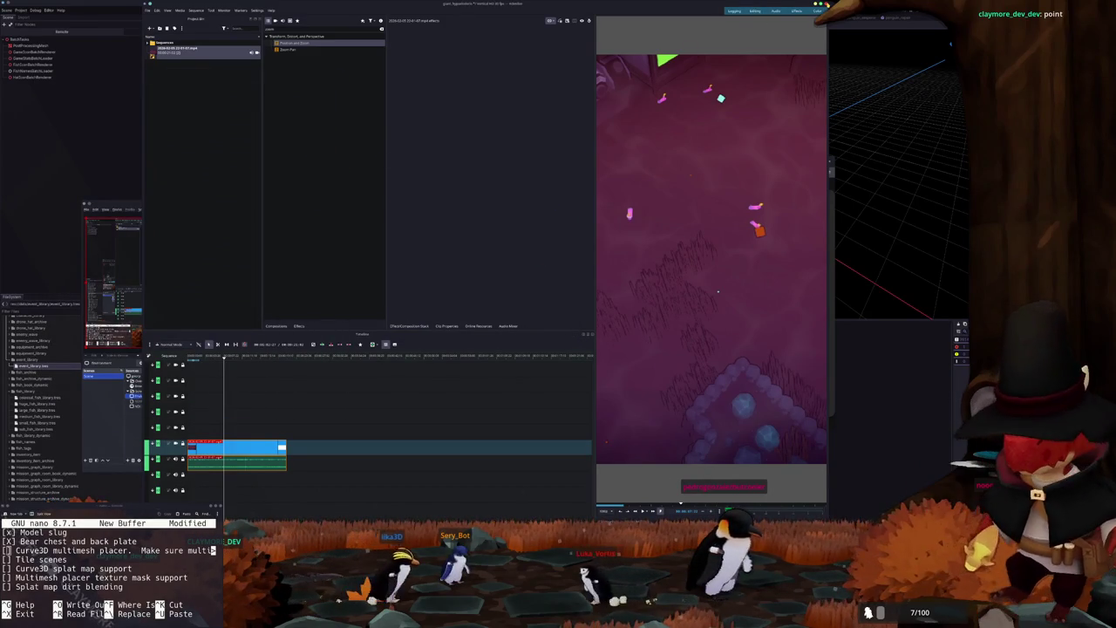
key(ctrl+q)
click(531, 275)
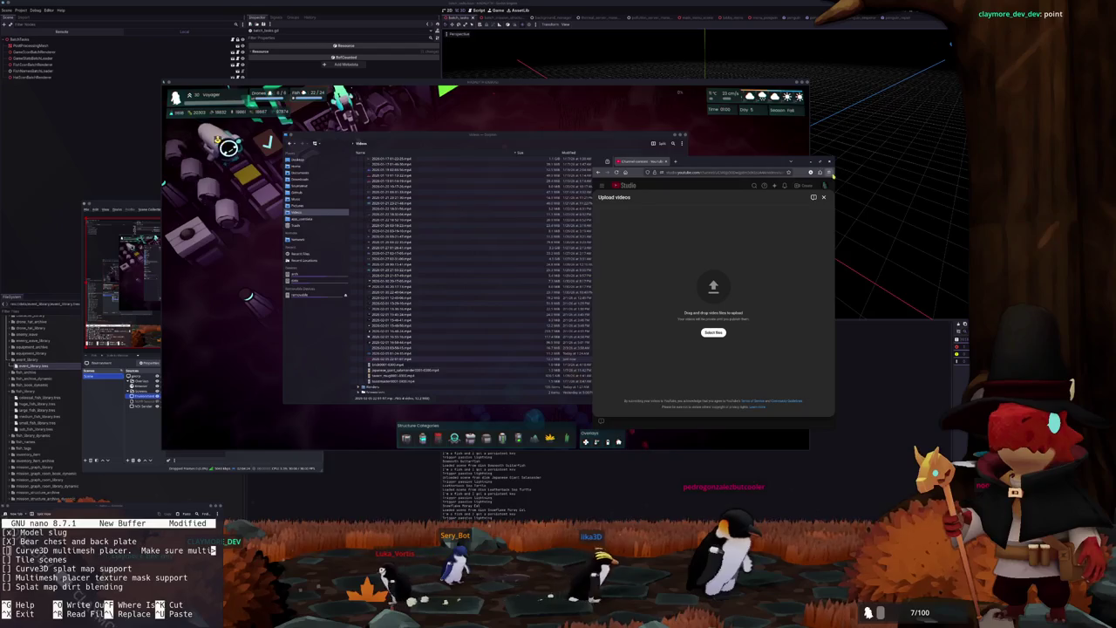
- Select the rendered giant hypotodoris video file for upload
click(713, 332)
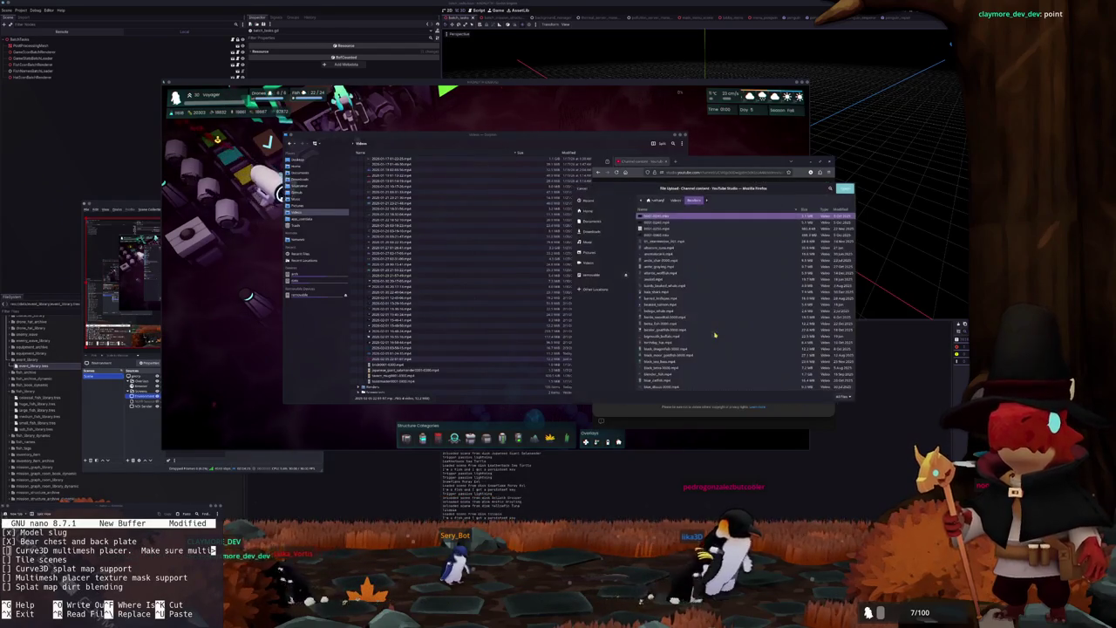
scroll(673, 252, down, 5)
scroll(676, 265, down, 5)
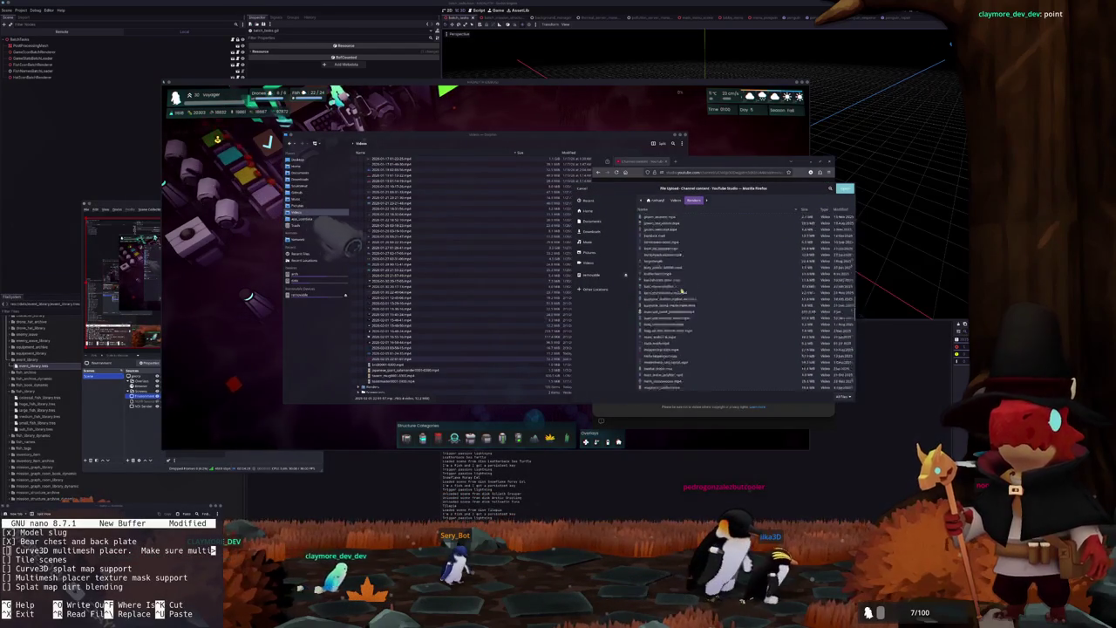
scroll(678, 279, down, 5)
scroll(680, 292, down, 5)
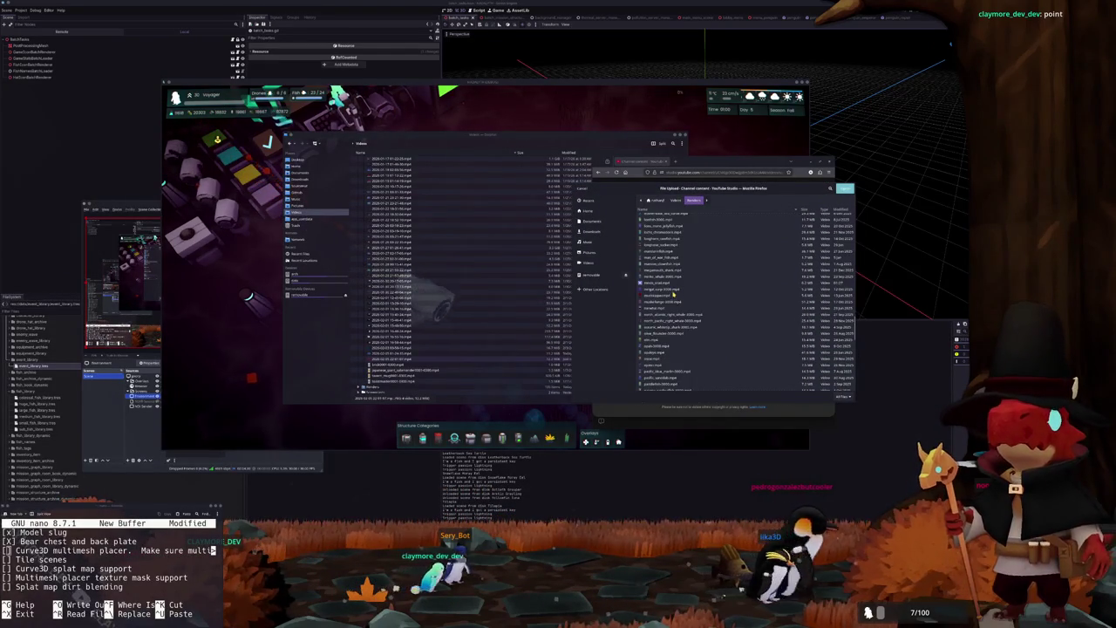
scroll(675, 295, down, 5)
text(g)
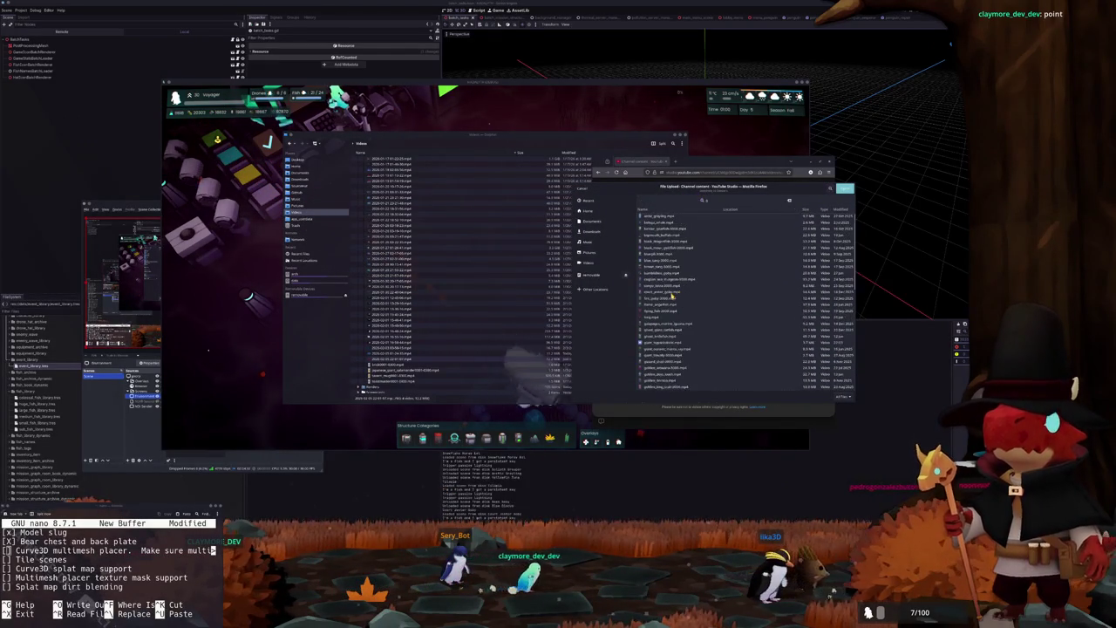
double_click(656, 342)
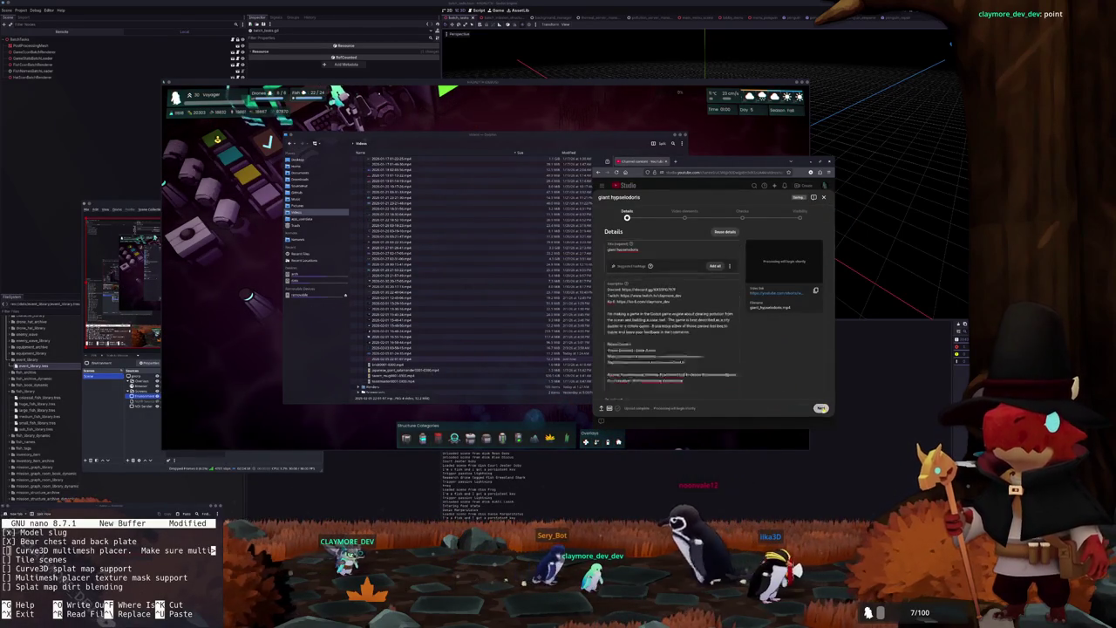
- Link moon snail (#303) as the related video
click(820, 408)
click(810, 260)
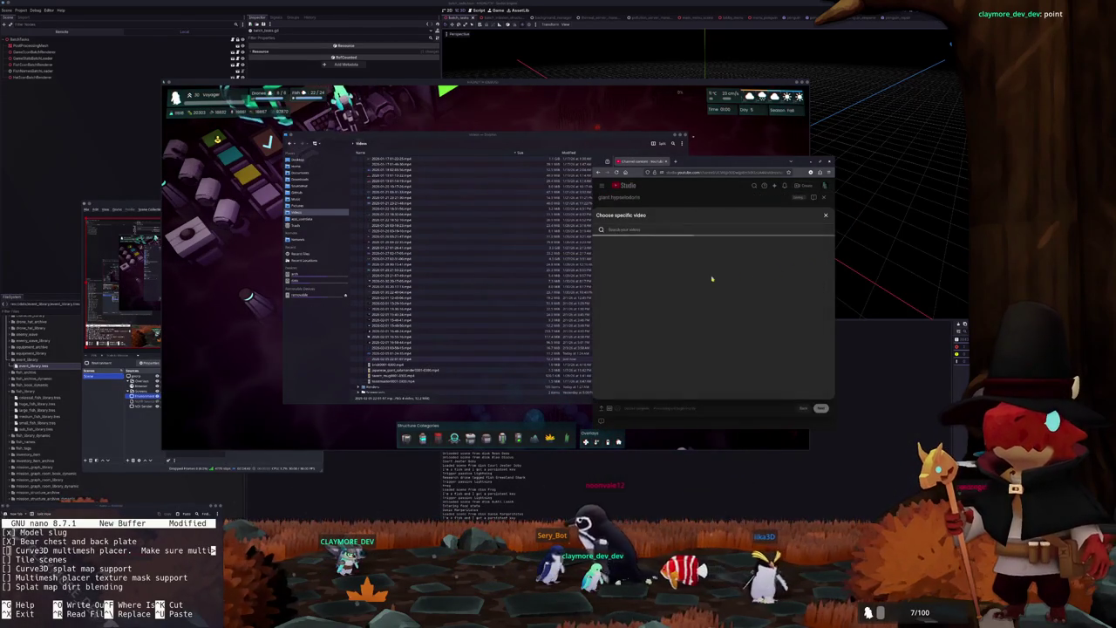
click(646, 330)
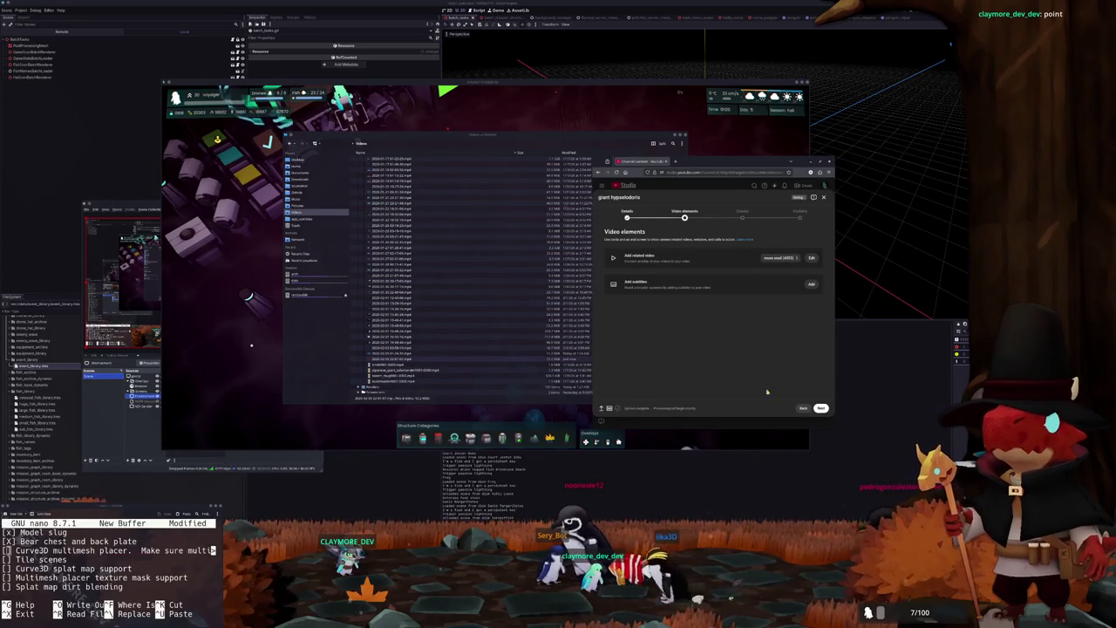
click(801, 408)
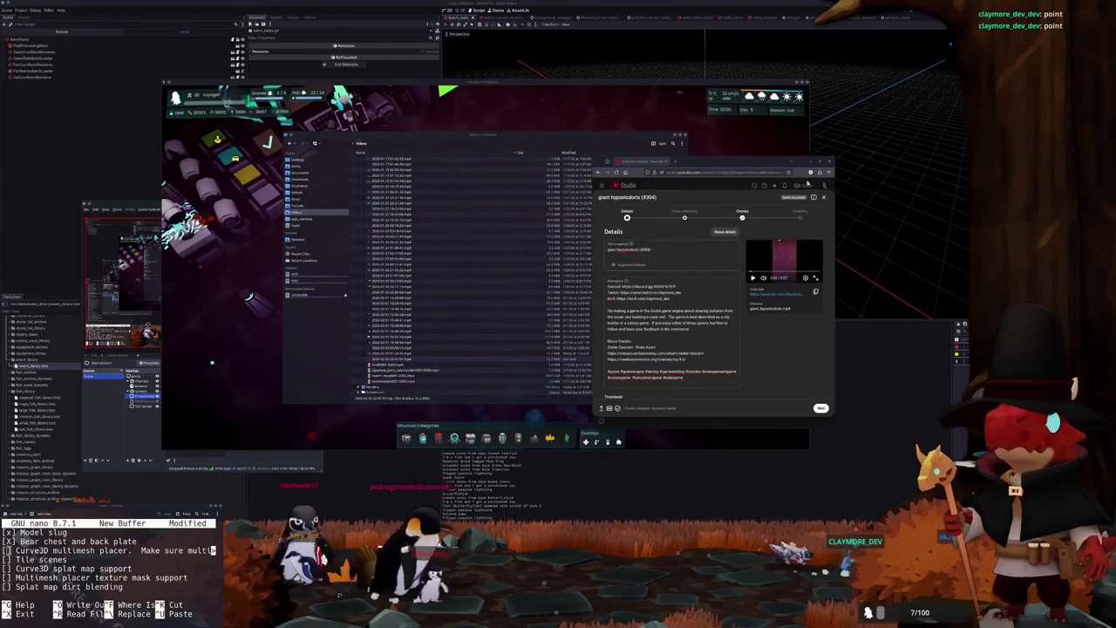
- Edit the title for #304 and choose the video's playlist
click(617, 249)
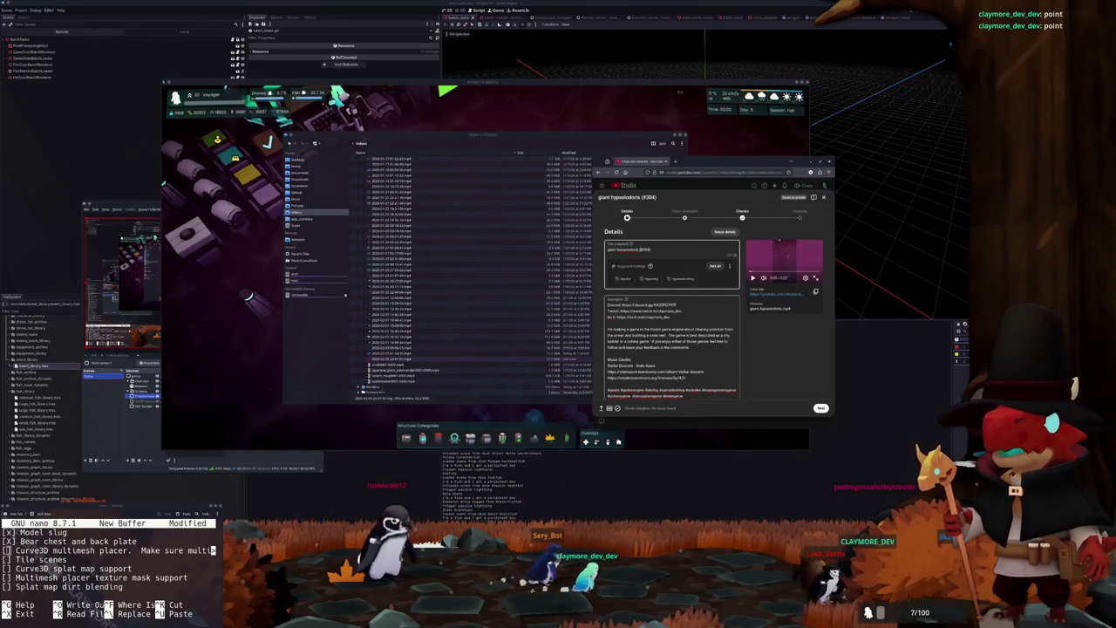
scroll(664, 314, down, 3)
scroll(664, 314, down, 2)
click(662, 298)
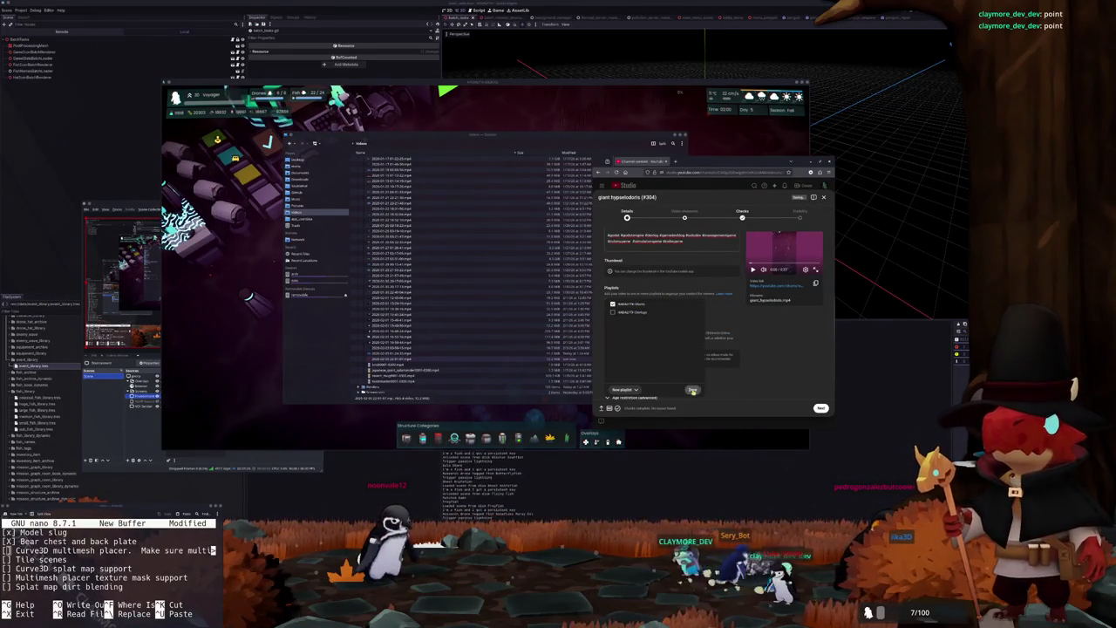
click(692, 391)
- Publish the video publicly, then close the browser and file manager
click(820, 407)
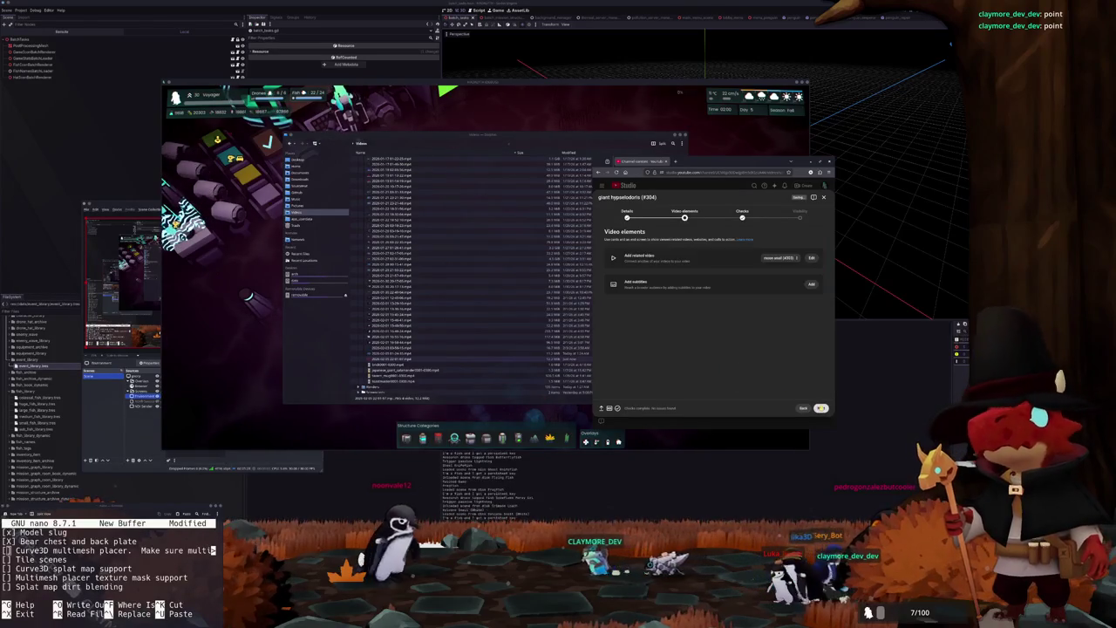
click(821, 407)
click(819, 407)
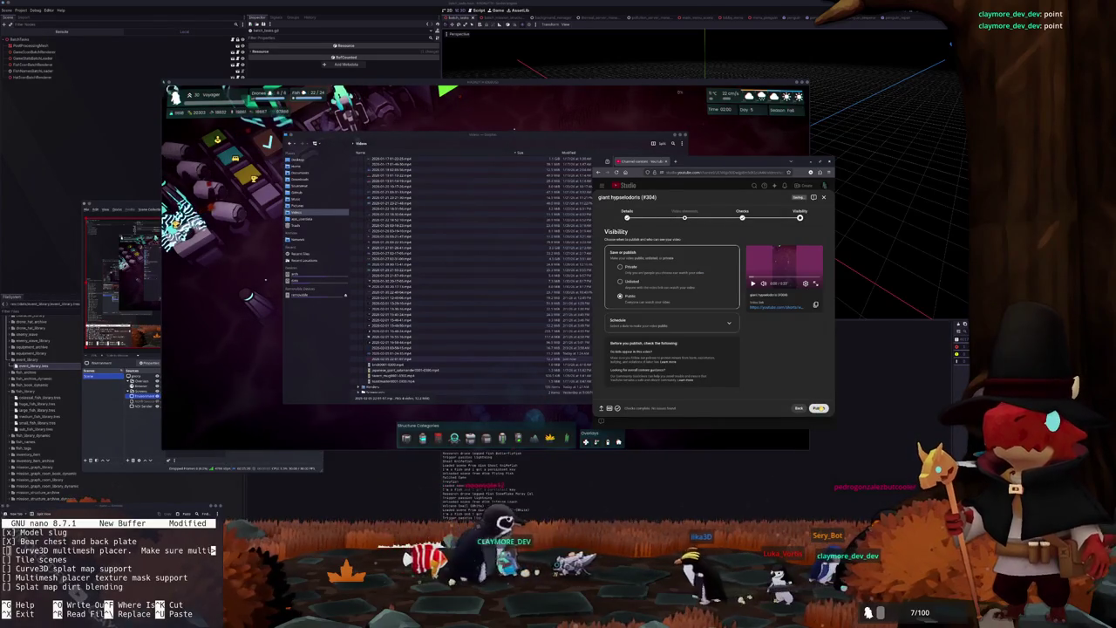
click(814, 407)
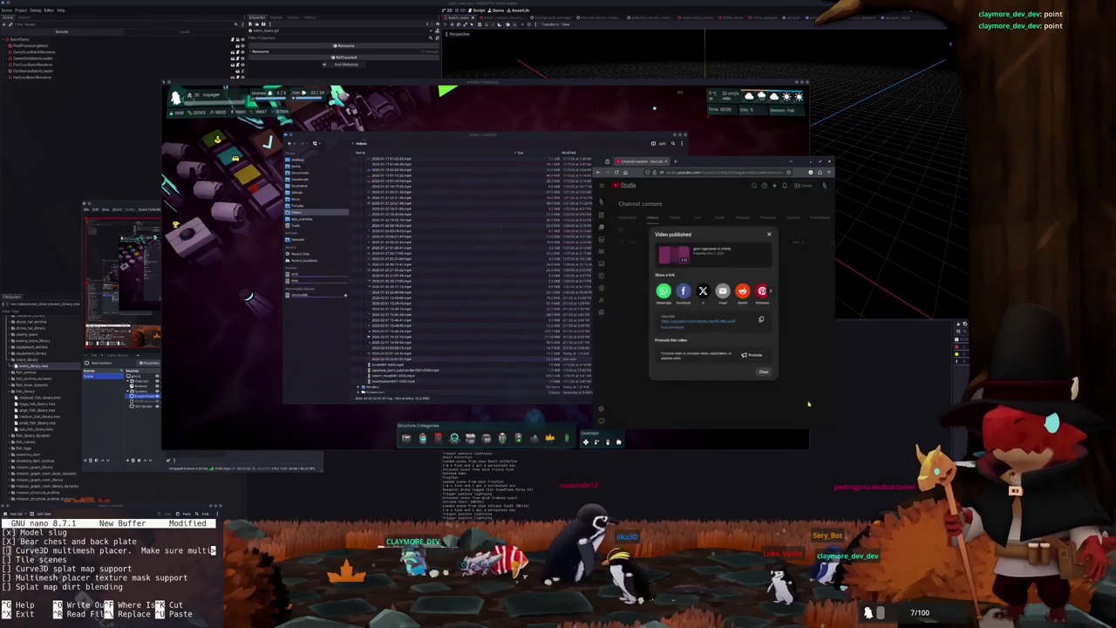
click(755, 370)
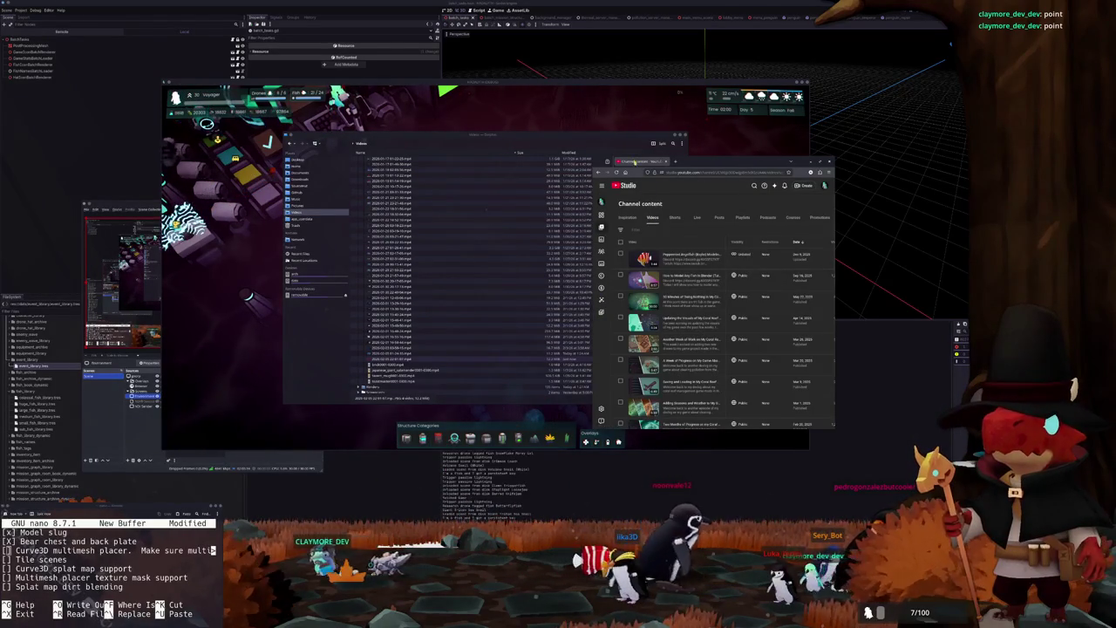
click(668, 162)
click(682, 143)
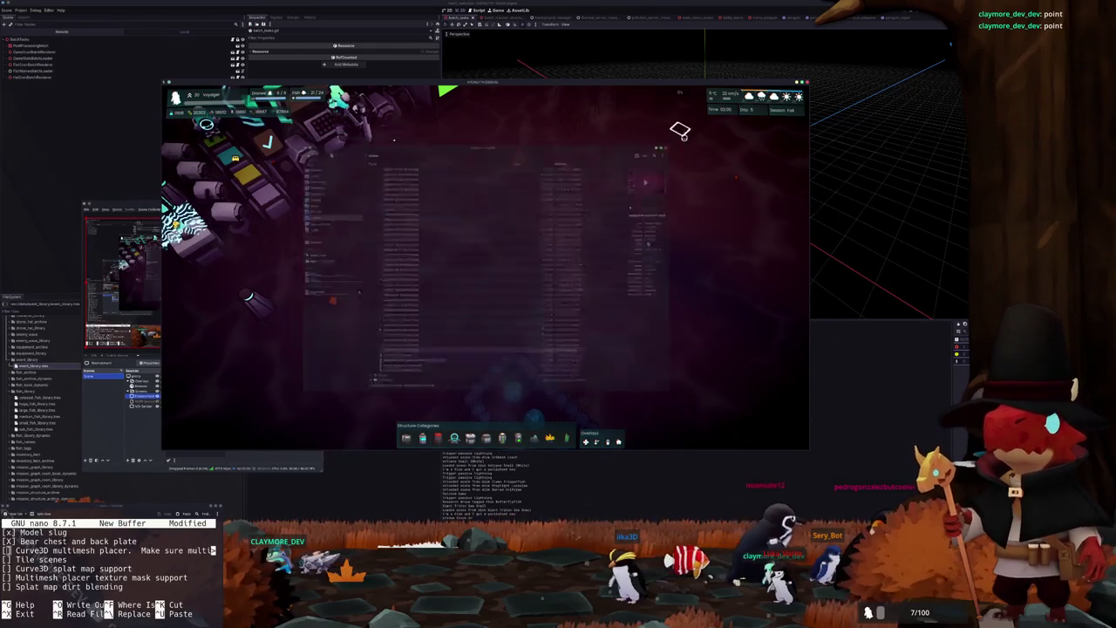
- Zoom the game view, then quit Godot, bringing up the stop-running-project prompt
scroll(682, 252, down, 5)
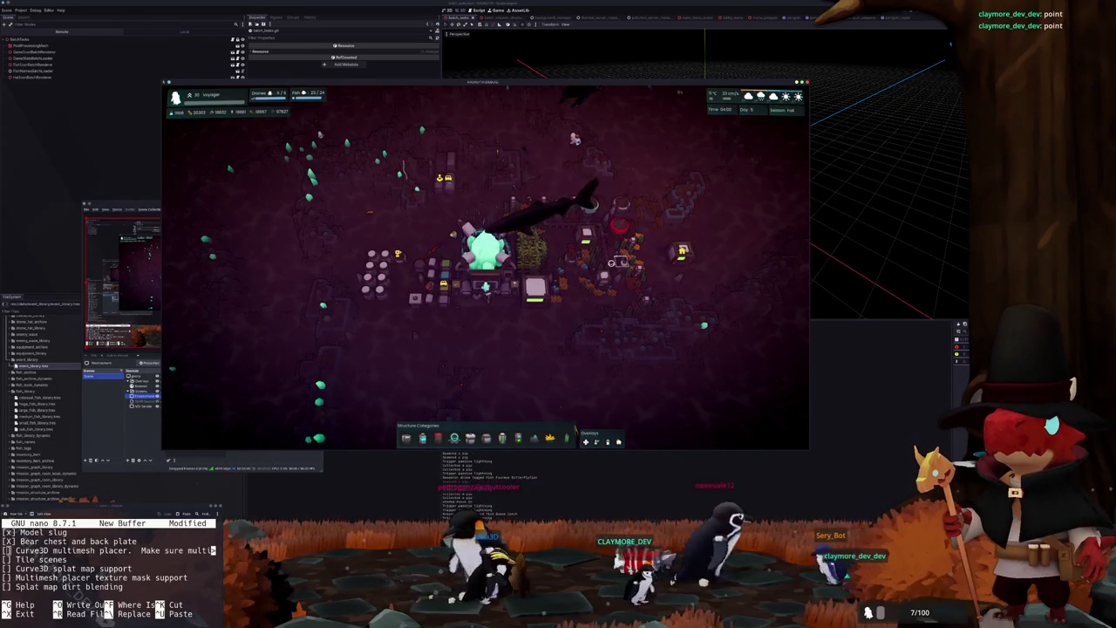
key(ctrl+q)
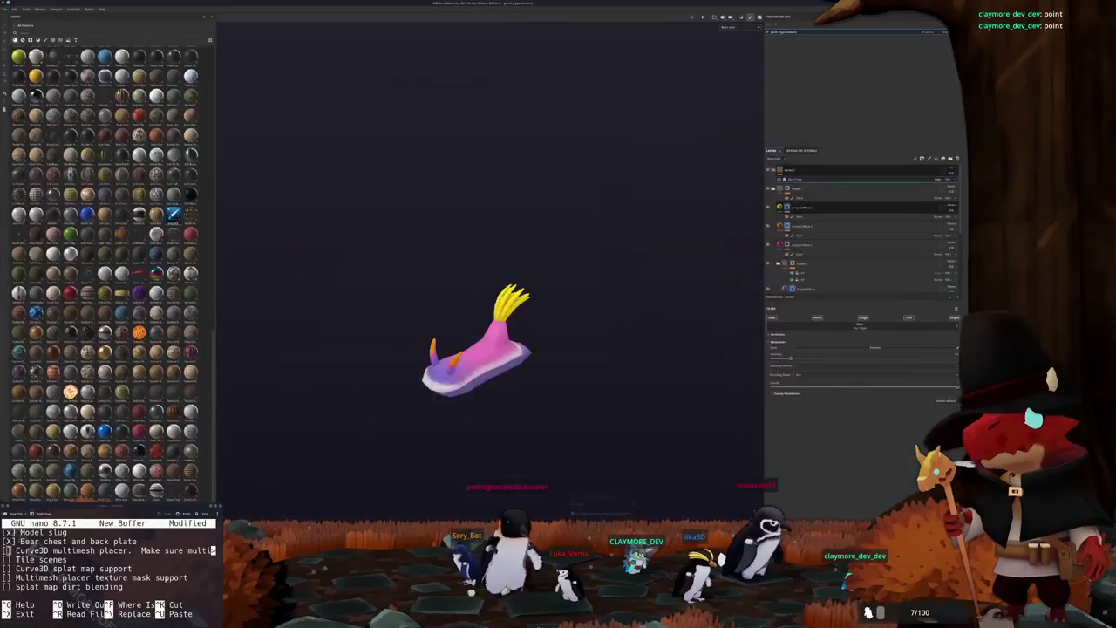
- Close the sea slug project with Ctrl+W and answer the save-changes prompt
key(ctrl+w)
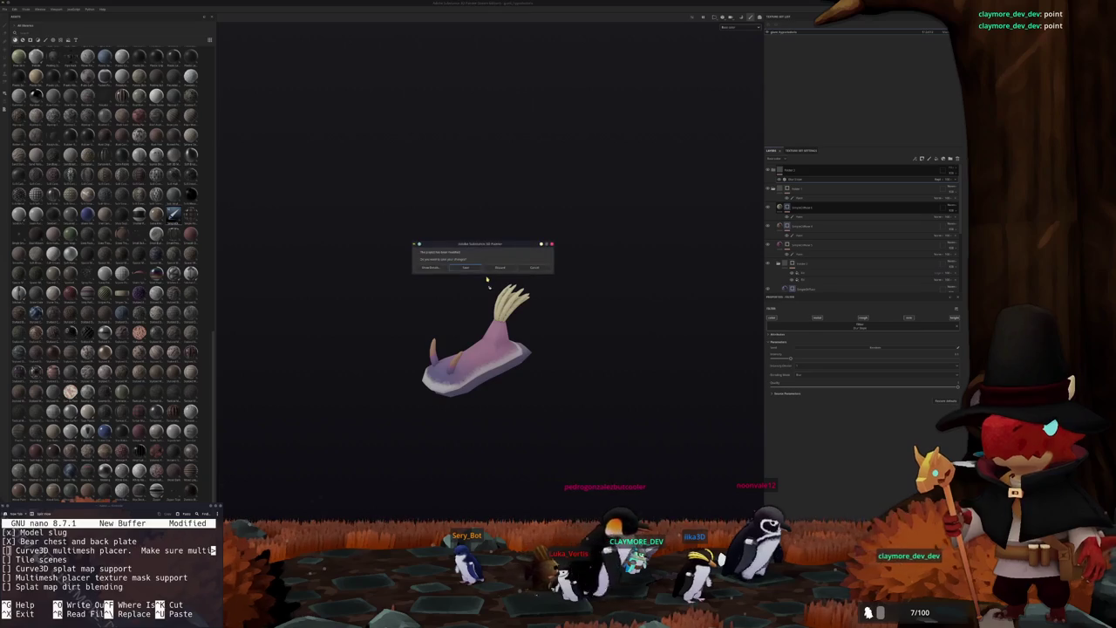
click(468, 267)
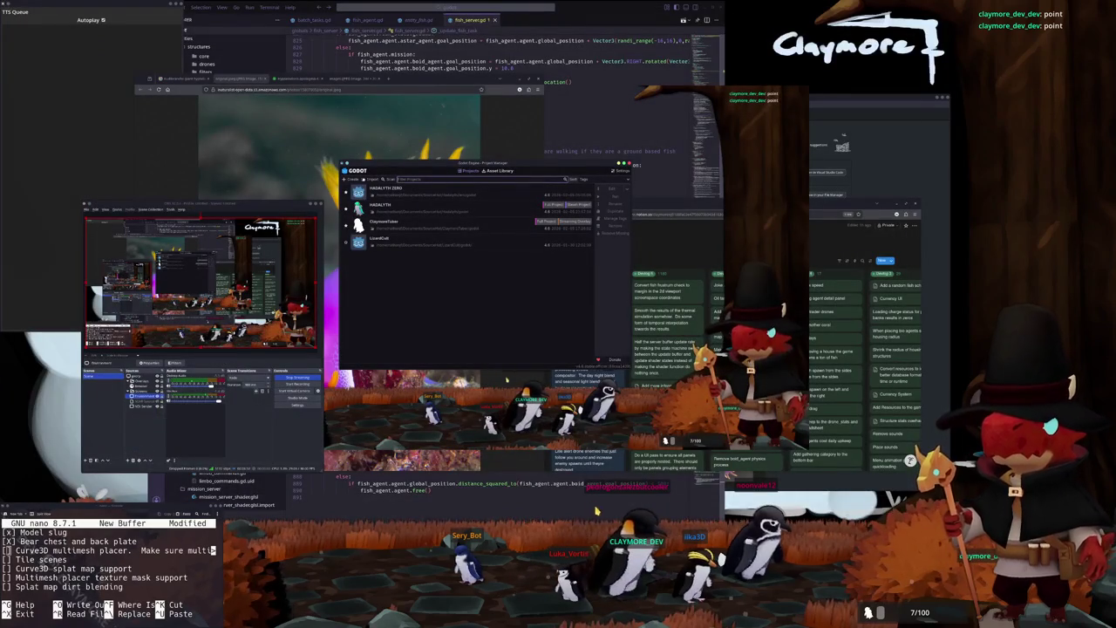
- Bring Notion forward and navigate via ReefManager to the ClaymoreTuber Tasks board
click(693, 271)
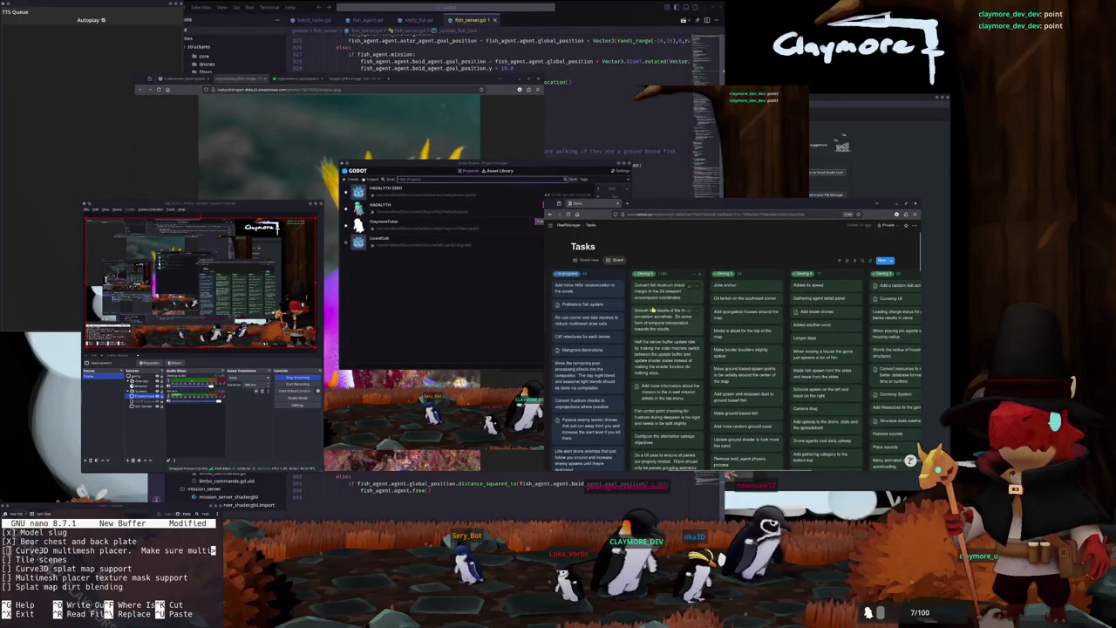
click(574, 244)
mouse_move(552, 261)
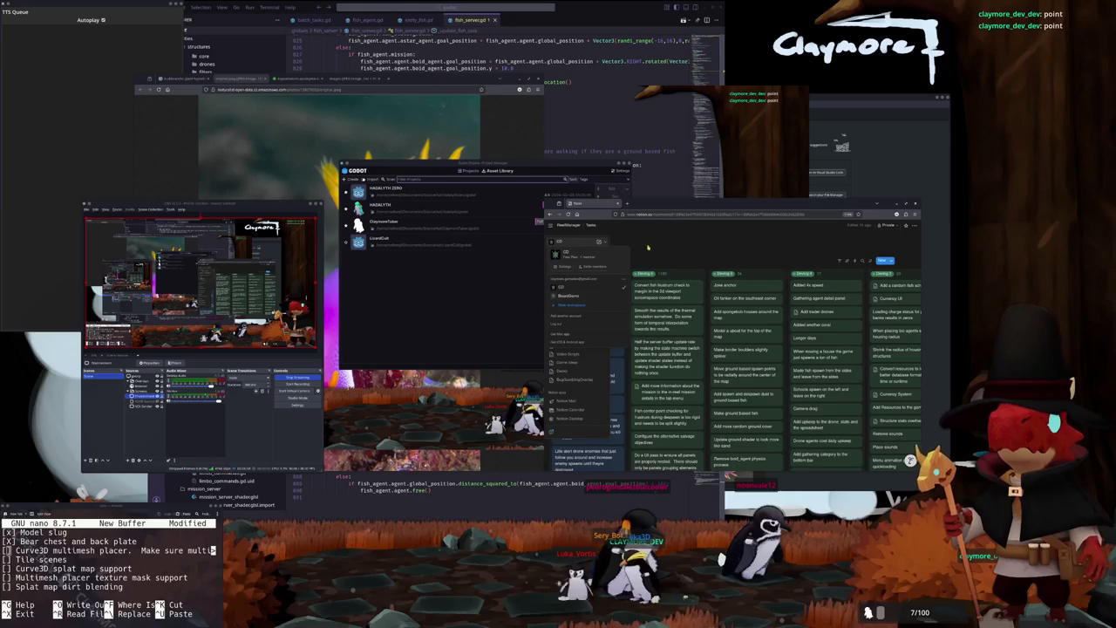
click(634, 251)
click(567, 225)
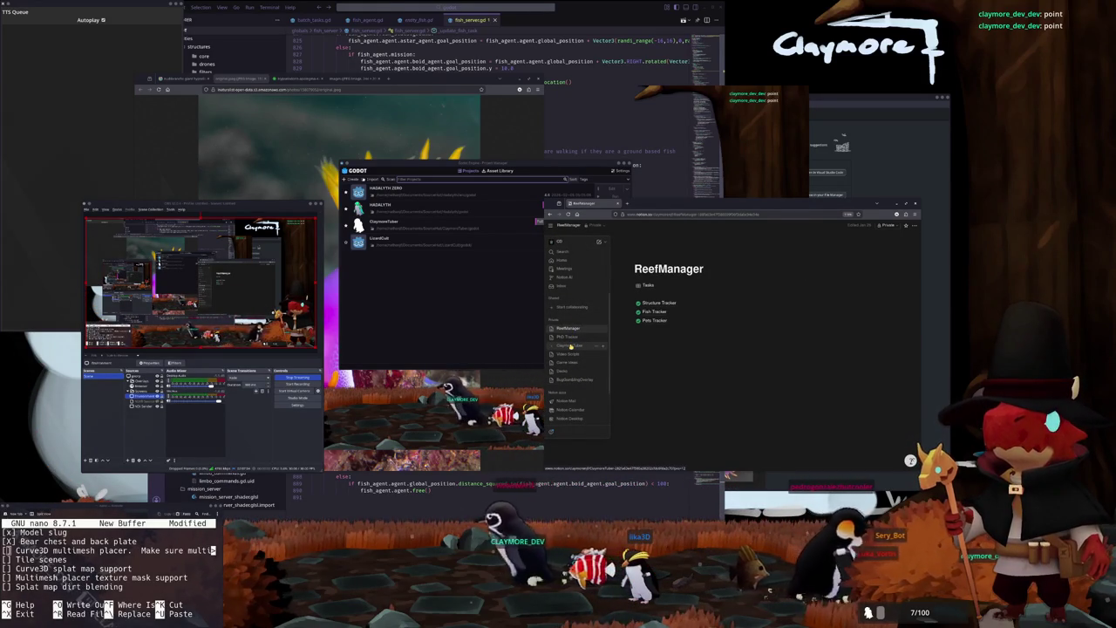
click(573, 345)
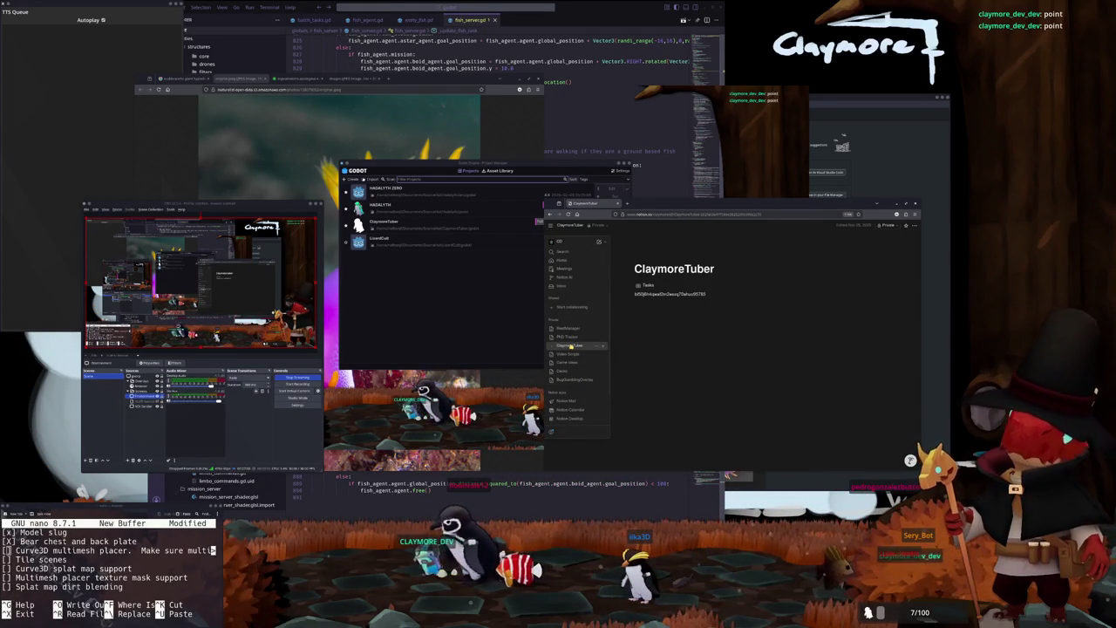
click(568, 329)
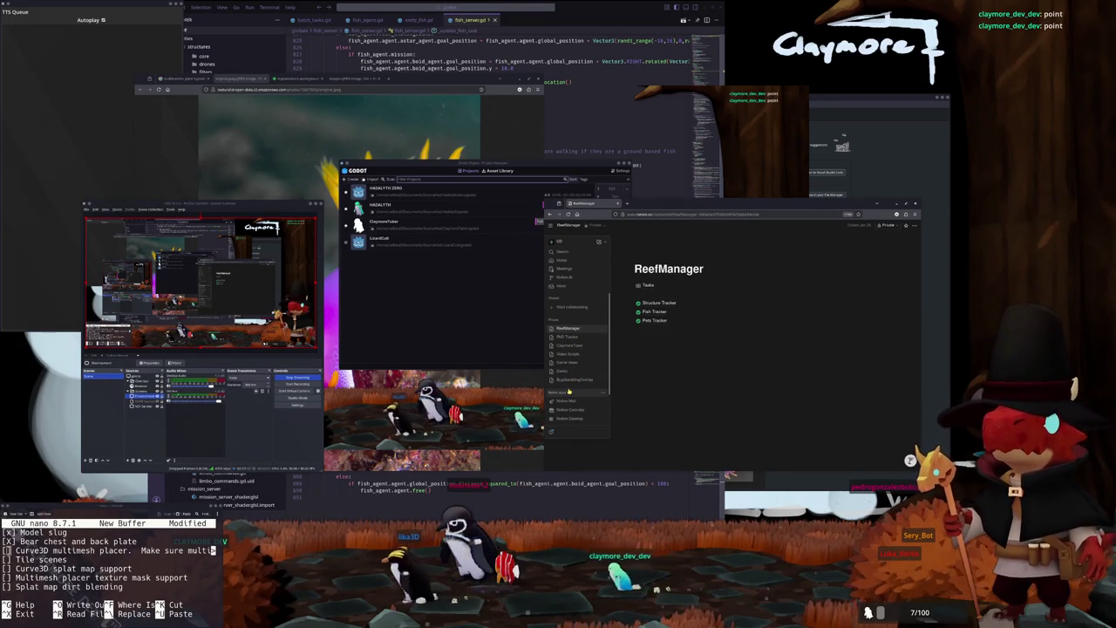
mouse_move(569, 345)
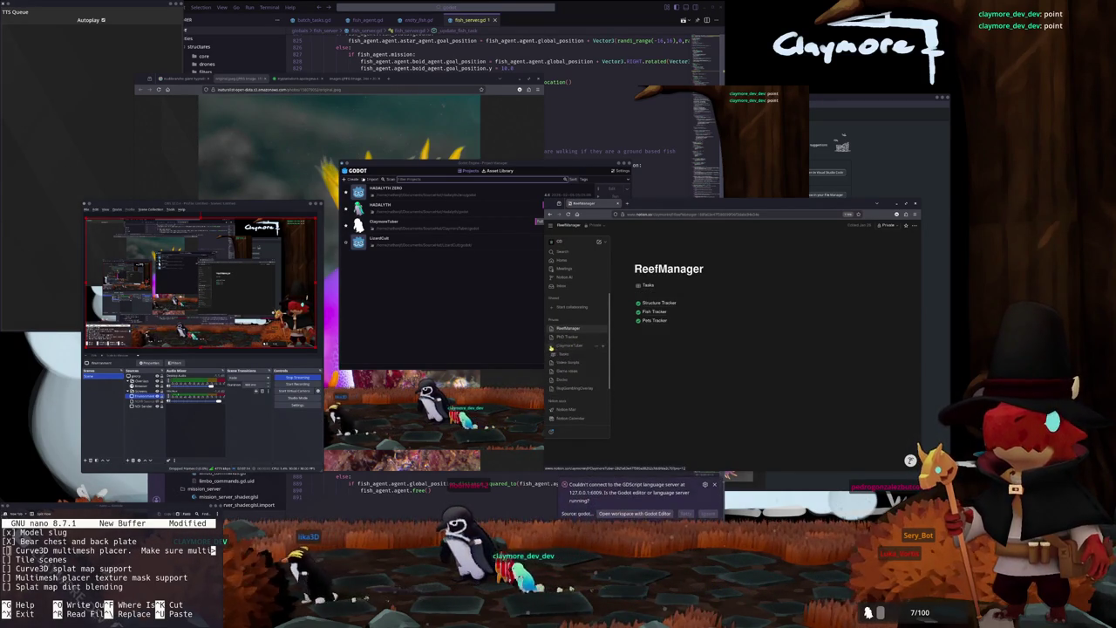
click(558, 346)
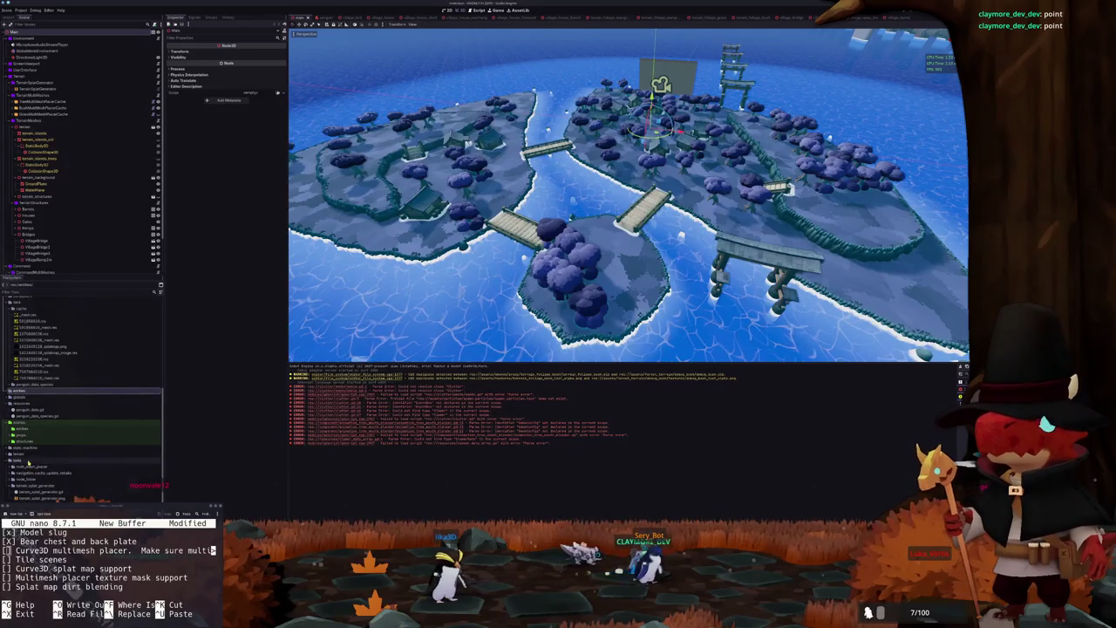
- Expand the component folder and open animation_tree_mouse_tracker.gd in the code editor
scroll(28, 453, up, 3)
scroll(21, 444, up, 5)
double_click(23, 446)
scroll(35, 410, down, 4)
click(39, 369)
double_click(39, 369)
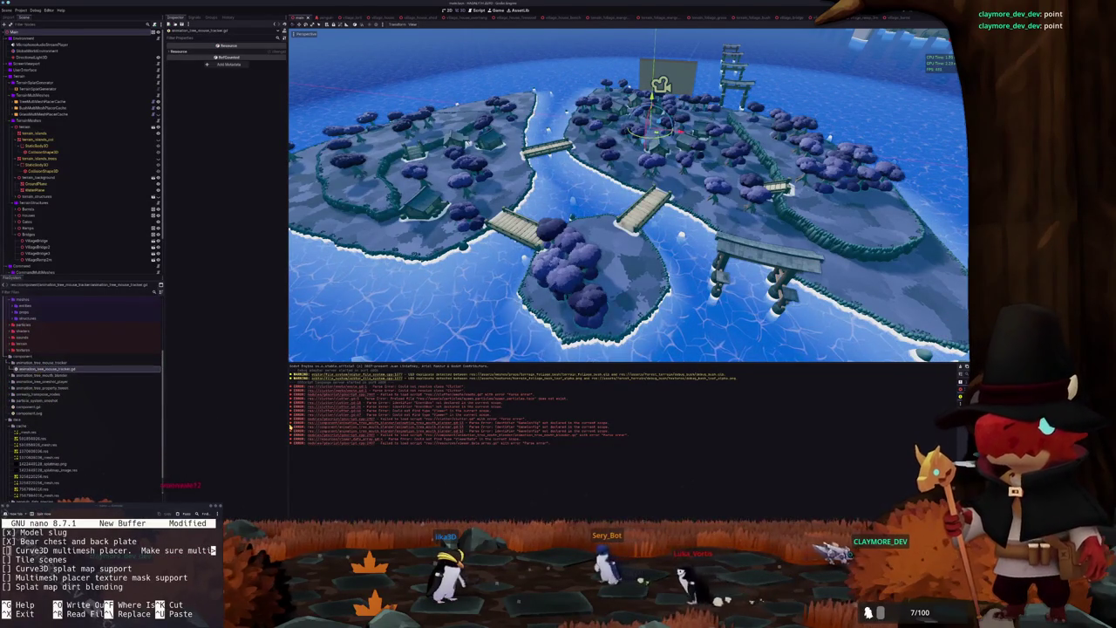
scroll(523, 261, down, 3)
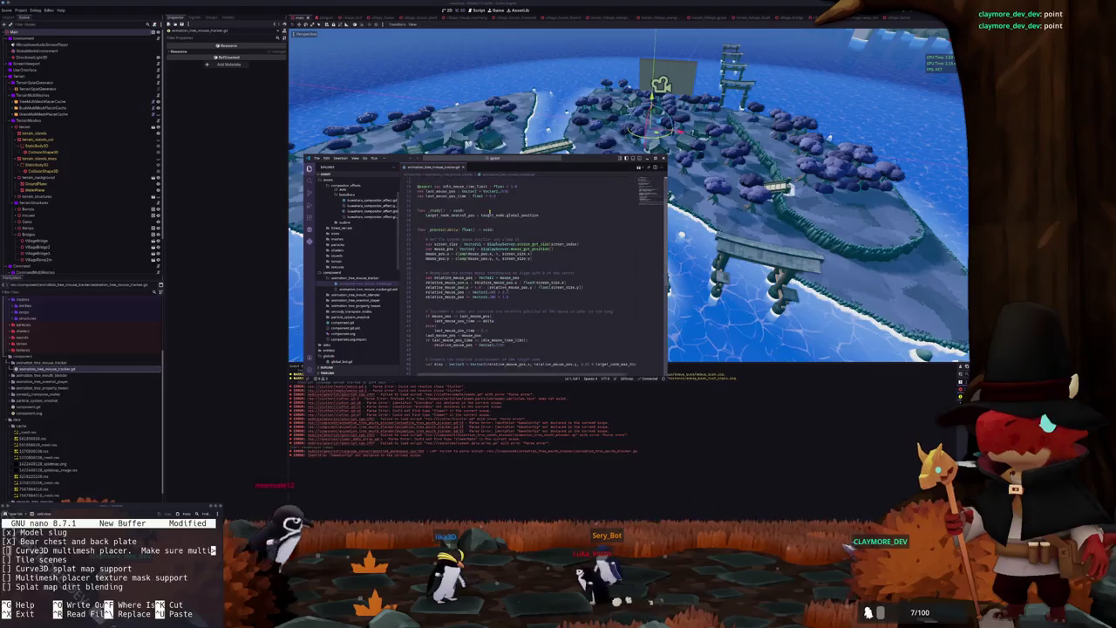
scroll(523, 261, down, 3)
scroll(495, 248, up, 6)
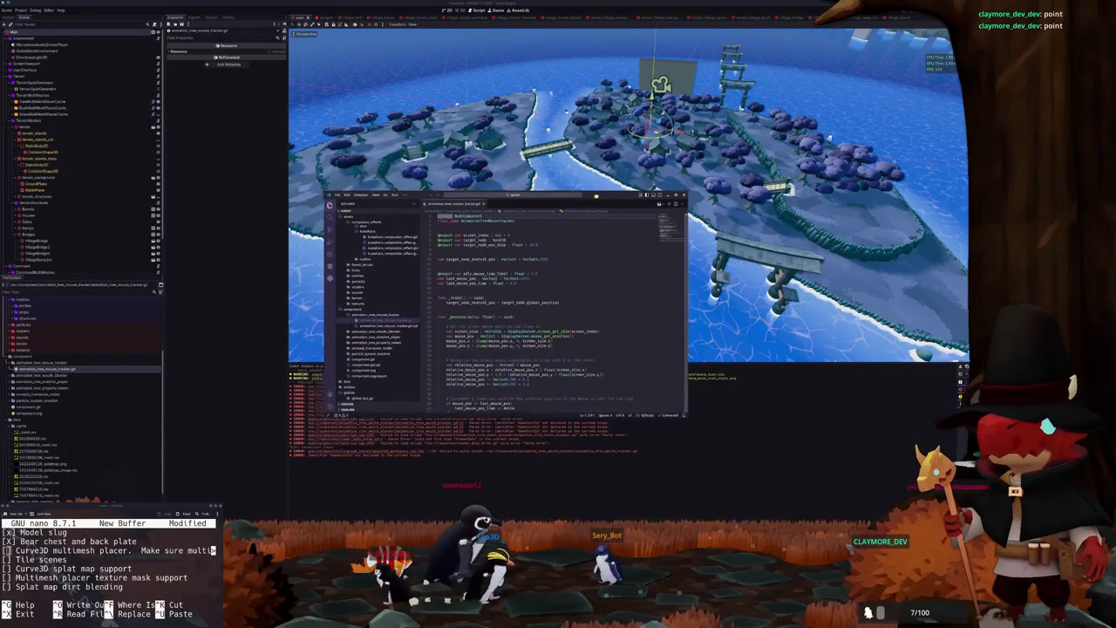
- Hide the code editor, then open node_folder.gd in it
click(158, 40)
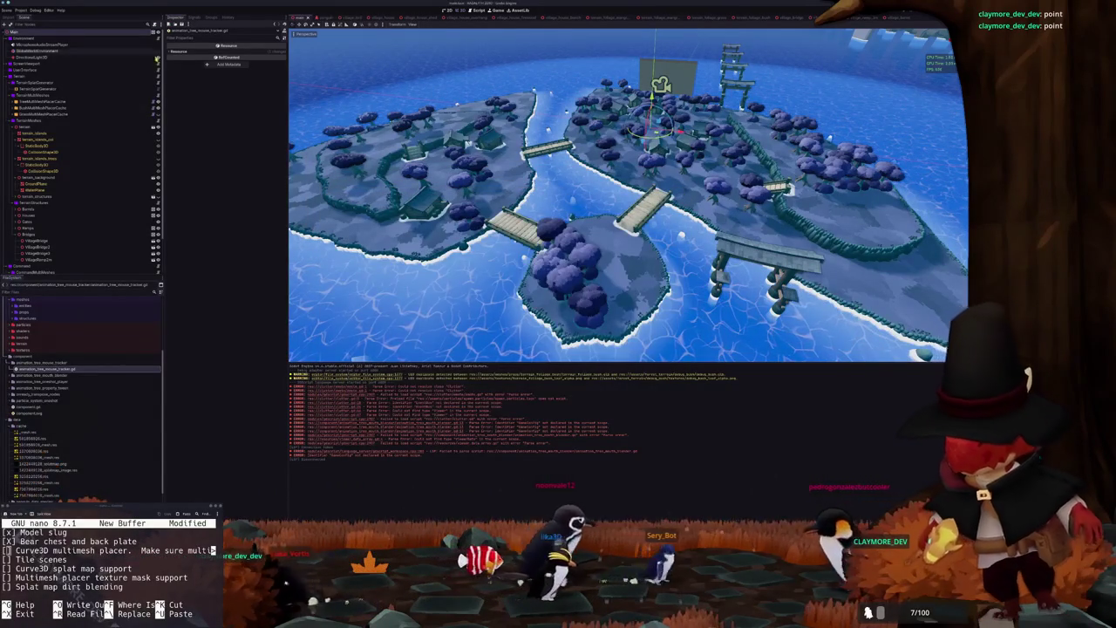
click(158, 39)
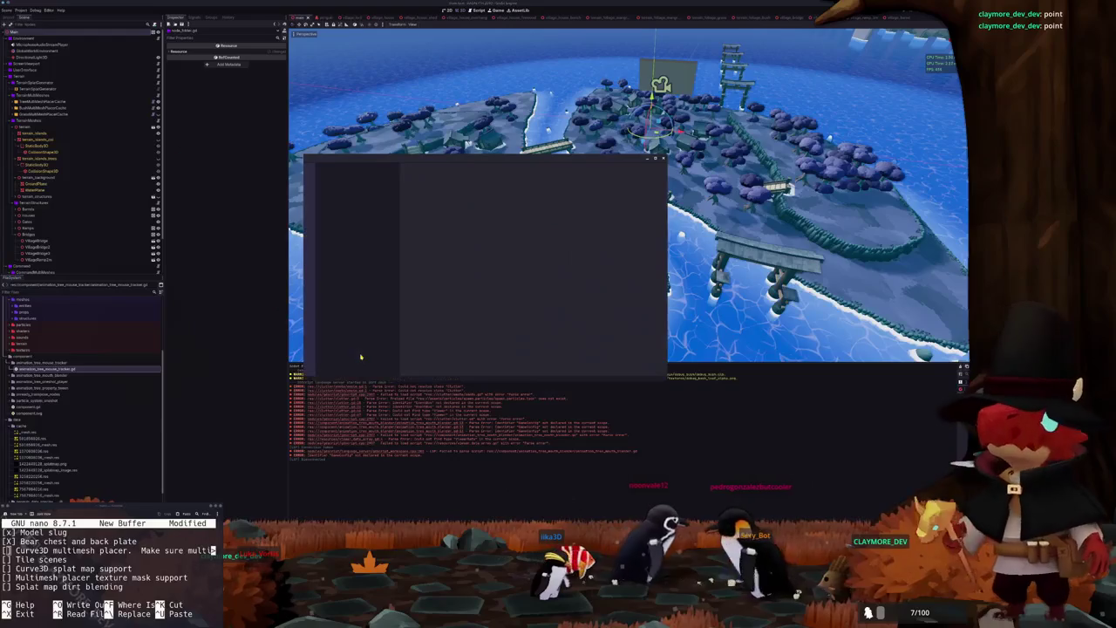
scroll(353, 209, up, 3)
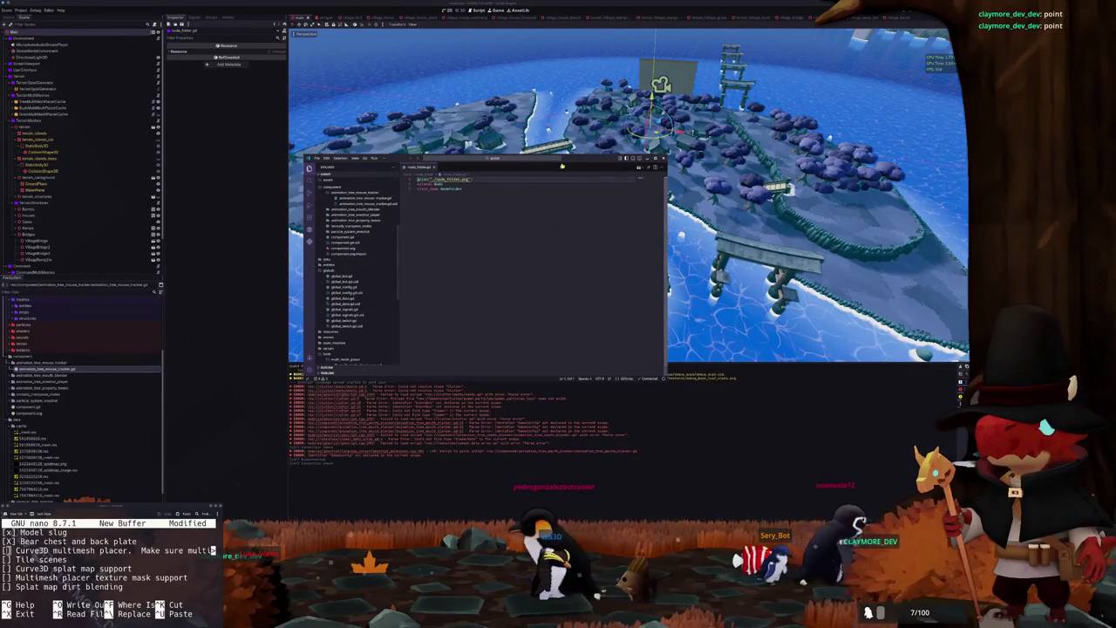
- Maximize VS Code, enlarge the editor text, and open animation_tree_mouth_blender.gd
key(super+Up)
key(ctrl+equal)
key(ctrl+equal)
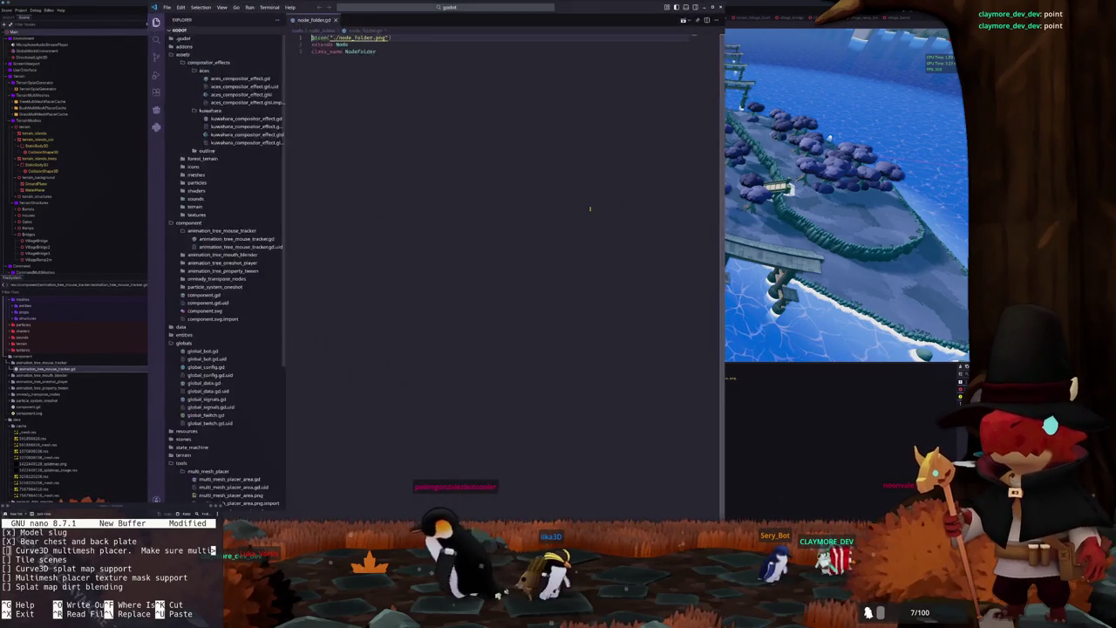
key(ctrl+equal)
click(254, 286)
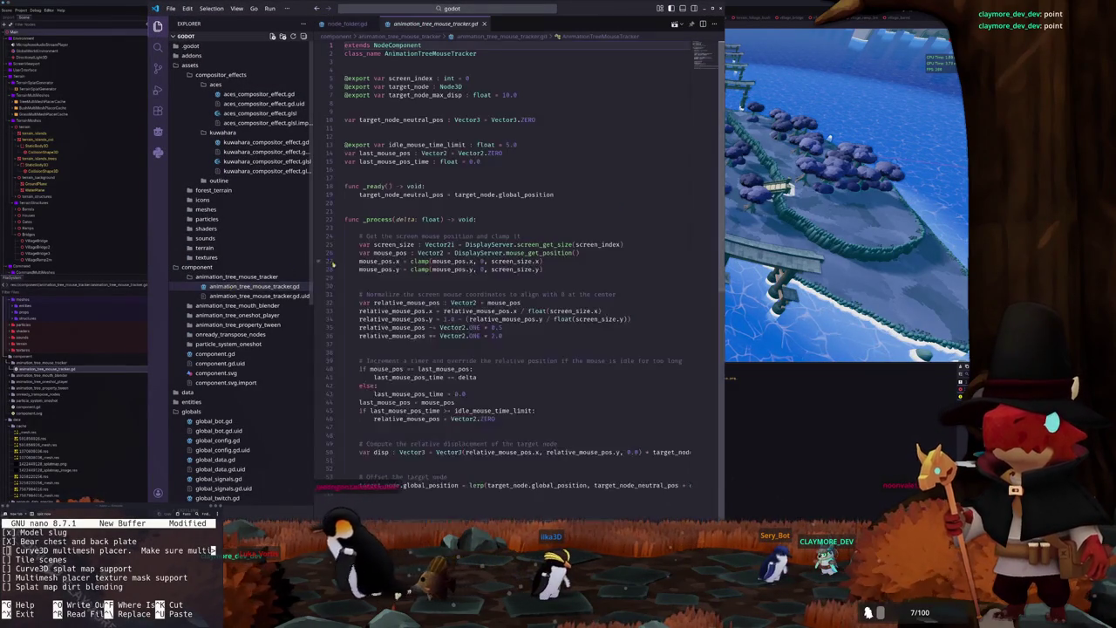
key(ctrl+f)
text(Gam)
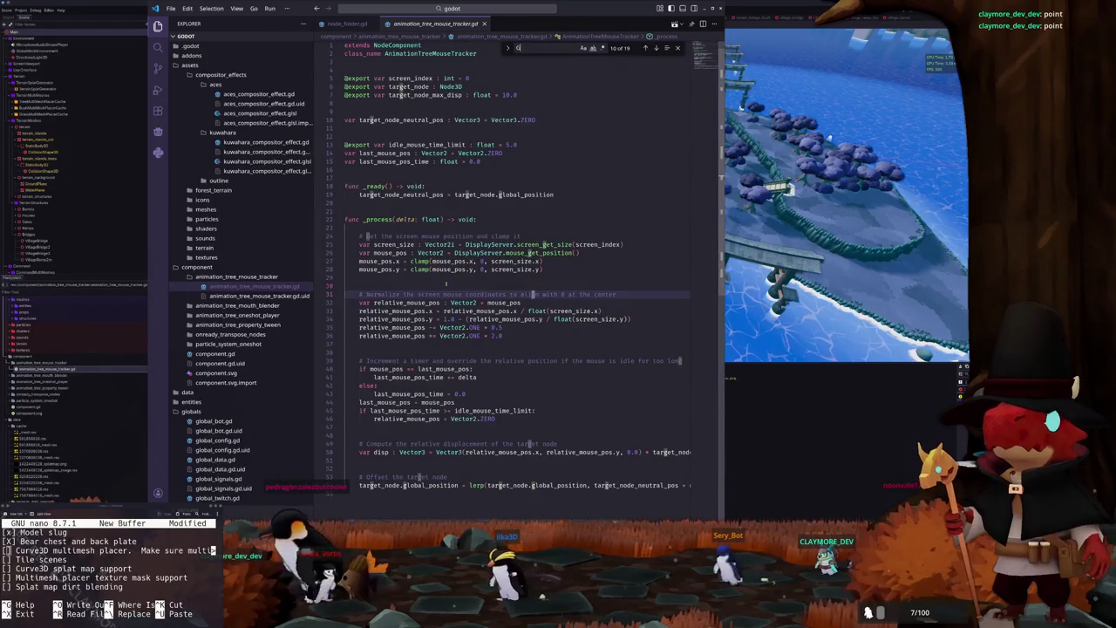
text(Glo)
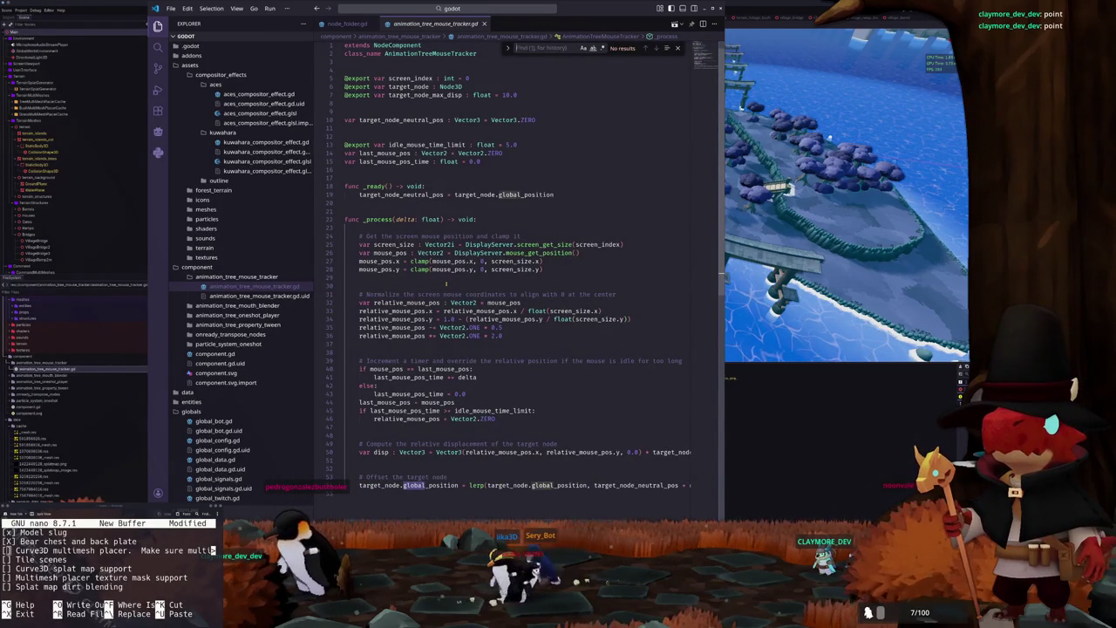
text(Coo)
key(BackSpace)
key(BackSpace)
key(BackSpace)
key(Escape)
scroll(445, 283, down, 2)
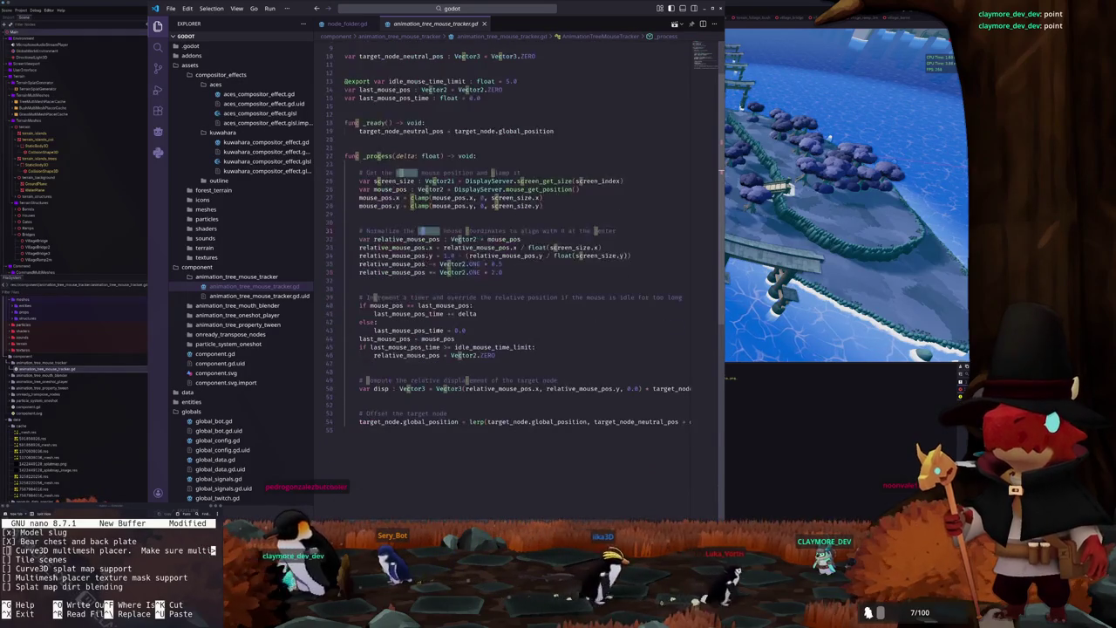
click(236, 277)
click(237, 286)
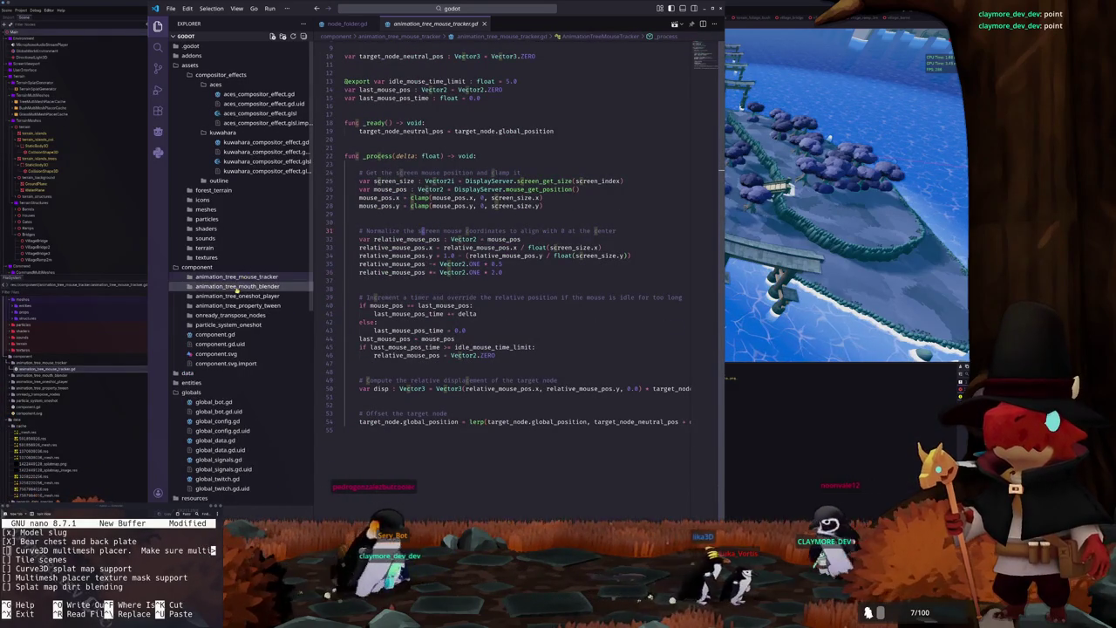
click(239, 298)
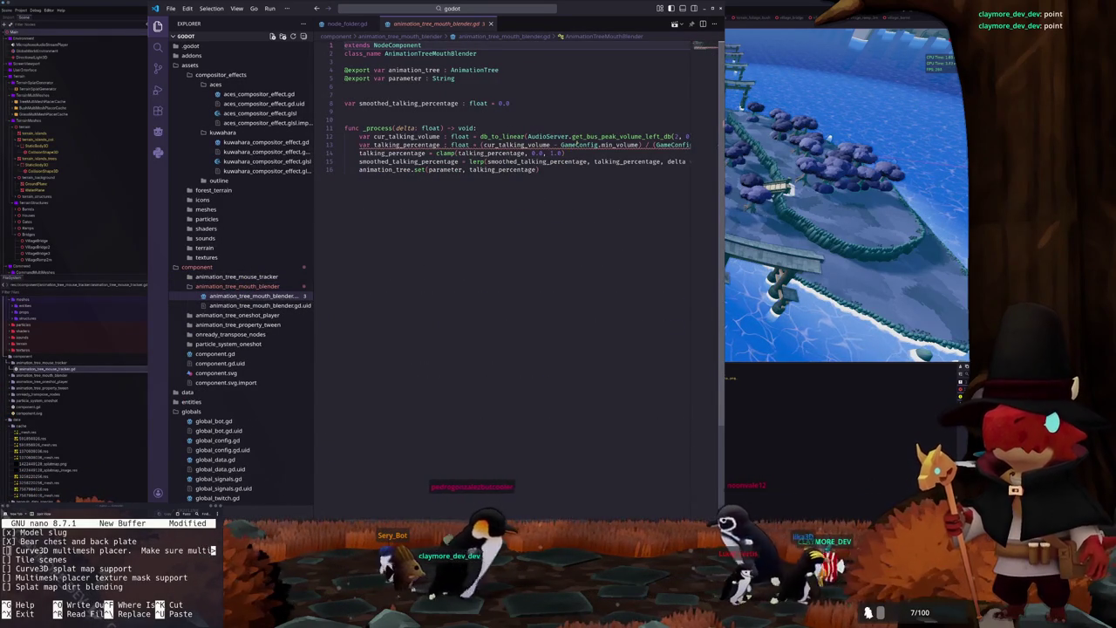
- Replace both GameConfig references on line 13 with GlobalConfig, for min_volume and max_volume
text(Global)
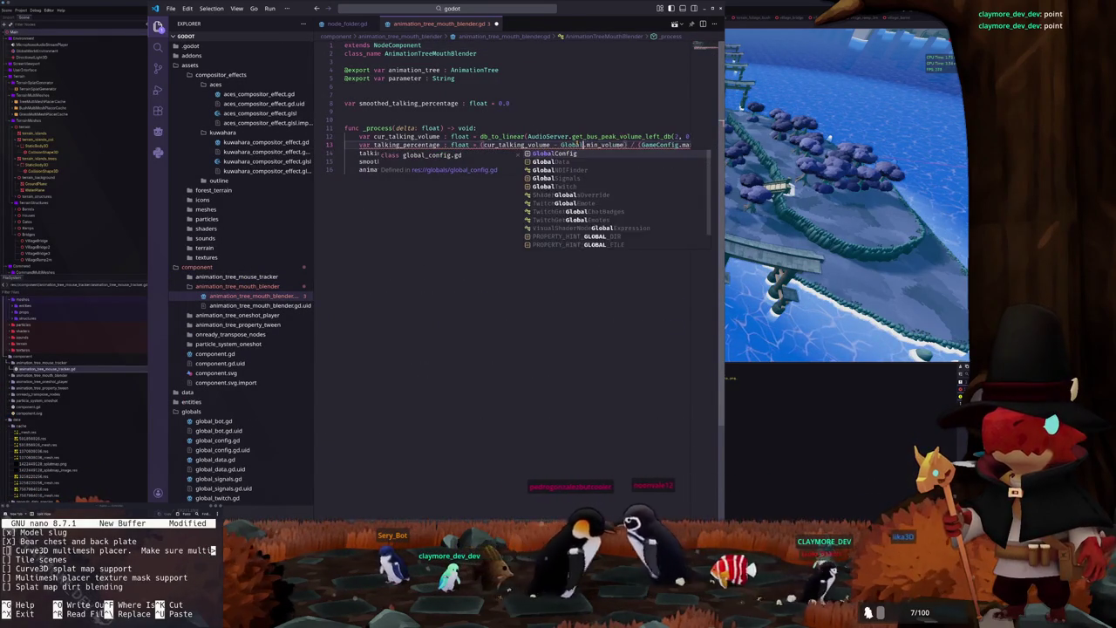
key(Return)
double_click(671, 144)
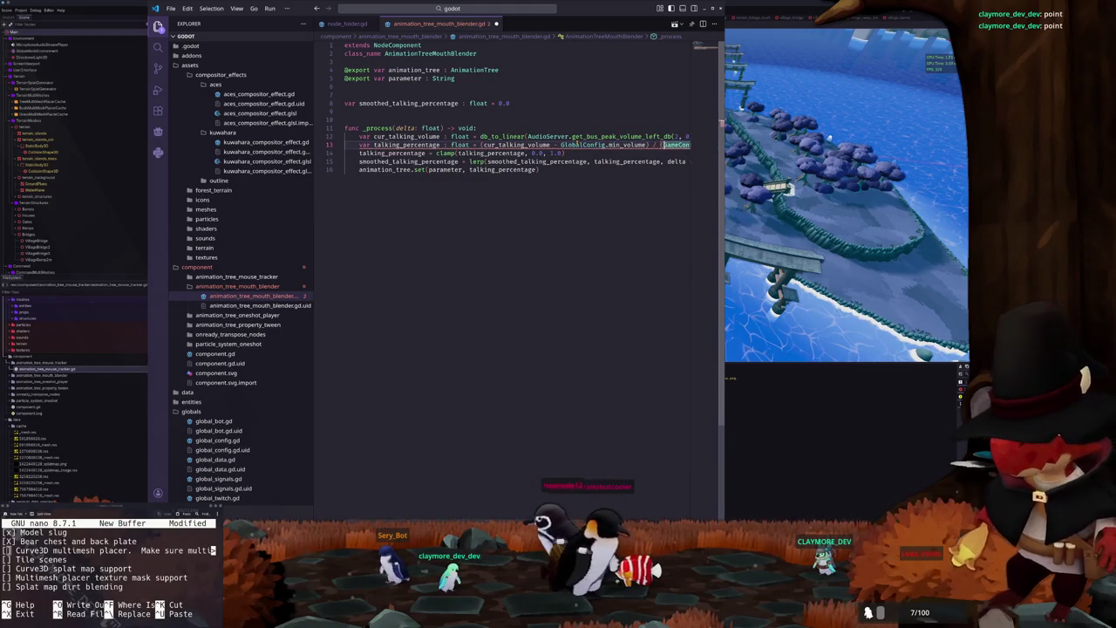
text(Global)
key(Return)
key(End)
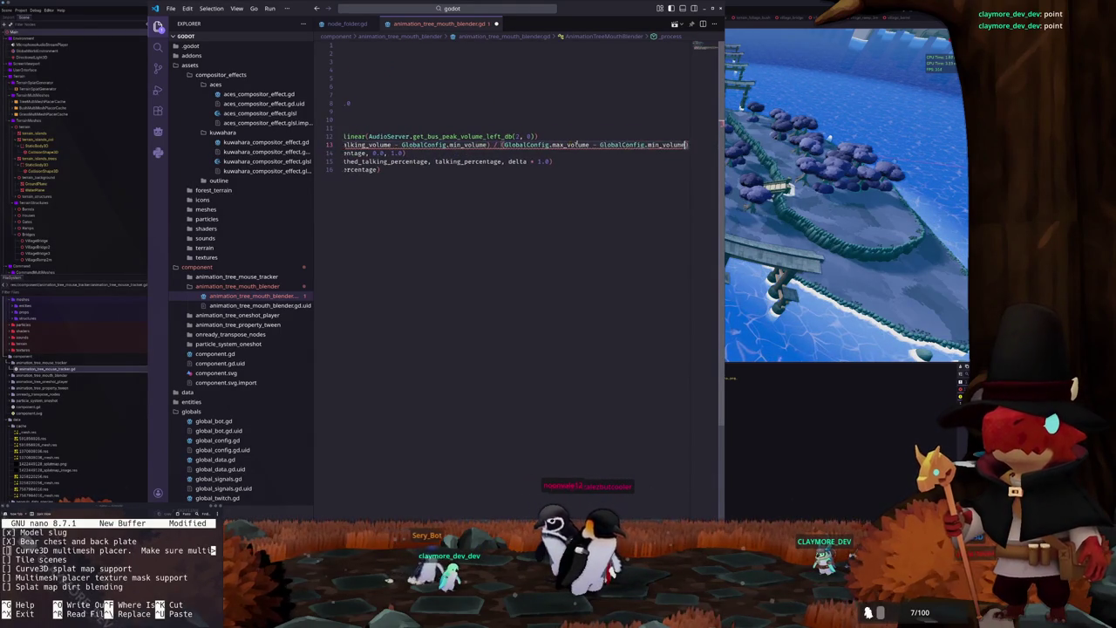
key(Down)
key(Down)
key(Down)
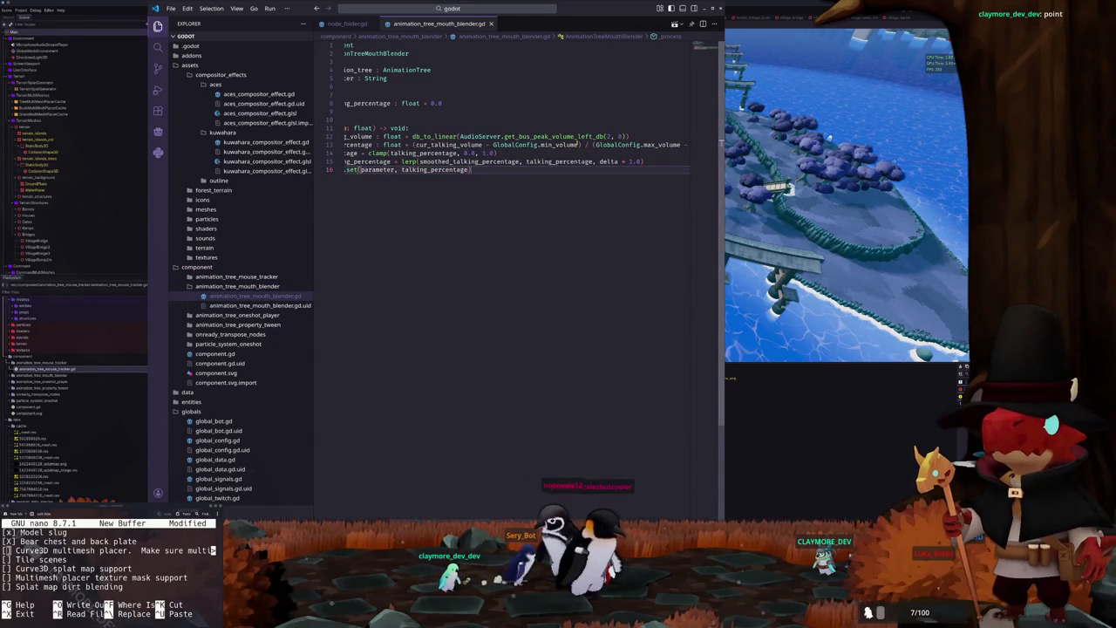
- Open the oneshot player, property tween, onready transpose and particle oneshot component scripts
click(229, 314)
click(255, 324)
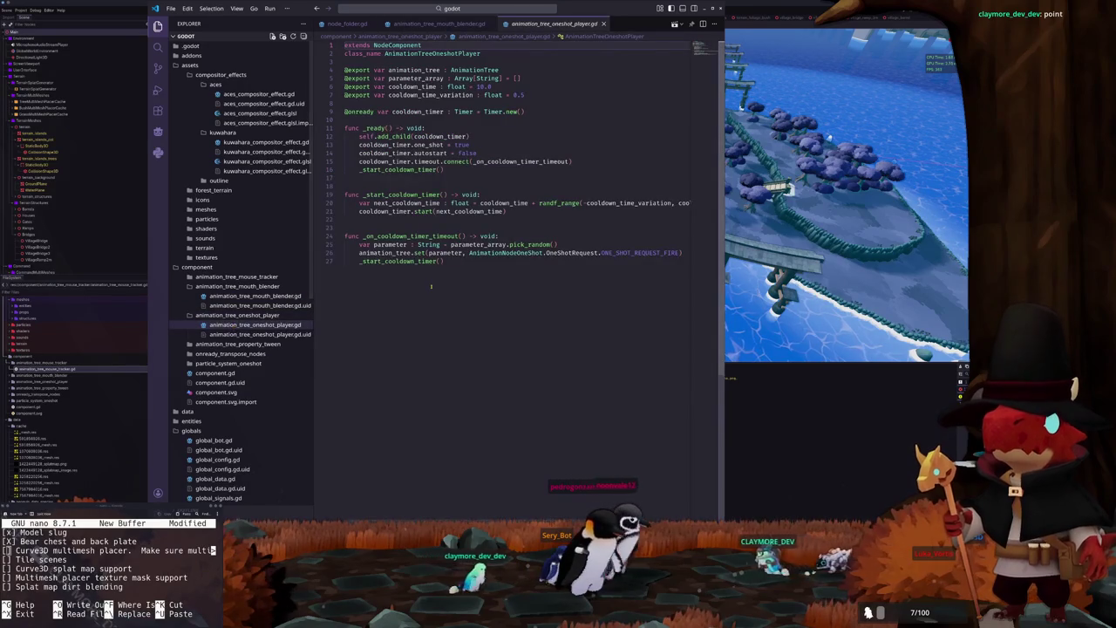
click(237, 344)
click(255, 353)
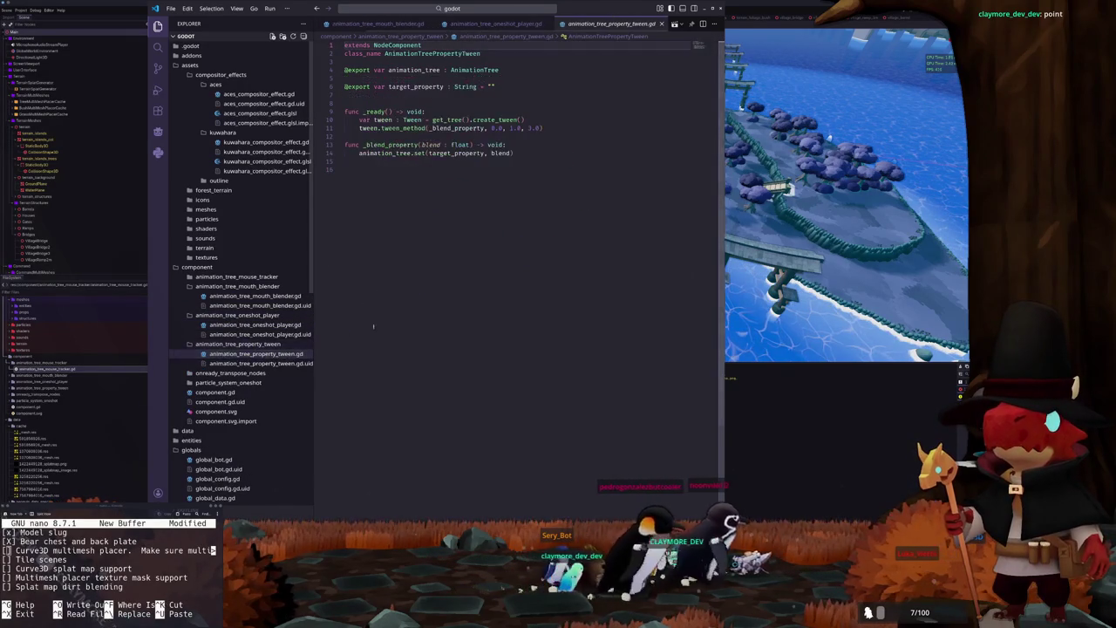
click(230, 373)
click(249, 382)
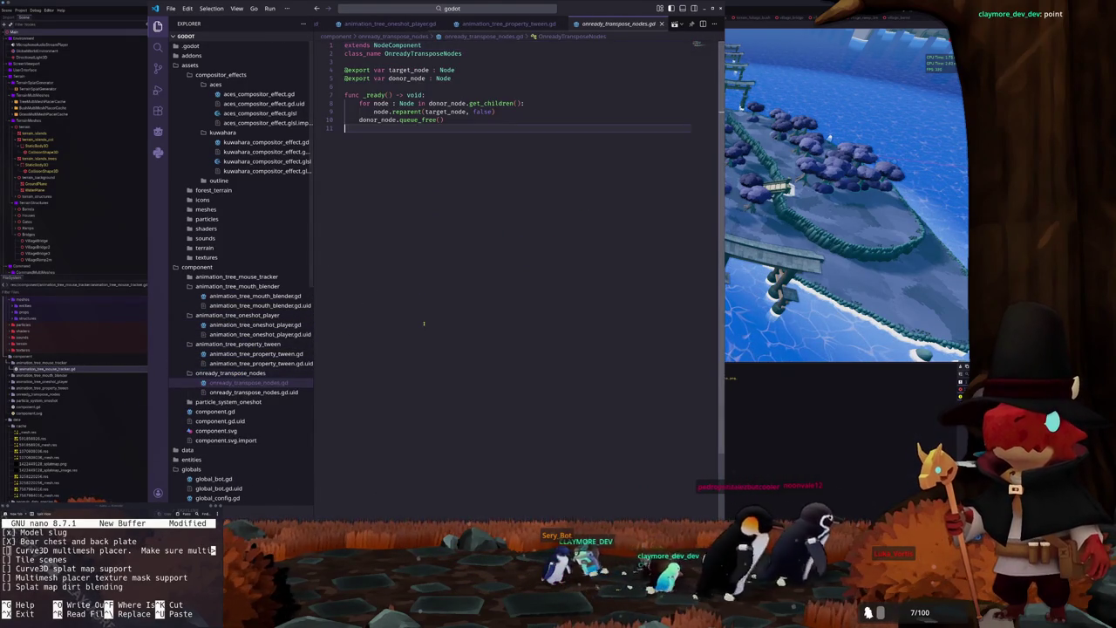
click(229, 401)
click(246, 411)
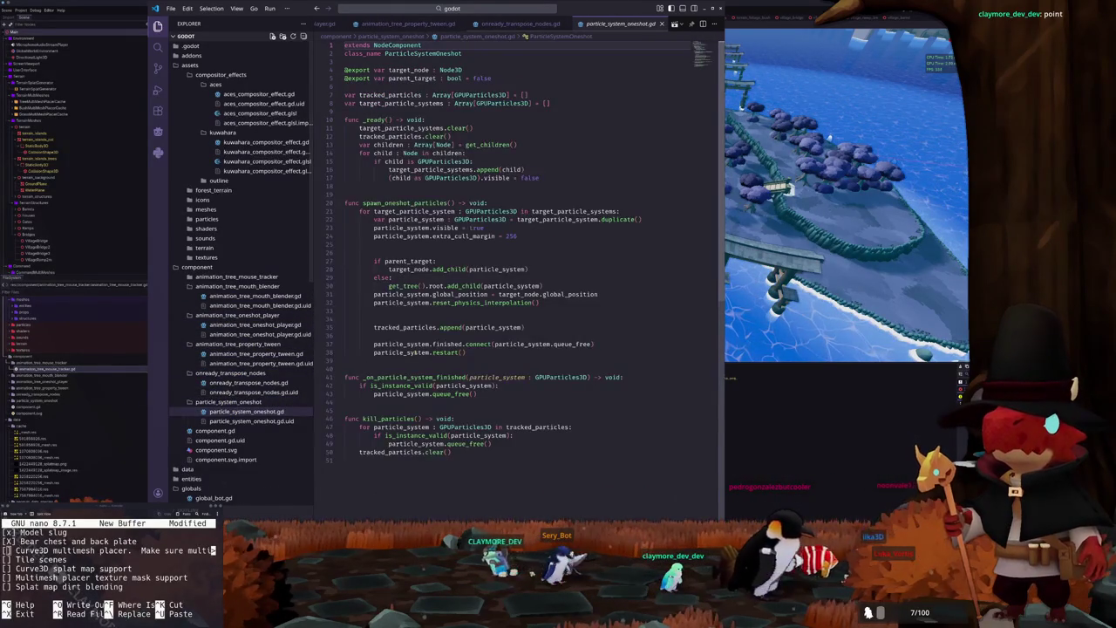
- Close every open script tab, leaving the empty start screen
click(390, 361)
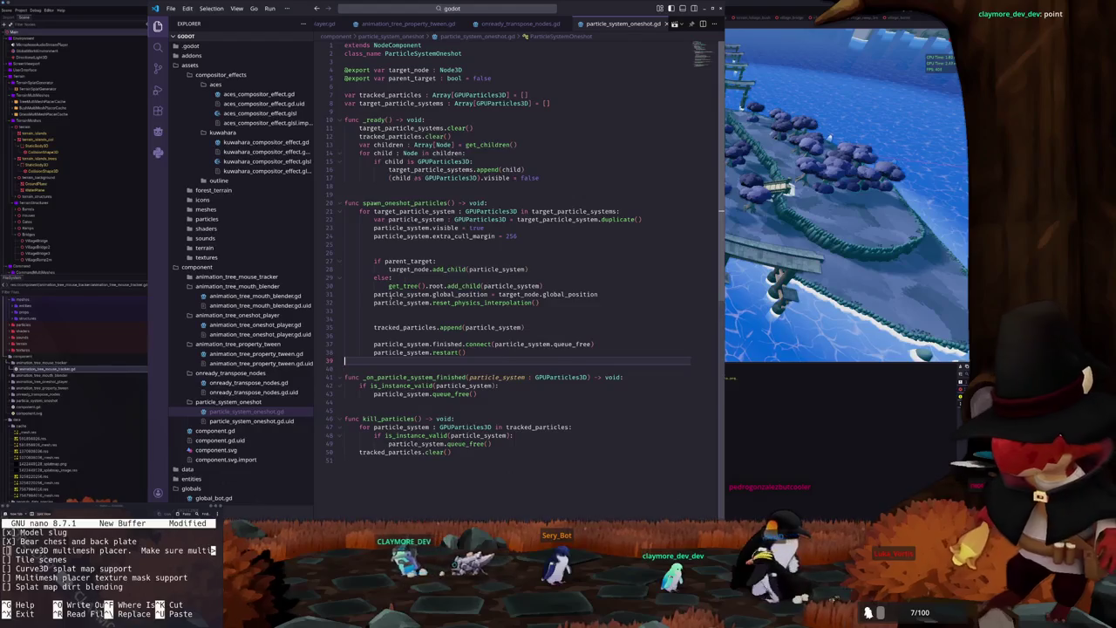
key(ctrl+w)
key(ctrl+w)
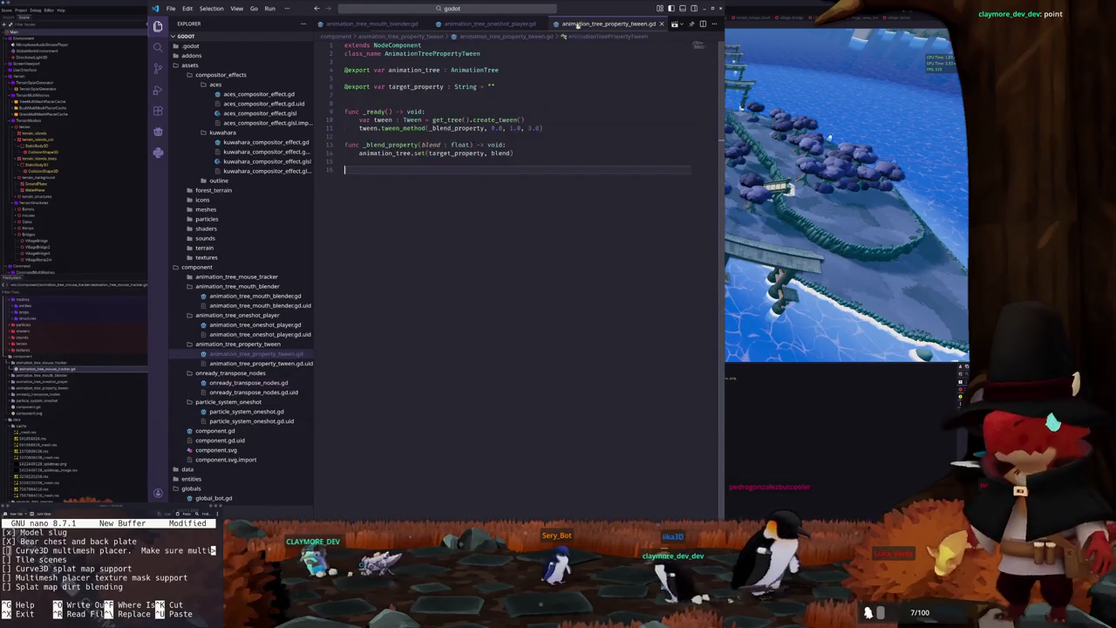
key(ctrl+w)
key(ctrl+w)
key(ctrl+w)
key(ctrl+w)
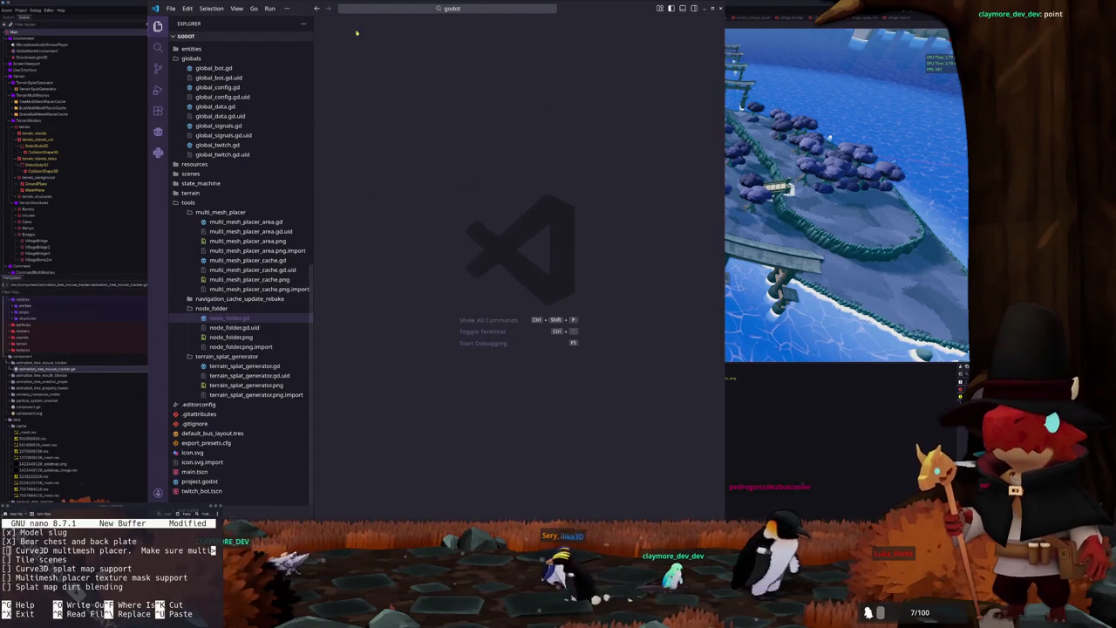
key(ctrl+w)
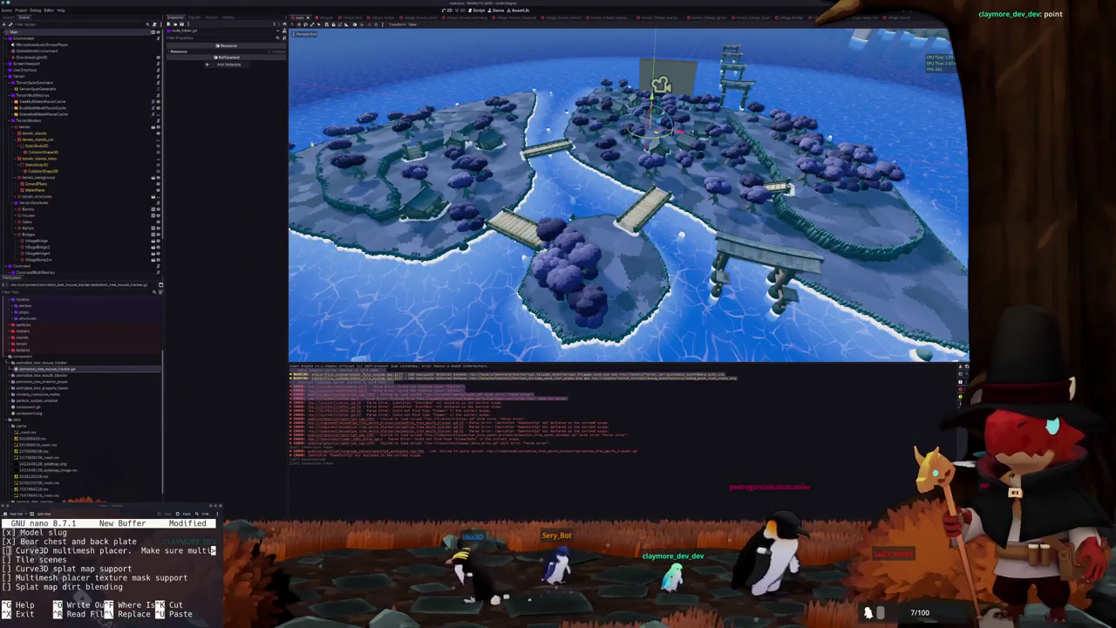
- Frame and orbit the 3D view over the island village's houses and trees, then clear the Output log
scroll(112, 185, down, 2)
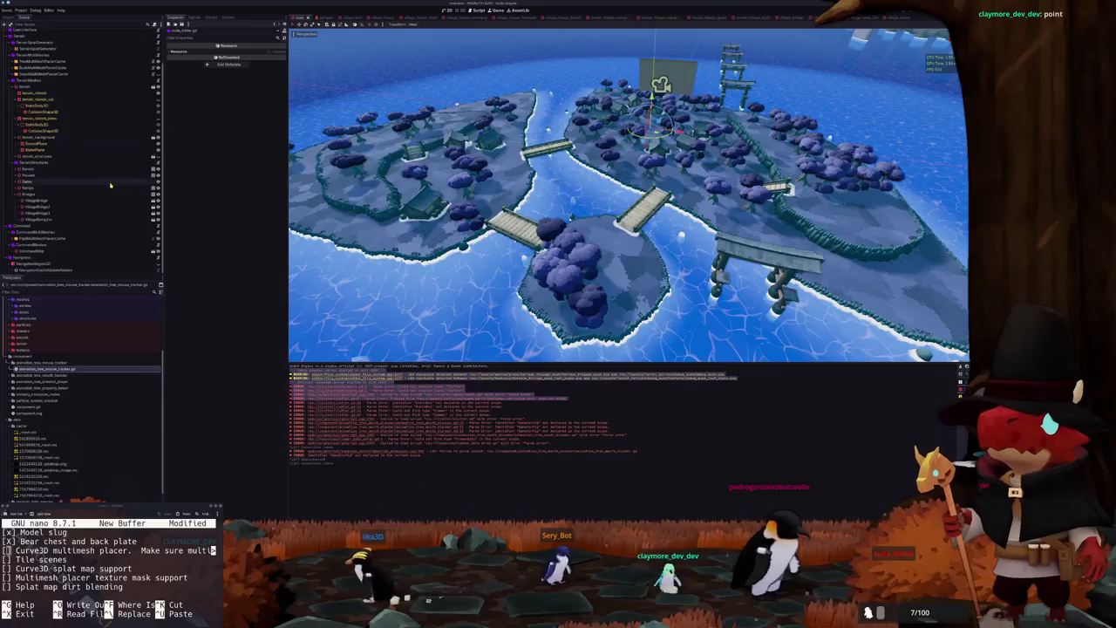
key(f)
mouse_move(519, 175)
middle_down()
mouse_move(472, 173)
mouse_move(539, 267)
middle_up()
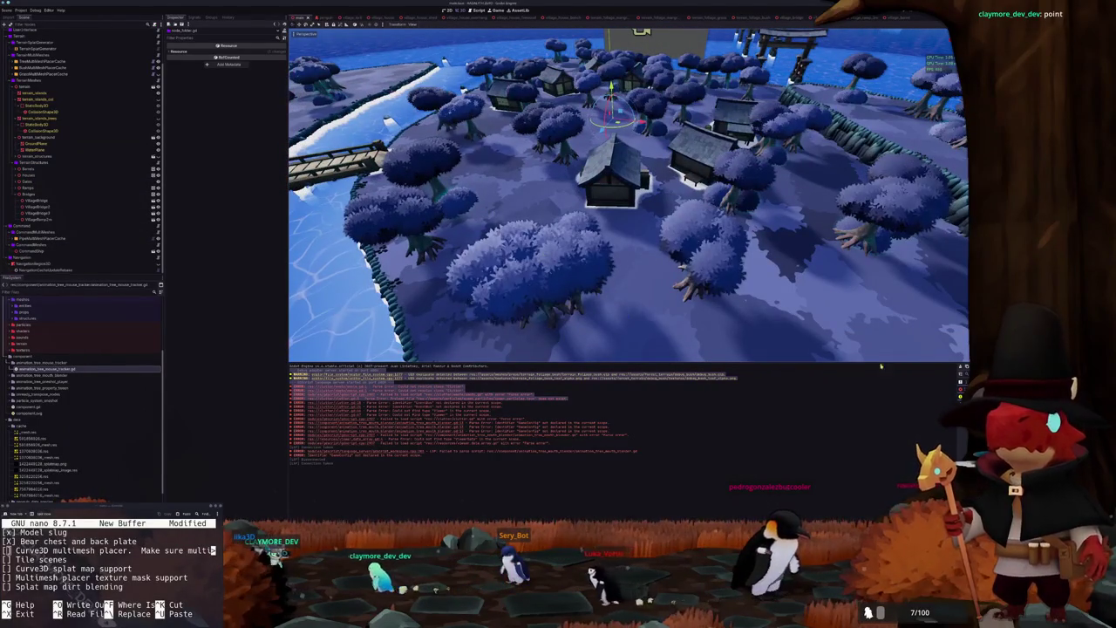
click(961, 369)
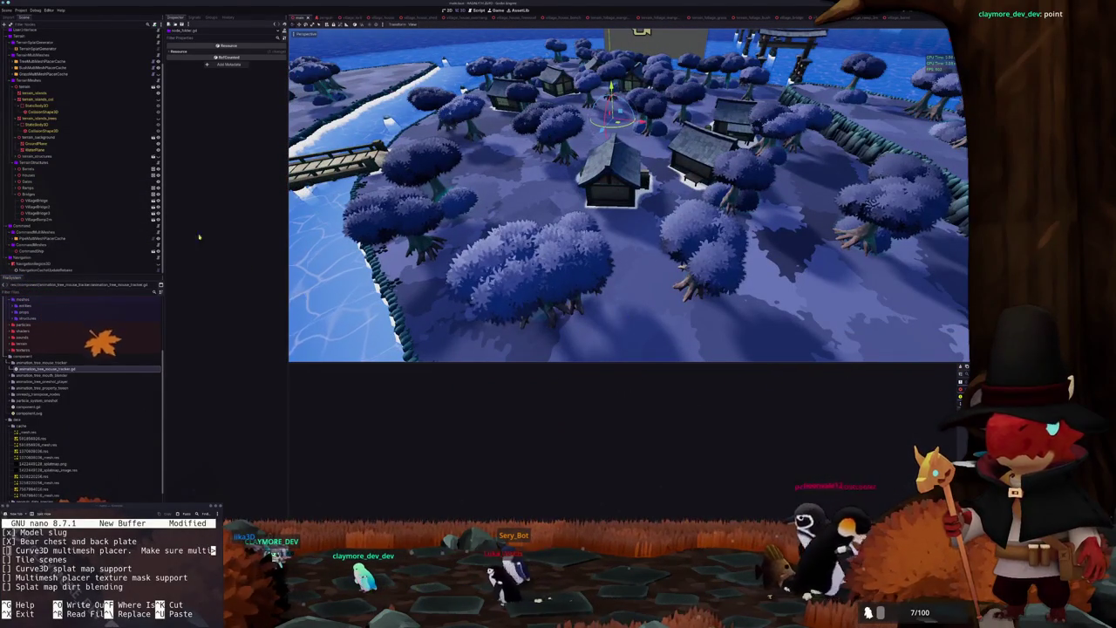
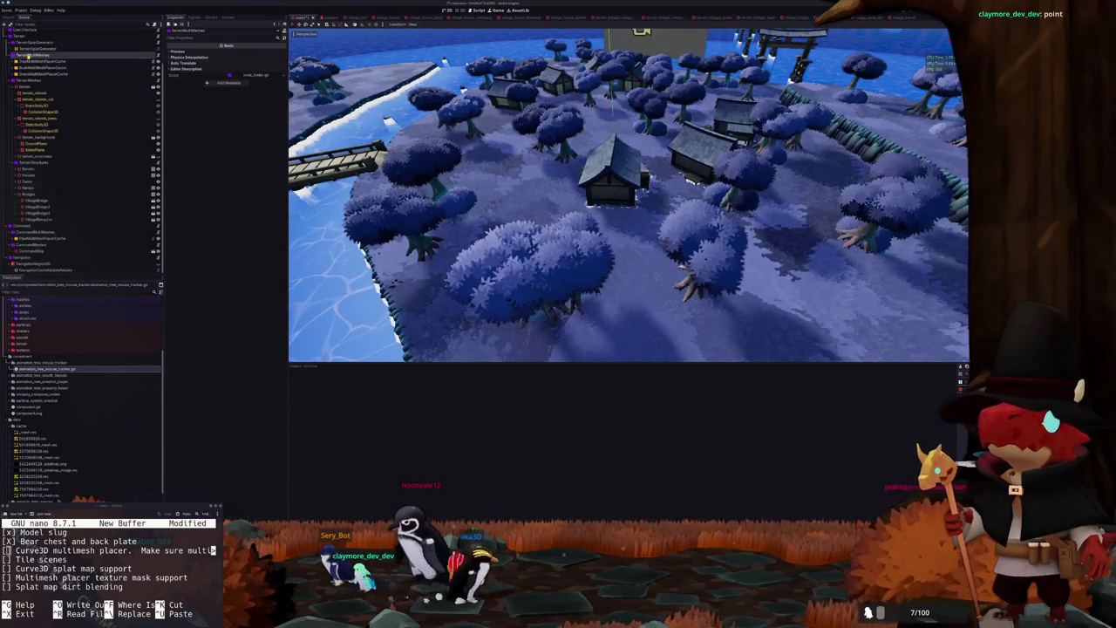
- Begin adding a child node to TerrainMultiMeshes, then cancel it
right_click(28, 56)
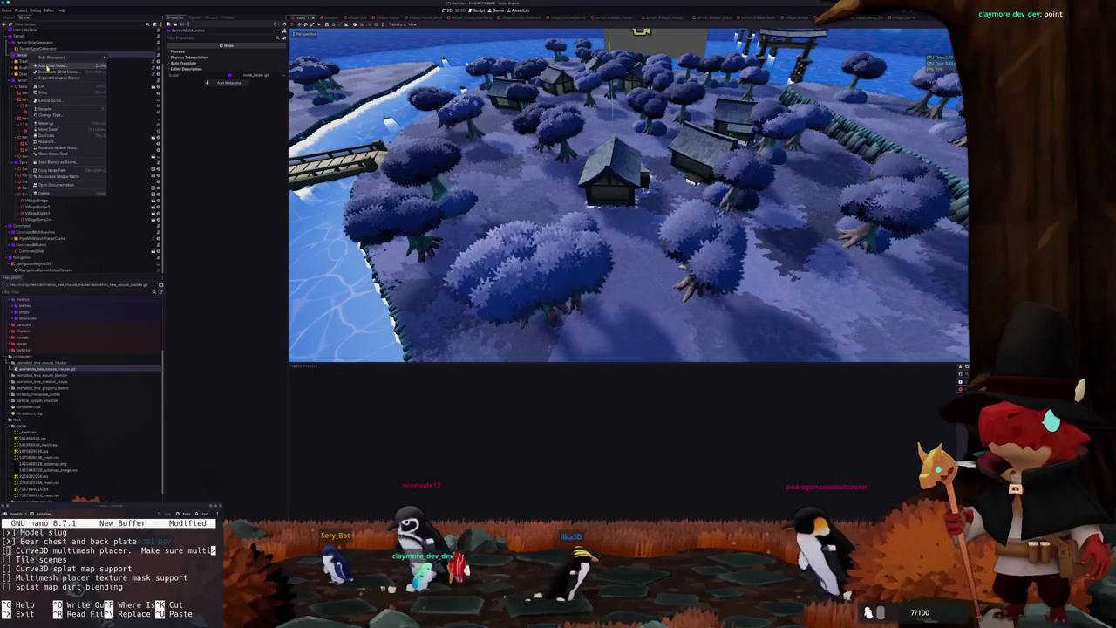
click(48, 65)
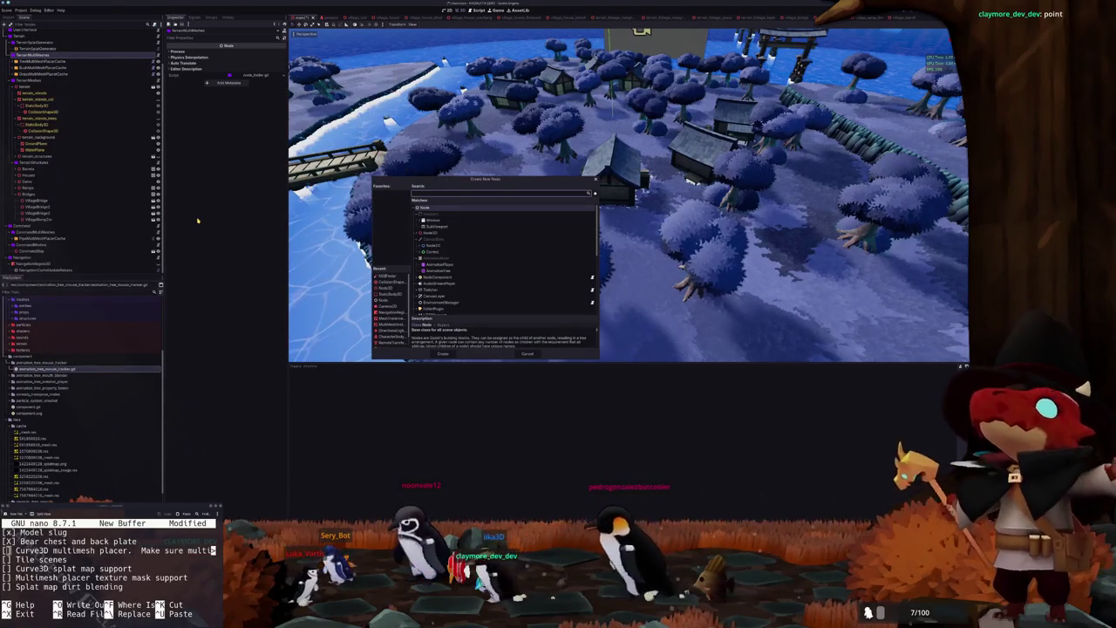
key(Escape)
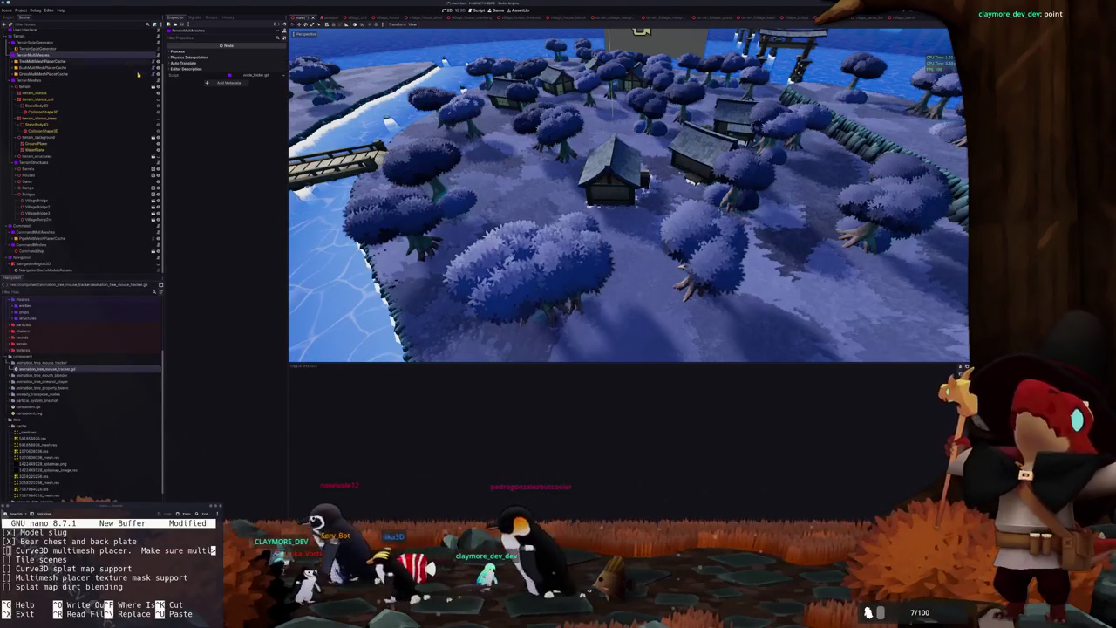
- Add a NodeFolder child under the Terrain node by searching 'fold'
right_click(19, 41)
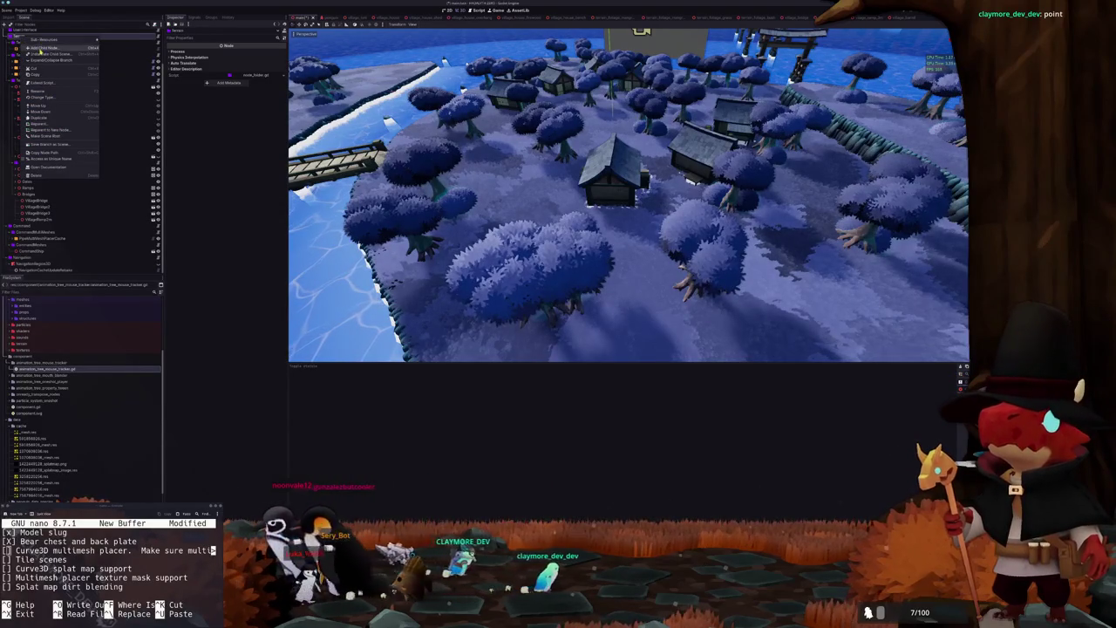
click(46, 48)
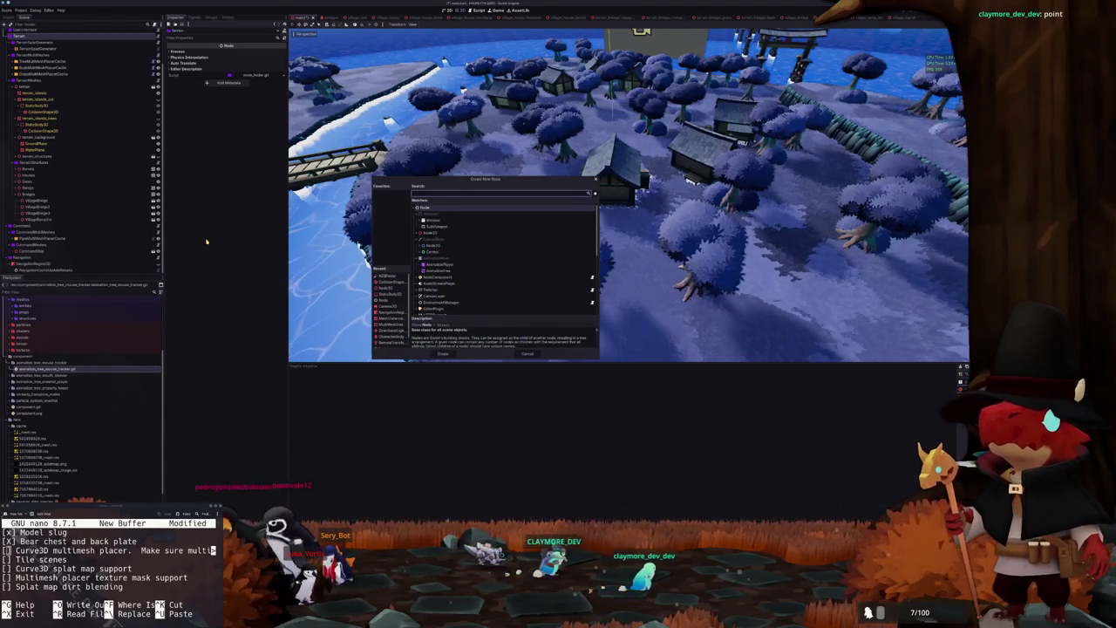
text(pop)
text(th)
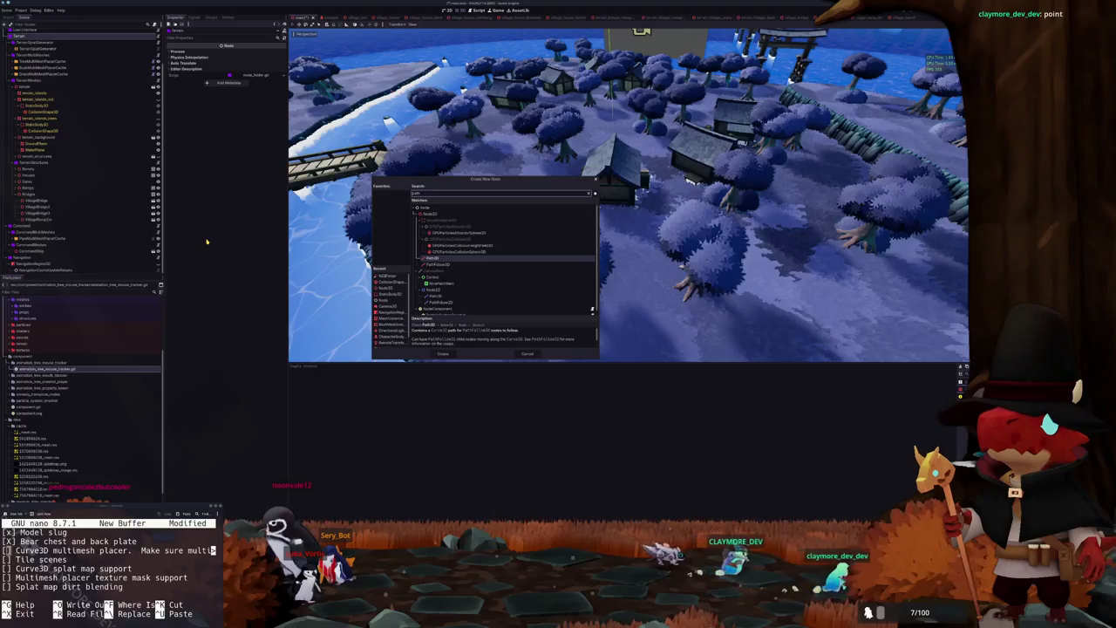
key(BackSpace)
key(BackSpace)
key(BackSpace)
text(comp)
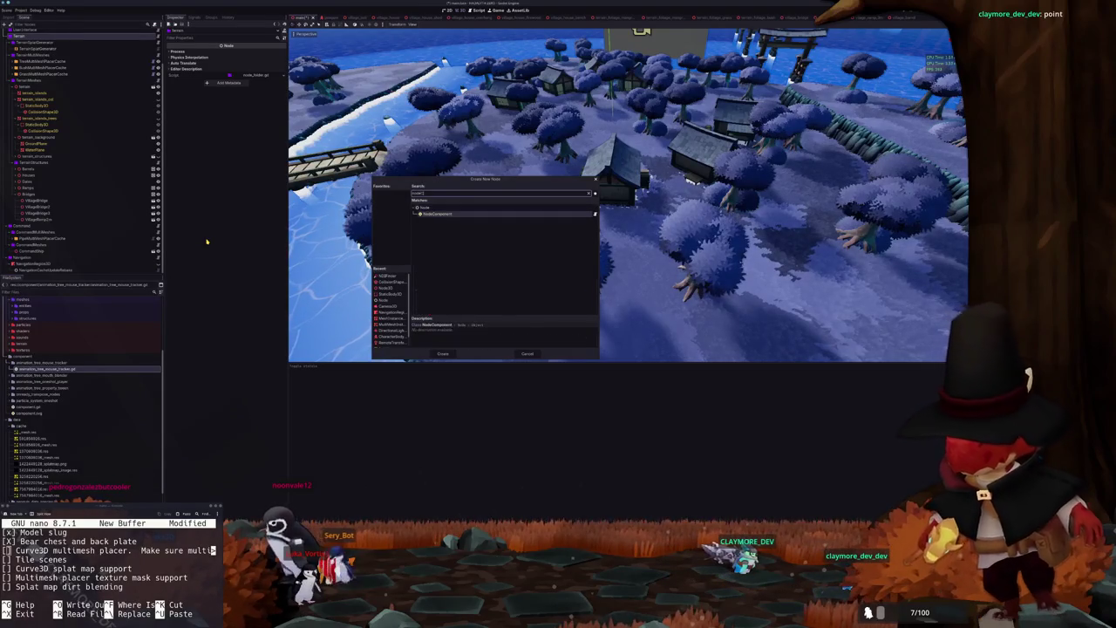
key(BackSpace)
key(BackSpace)
key(BackSpace)
text(fold)
key(Return)
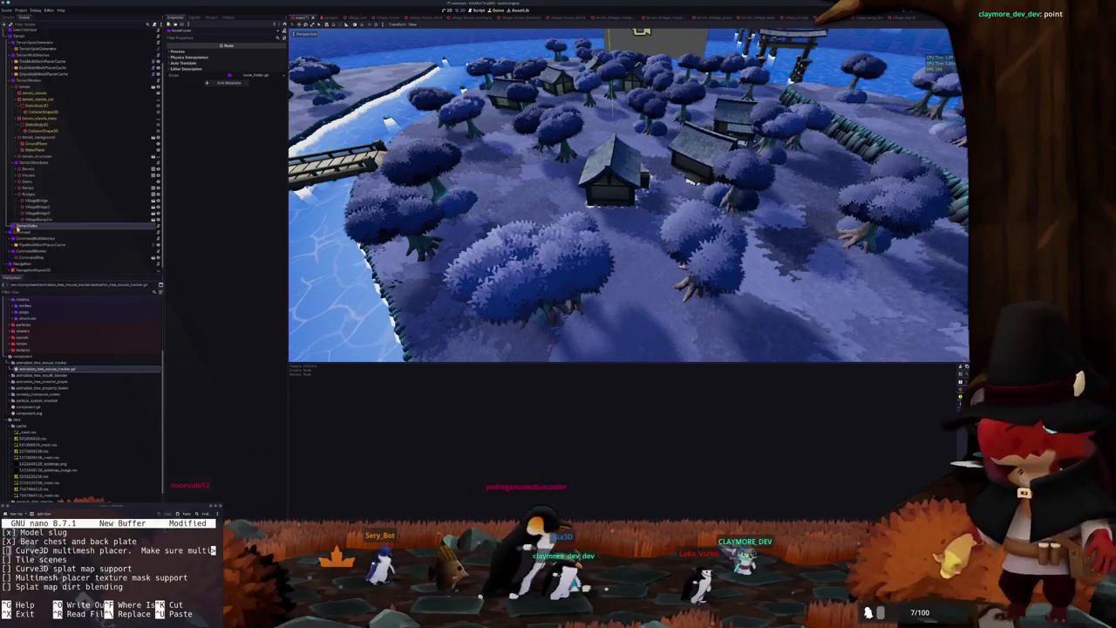
- Add a Path3D child node under the new folder node by searching 'path3d'
click(29, 55)
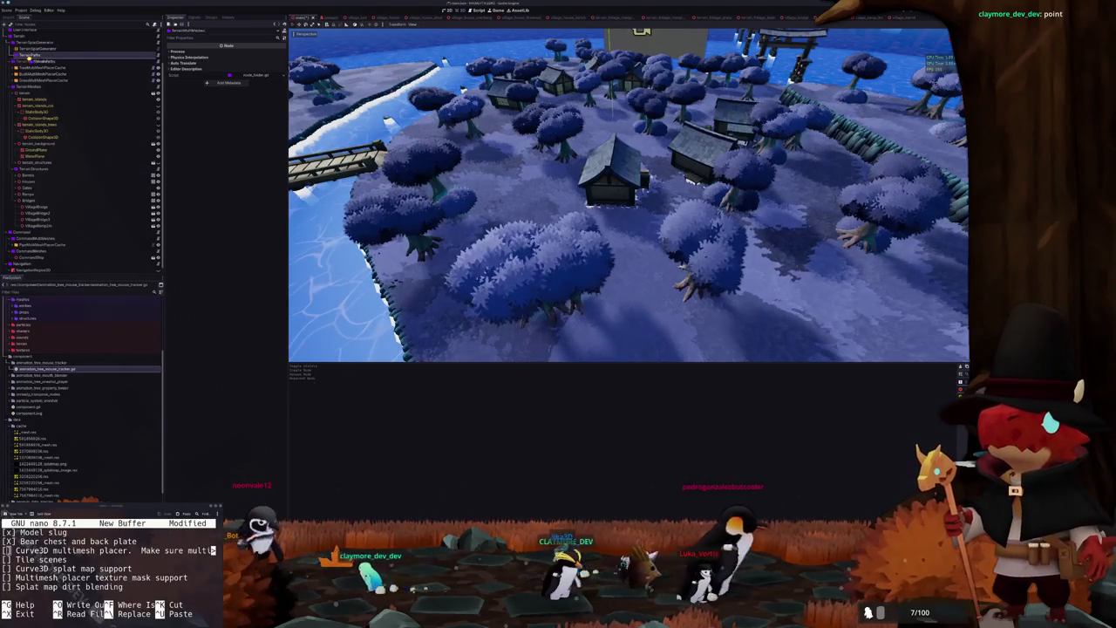
right_click(30, 54)
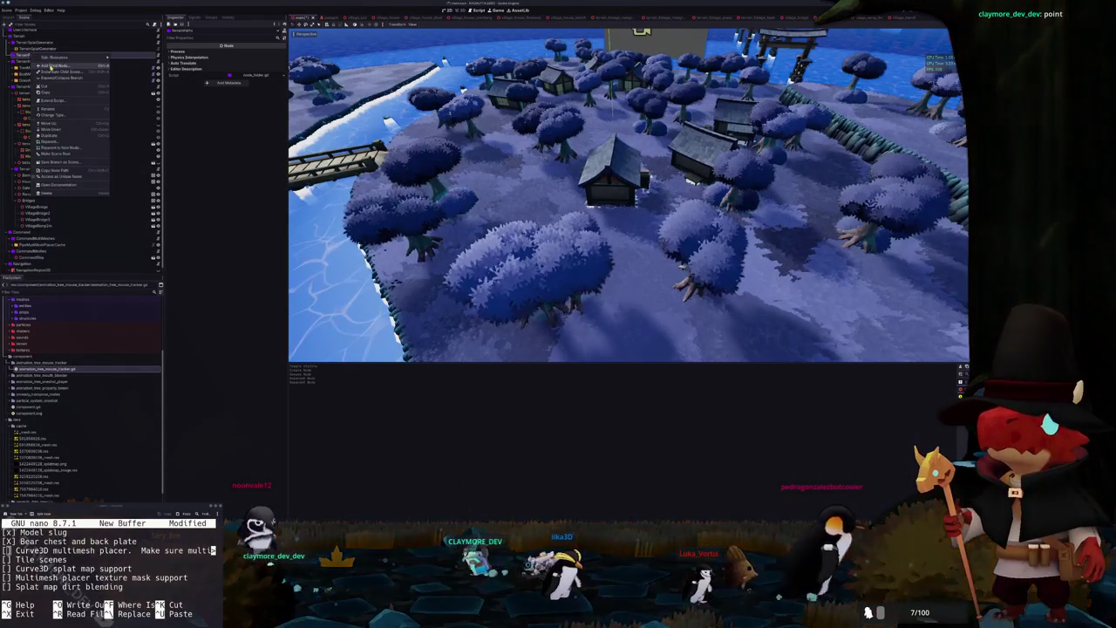
click(50, 65)
text(curve3d)
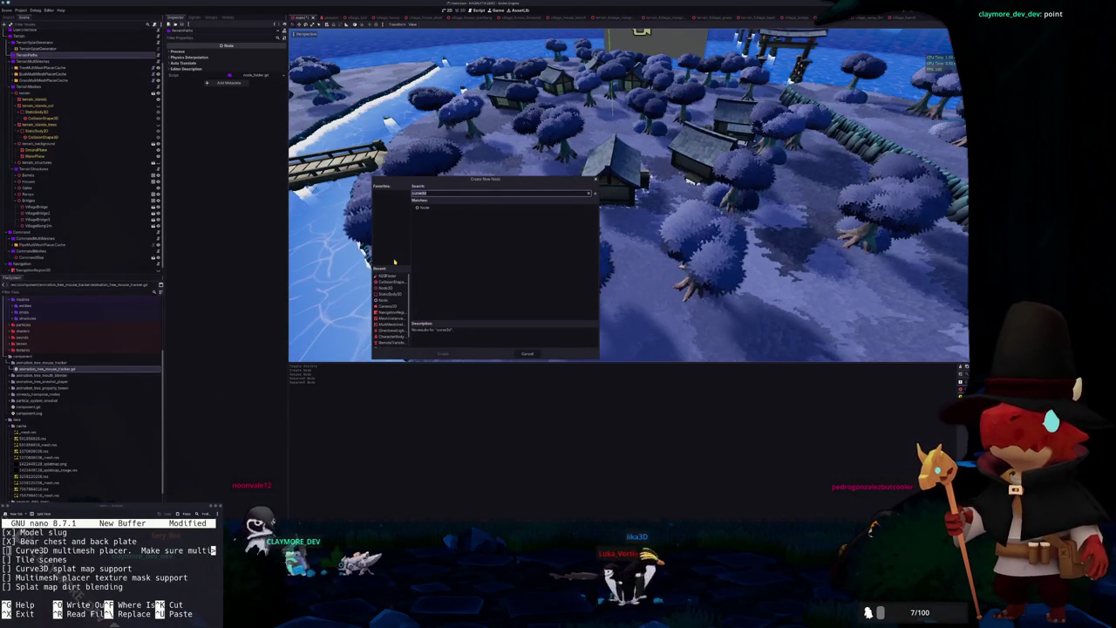
key(BackSpace)
key(Escape)
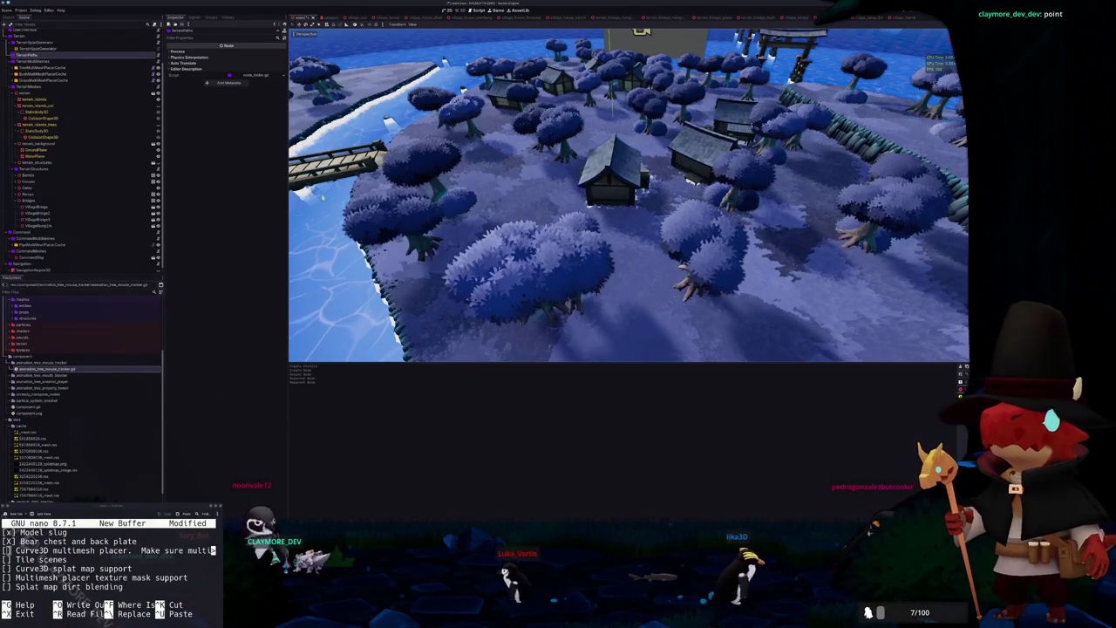
right_click(115, 55)
click(144, 66)
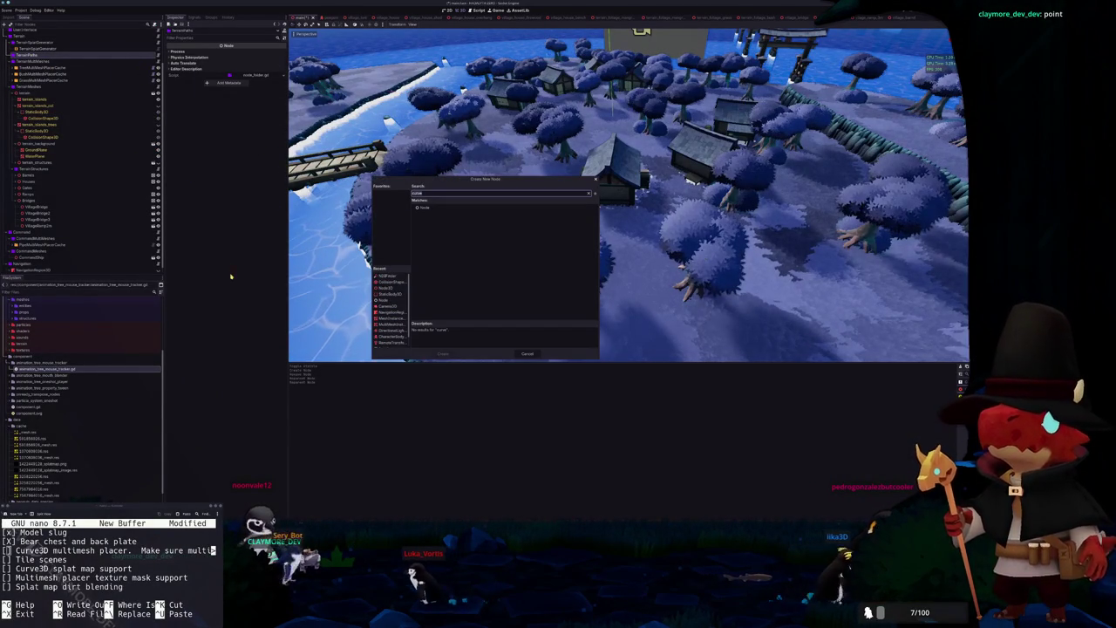
text(path3d)
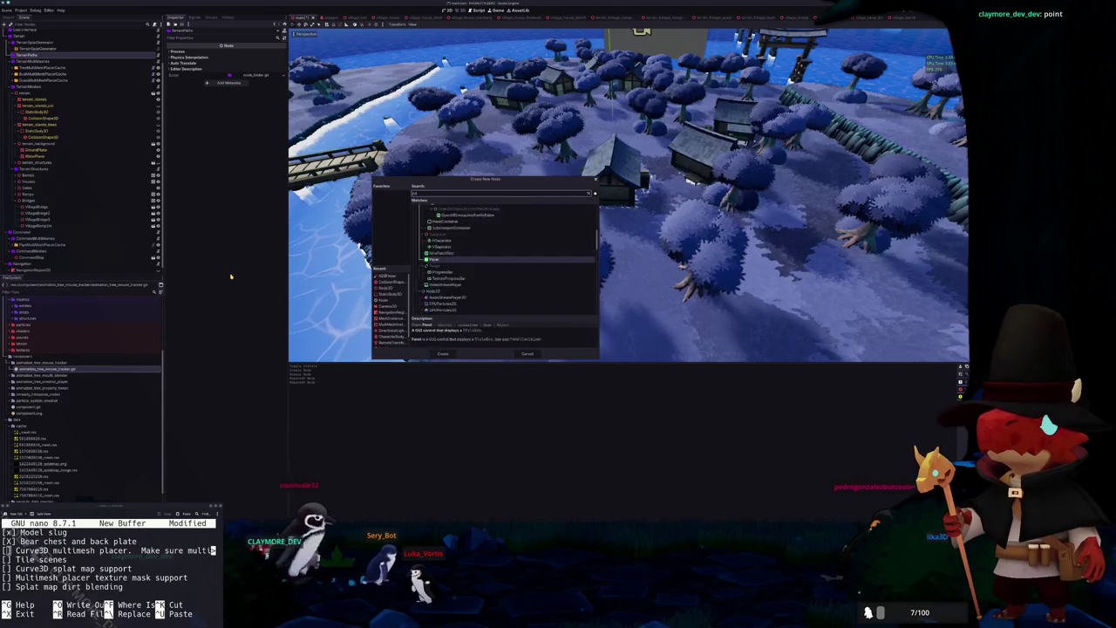
key(Return)
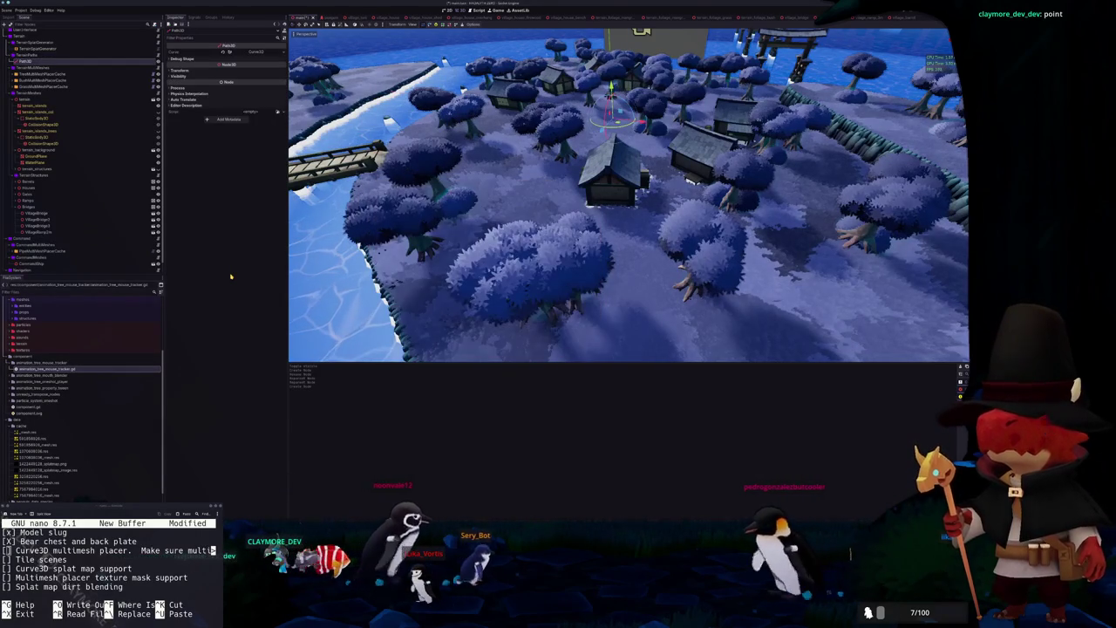
- In top orthogonal view, give the Path3D curve two points, the second at (-10.637, 0, 11.232)
key(KP_7)
scroll(628, 195, up, 3)
scroll(636, 322, up, 2)
scroll(637, 323, up, 2)
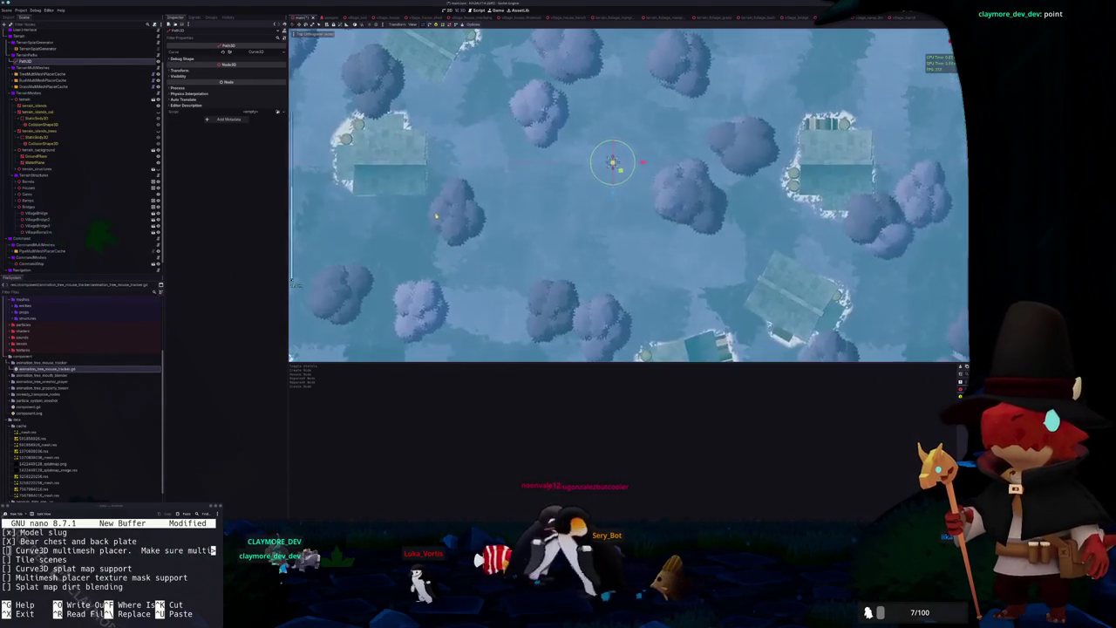
click(245, 52)
click(179, 75)
click(224, 87)
click(232, 104)
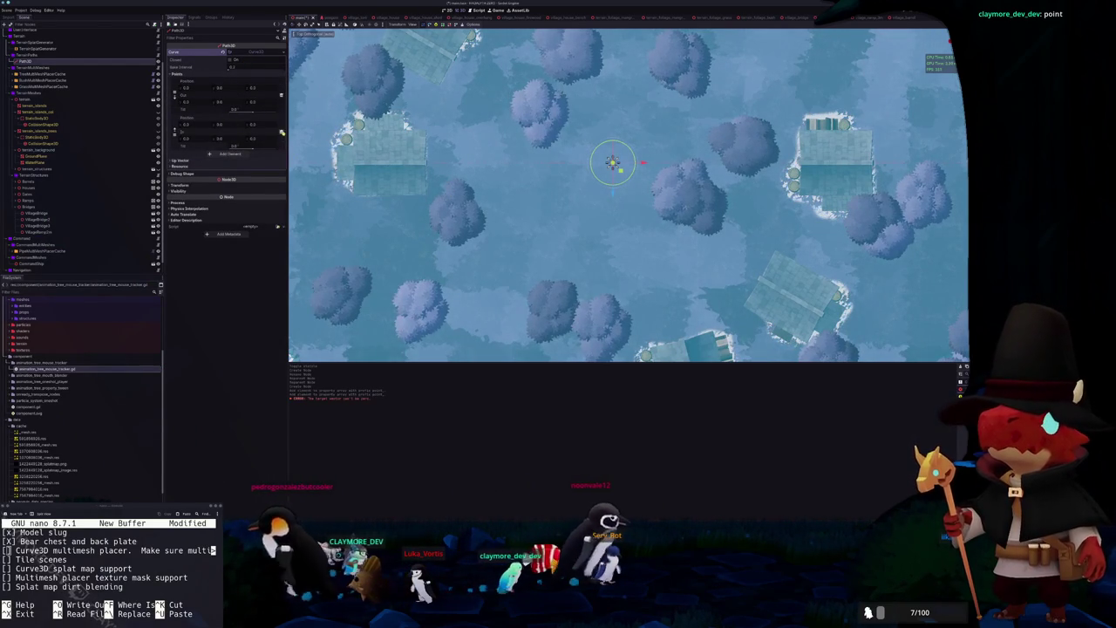
click(281, 130)
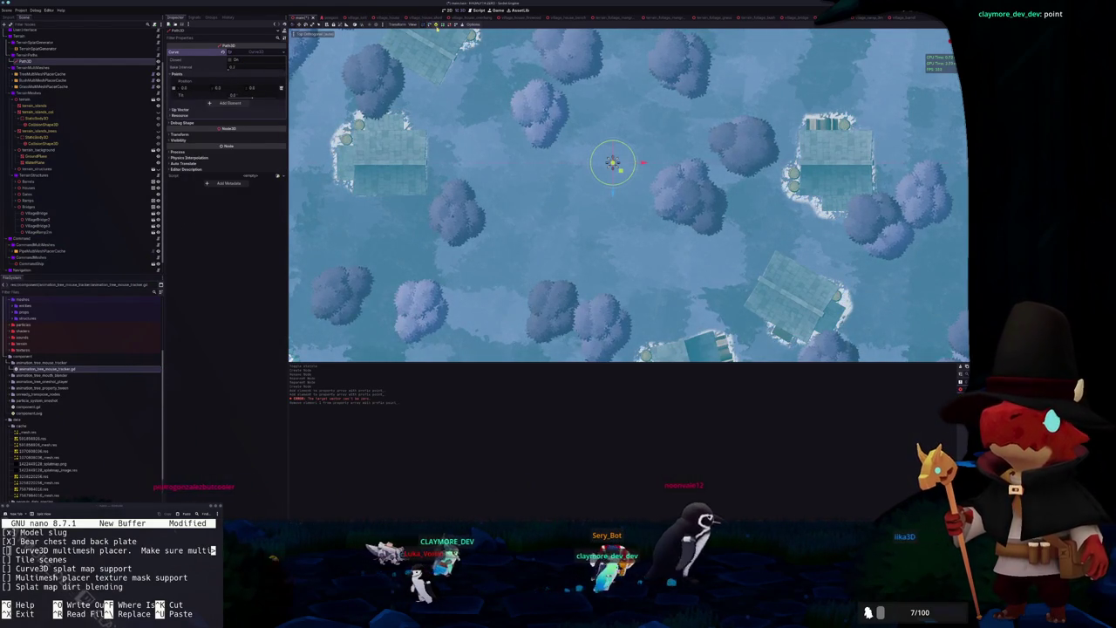
click(494, 290)
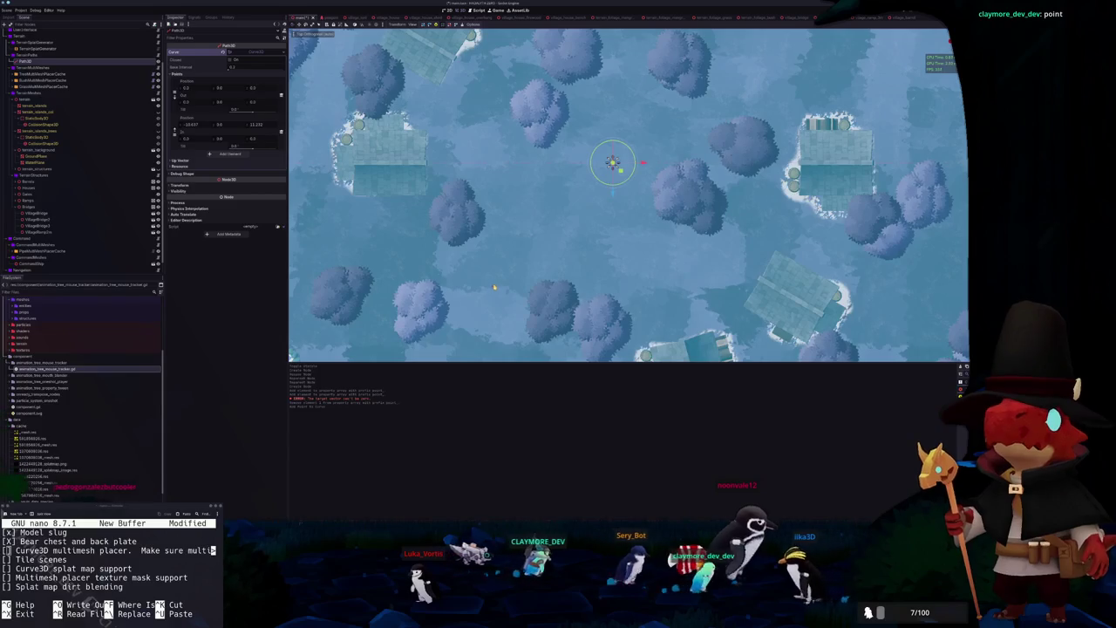
scroll(493, 259, up, 4)
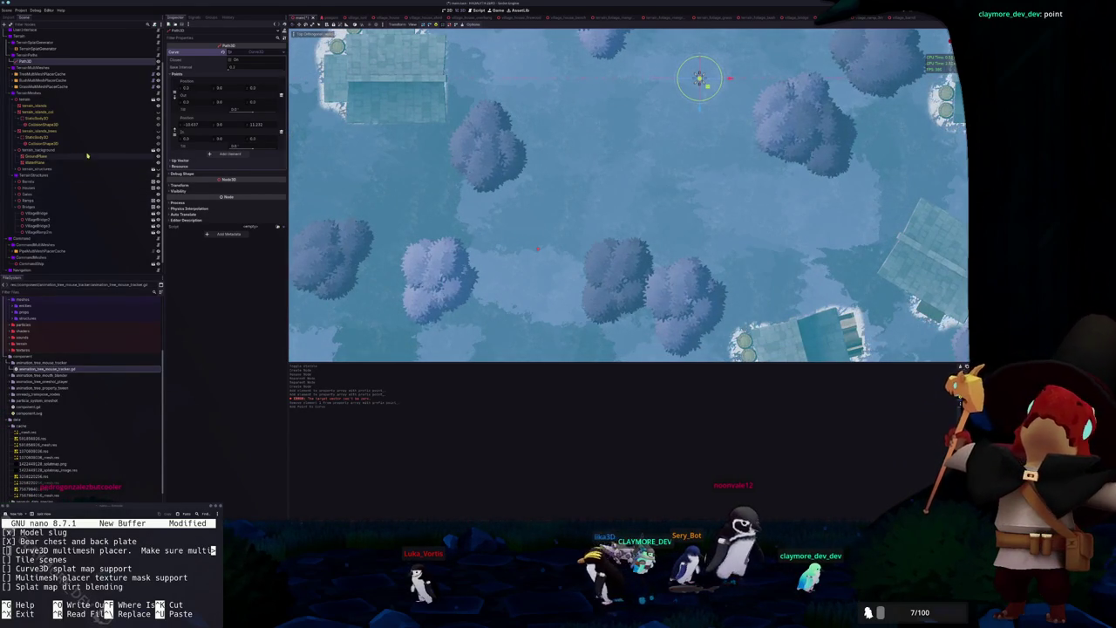
- Set the path's Debug Shape custom colour to red
click(183, 175)
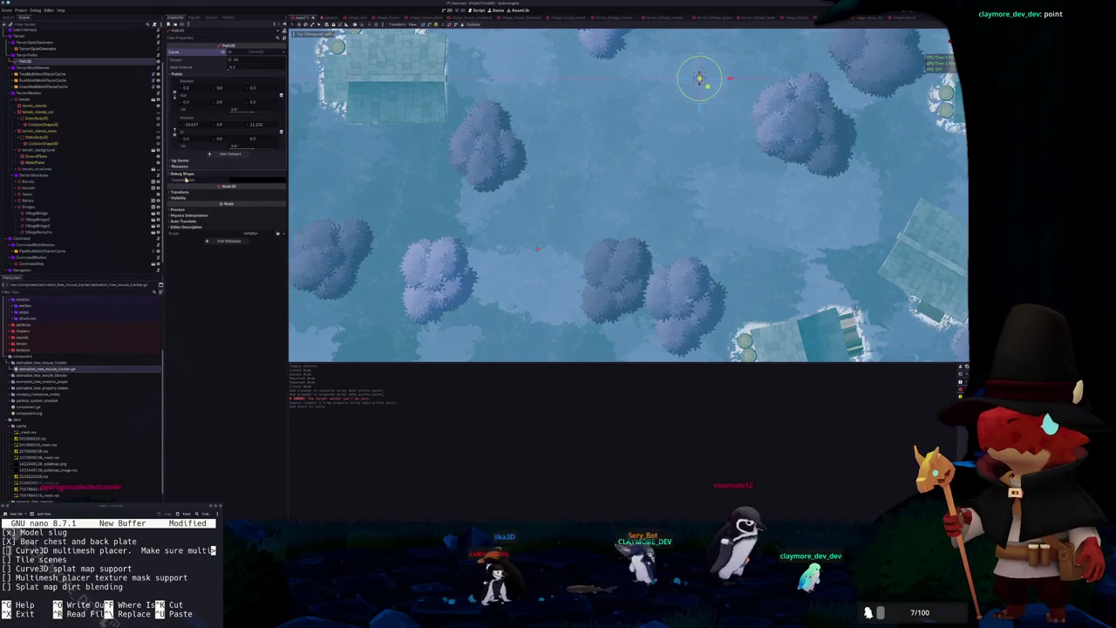
click(244, 181)
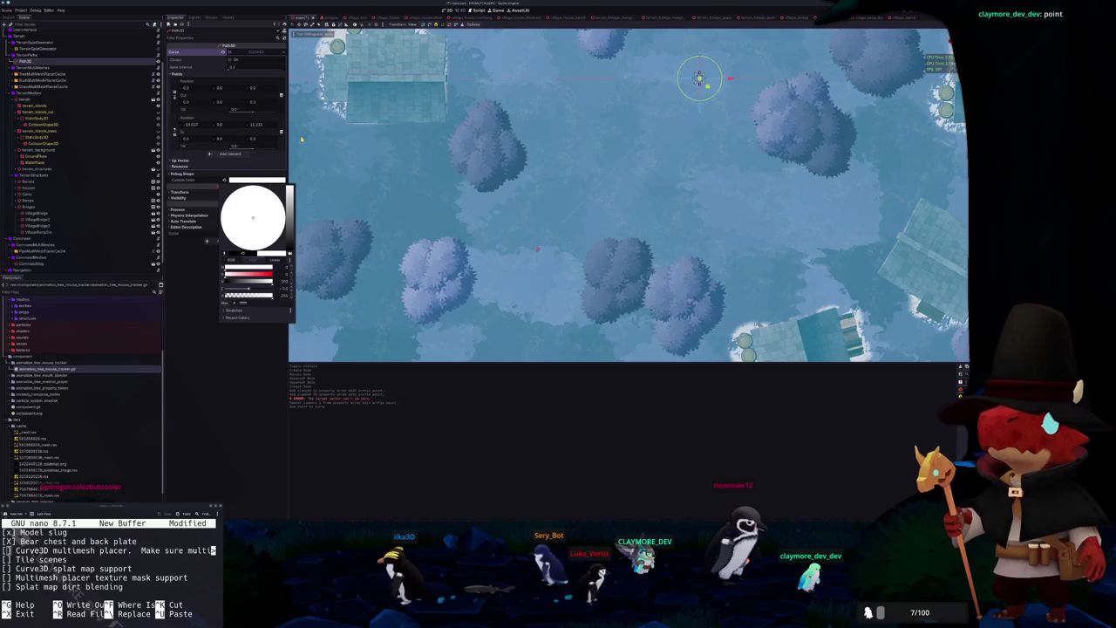
drag(242, 275, 449, 259)
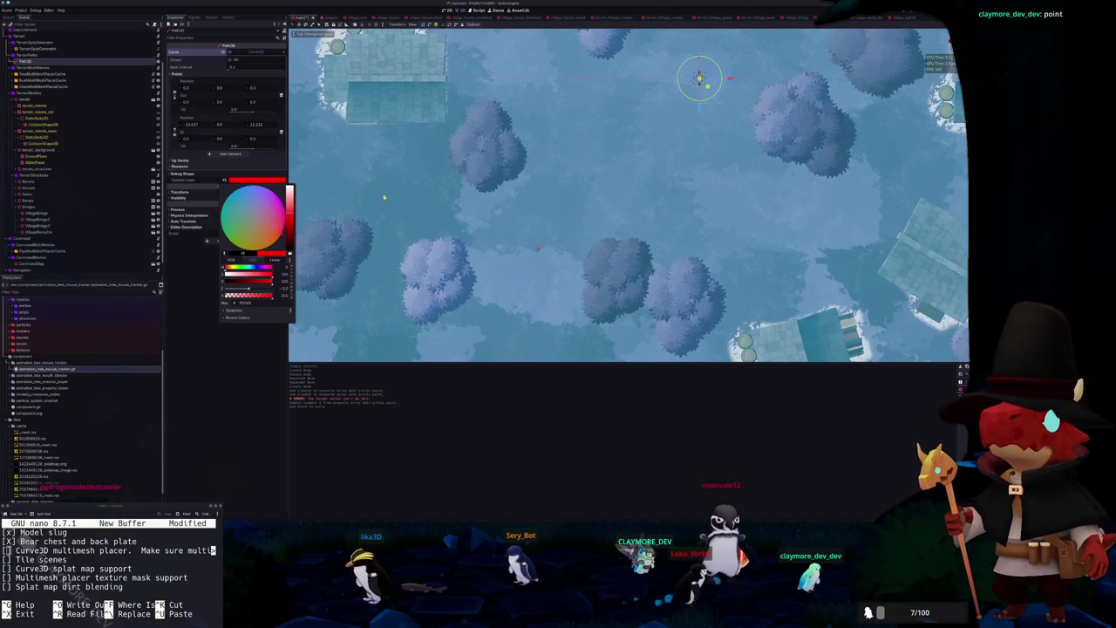
click(194, 164)
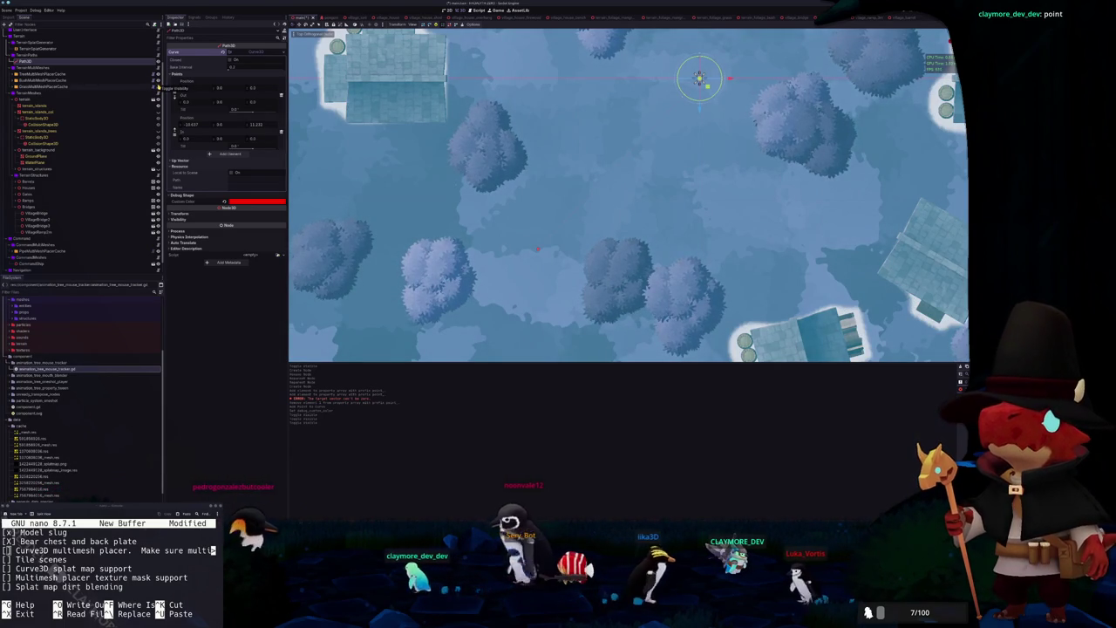
scroll(54, 52, up, 3)
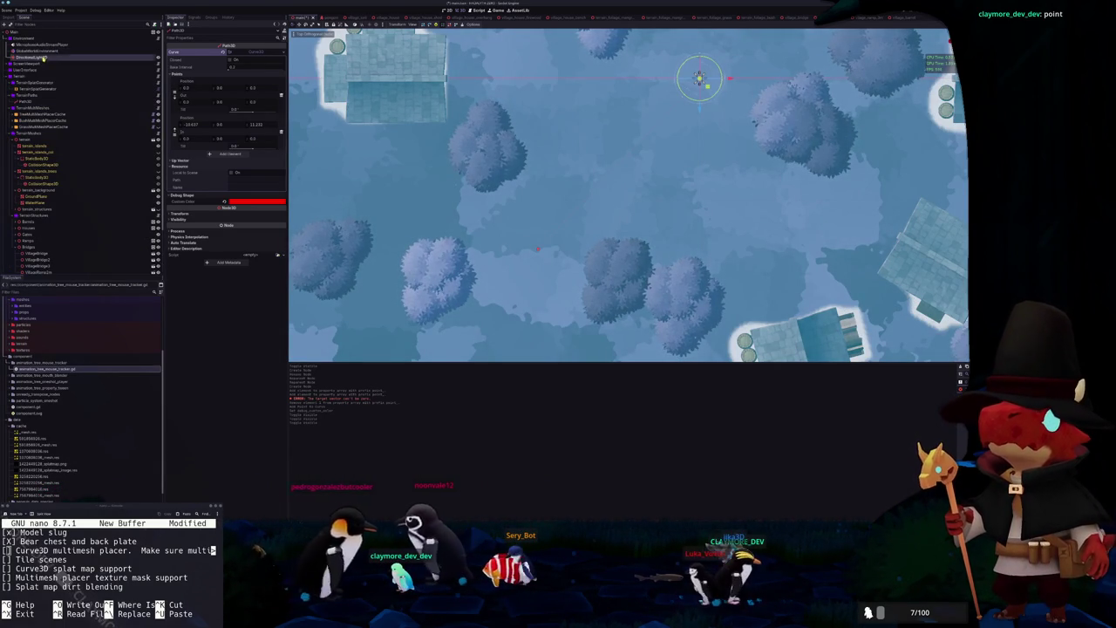
- Disable the ACES compositor effect on GlobalWorldEnvironment
click(54, 51)
click(244, 96)
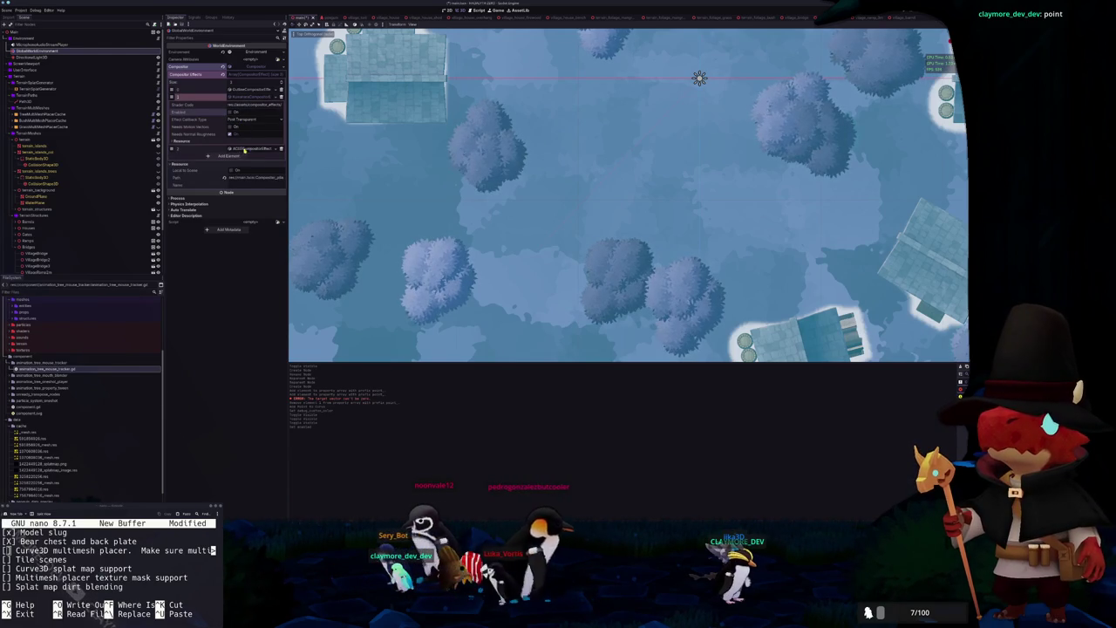
click(243, 149)
click(230, 164)
click(243, 149)
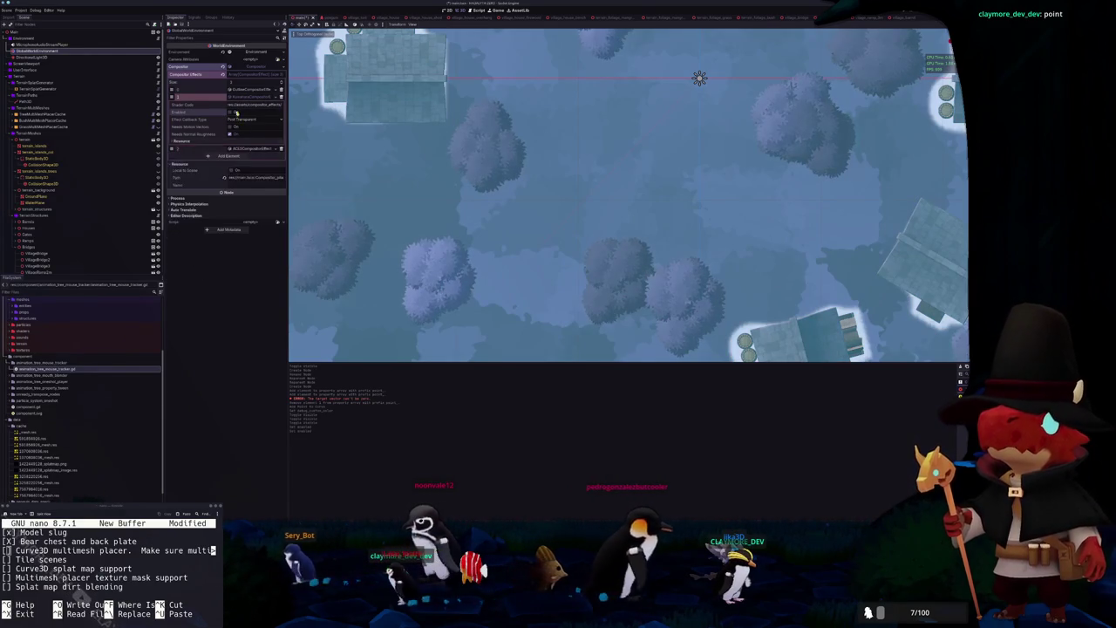
click(244, 73)
scroll(97, 172, down, 3)
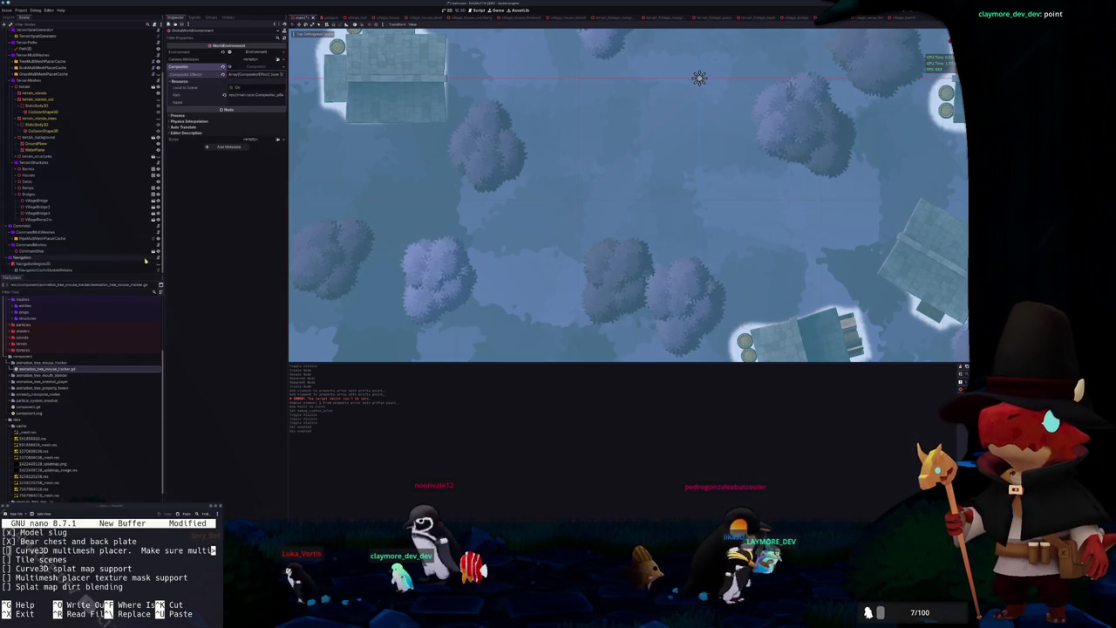
scroll(130, 200, up, 3)
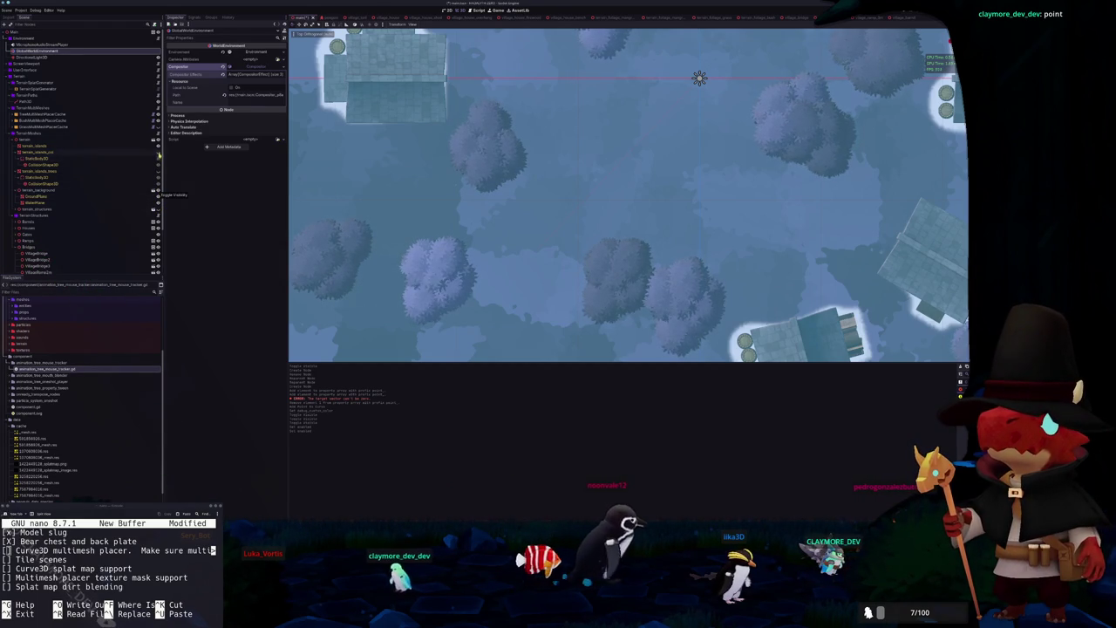
- Hide and re-show a scene layer to compare the island's look
click(153, 189)
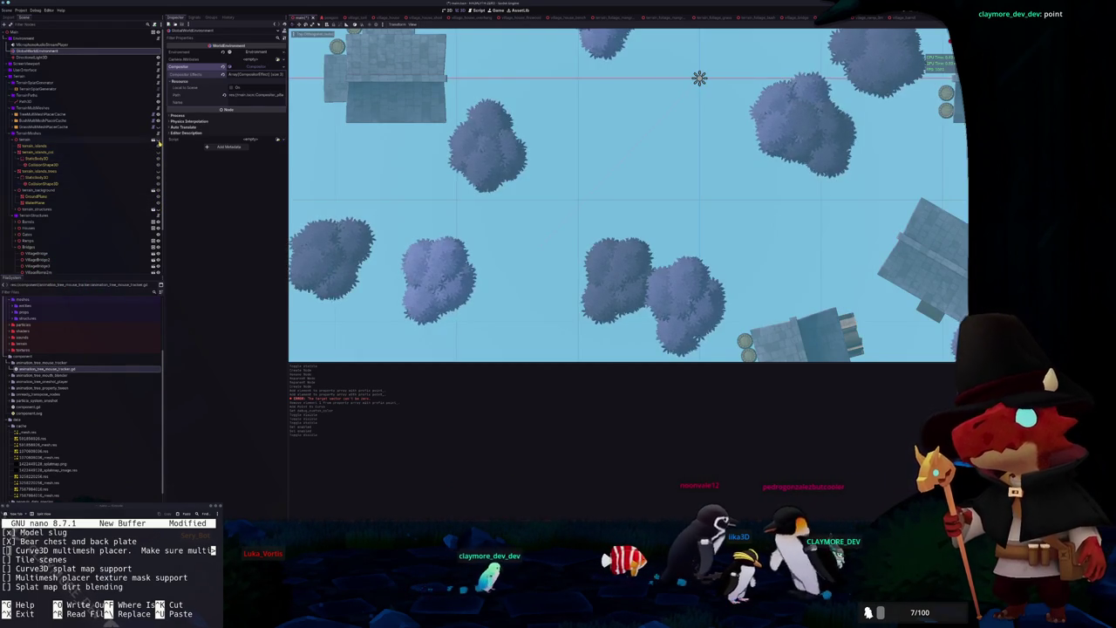
click(153, 189)
scroll(628, 195, down, 5)
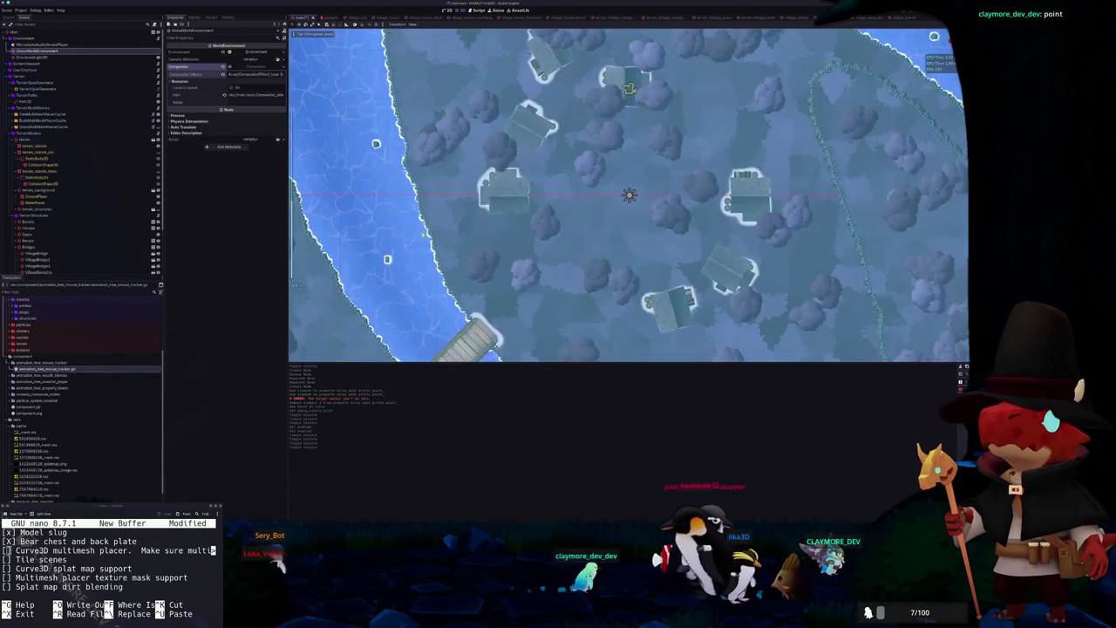
scroll(627, 195, down, 4)
scroll(417, 223, up, 2)
scroll(417, 223, up, 4)
scroll(416, 224, up, 3)
scroll(416, 224, down, 2)
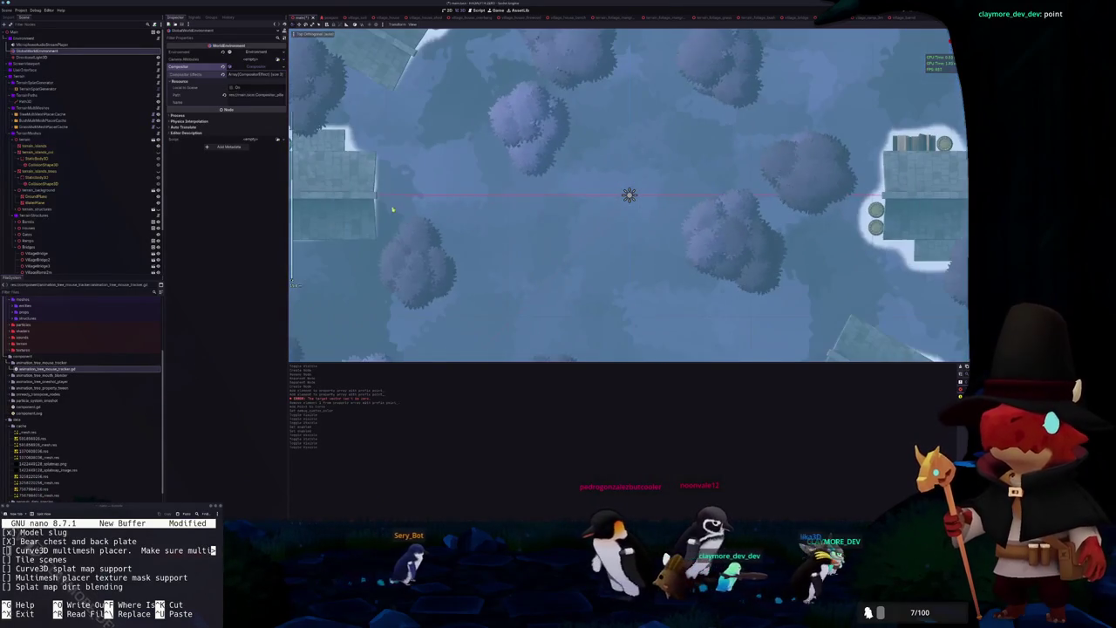
- Select the Path3D, add a third point to its curve, and enter 0
click(58, 101)
middle_drag(523, 241, 565, 183)
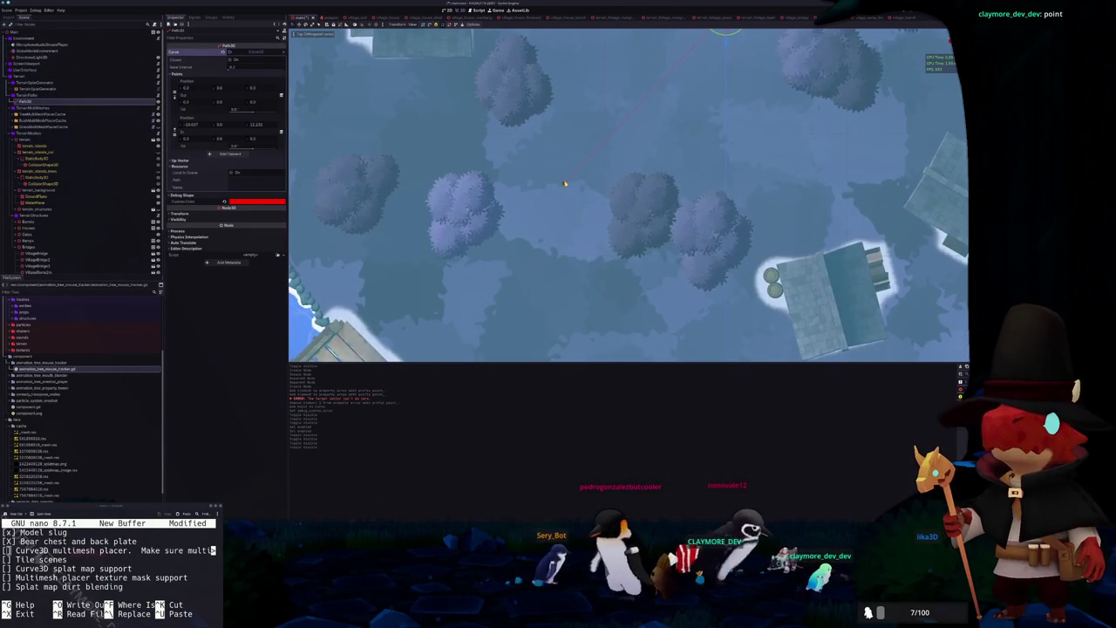
mouse_move(591, 145)
middle_down()
mouse_move(561, 230)
mouse_move(590, 209)
middle_up()
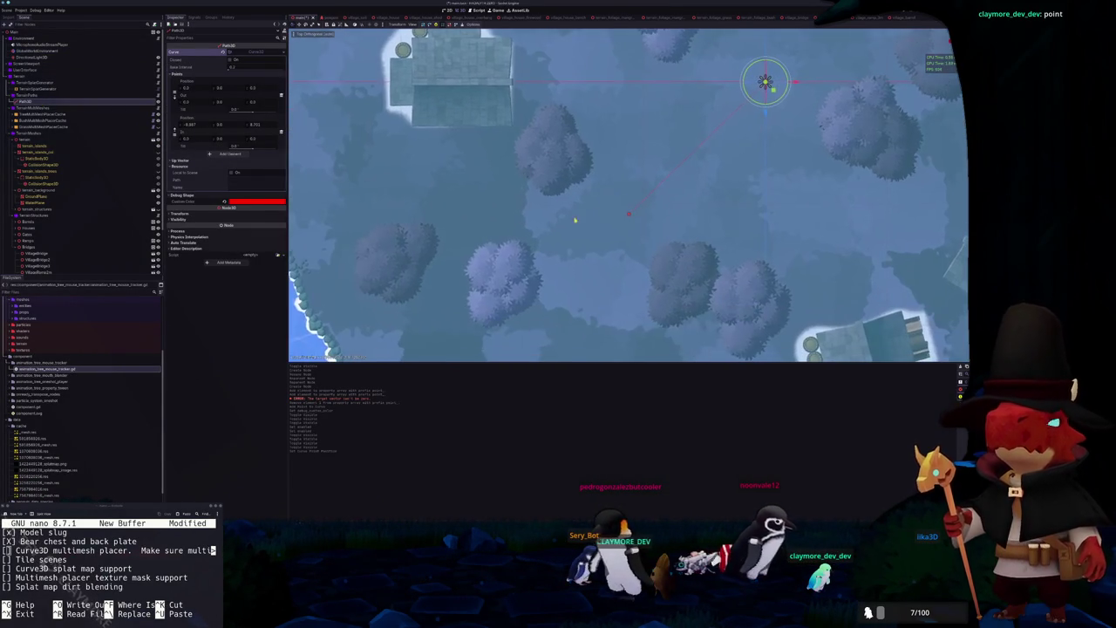
click(490, 214)
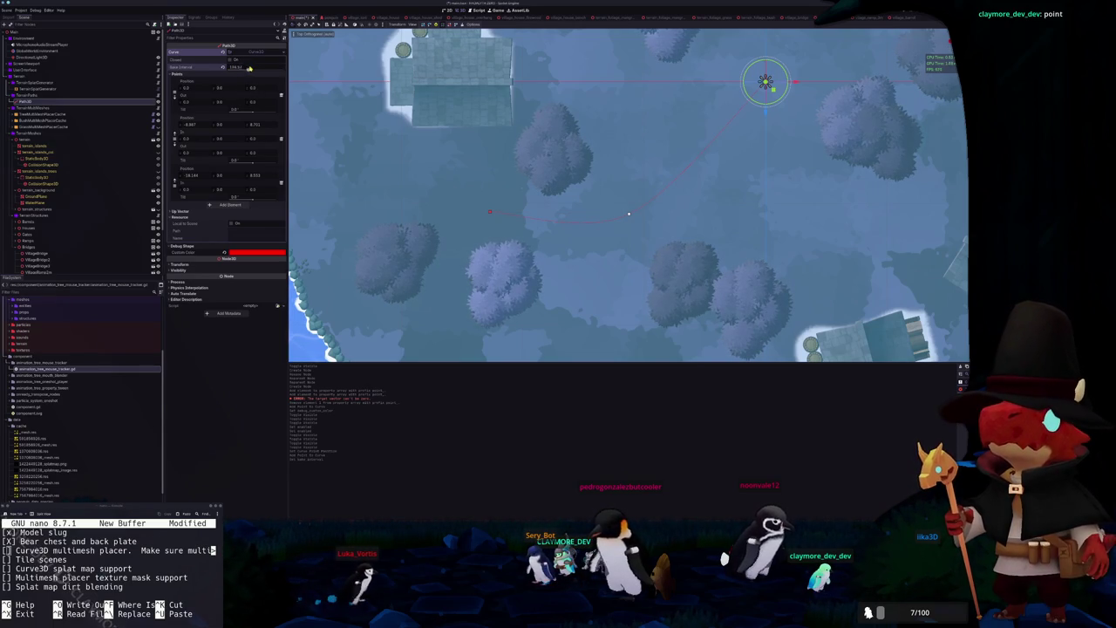
text(00.0)
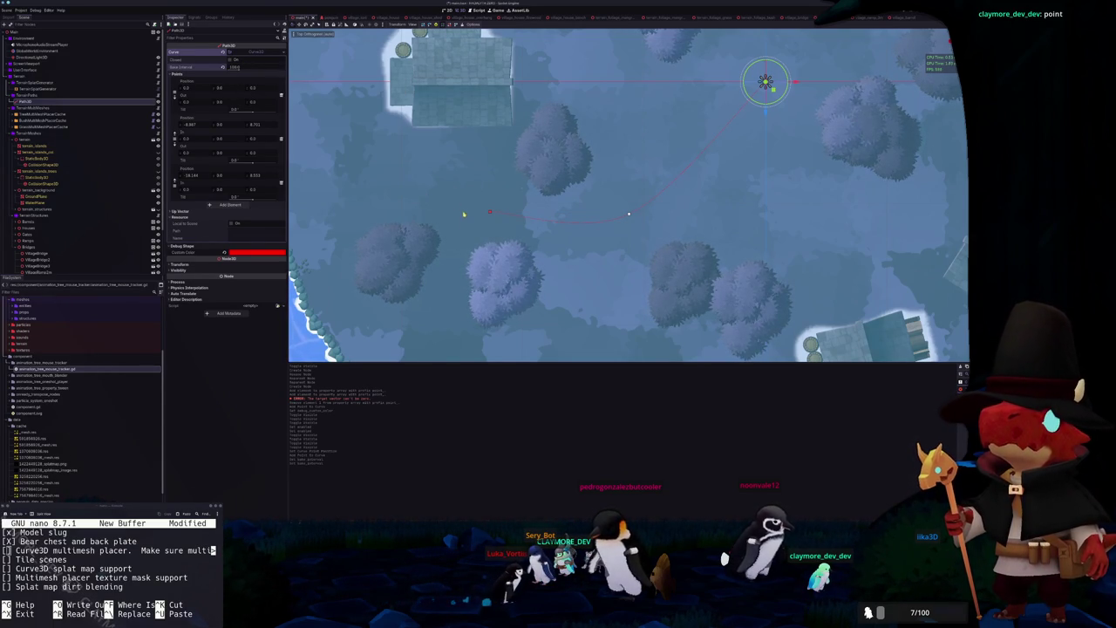
- Frame the new path point and stretch its curve handle far to the right
scroll(464, 214, down, 5)
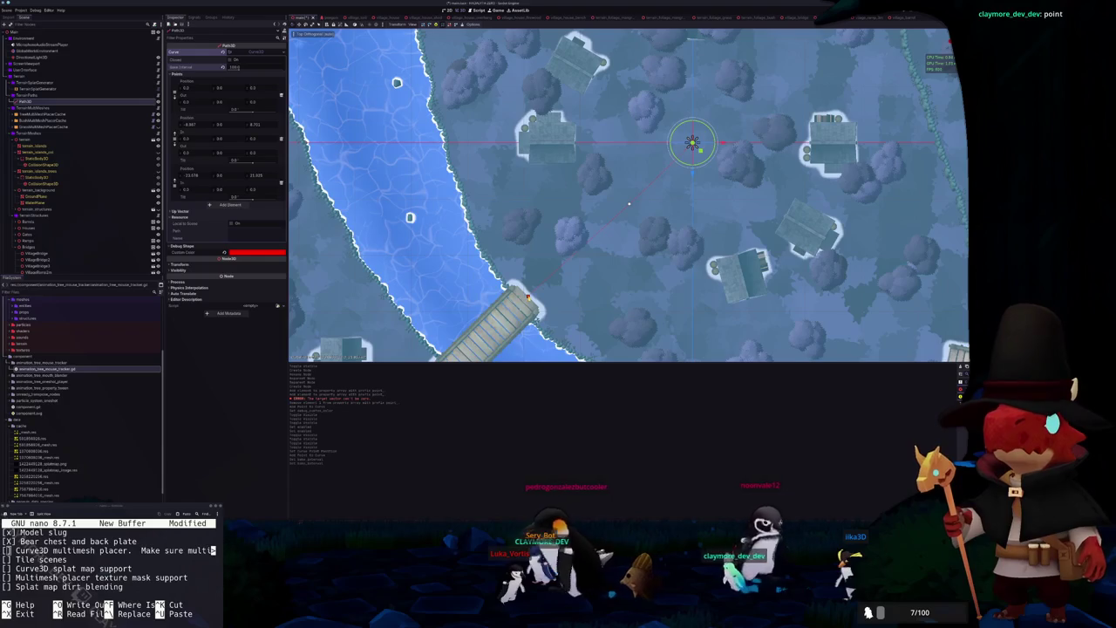
shift+middle_drag(646, 273, 533, 276)
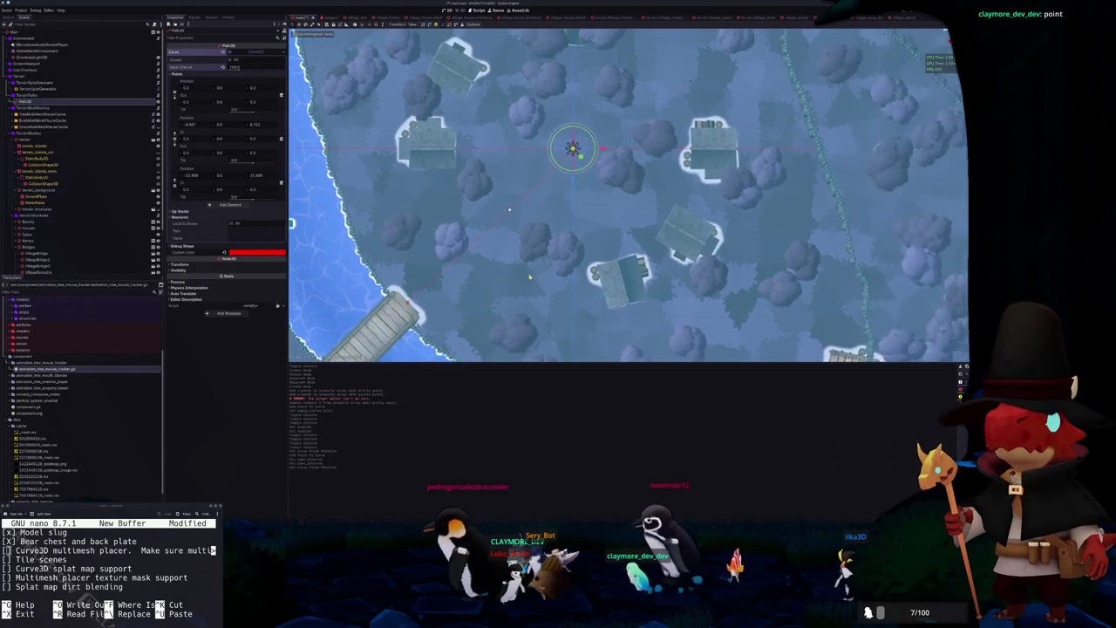
scroll(533, 276, up, 5)
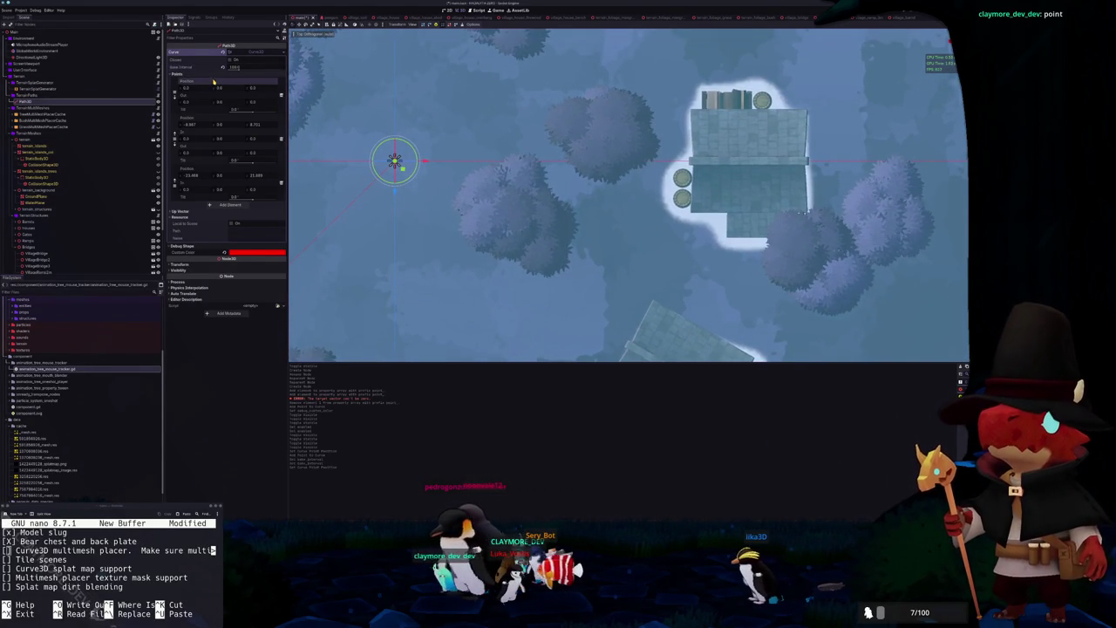
scroll(610, 165, up, 3)
scroll(610, 166, up, 3)
shift+middle_drag(620, 165, 647, 168)
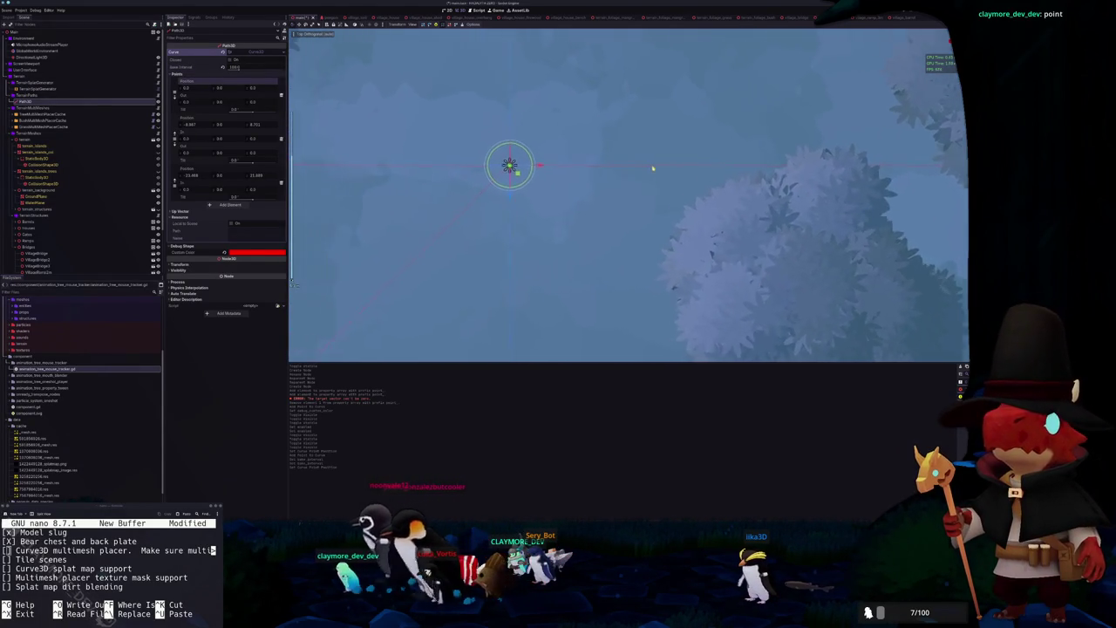
scroll(567, 171, up, 3)
scroll(471, 140, down, 5)
scroll(432, 70, down, 4)
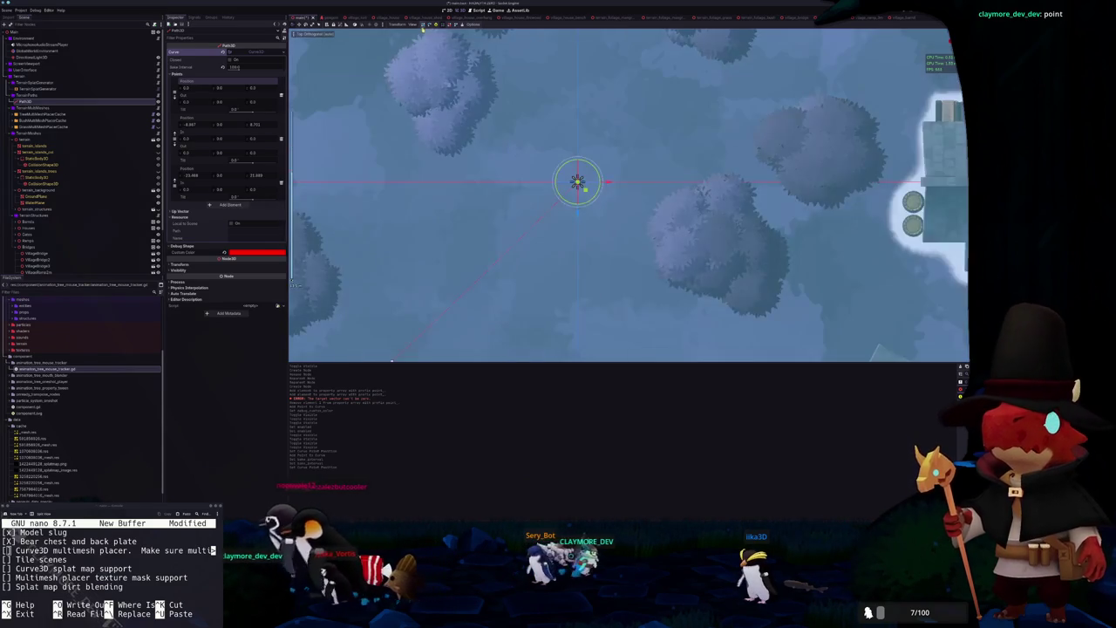
scroll(450, 145, up, 5)
scroll(369, 125, up, 2)
shift+middle_drag(369, 124, 591, 174)
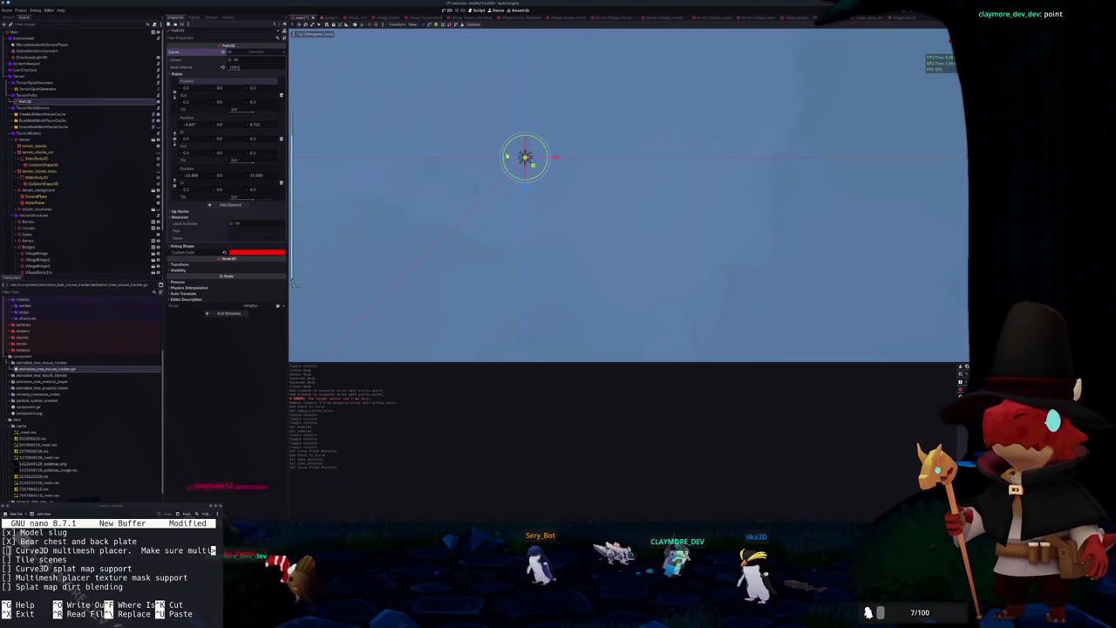
scroll(514, 155, down, 5)
scroll(505, 155, down, 5)
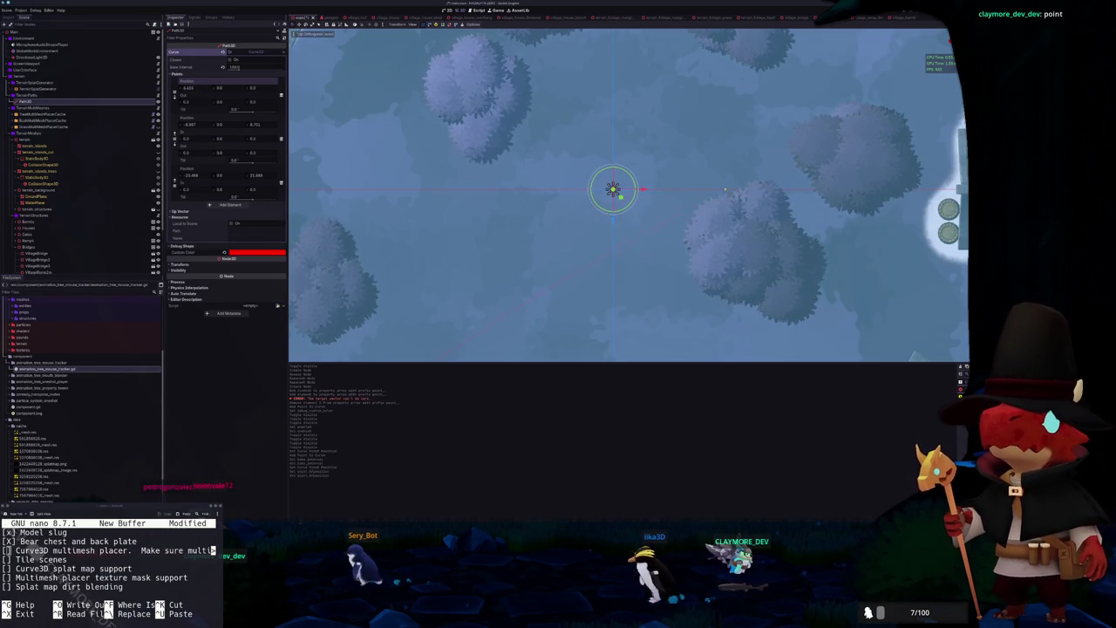
scroll(530, 271, down, 3)
shift+middle_drag(531, 271, 329, 210)
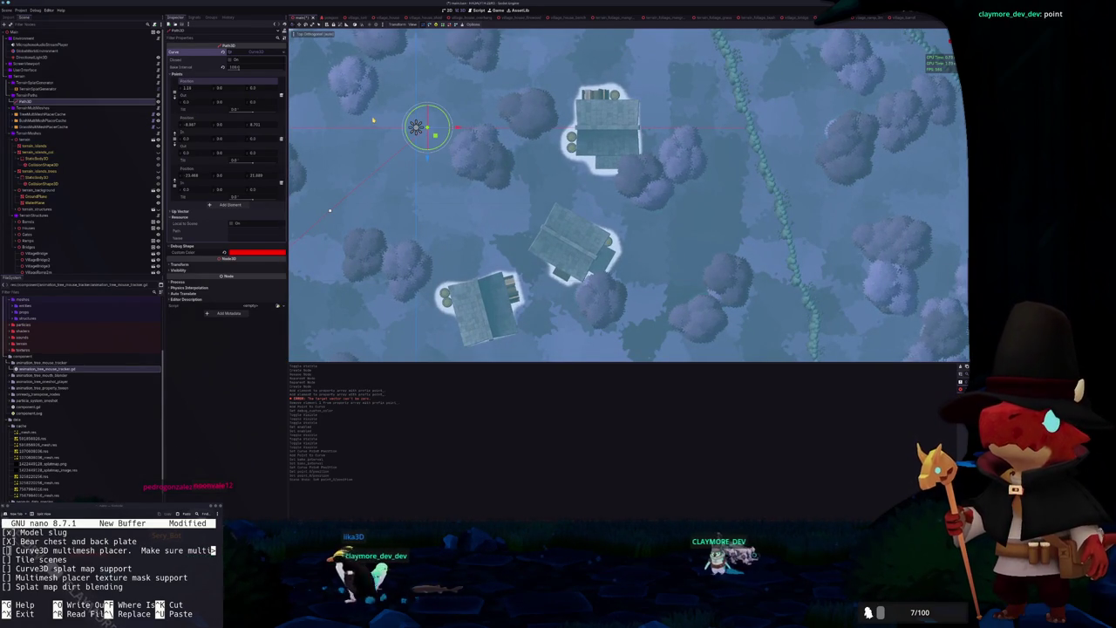
scroll(329, 210, up, 2)
shift+middle_drag(330, 210, 344, 246)
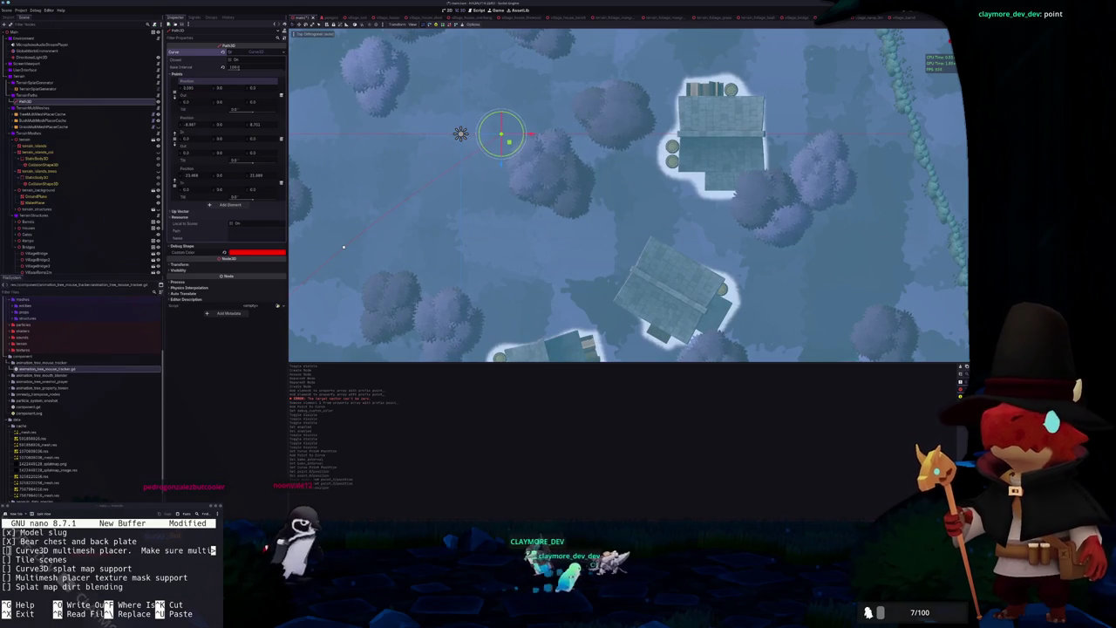
key(ctrl+z)
mouse_move(460, 134)
mouse_down()
mouse_move(570, 175)
mouse_move(627, 102)
mouse_move(401, 142)
mouse_move(480, 222)
mouse_up()
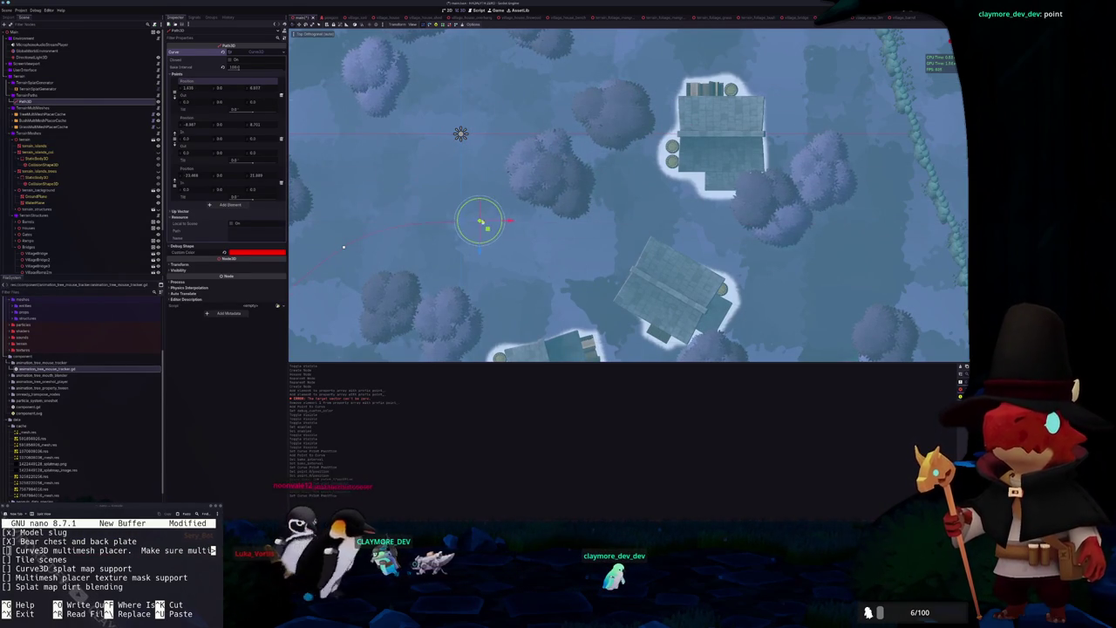
click(180, 264)
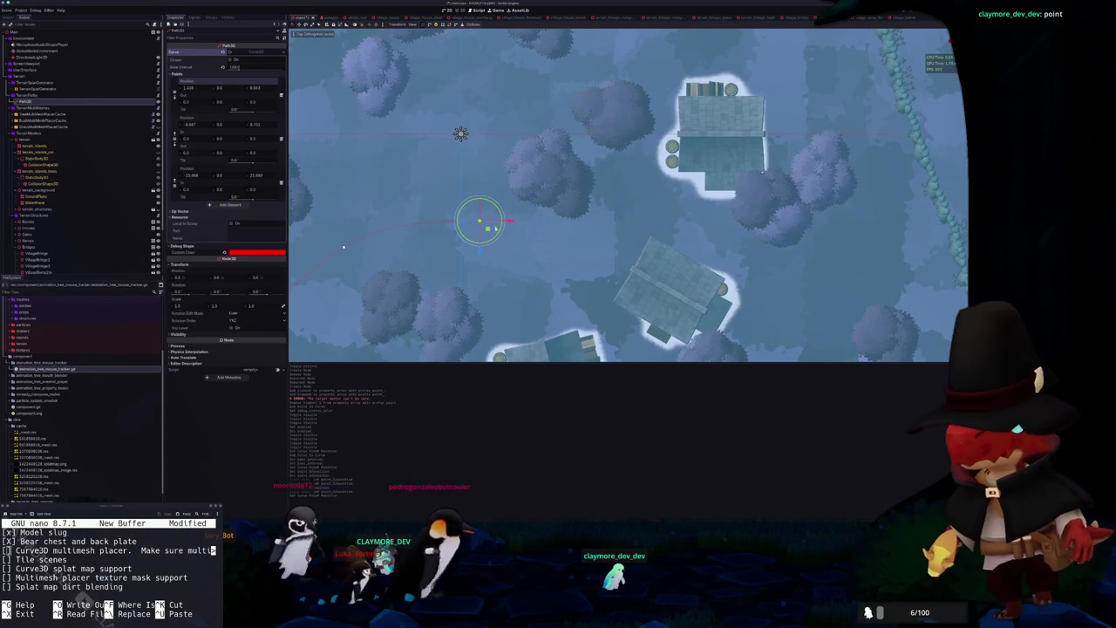
mouse_move(480, 222)
mouse_down()
mouse_move(653, 229)
mouse_move(862, 161)
mouse_up()
scroll(344, 247, down, 2)
scroll(343, 246, down, 3)
- Move the path point down-right among the trees near the lower bridge
mouse_move(344, 246)
middle_down()
mouse_move(479, 156)
mouse_move(523, 142)
mouse_move(445, 127)
middle_up()
drag(702, 166, 719, 261)
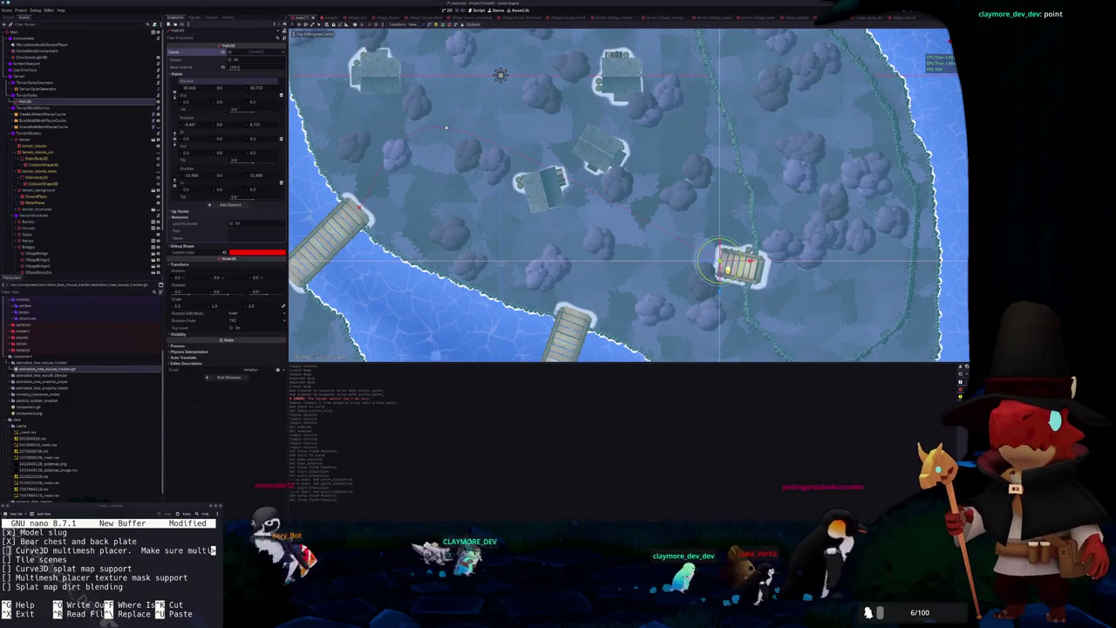
click(446, 127)
mouse_move(447, 129)
mouse_down()
mouse_move(514, 225)
mouse_move(593, 277)
mouse_up()
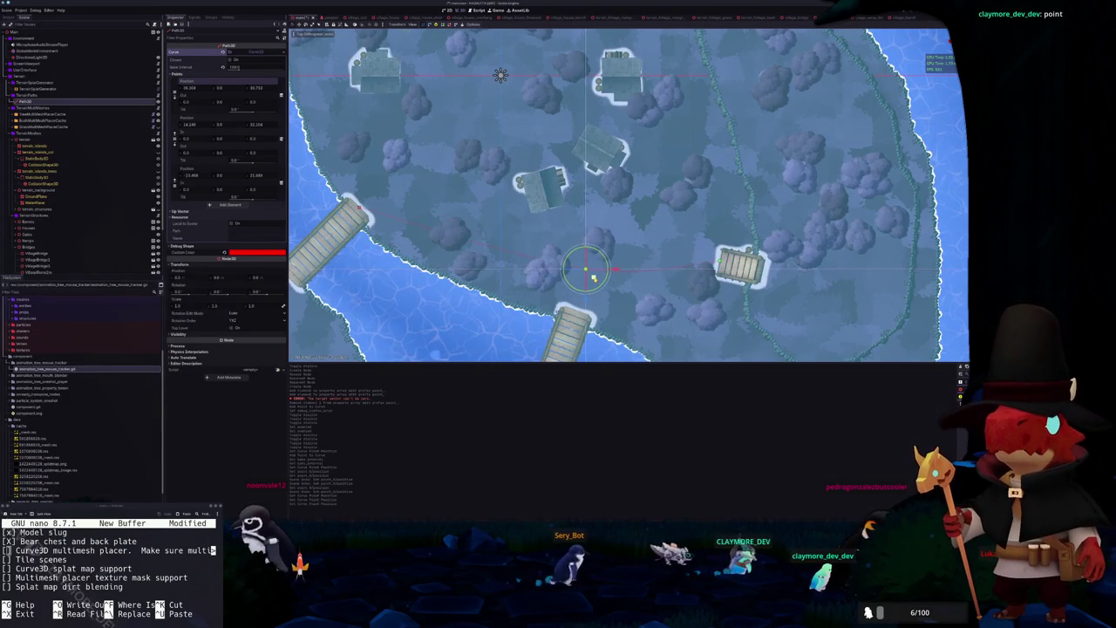
drag(610, 273, 615, 277)
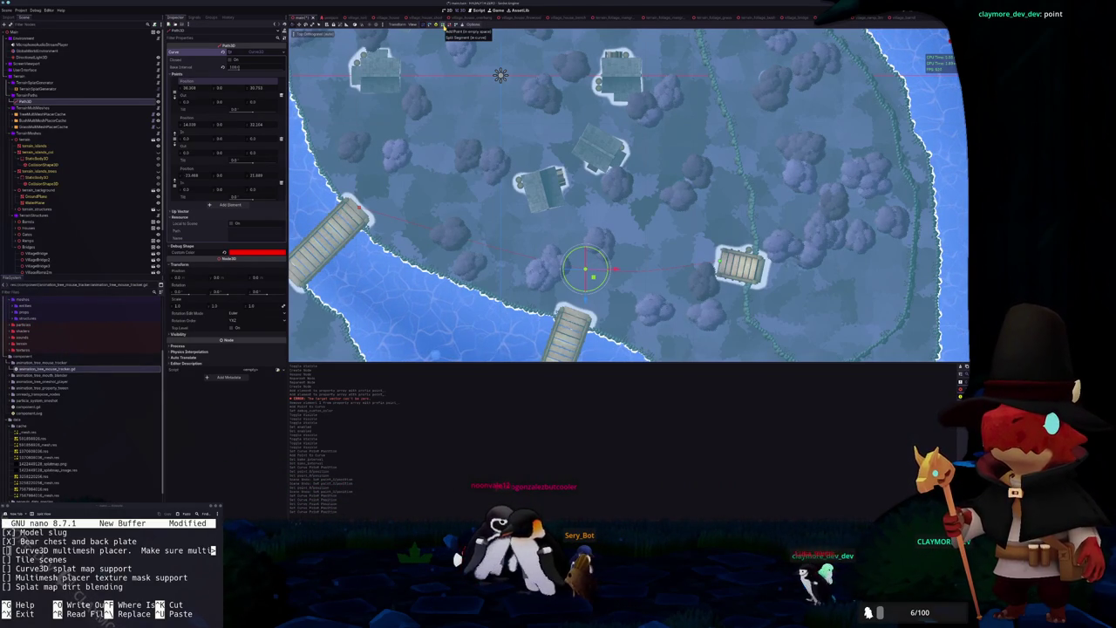
- Add a fourth path point and position it near the left bridge
click(463, 241)
drag(465, 211, 378, 158)
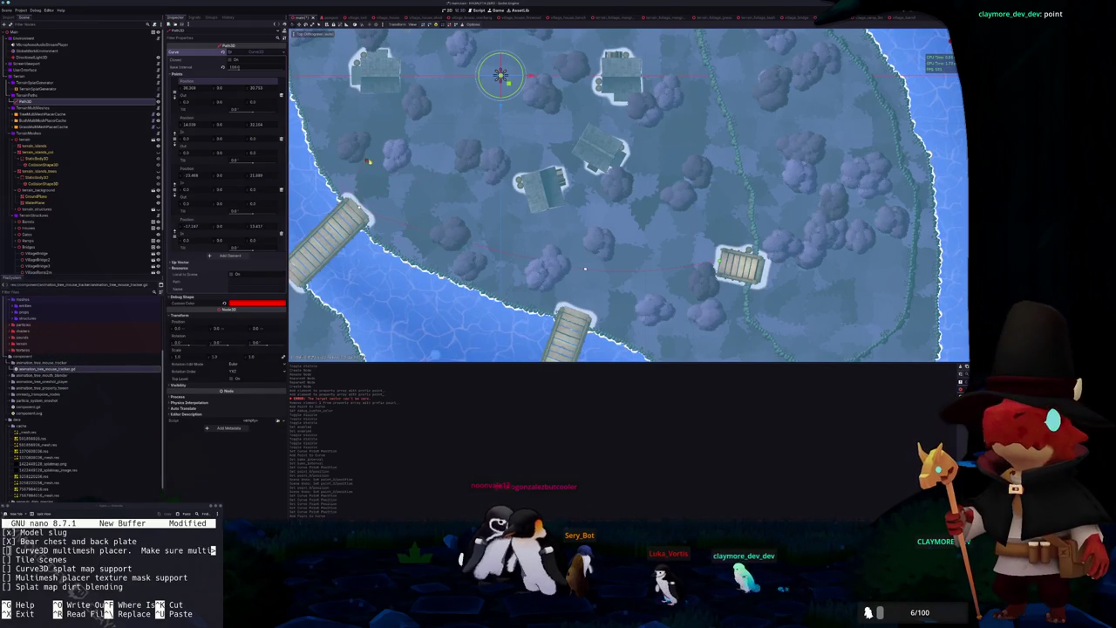
drag(306, 213, 313, 248)
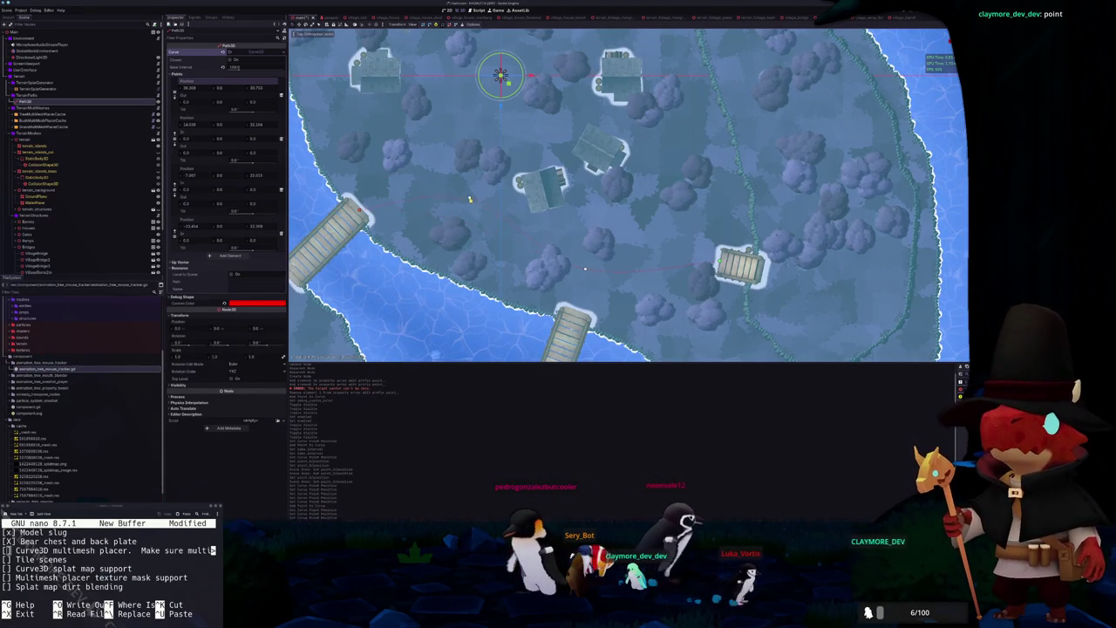
drag(451, 202, 415, 196)
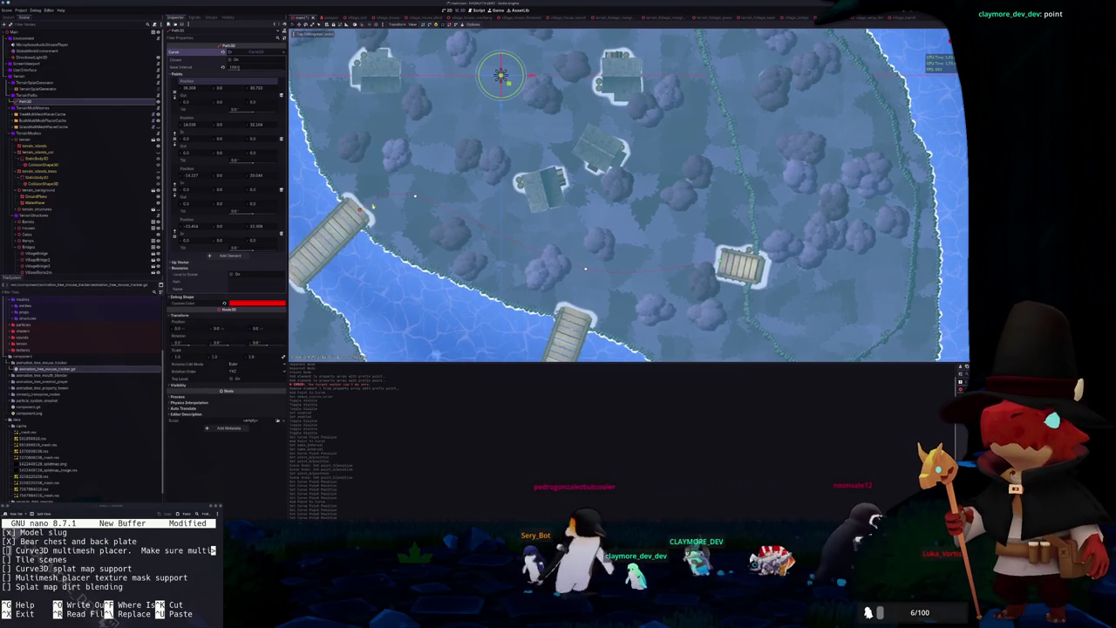
scroll(453, 203, up, 2)
scroll(453, 203, up, 2)
scroll(471, 206, up, 2)
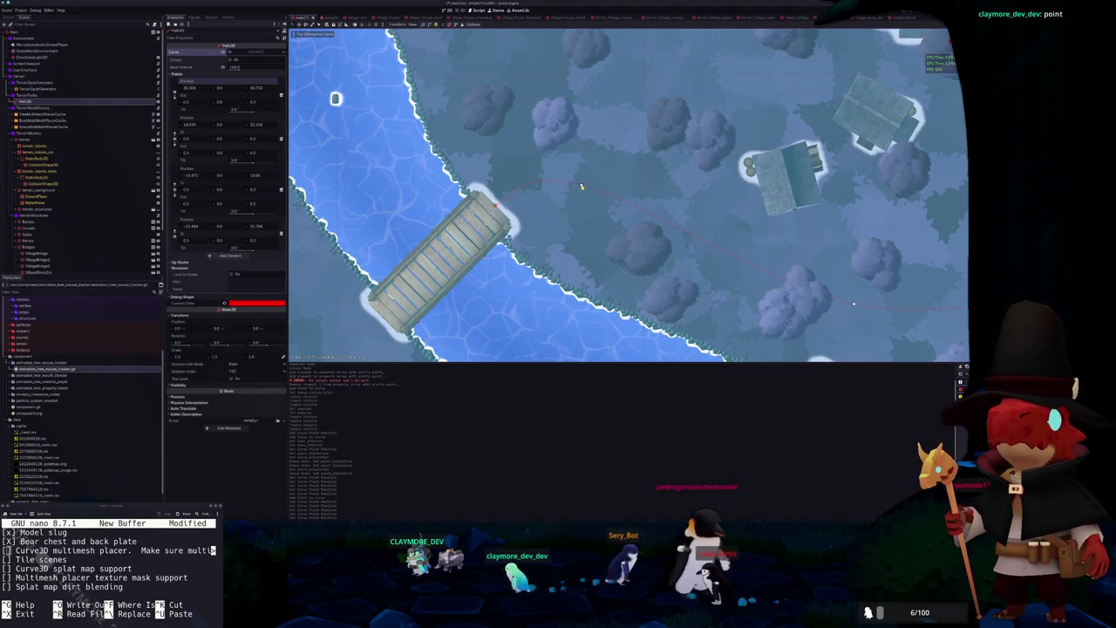
- Add an extra point among the trees, delete it, and pan the view left
click(661, 222)
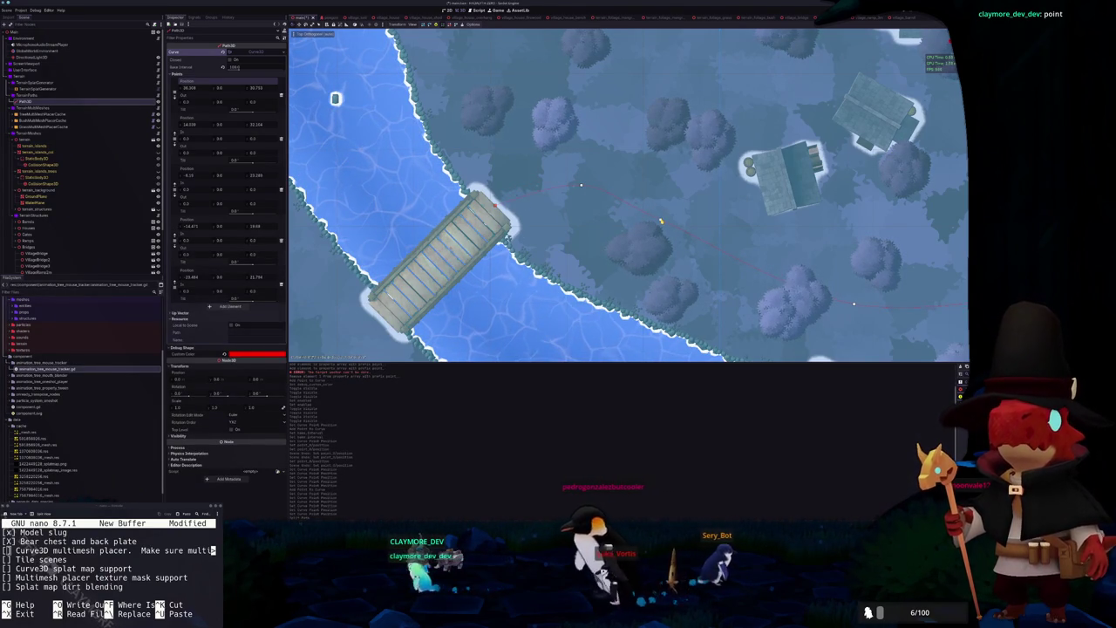
drag(661, 221, 719, 264)
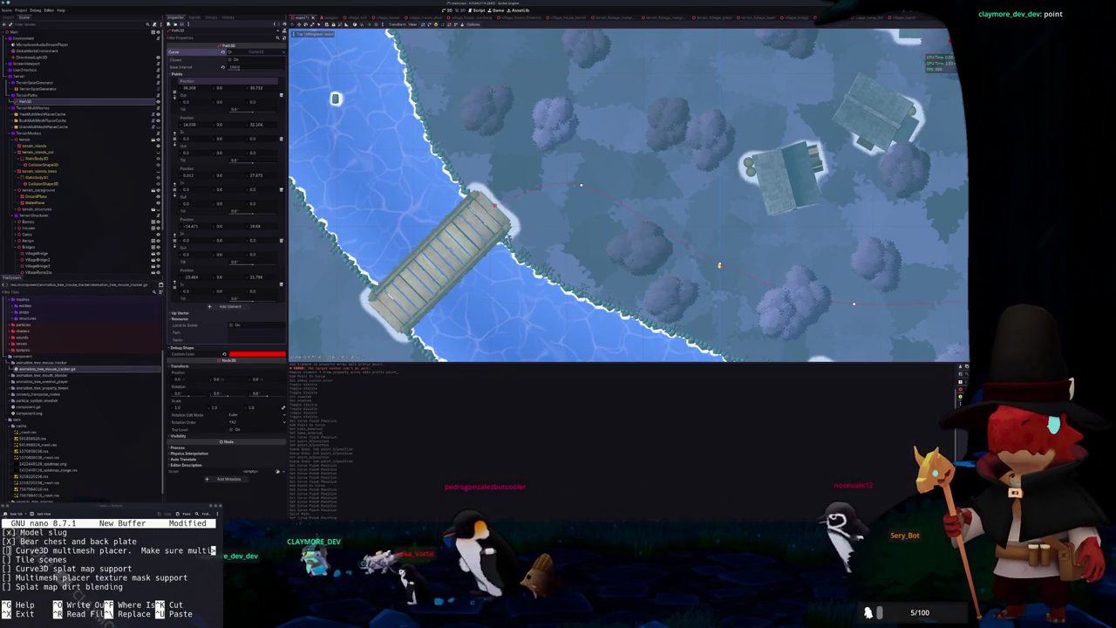
scroll(719, 264, down, 3)
right_click(641, 248)
scroll(640, 248, up, 1)
key(d)
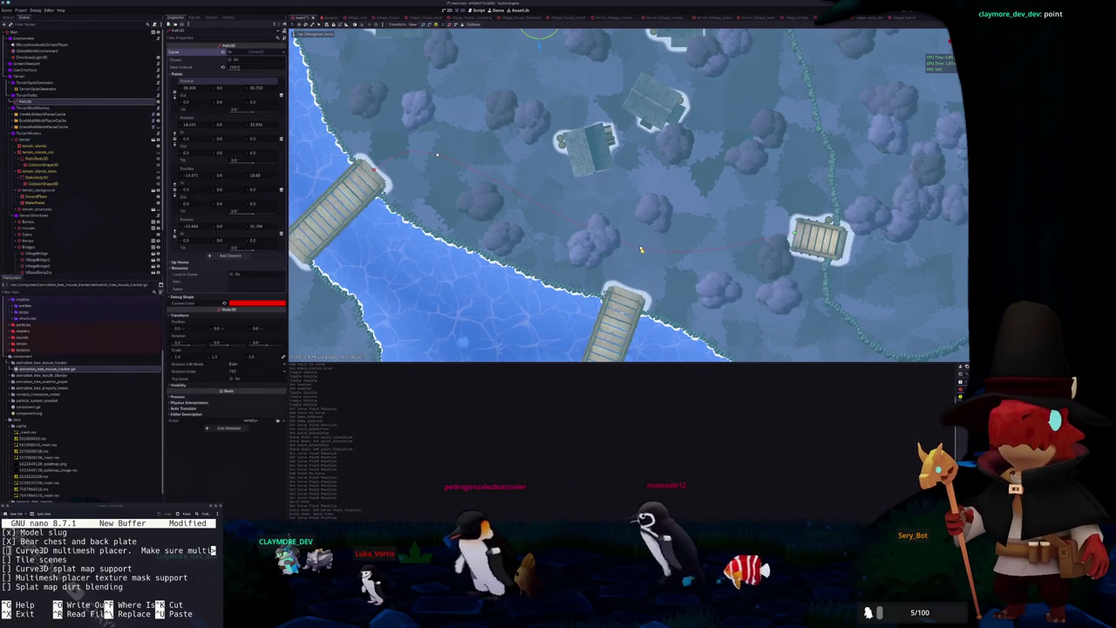
key(d)
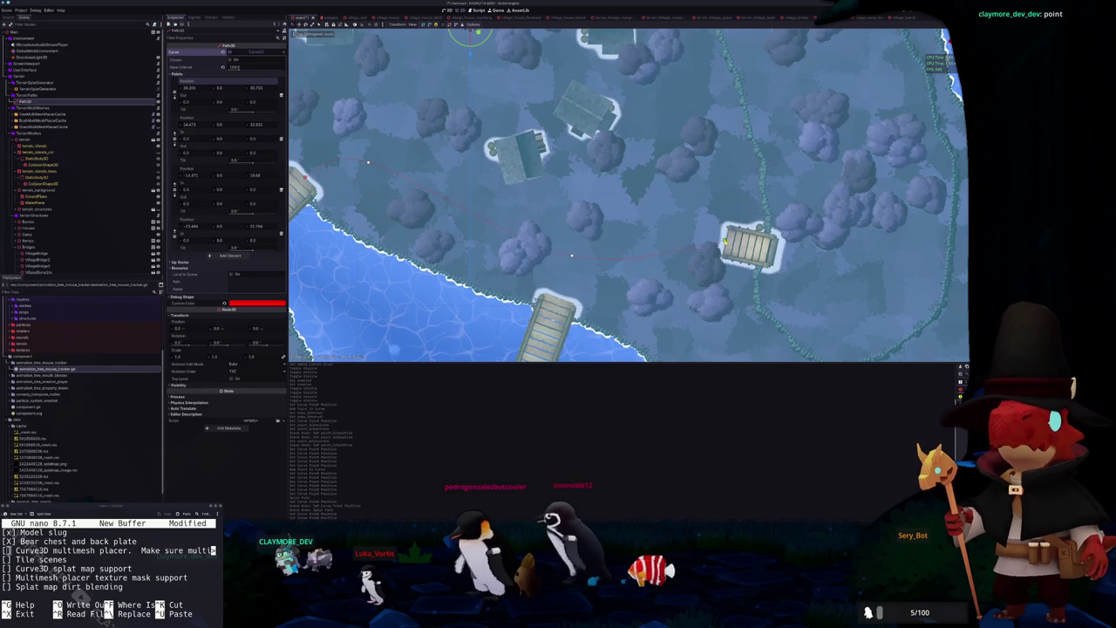
scroll(628, 194, down, 4)
scroll(627, 194, up, 2)
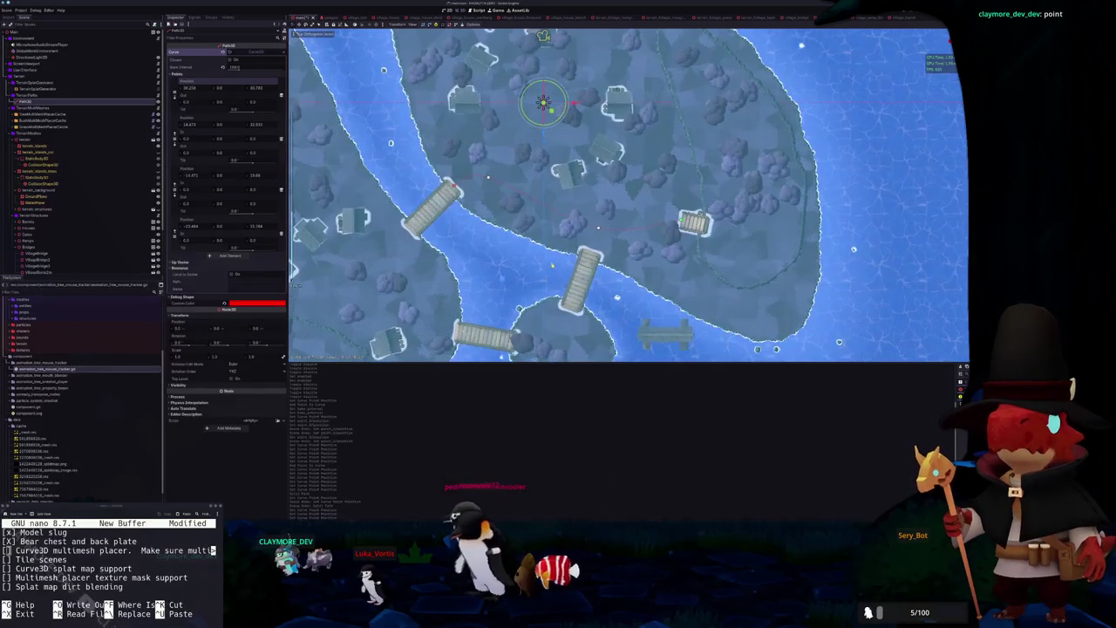
- Select the TerrainSplatGenerator node and switch to terrain_splat_generator.gd in VS Code
click(26, 101)
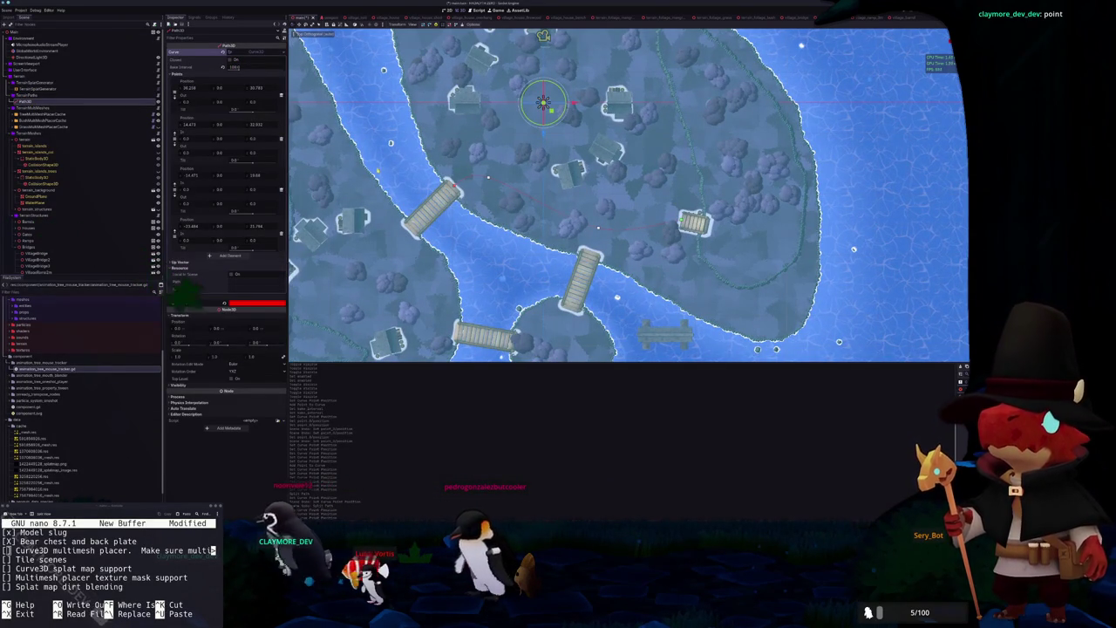
scroll(628, 194, up, 1)
shift+middle_drag(628, 194, 657, 191)
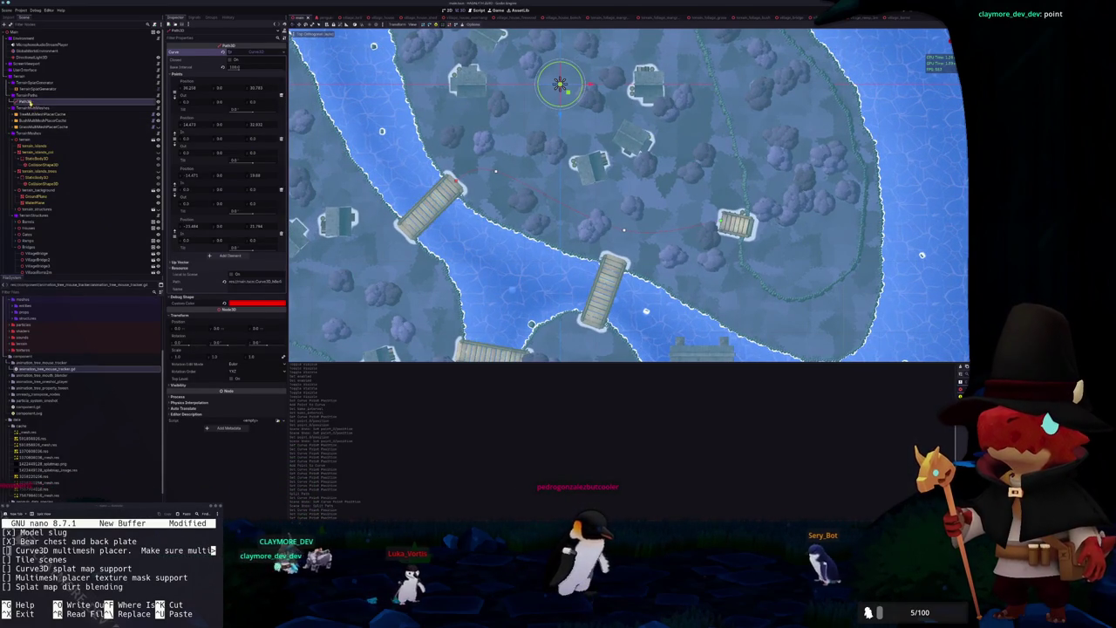
click(35, 89)
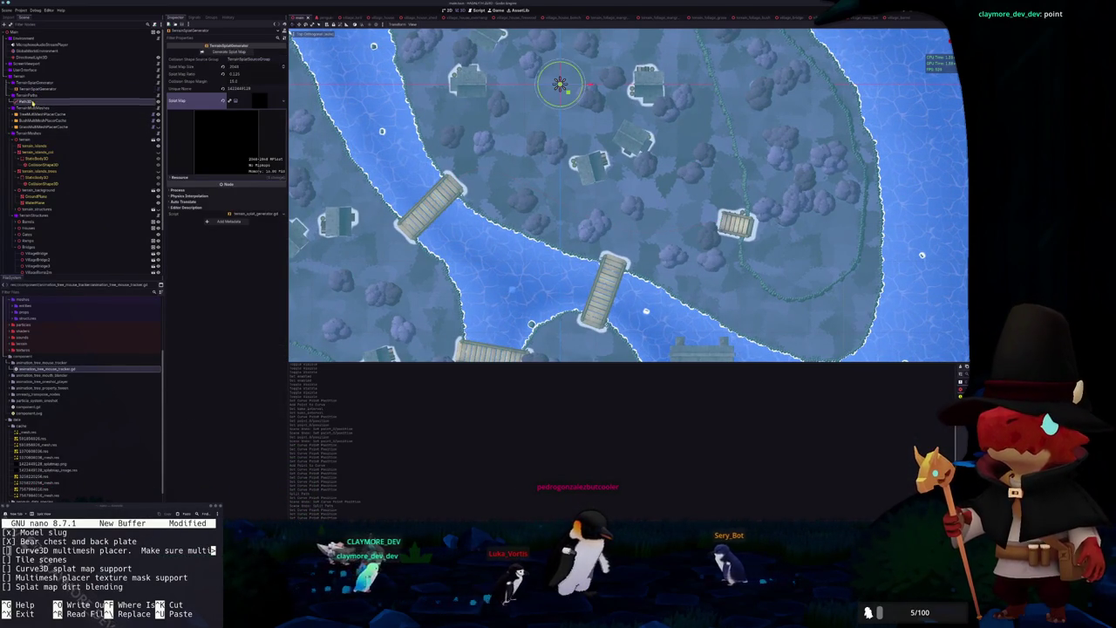
click(31, 101)
click(209, 17)
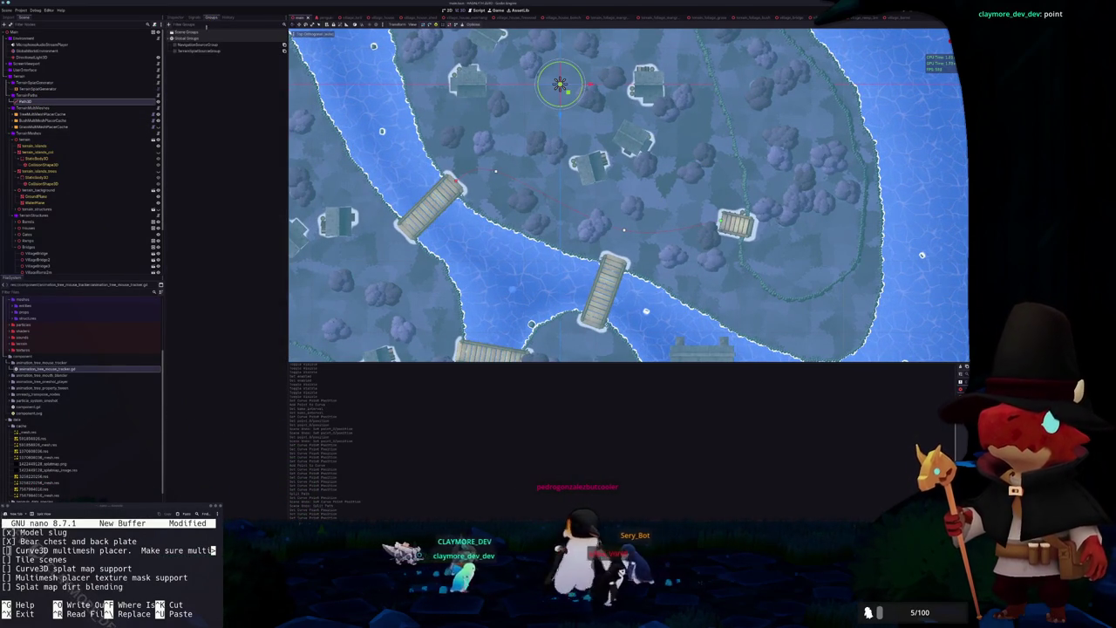
click(105, 89)
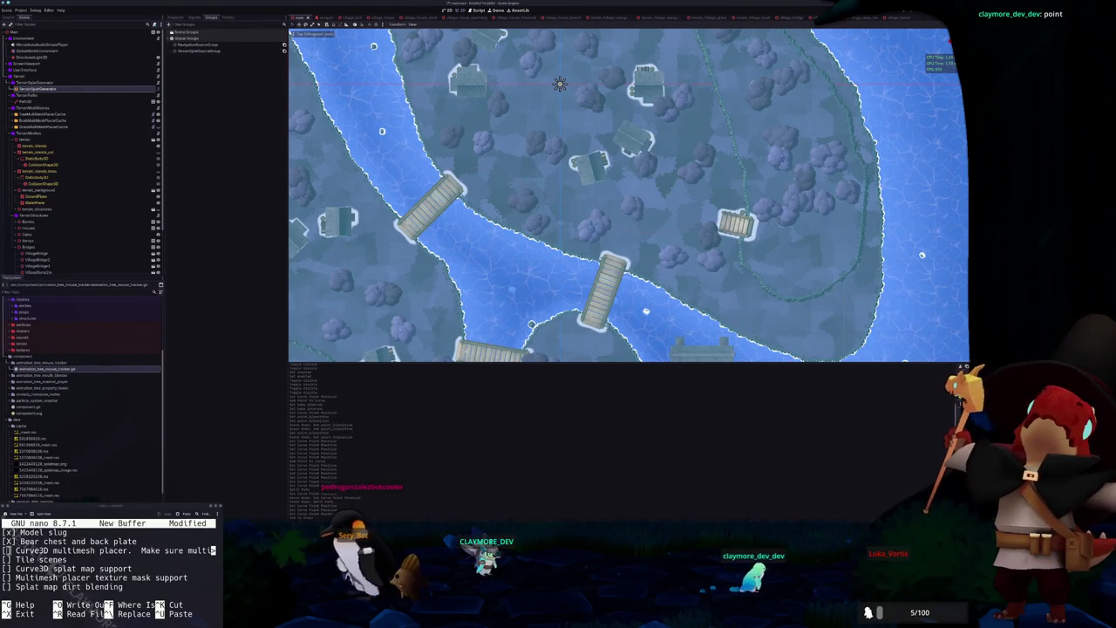
key(alt+Tab)
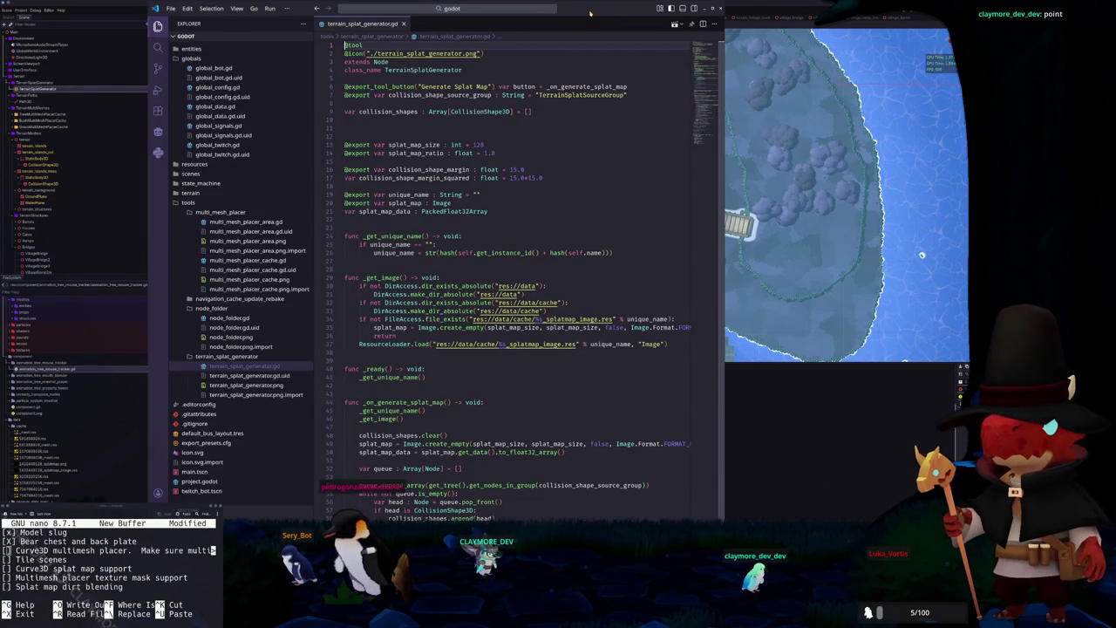
- Tile VS Code beside Godot and shrink the editor text size
key(super+Right)
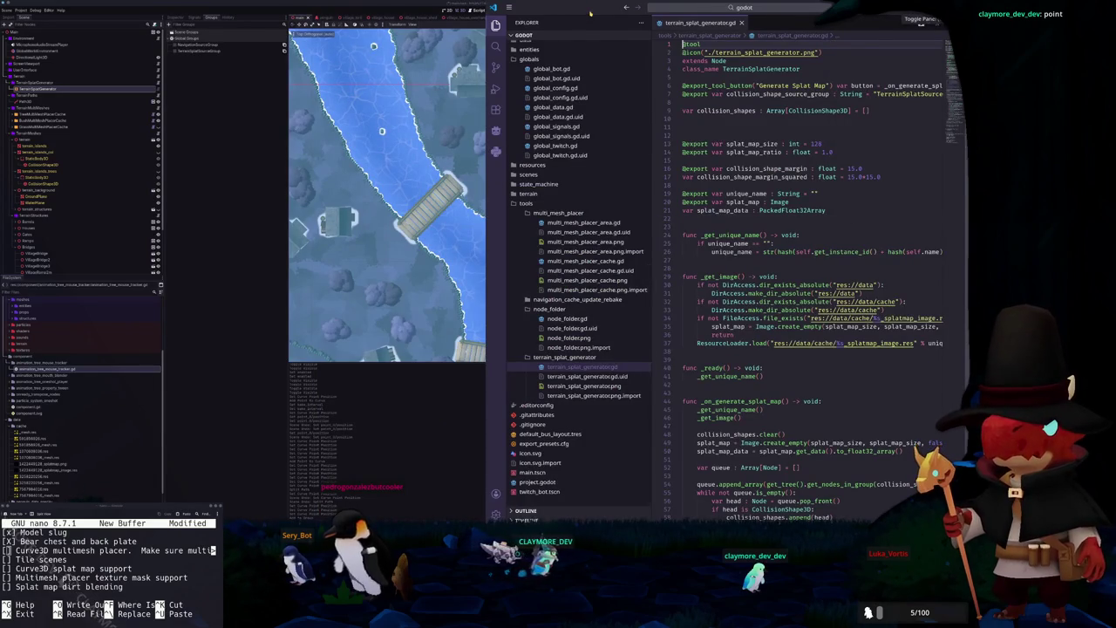
key(ctrl+minus)
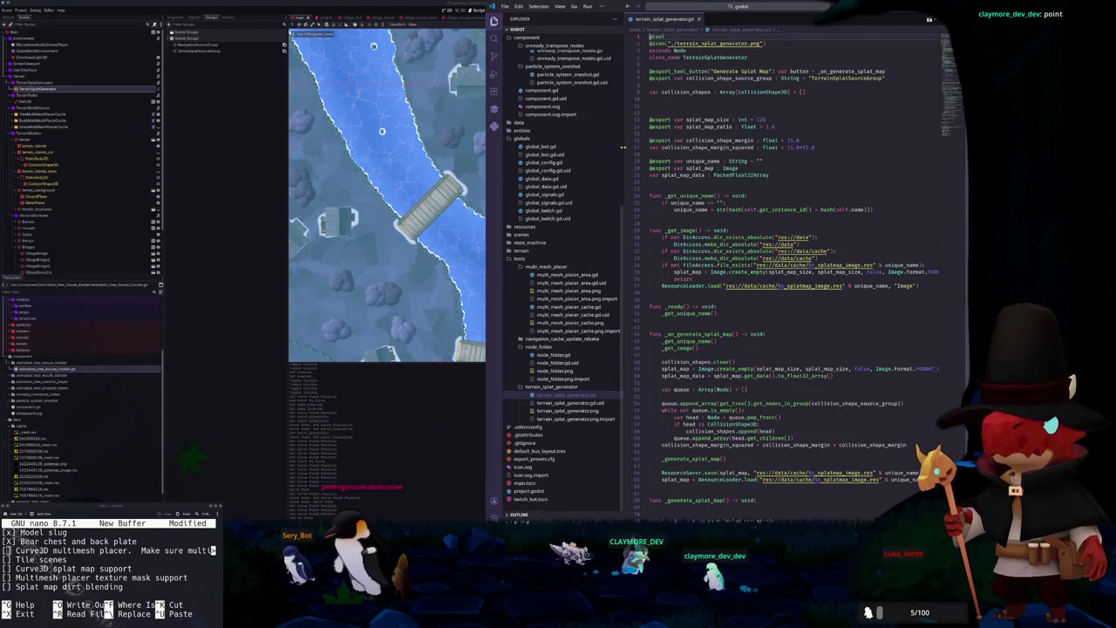
scroll(784, 262, down, 3)
scroll(785, 262, down, 3)
click(665, 243)
scroll(667, 202, up, 3)
scroll(667, 203, up, 3)
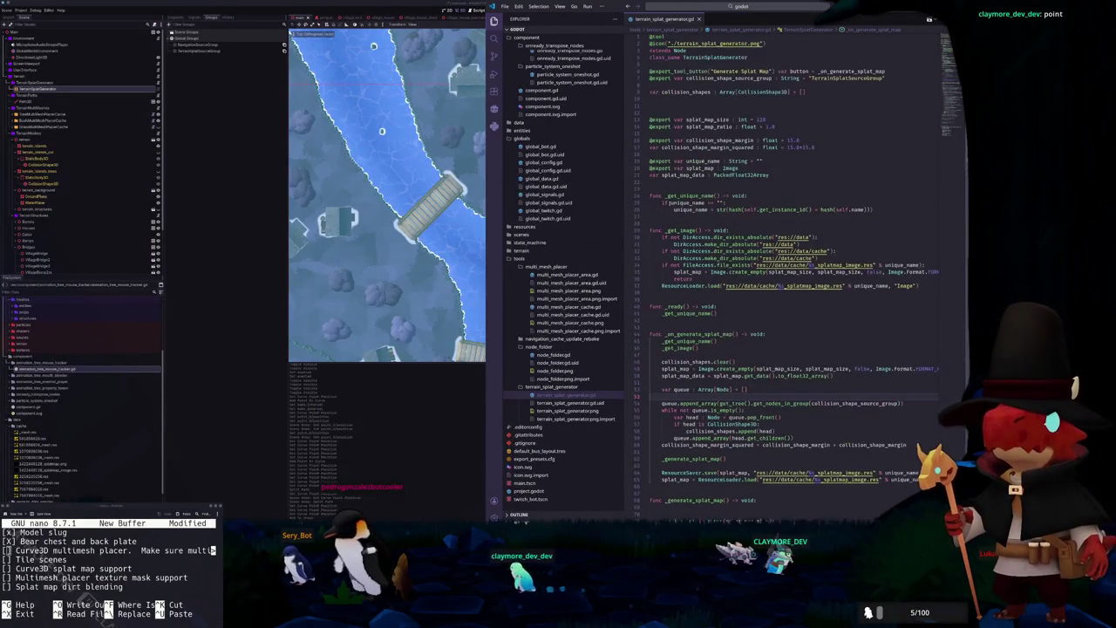
- Declare 'var paths : Array[Path3D]' below the collision_shapes declaration
key(Up)
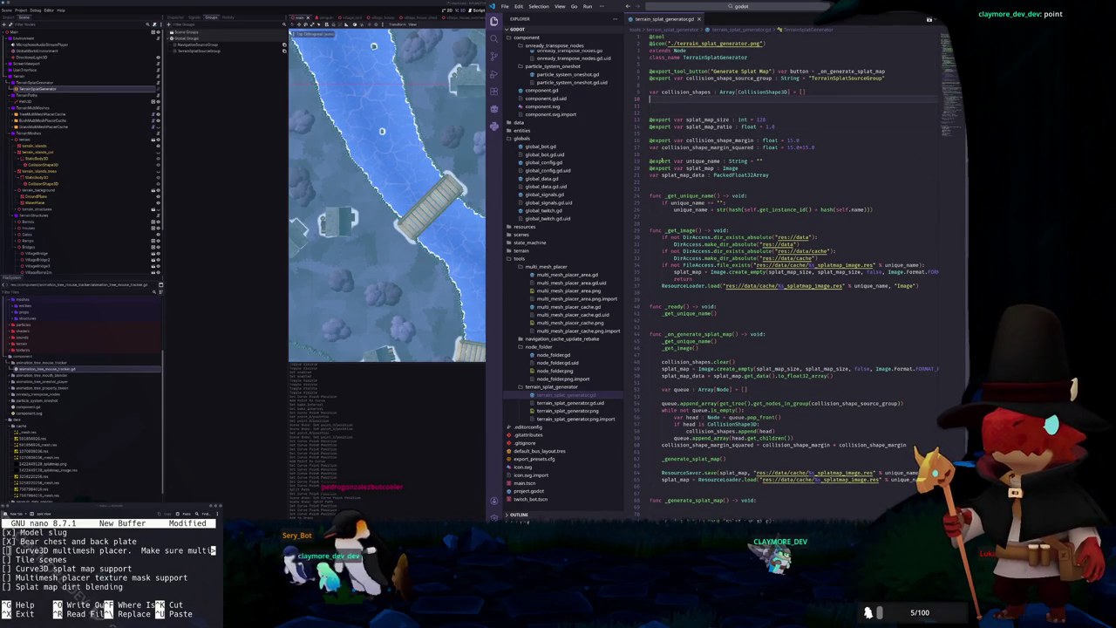
key(Return)
key(BackSpace)
text(var cur)
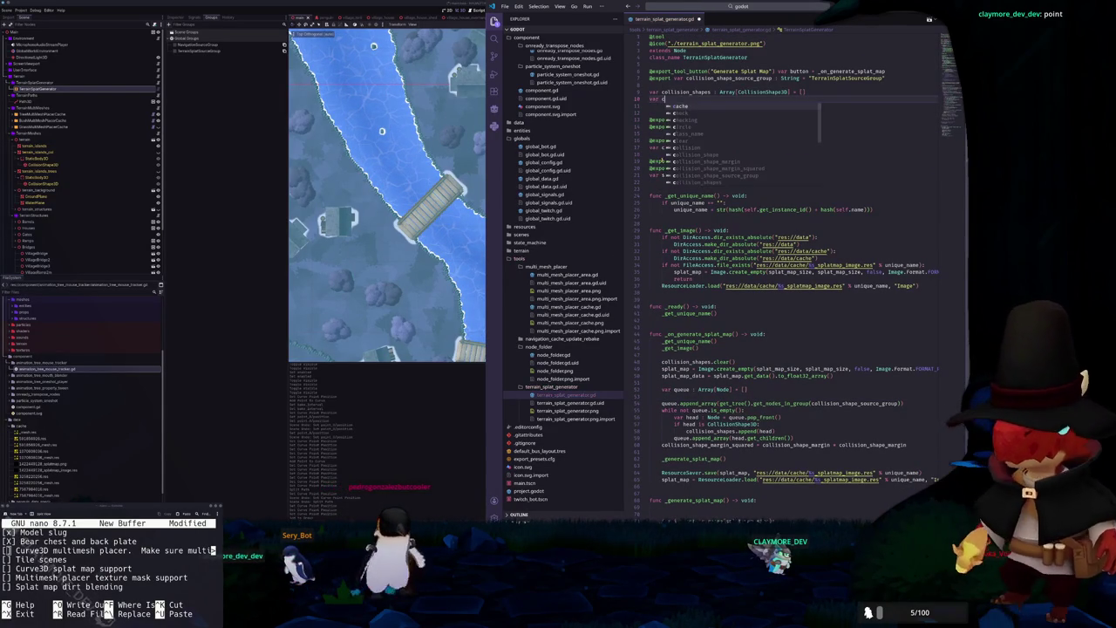
key(BackSpace)
key(BackSpace)
key(BackSpace)
text(paths : Array)
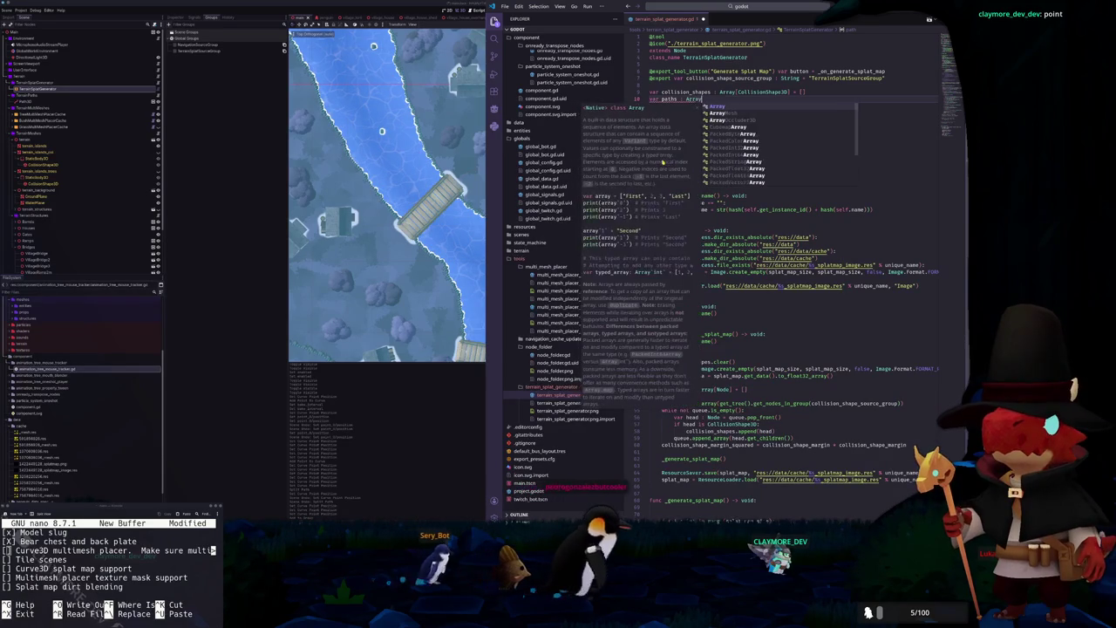
text([Path3)
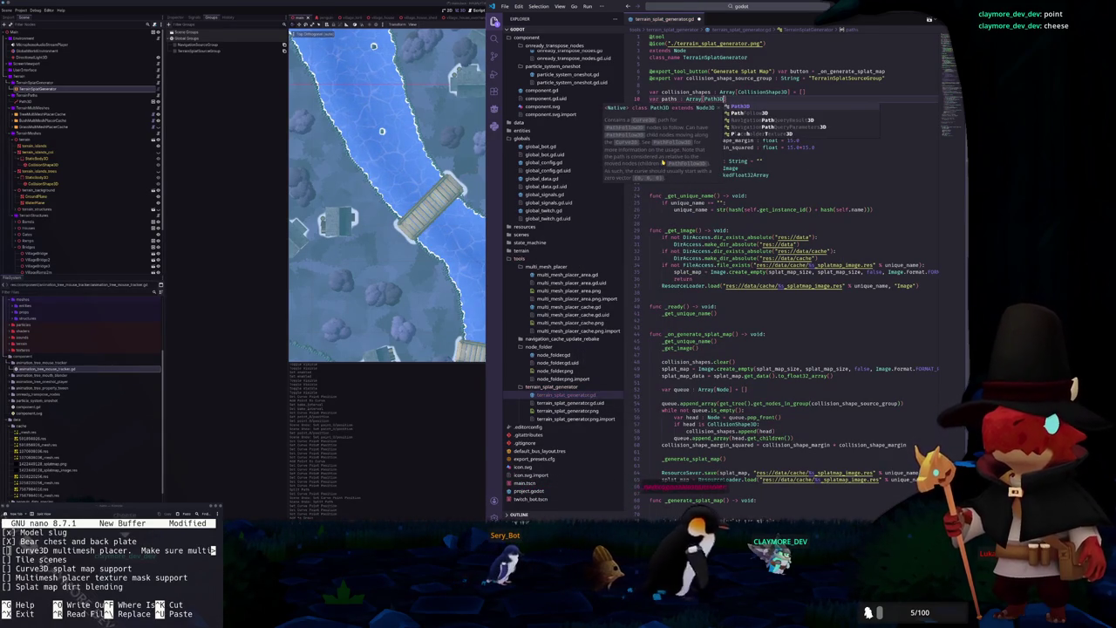
text(D])
- In the queue loop, append head to paths when 'head is Path3D'
key(Down)
key(Down)
key(Down)
key(Down)
key(Down)
key(Down)
key(Down)
key(Down)
key(Down)
key(Down)
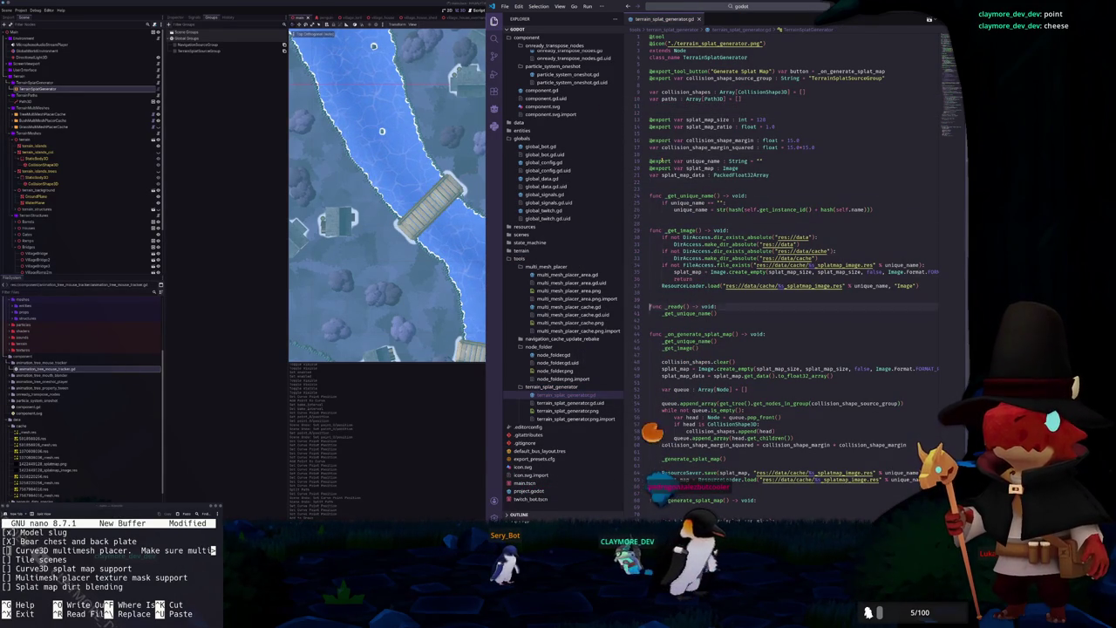
key(Down)
key(Down)
key(Down)
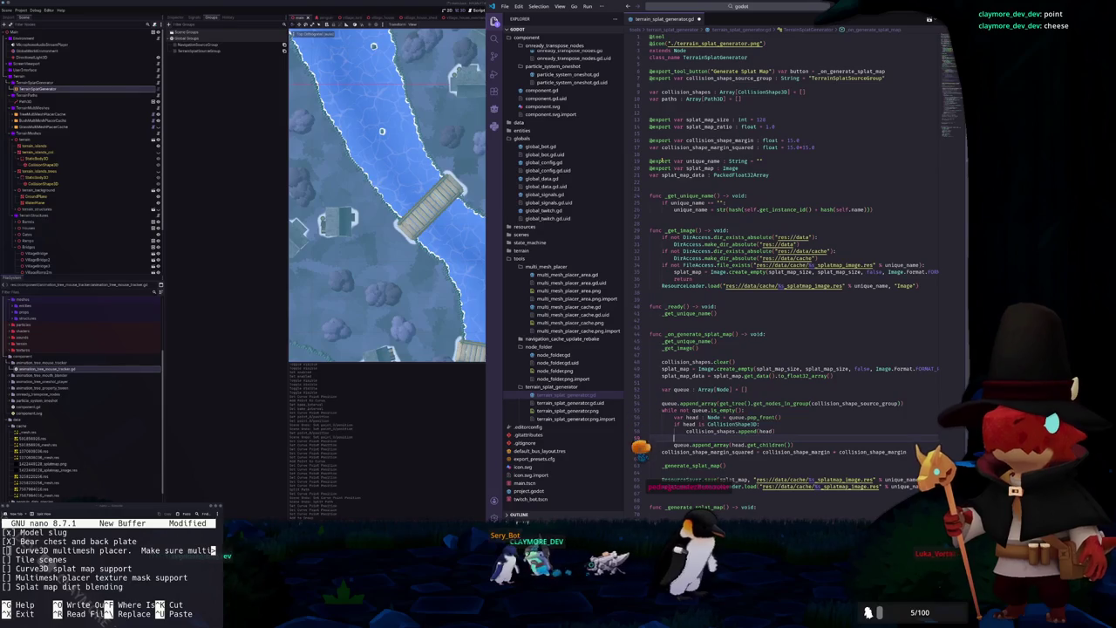
text(ead is)
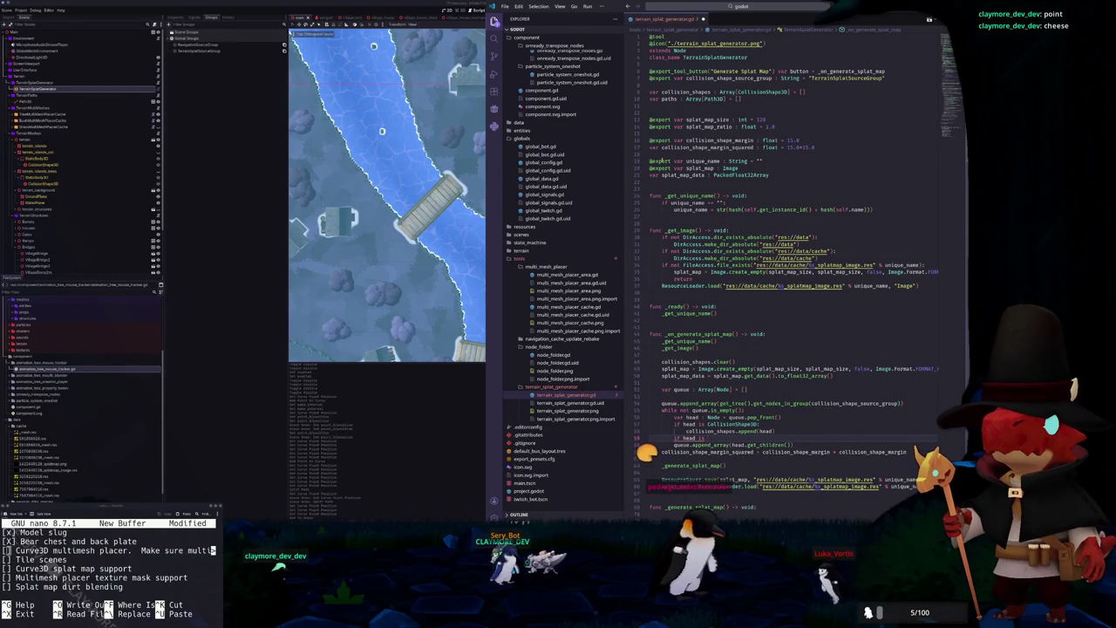
text( Path3D)
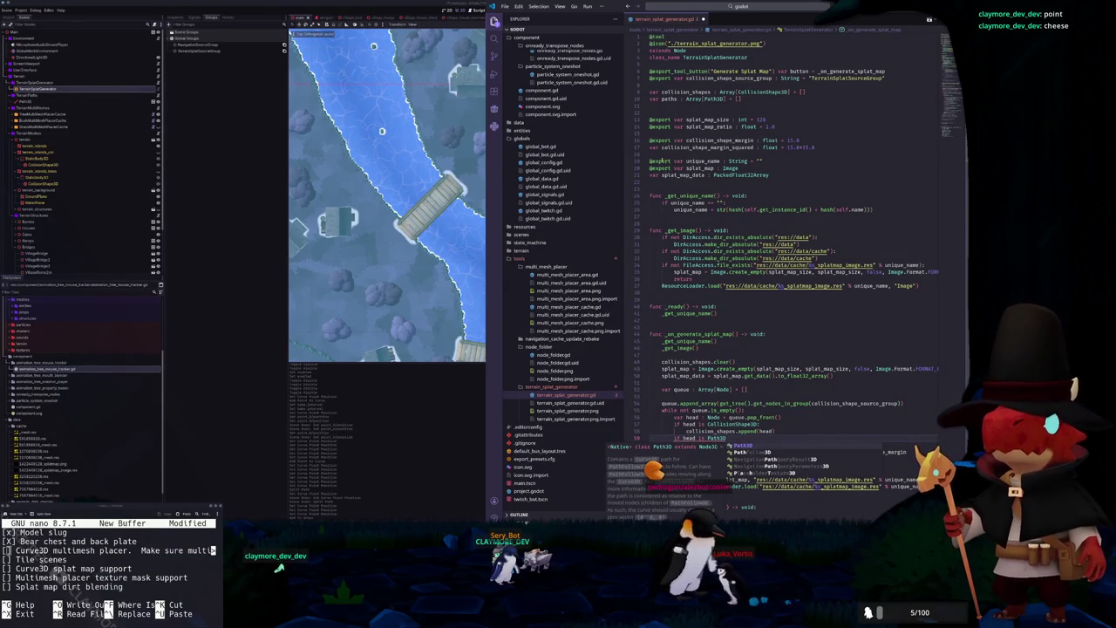
text(:)
key(Return)
text(aths.append(head))
key(Return)
- Finish the queue loop with queue.append_array(head.get_children())
text(queue.append_array(head.get_children()))
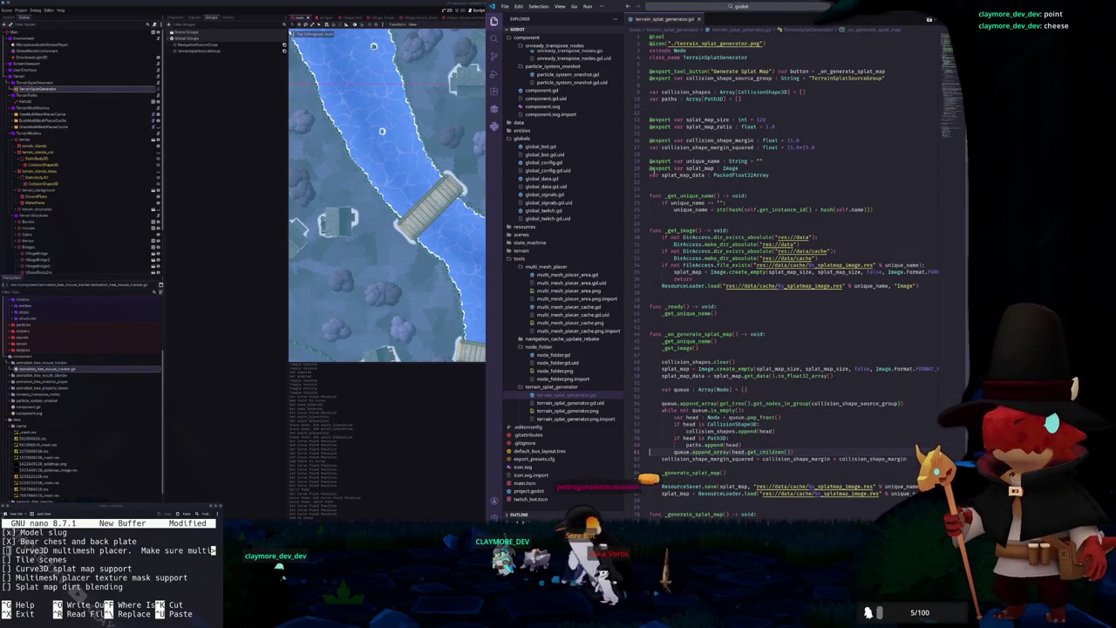
scroll(668, 319, down, 3)
scroll(668, 319, down, 2)
key(Down)
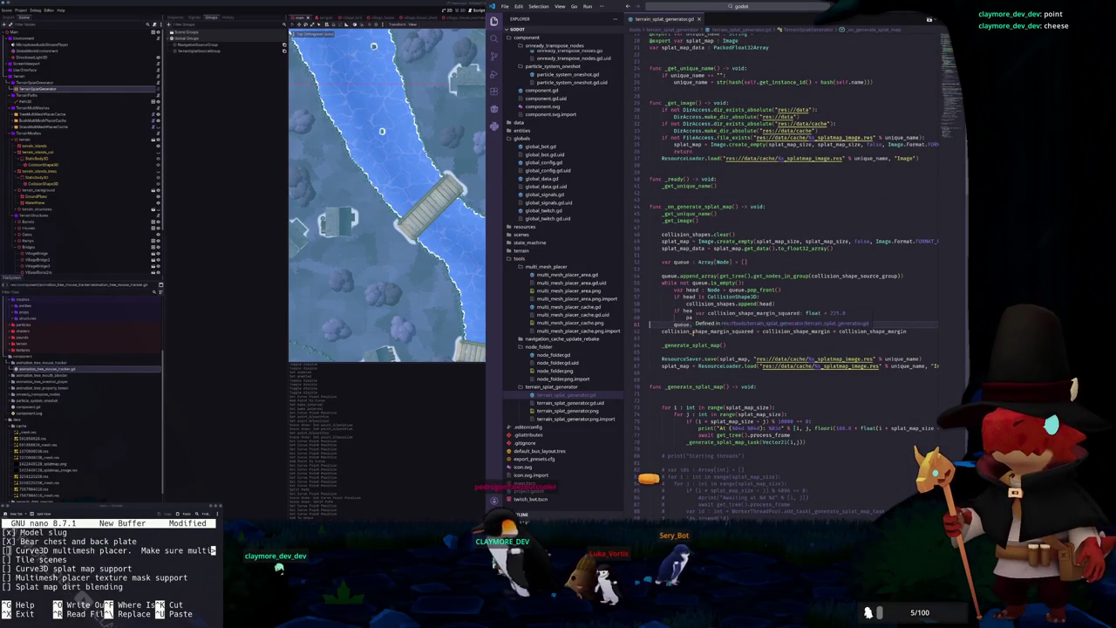
key(Down)
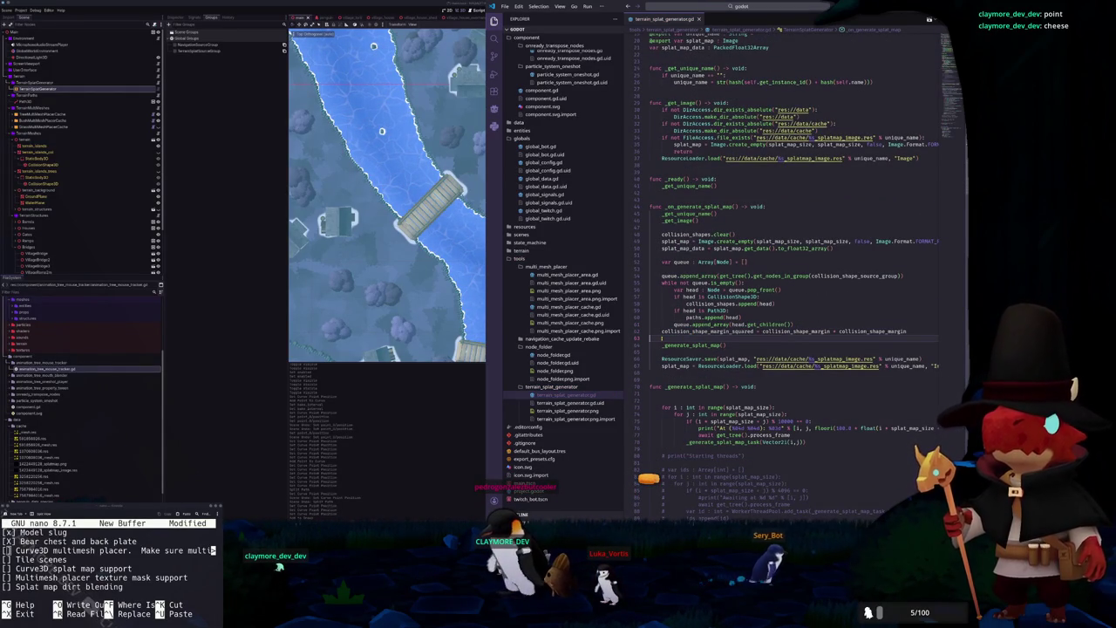
key(Up)
key(Return)
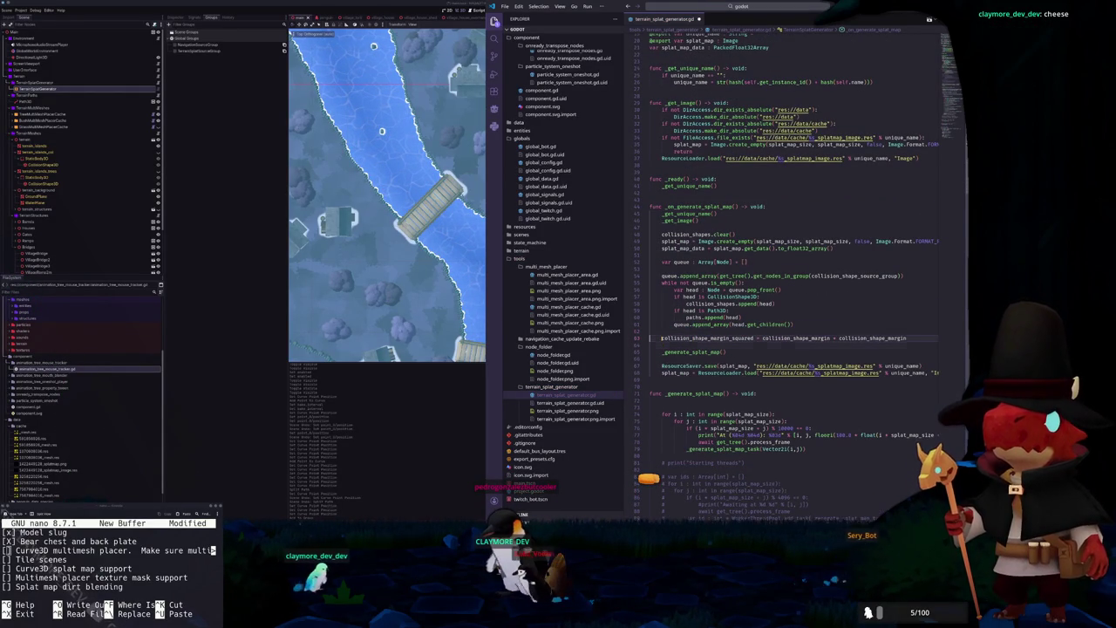
key(ctrl+z)
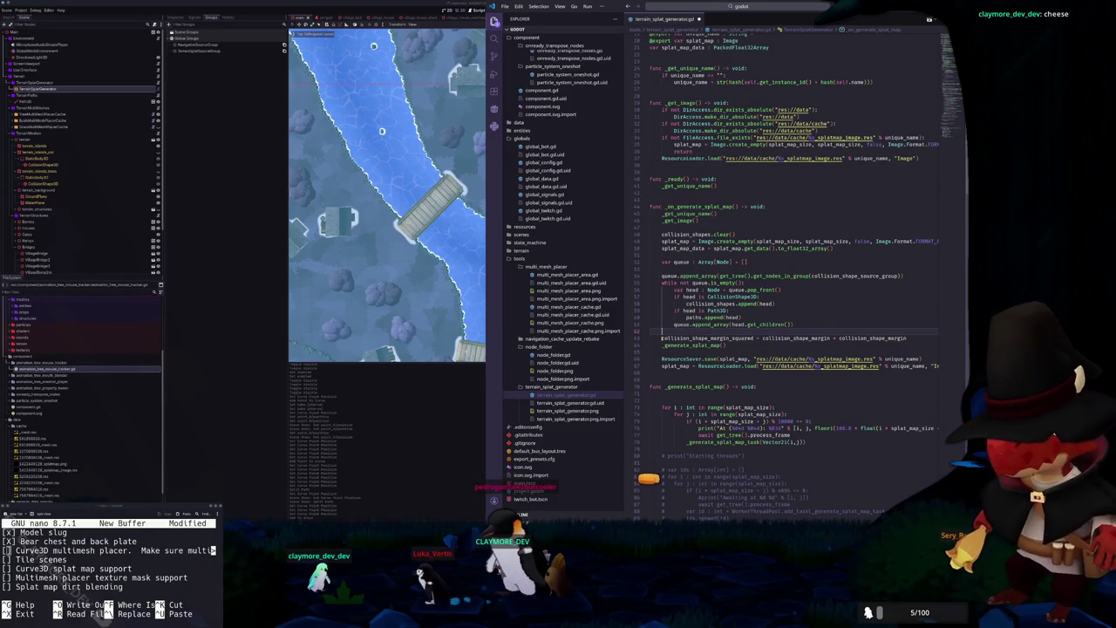
- Below the collision shape loop, add a 'for path : Path3D in paths:' loop with a pass body
scroll(689, 283, down, 4)
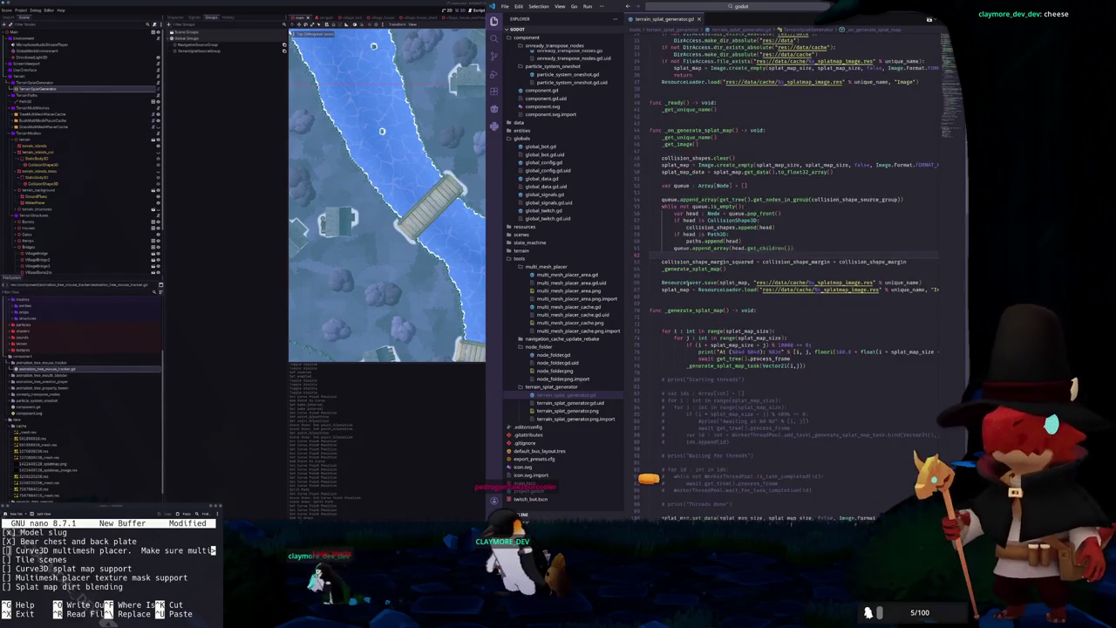
scroll(688, 282, down, 2)
scroll(663, 298, down, 2)
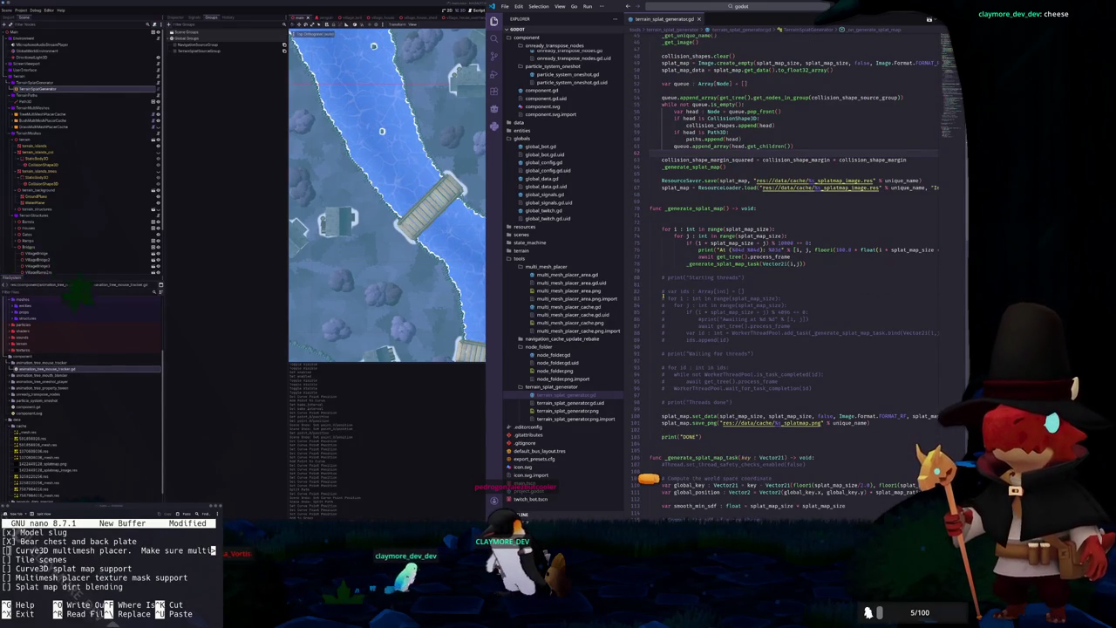
scroll(665, 296, down, 2)
scroll(664, 297, down, 3)
scroll(664, 296, down, 2)
scroll(664, 296, down, 2)
scroll(664, 296, down, 4)
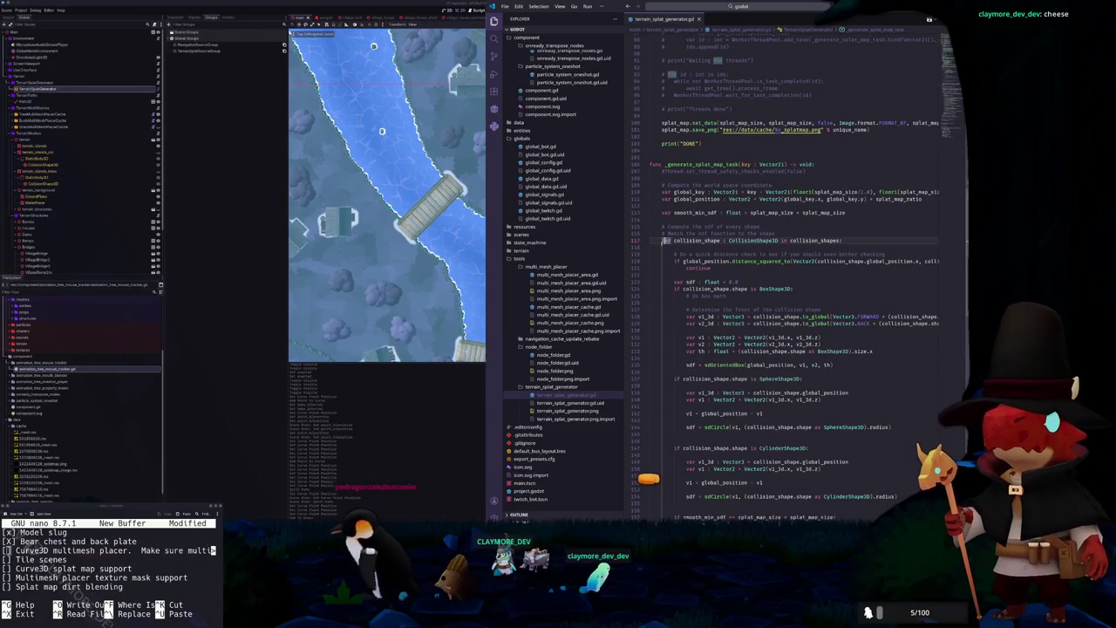
scroll(665, 297, down, 4)
scroll(664, 296, down, 4)
scroll(664, 297, down, 2)
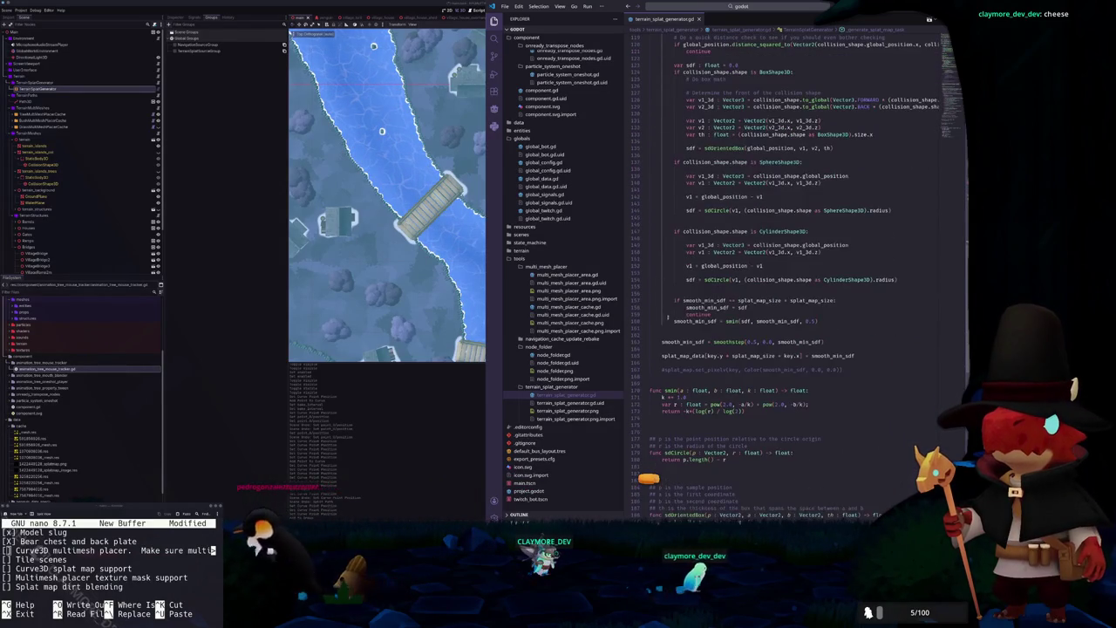
key(Return)
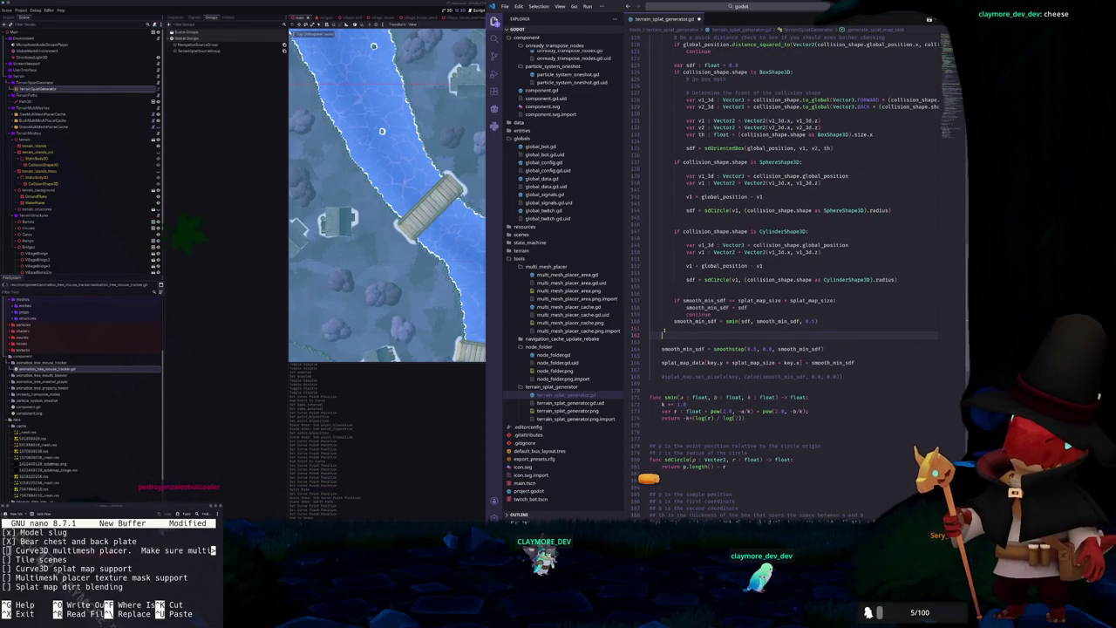
text(for path : )
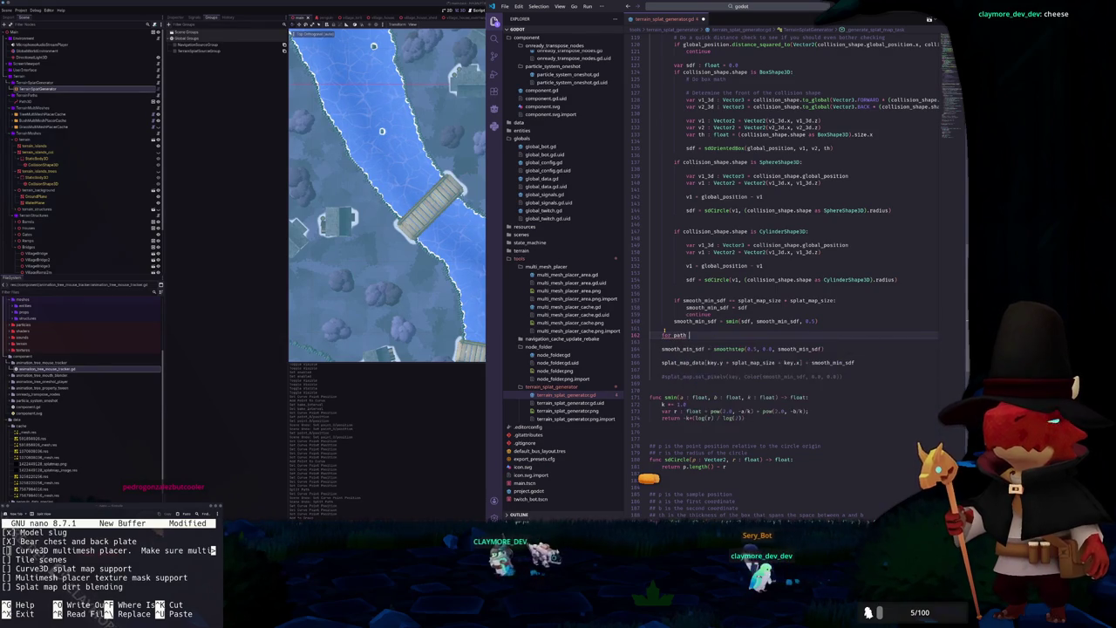
text(Path3D in paths:)
key(Return)
text(pa)
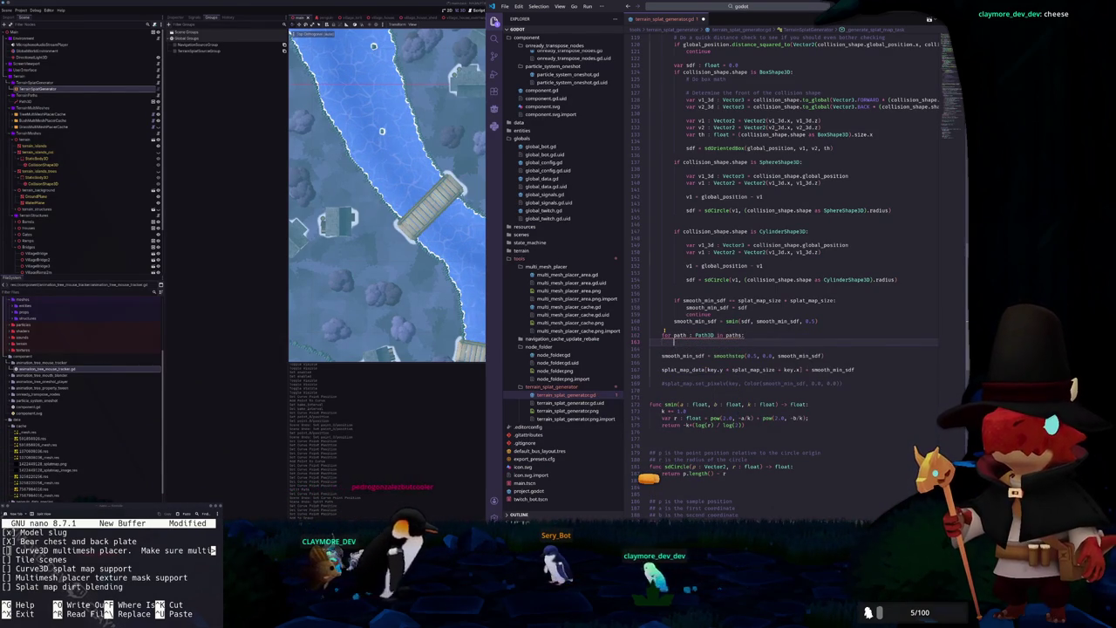
key(Return)
key(ctrl+shift+Return)
- Print path.curve.get_baked_points().size() inside the paths loop, save, and return to Godot
text(path)
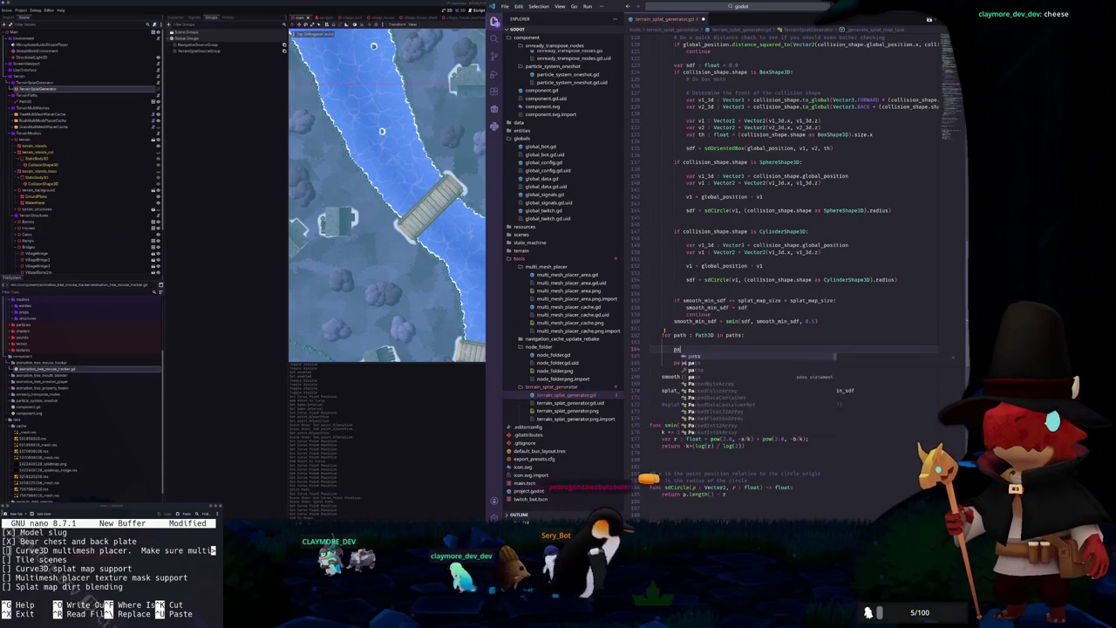
text(.get_ba)
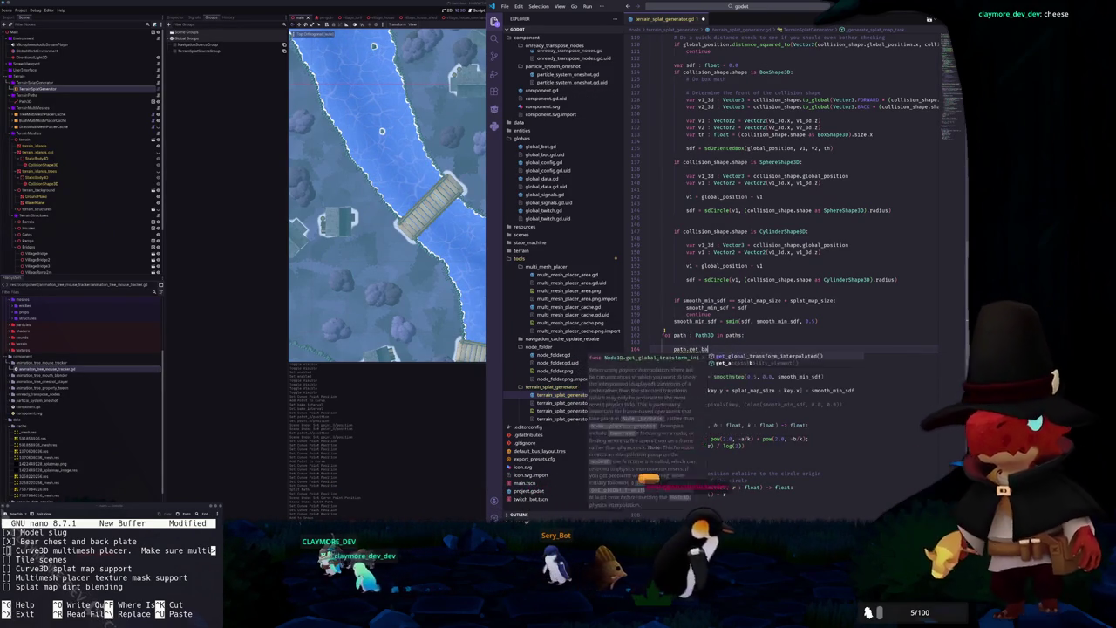
text(k)
key(BackSpace)
key(BackSpace)
key(BackSpace)
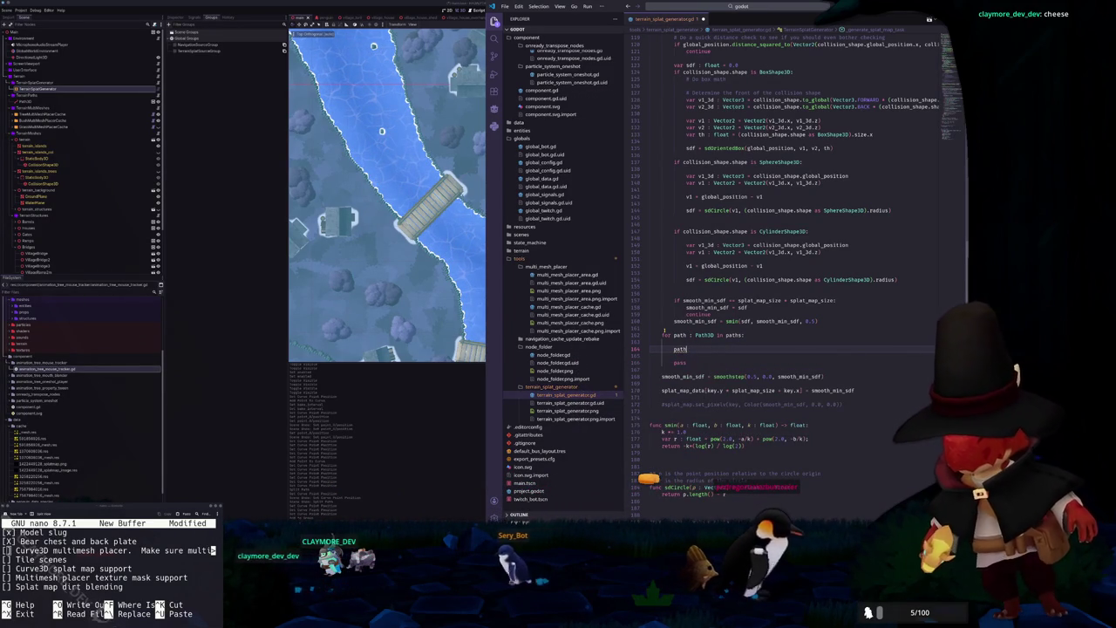
text(curve.)
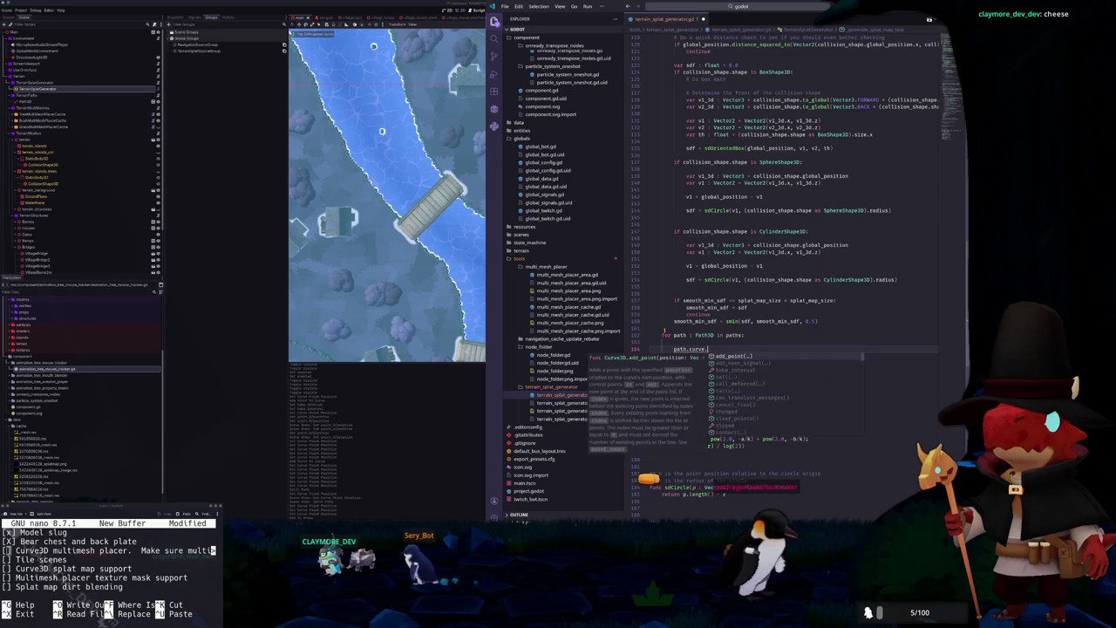
text(get_baked)
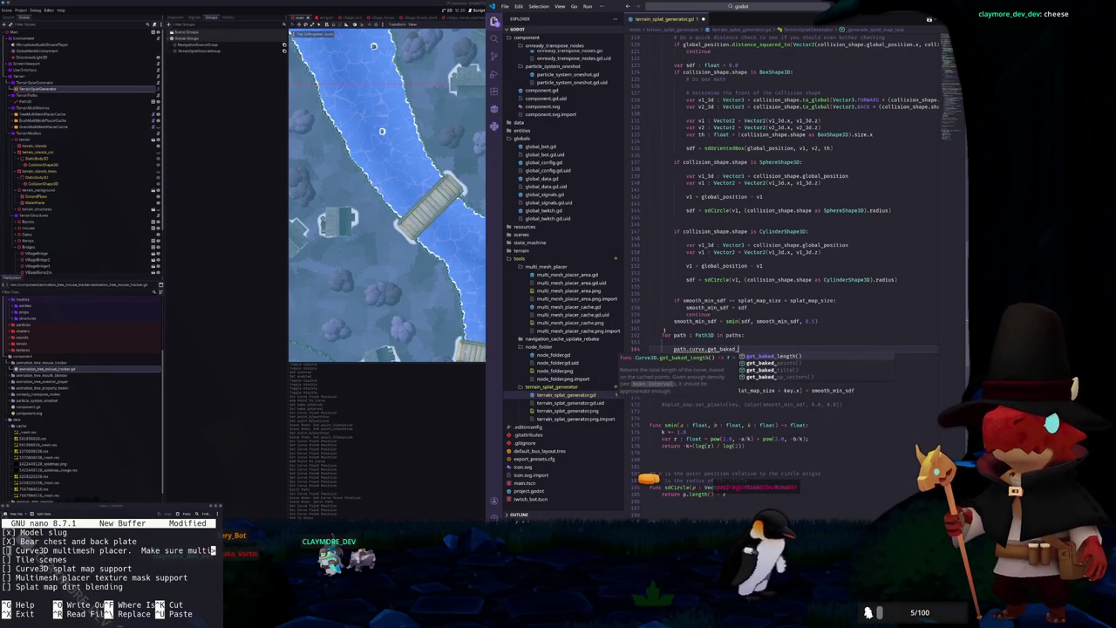
text(_points)
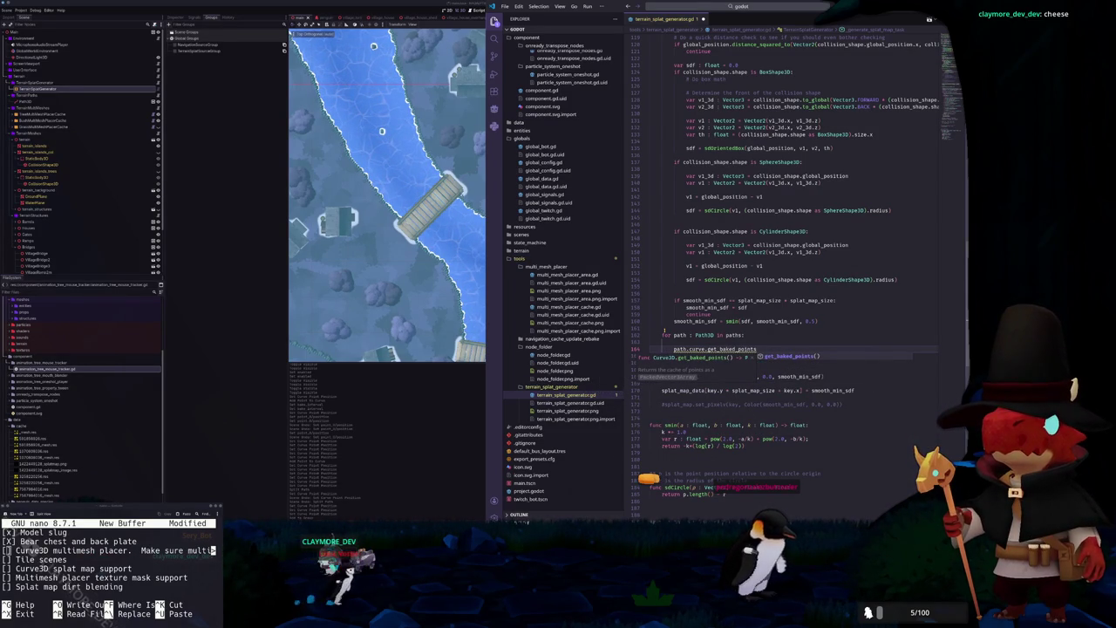
text(()
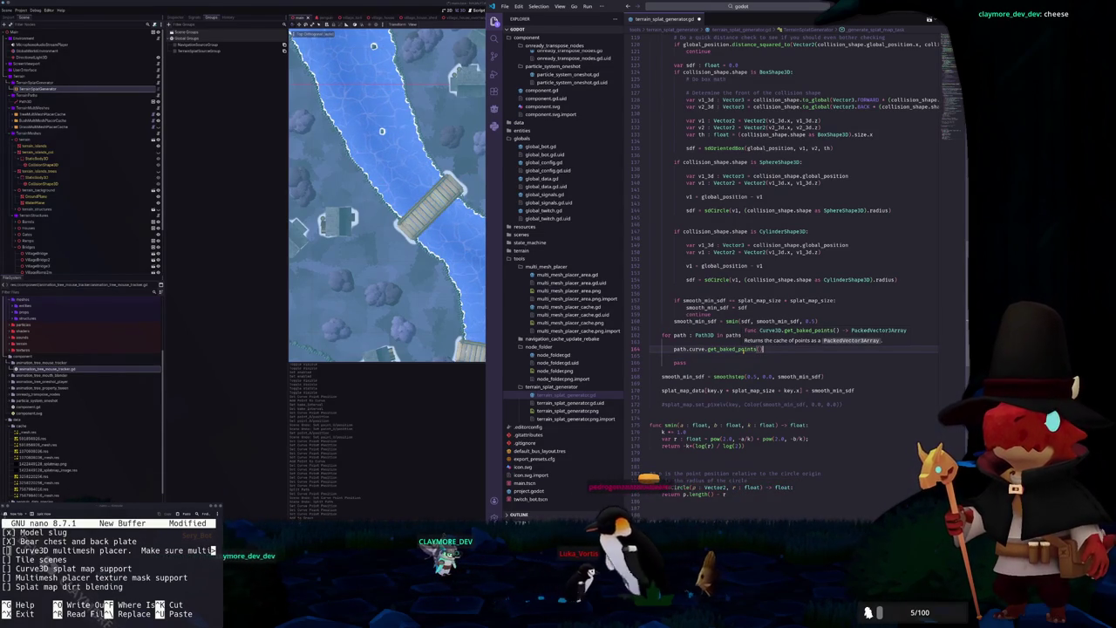
text(.size()
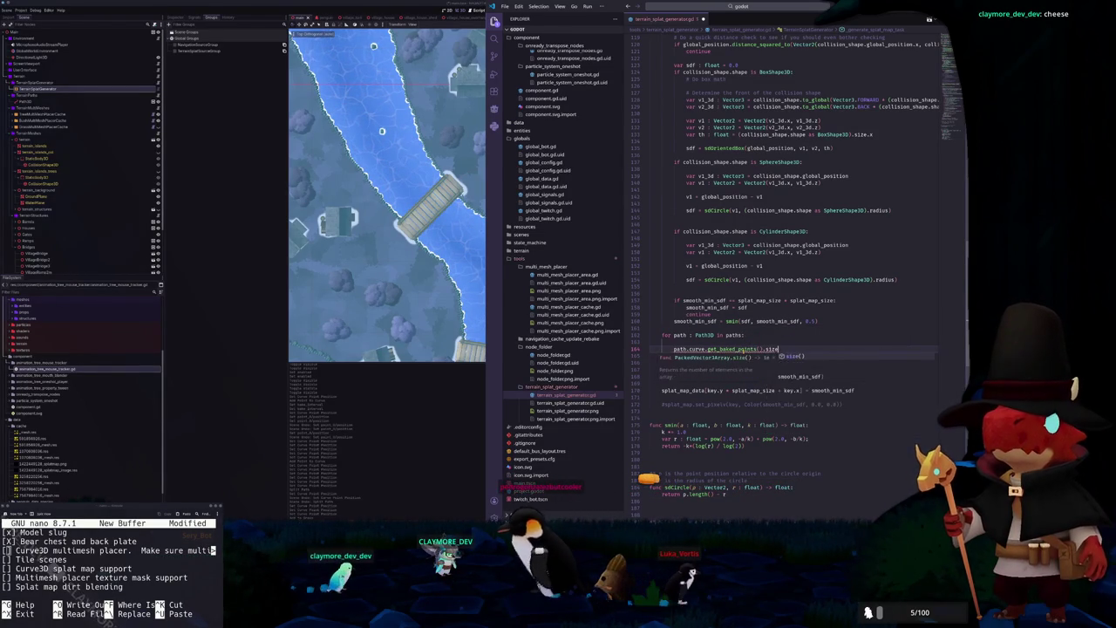
double_click(696, 348)
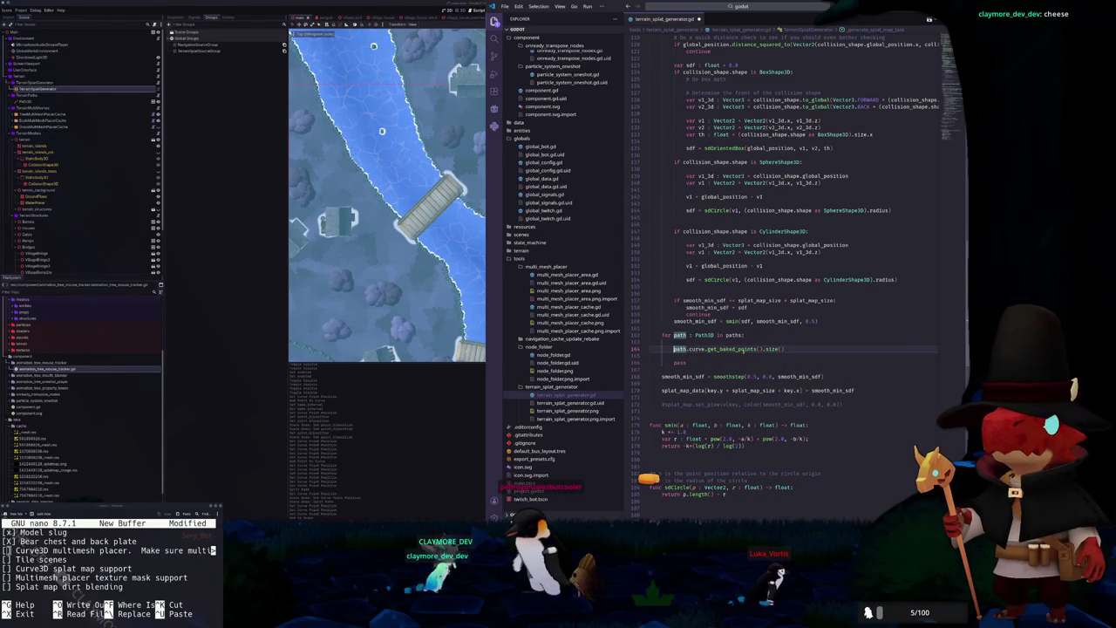
text(print()
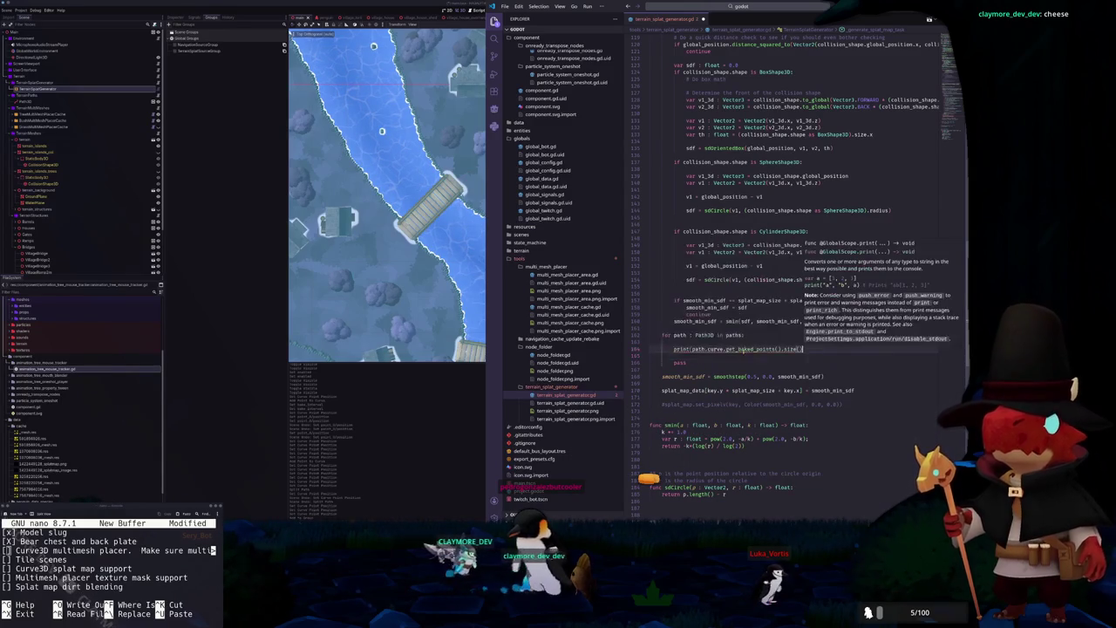
key(ctrl+s)
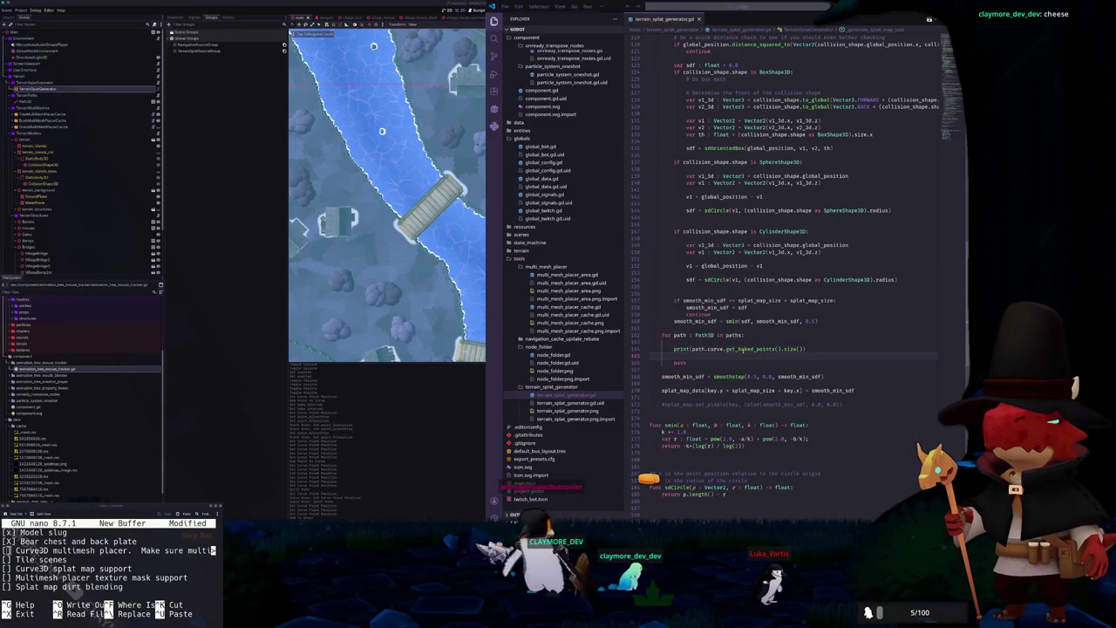
key(alt+Tab)
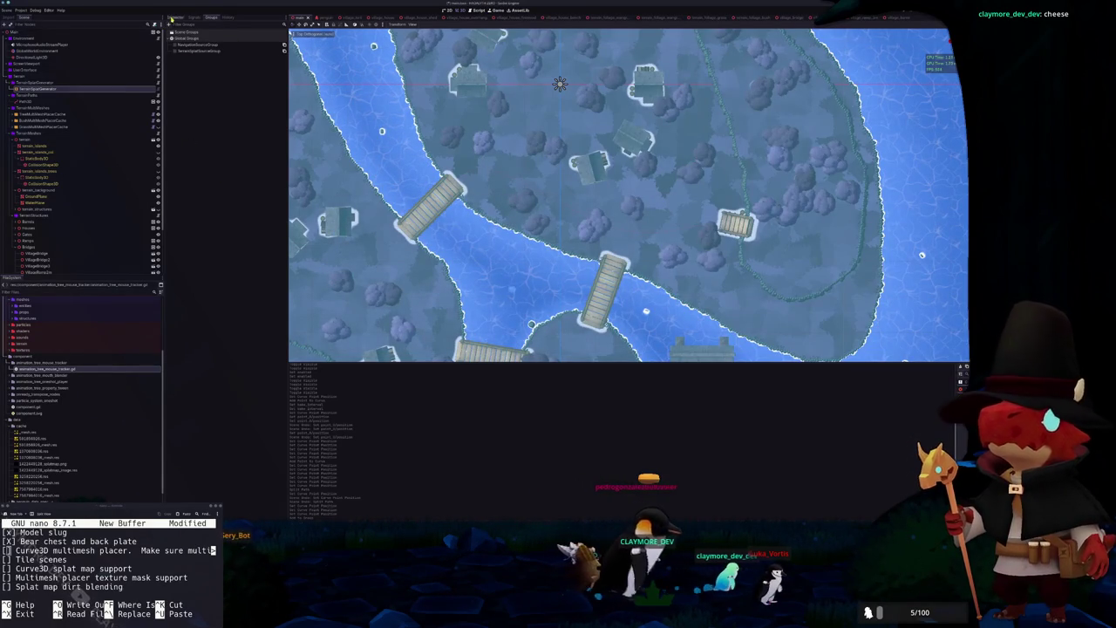
- Select TerrainSplatGenerator, save the scene, and run Generate Splat Map before returning to the script
click(50, 88)
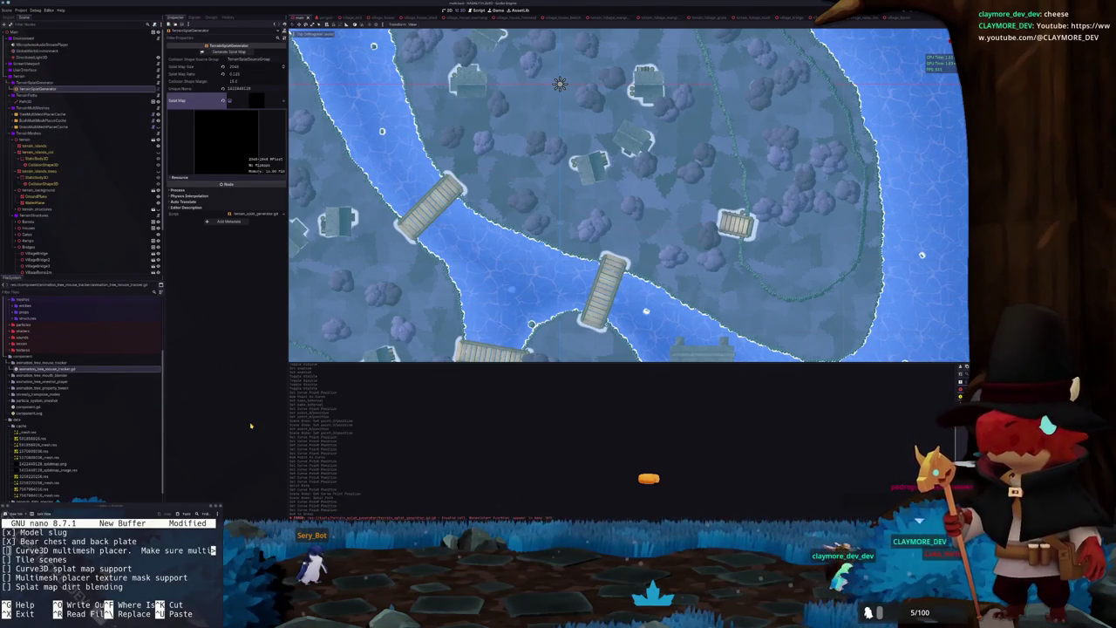
key(ctrl+s)
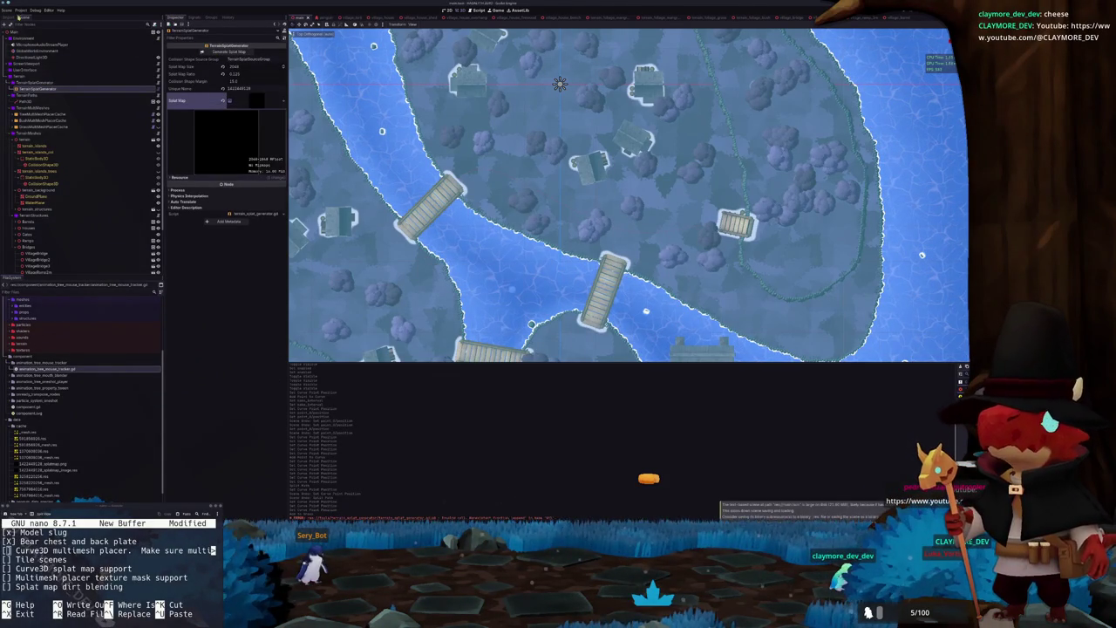
click(7, 10)
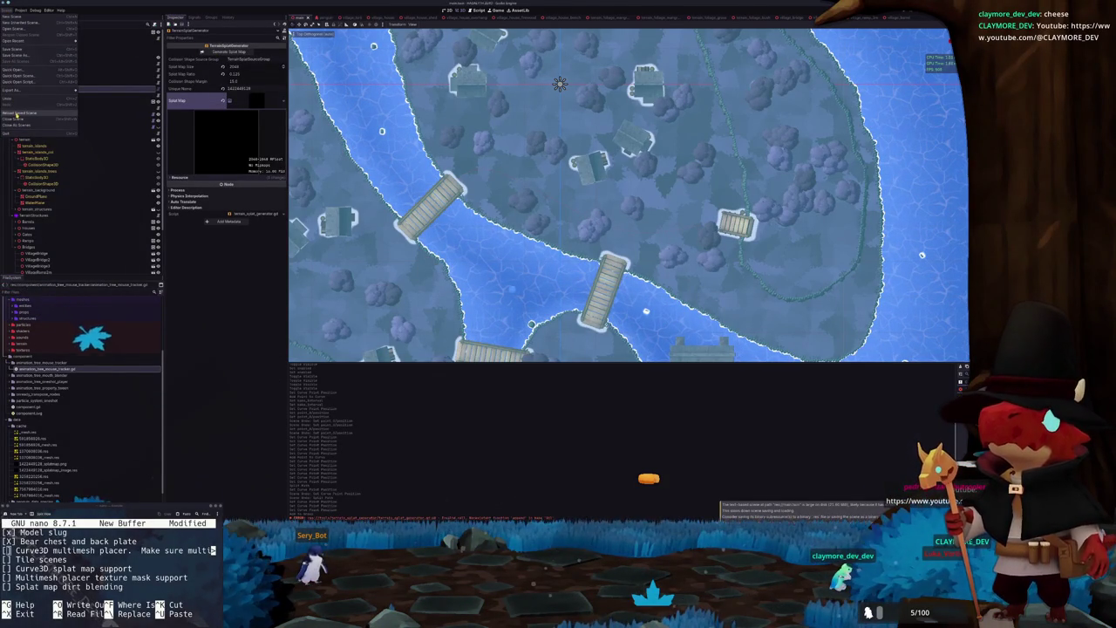
click(235, 246)
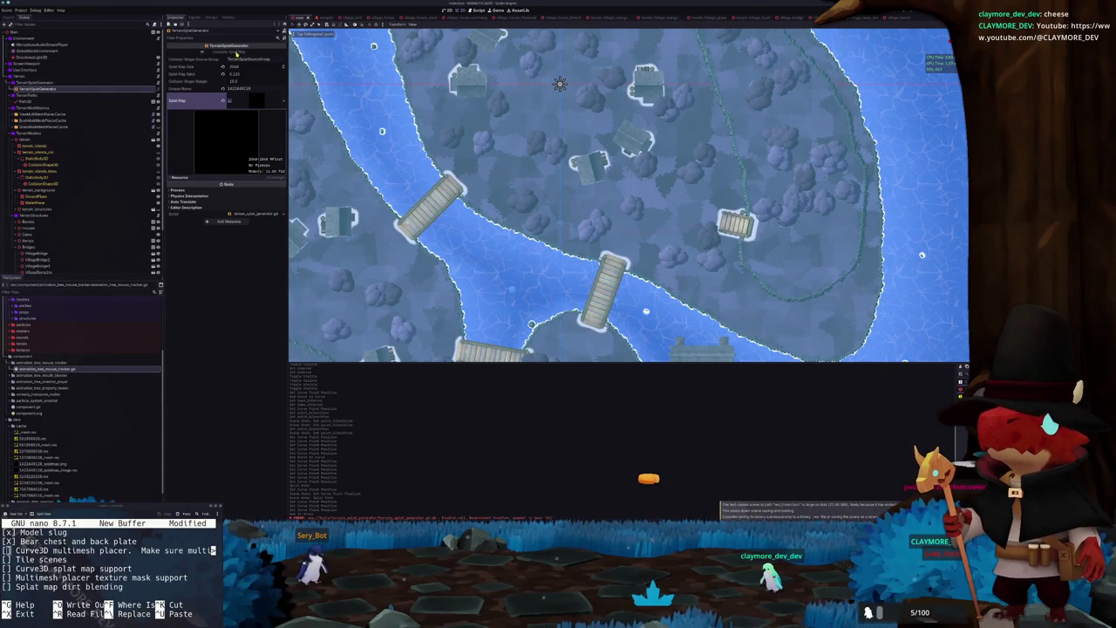
click(235, 52)
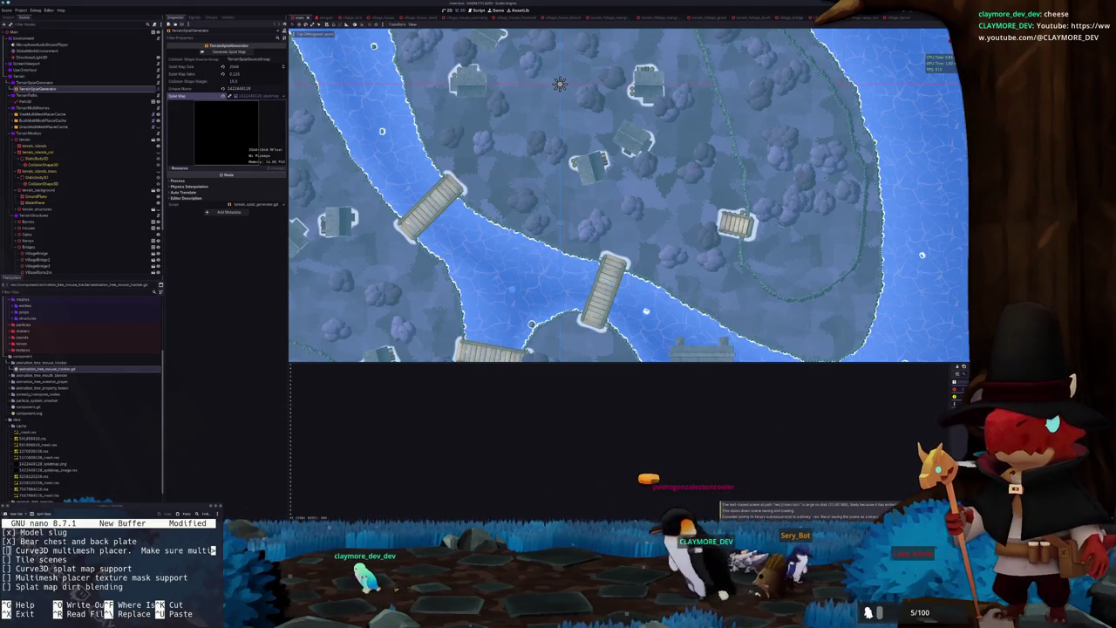
key(alt+Tab)
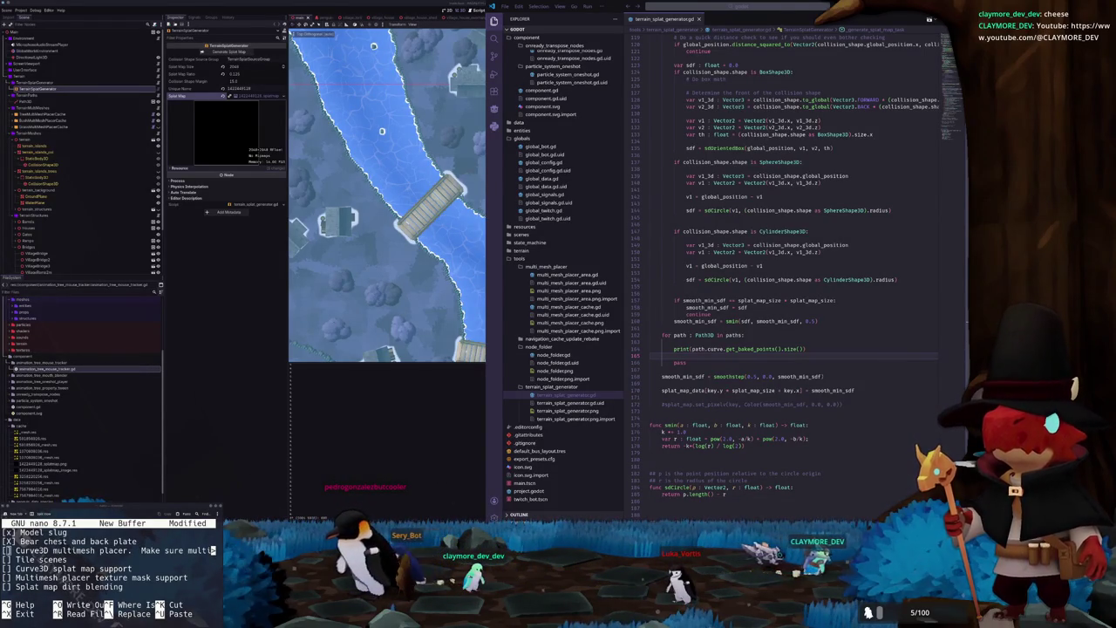
- Widen the Curve3D docs window and jump from the Methods table to sample_baked
key(alt+Tab)
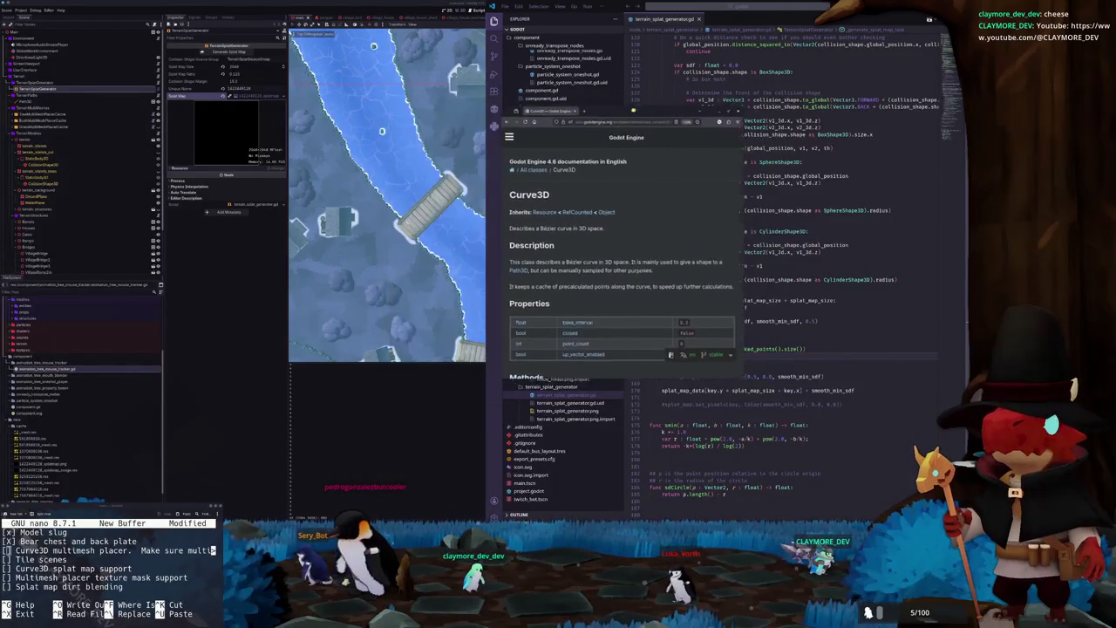
drag(503, 222, 285, 228)
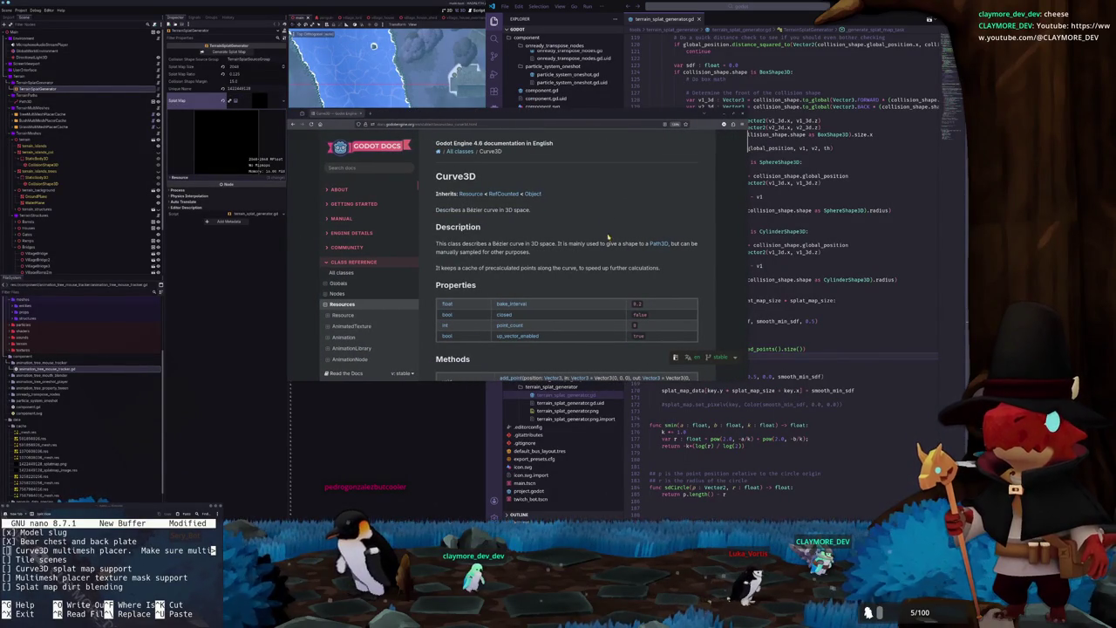
scroll(609, 239, down, 1)
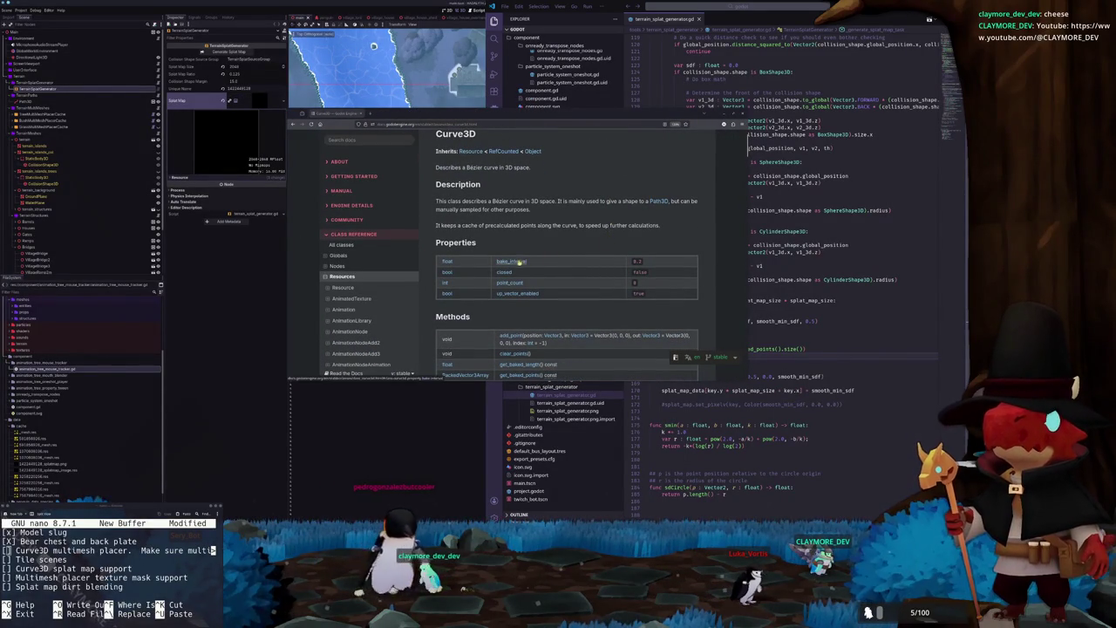
scroll(501, 272, down, 1)
scroll(495, 277, down, 1)
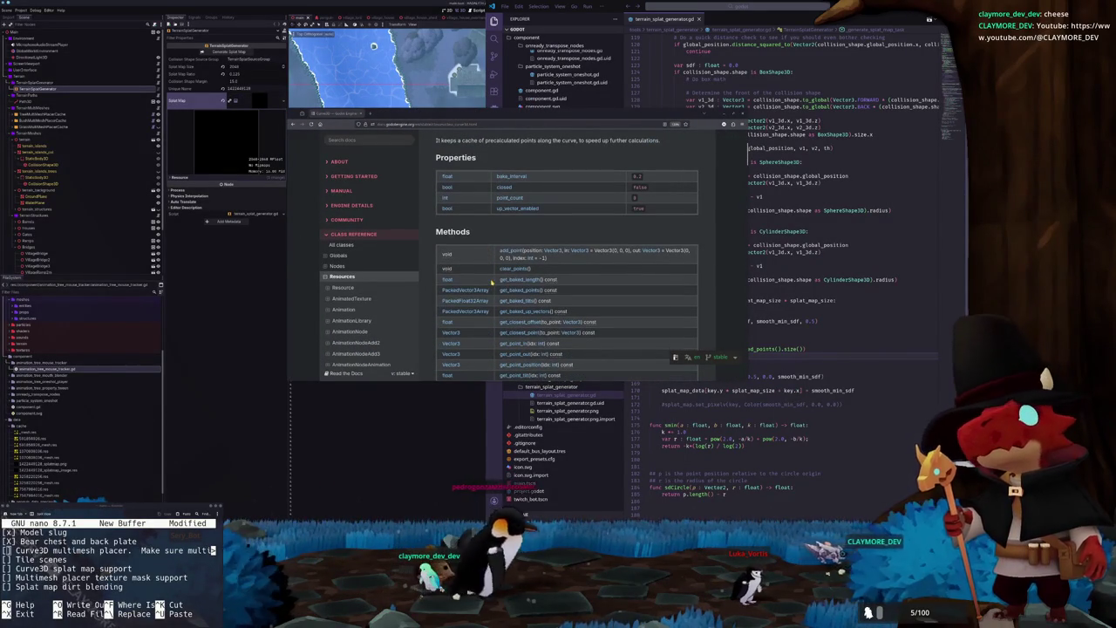
scroll(500, 290, down, 1)
scroll(493, 288, down, 1)
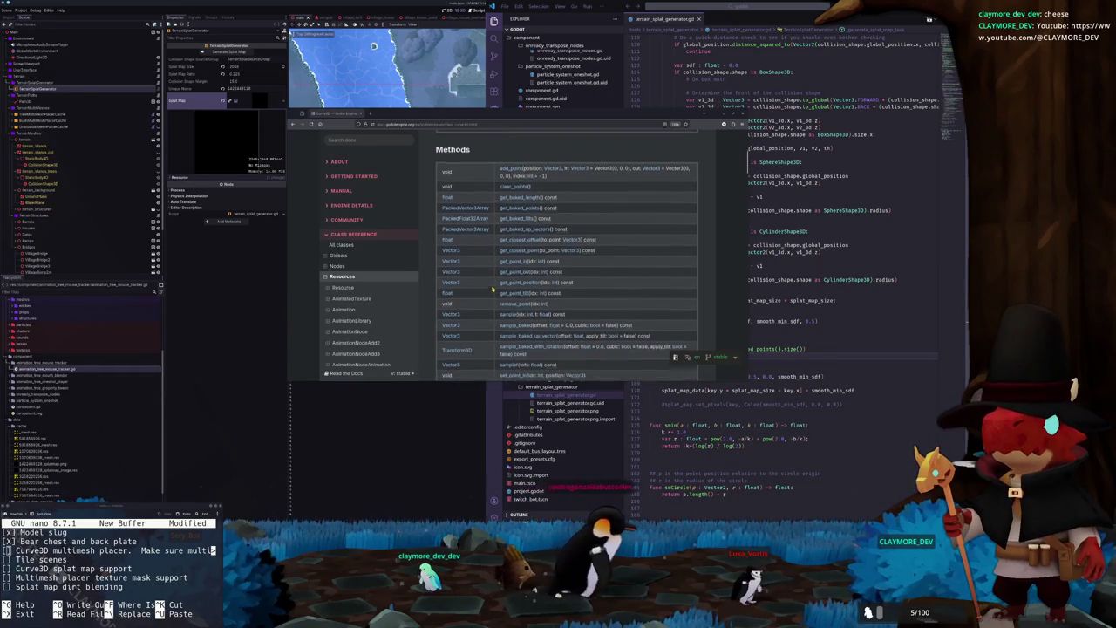
scroll(493, 289, down, 1)
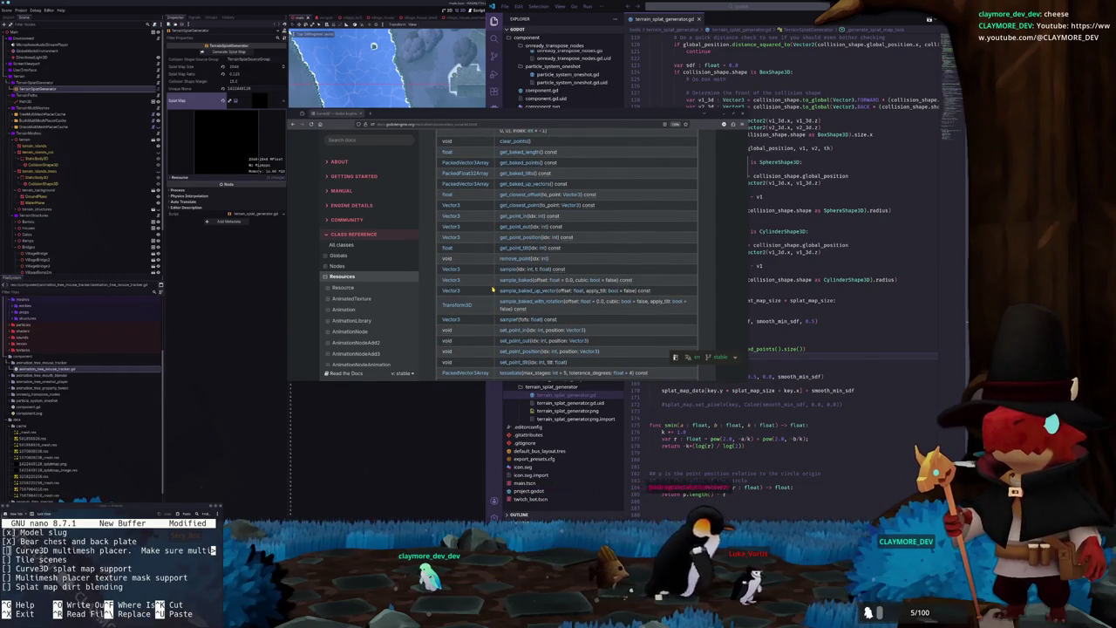
scroll(497, 286, down, 1)
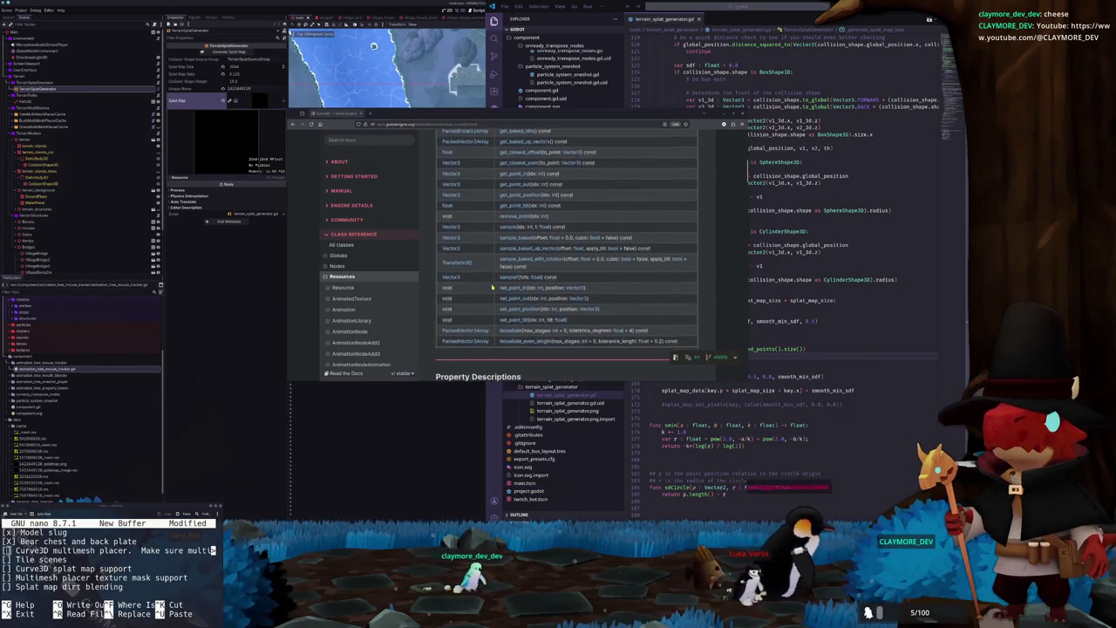
scroll(494, 289, up, 1)
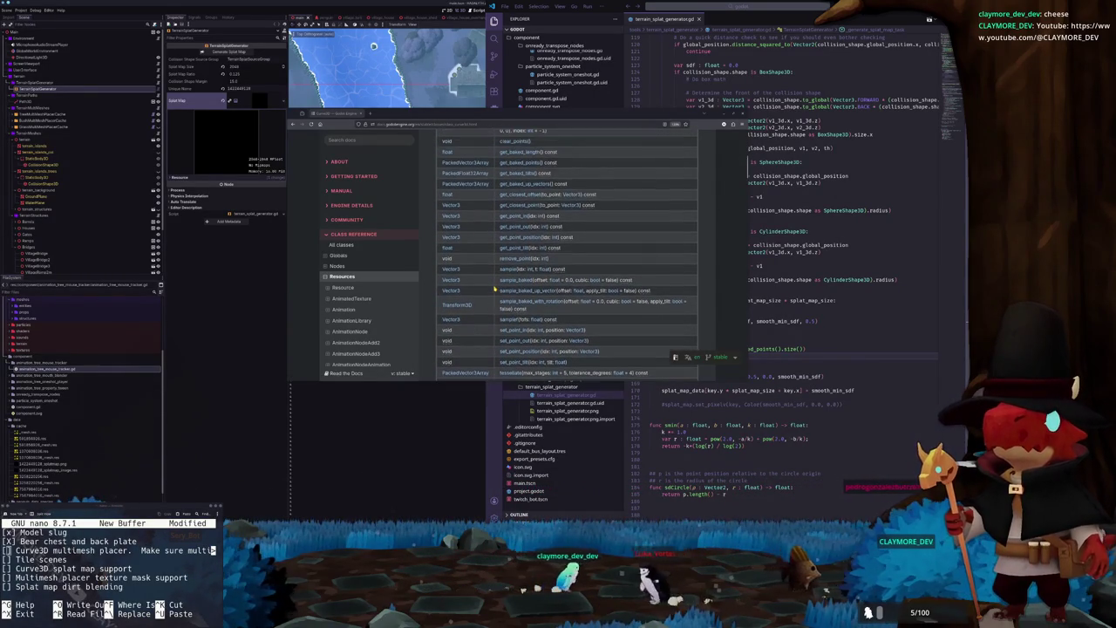
click(510, 281)
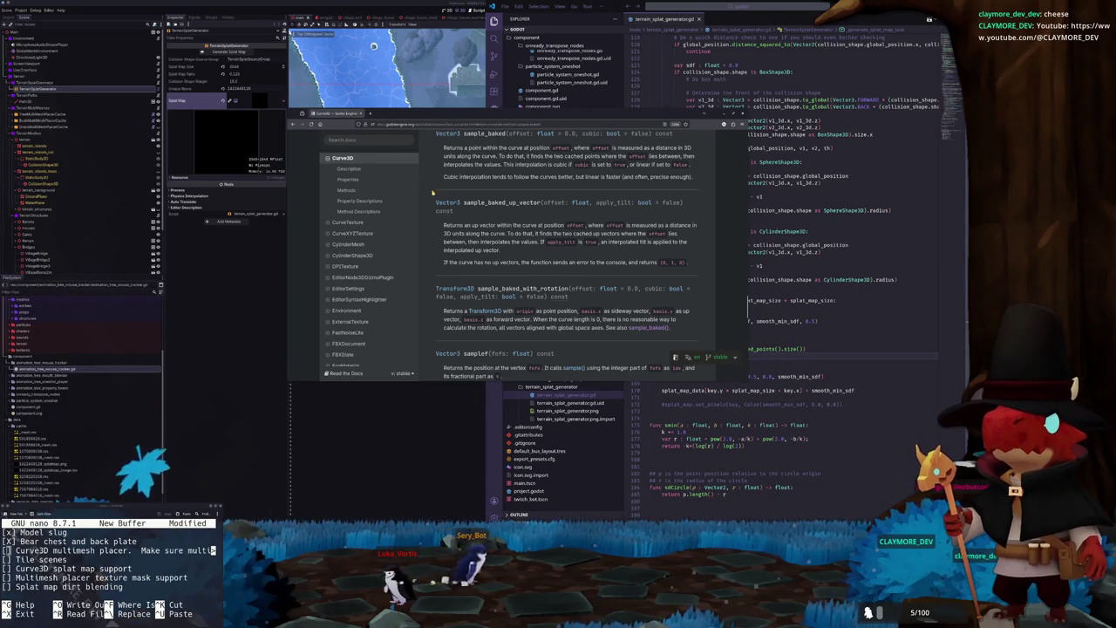
- Jump to the get_baked_length method description in the Curve3D docs
scroll(433, 171, up, 4)
scroll(429, 189, up, 1)
scroll(429, 189, up, 1)
scroll(430, 189, up, 1)
scroll(430, 189, up, 1)
scroll(430, 189, up, 1)
scroll(430, 189, up, 1)
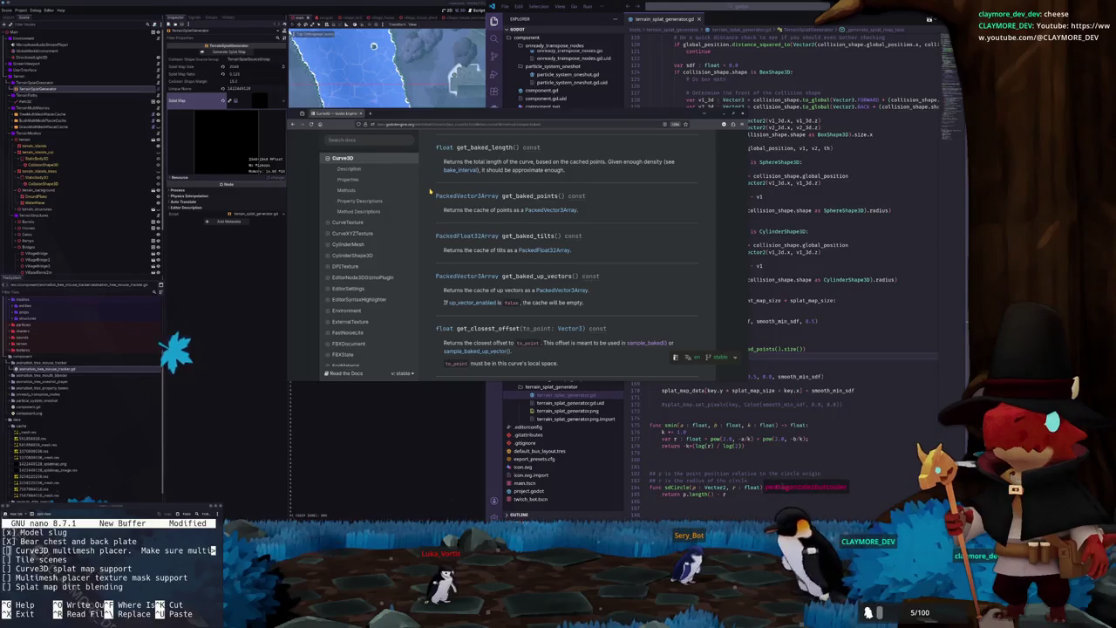
scroll(430, 190, up, 3)
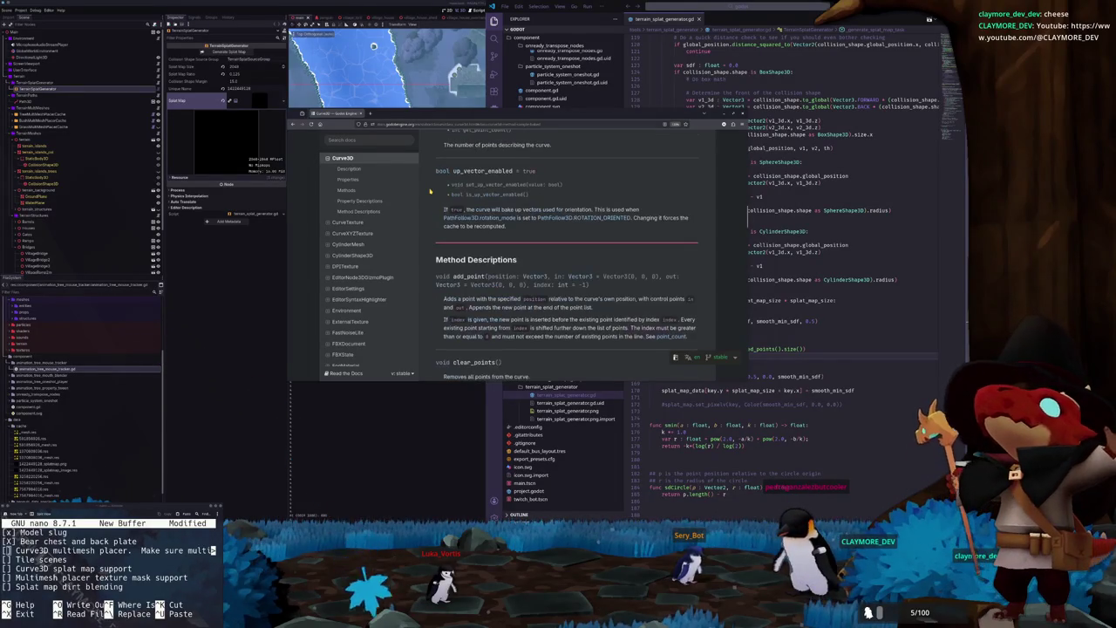
scroll(430, 189, up, 2)
scroll(429, 189, up, 1)
scroll(430, 189, down, 1)
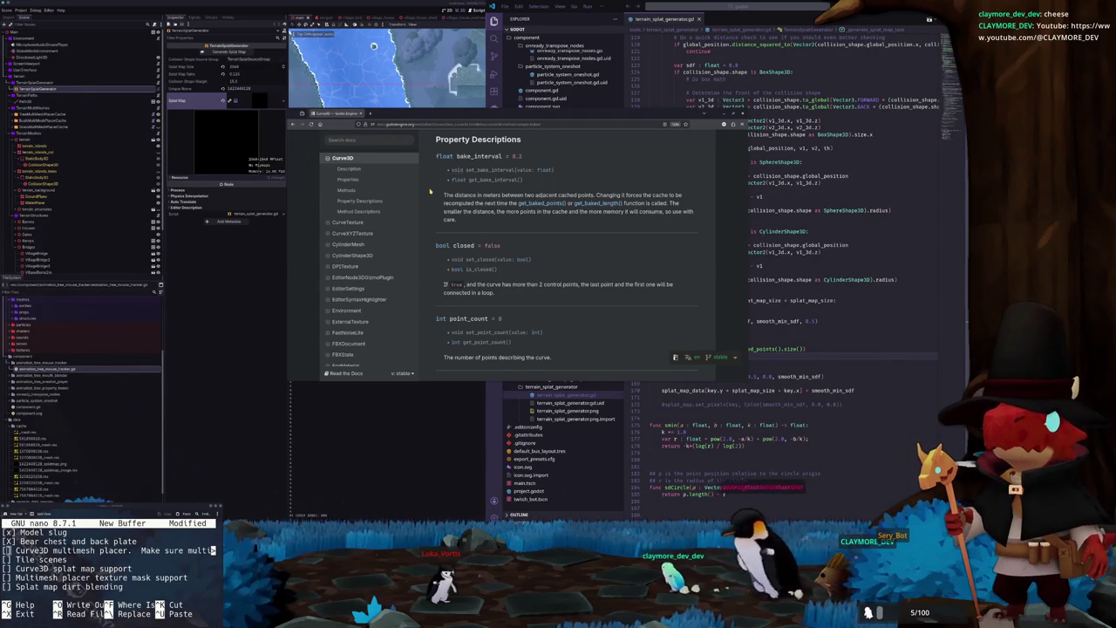
scroll(430, 190, up, 1)
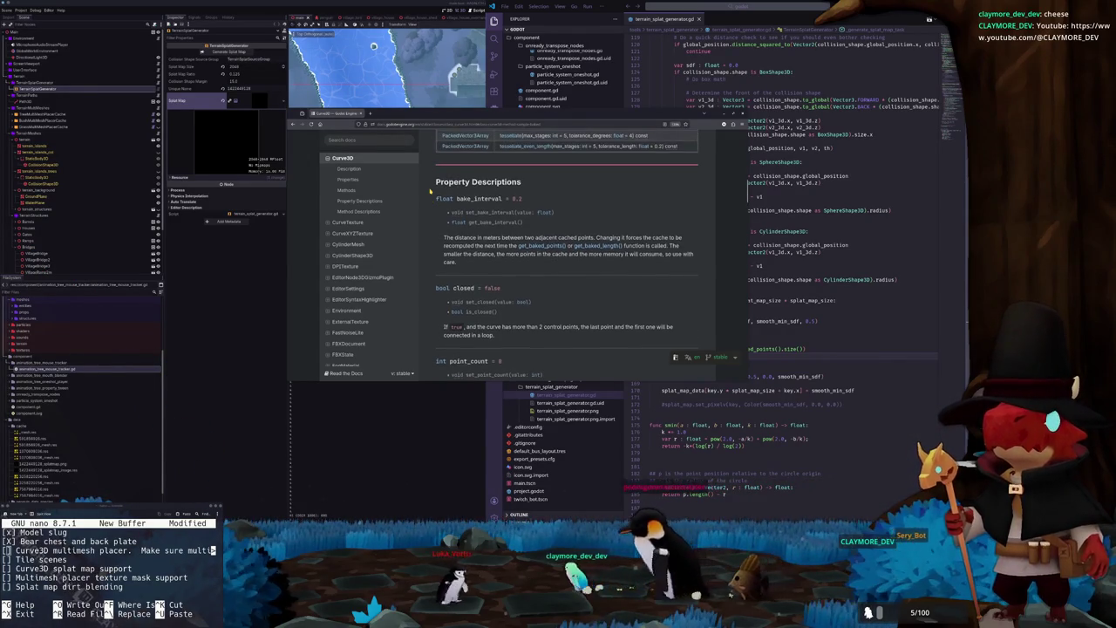
scroll(430, 190, up, 4)
scroll(430, 190, up, 1)
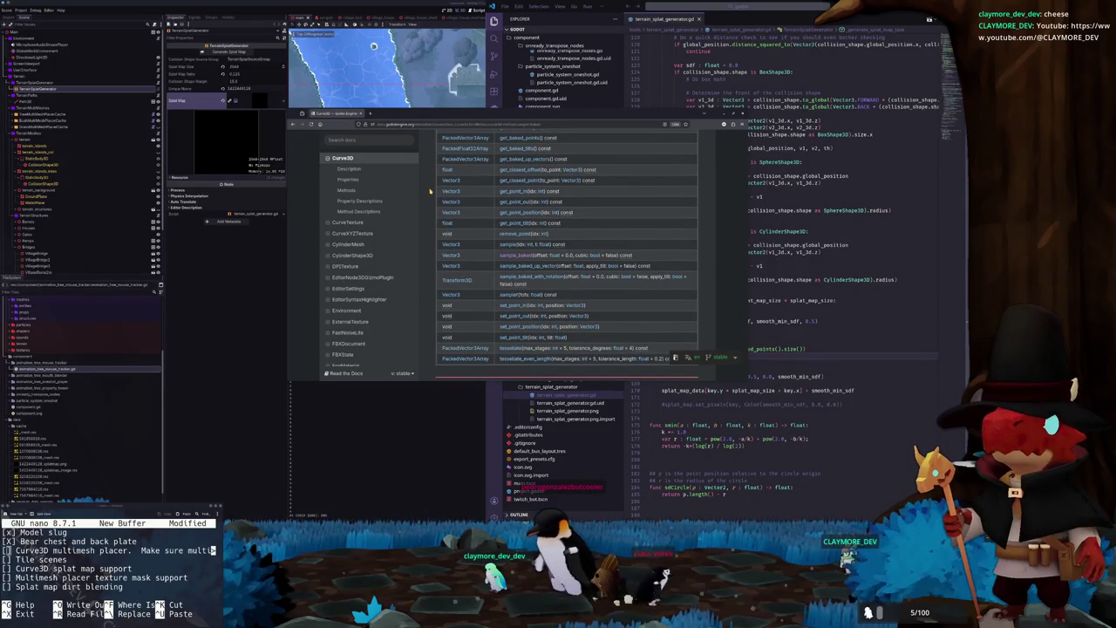
scroll(430, 190, up, 2)
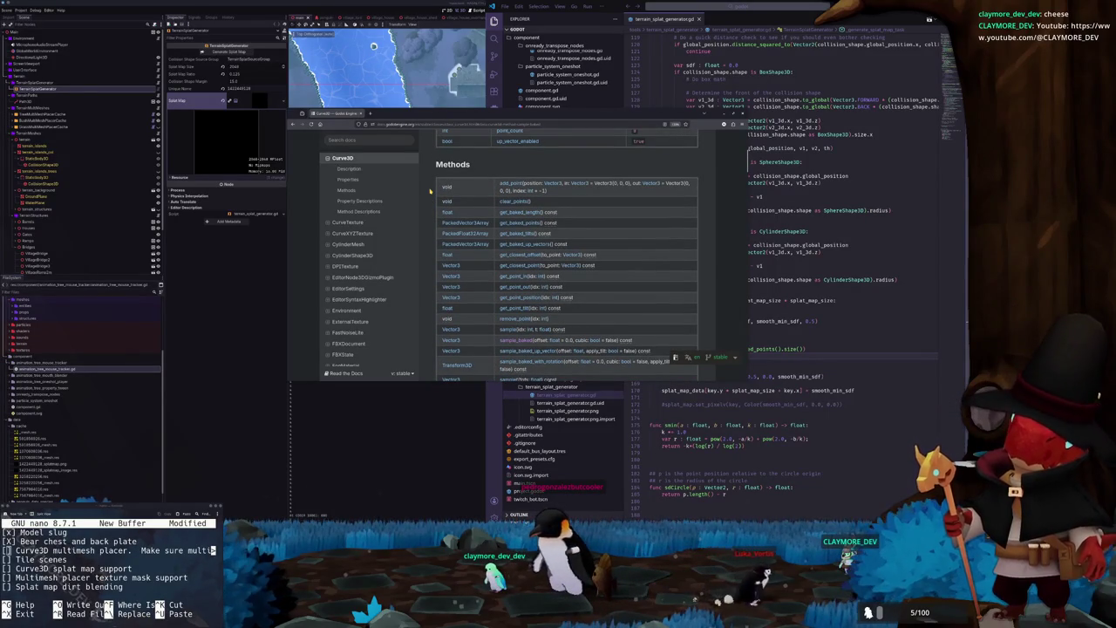
click(515, 211)
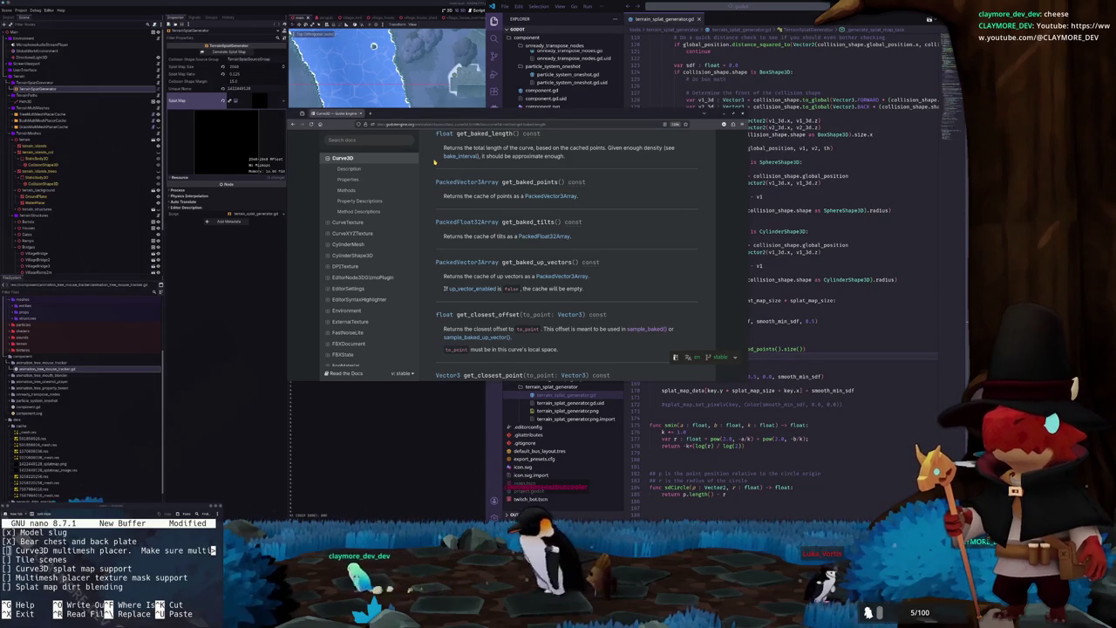
- Scroll back to the Curve3D overview, where bake_interval defaults to 0.2
scroll(431, 211, up, 2)
scroll(431, 212, up, 2)
scroll(431, 212, up, 2)
scroll(430, 212, up, 2)
scroll(431, 212, up, 1)
scroll(431, 211, up, 1)
scroll(431, 212, up, 1)
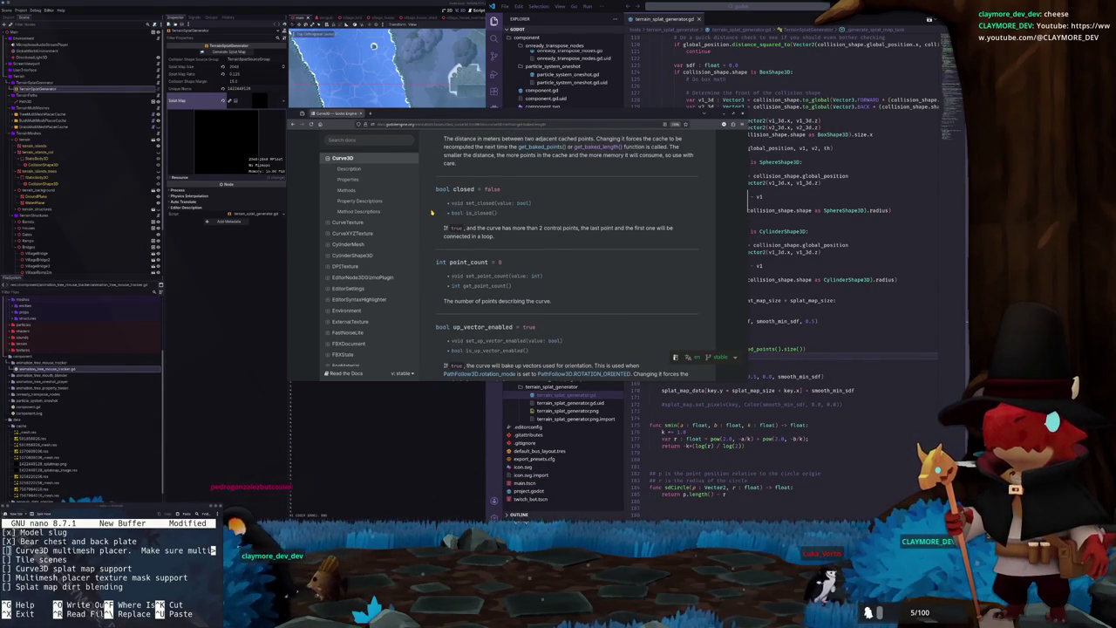
scroll(431, 212, up, 2)
scroll(431, 212, up, 2)
scroll(430, 212, up, 2)
scroll(430, 212, up, 2)
scroll(431, 212, up, 1)
scroll(431, 212, up, 1)
scroll(431, 211, up, 1)
scroll(431, 212, up, 1)
scroll(430, 212, up, 2)
scroll(431, 212, up, 1)
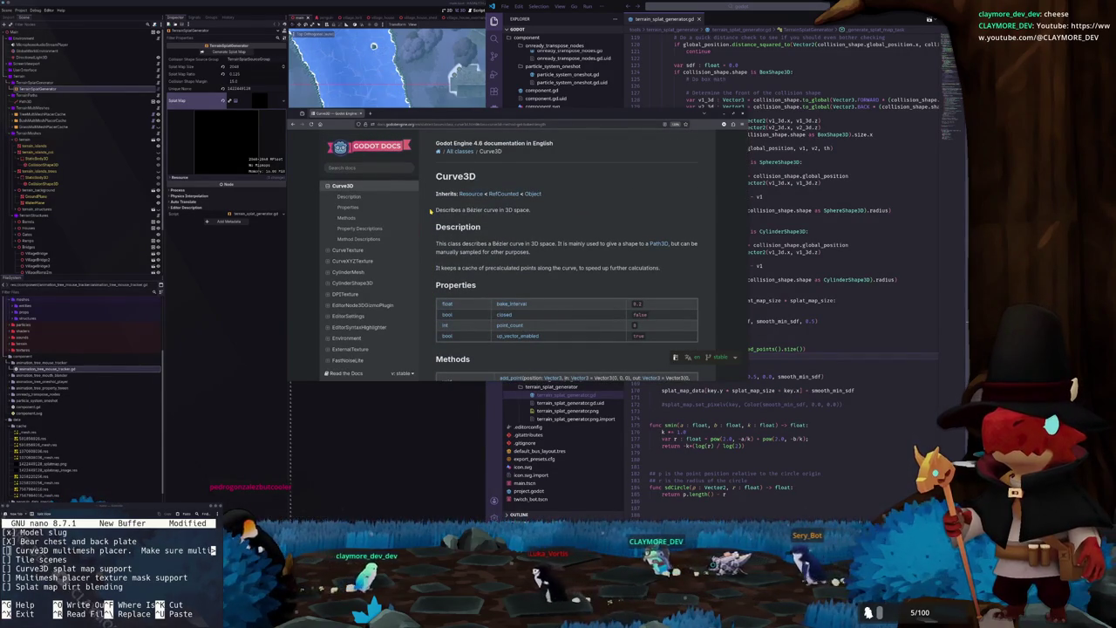
- Read the Curve3D sample_baked description, then bring Visual Studio Code back in front
scroll(430, 212, down, 1)
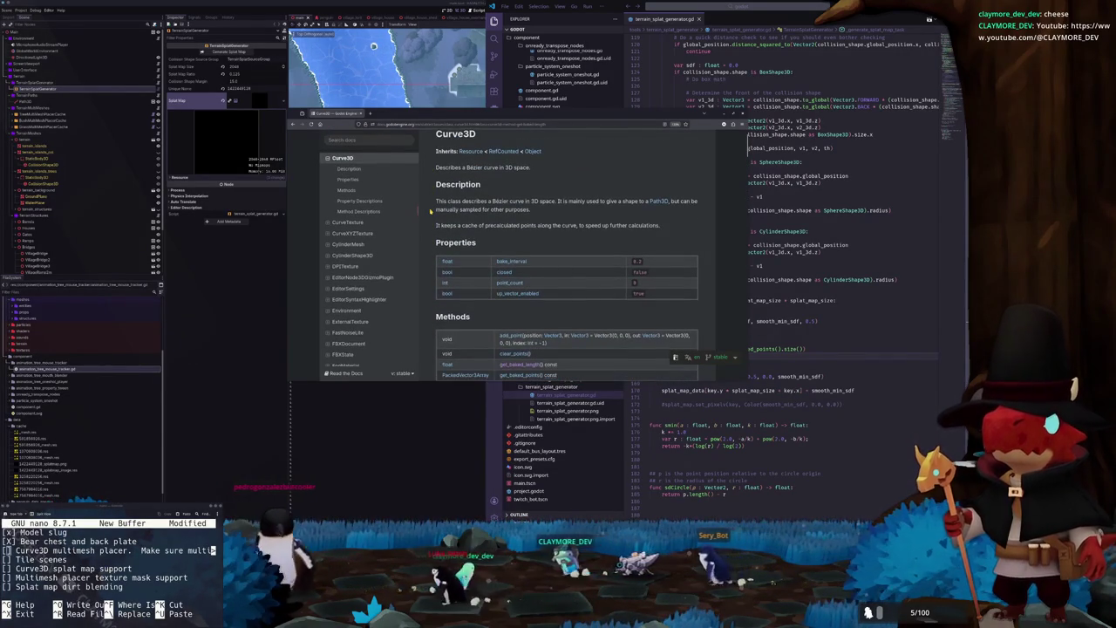
scroll(431, 211, down, 1)
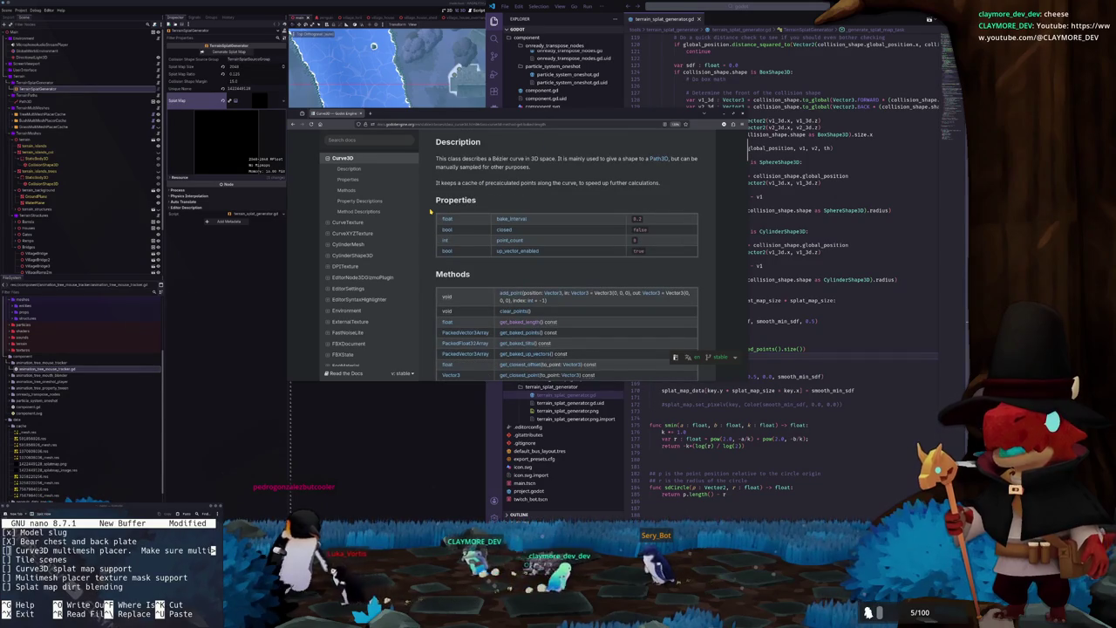
scroll(431, 211, down, 2)
scroll(431, 211, down, 1)
scroll(430, 212, down, 1)
scroll(431, 212, down, 1)
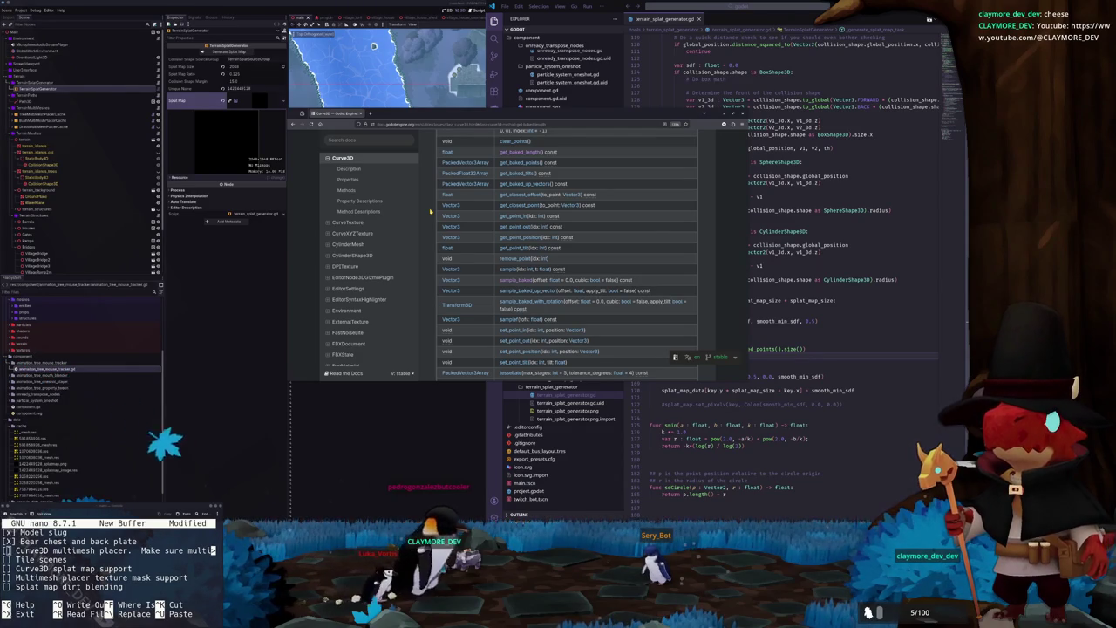
scroll(430, 211, down, 1)
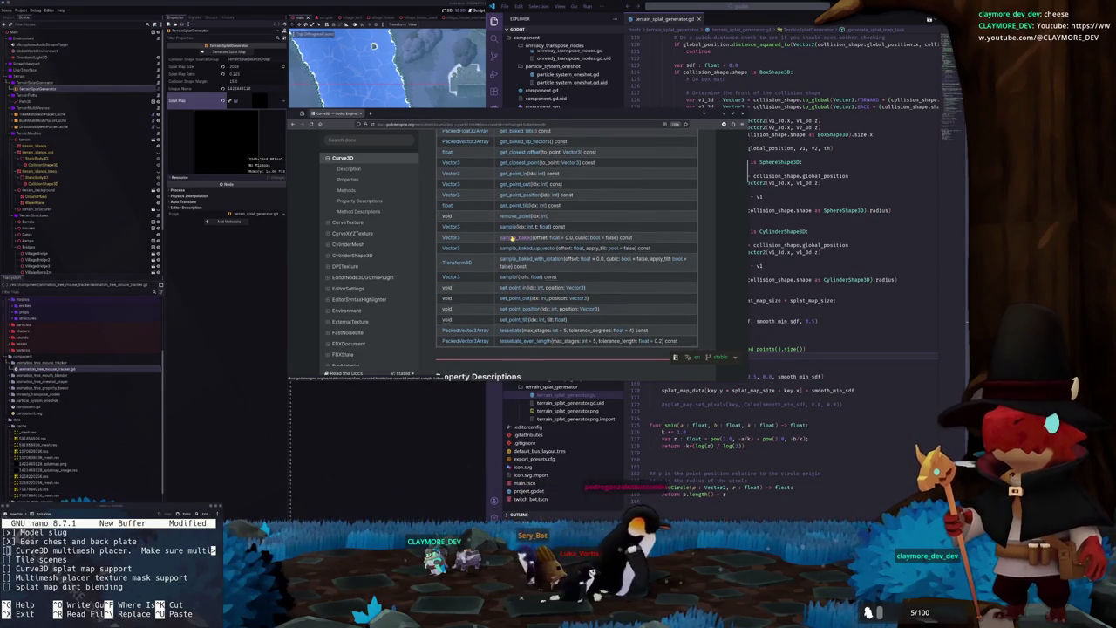
click(508, 226)
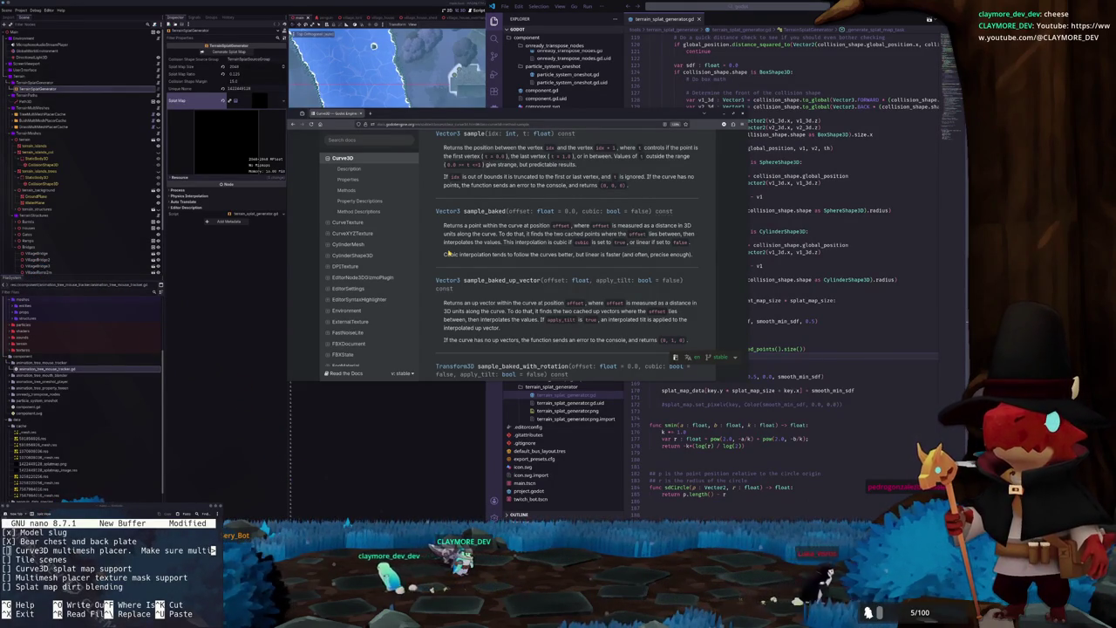
scroll(431, 255, down, 3)
scroll(438, 268, up, 3)
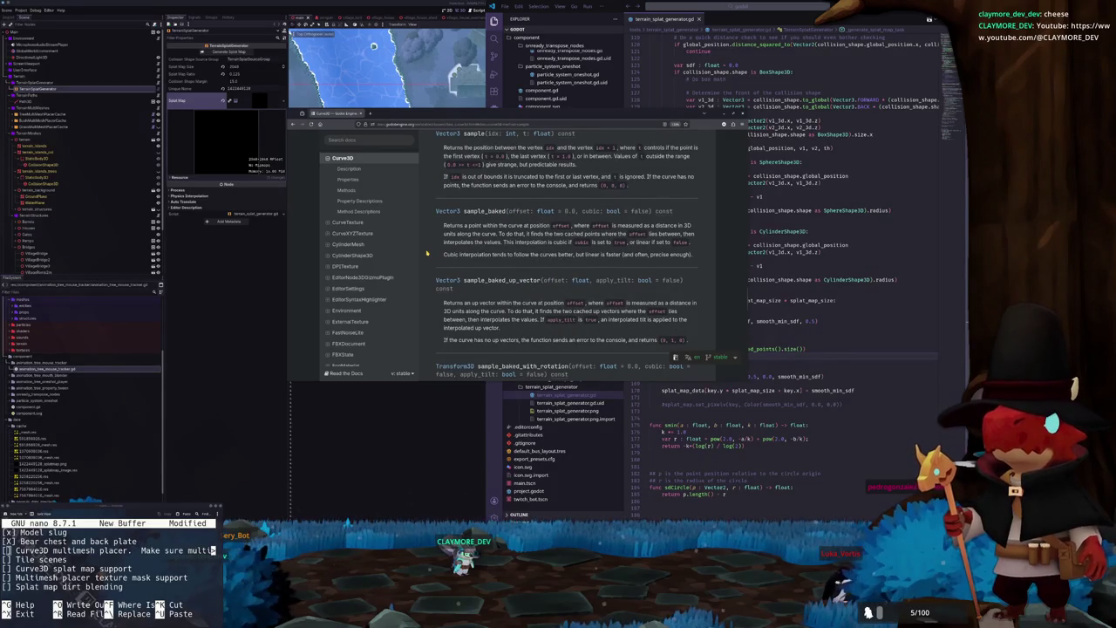
click(826, 294)
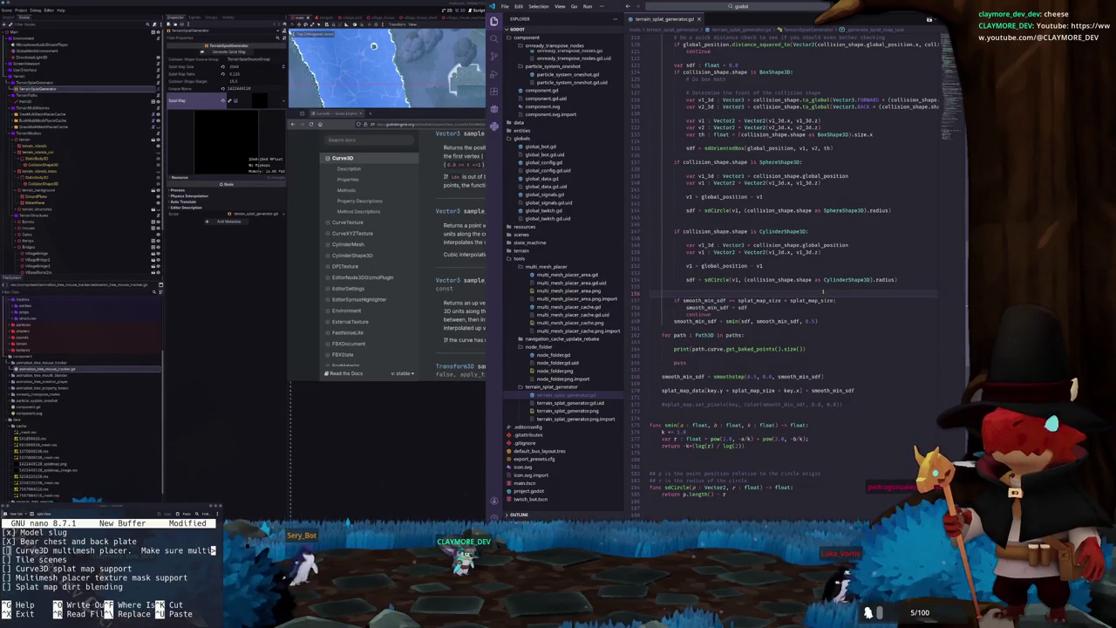
scroll(819, 294, up, 5)
scroll(806, 295, up, 5)
scroll(794, 297, up, 5)
scroll(781, 297, up, 5)
scroll(781, 297, up, 5)
scroll(771, 296, up, 5)
scroll(758, 295, up, 5)
scroll(748, 295, up, 5)
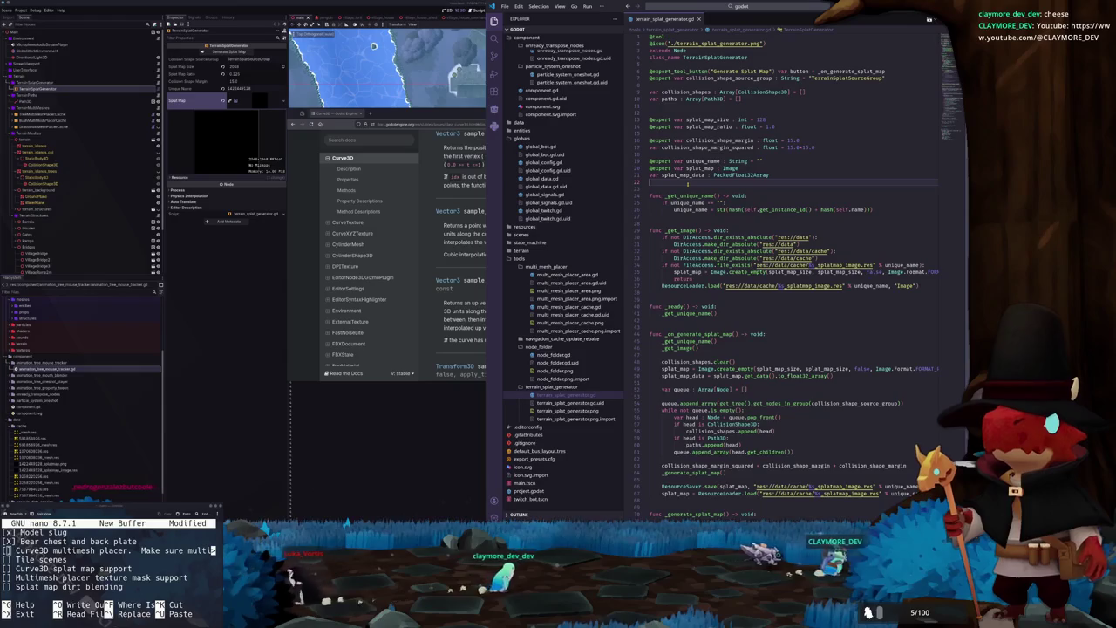
key(Up)
key(Up)
key(Up)
key(Up)
key(Up)
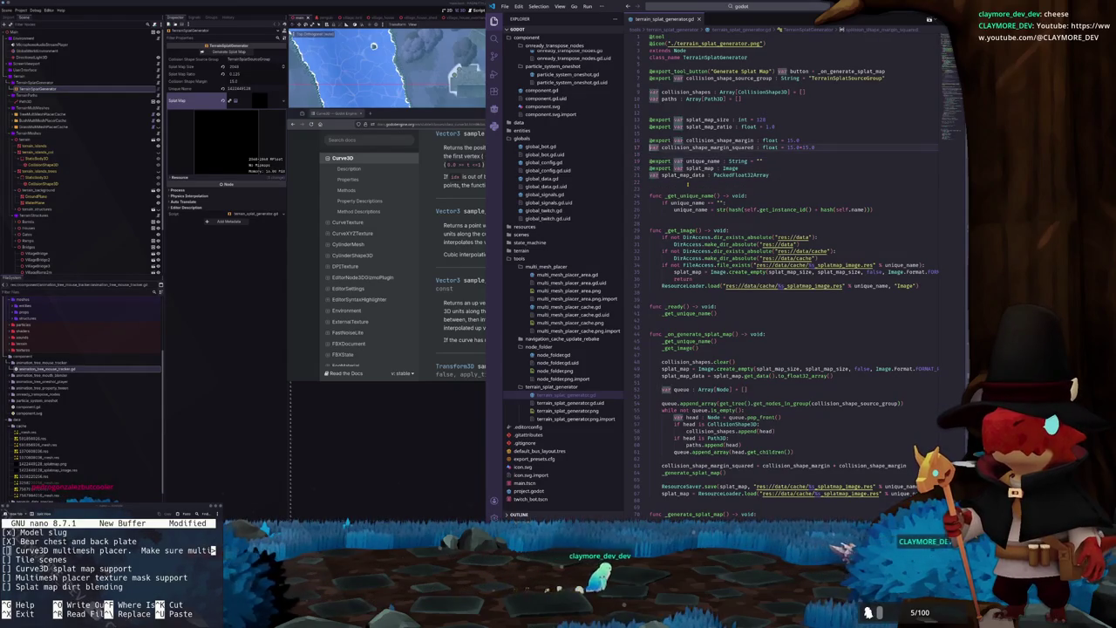
key(Return)
key(Return)
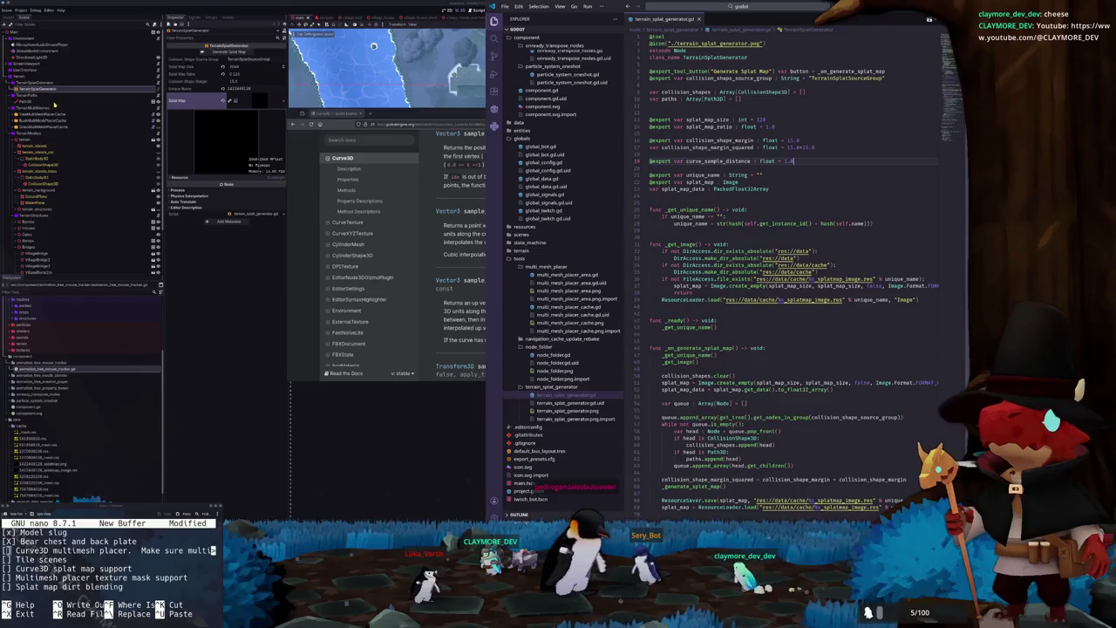
key(alt+Tab)
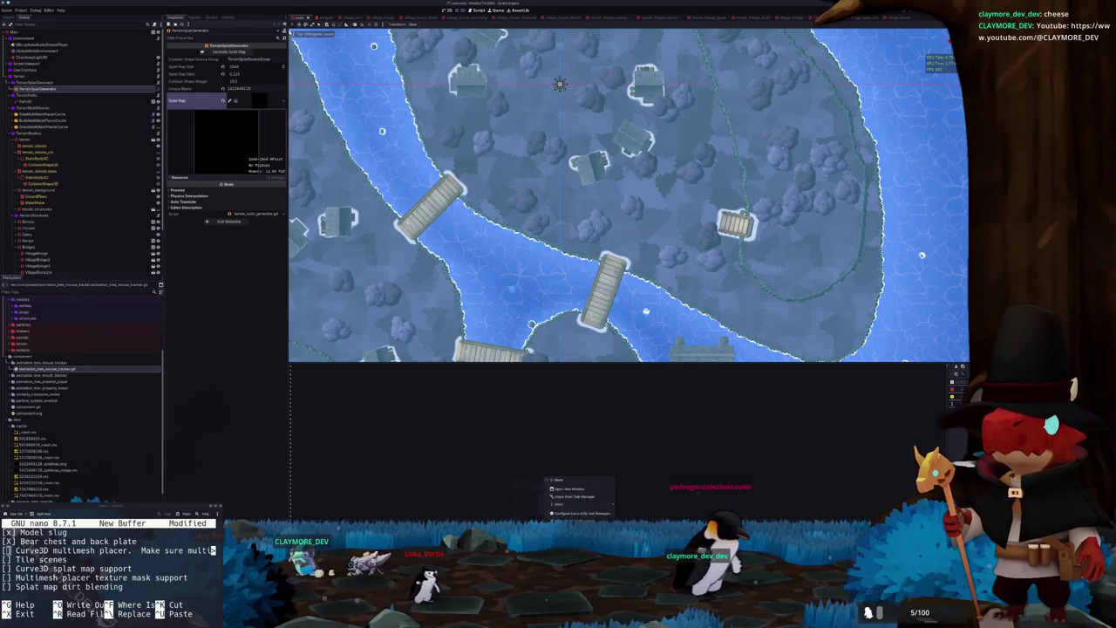
- Save and quit Godot, reopen the HAGALYTH ZERO project, and select the Path3D node
click(566, 523)
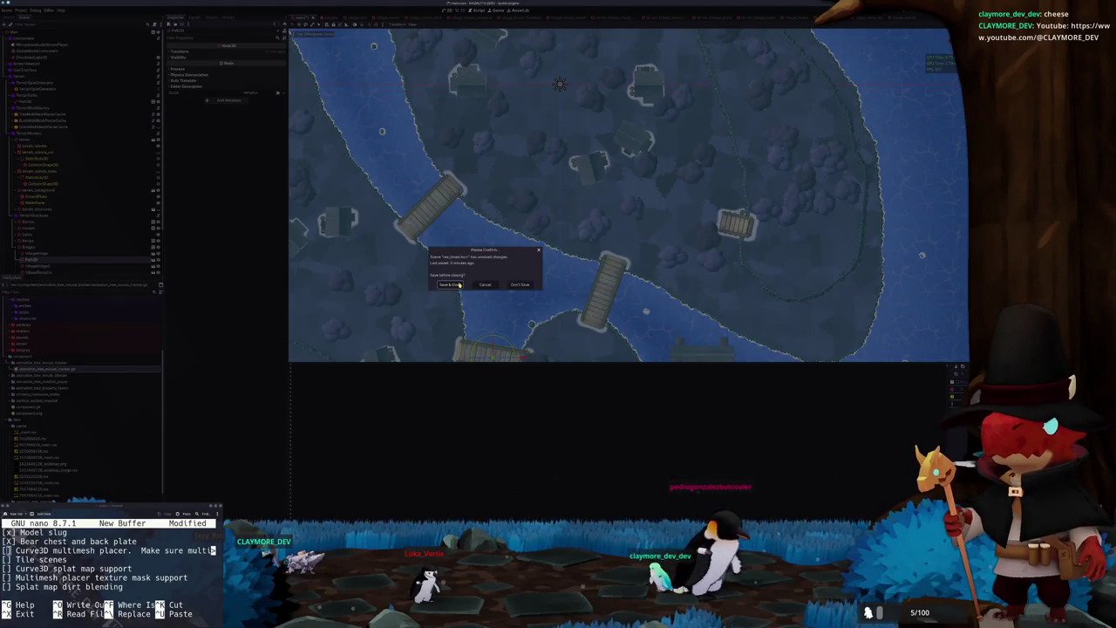
click(454, 284)
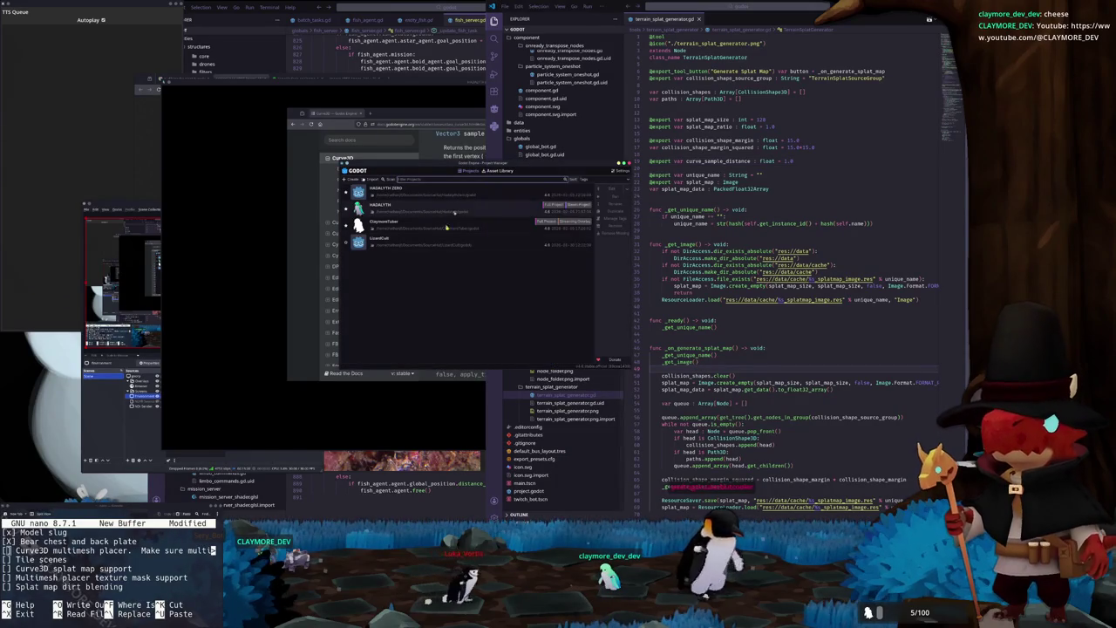
click(445, 190)
click(614, 190)
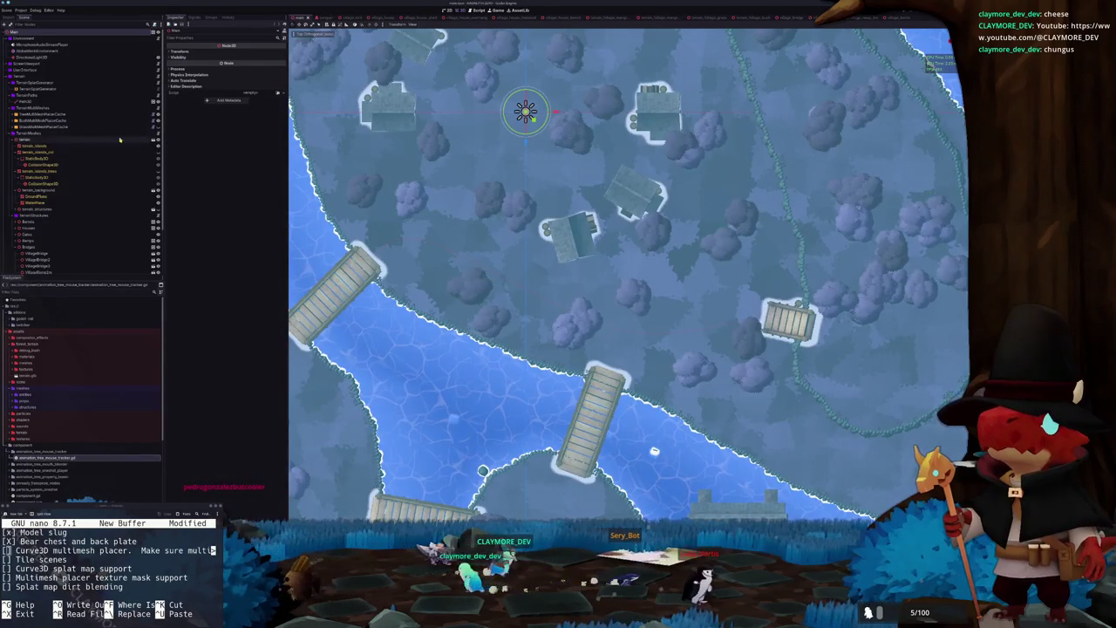
click(76, 102)
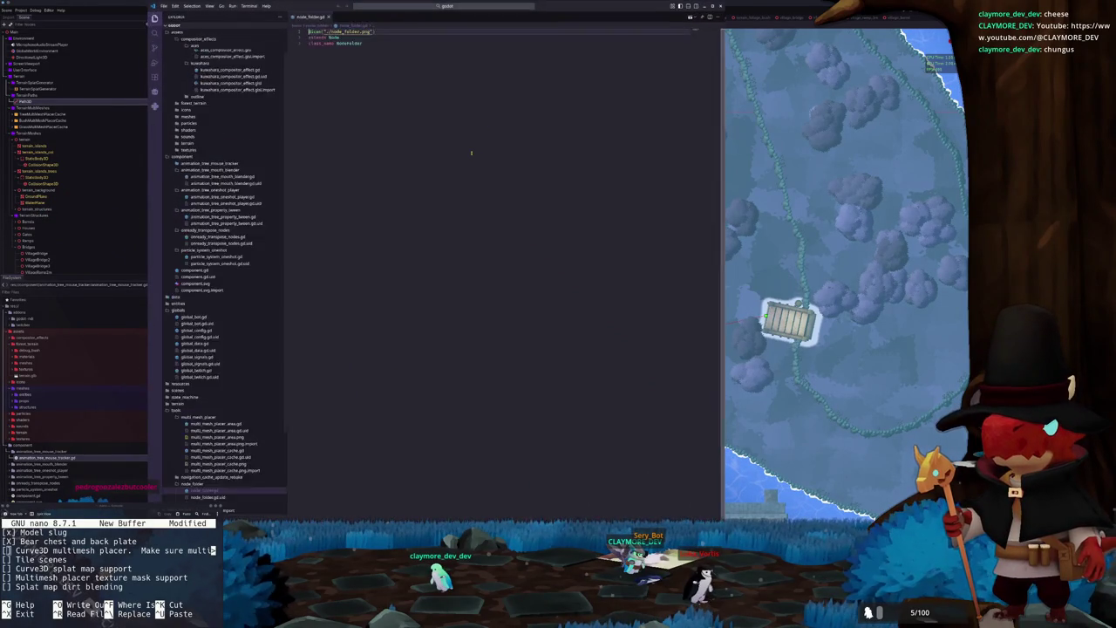
- Open terrain_splat_generator.gd from the Explorer
scroll(259, 201, down, 1)
scroll(259, 201, down, 1)
scroll(259, 201, down, 2)
scroll(259, 202, down, 1)
scroll(258, 208, down, 3)
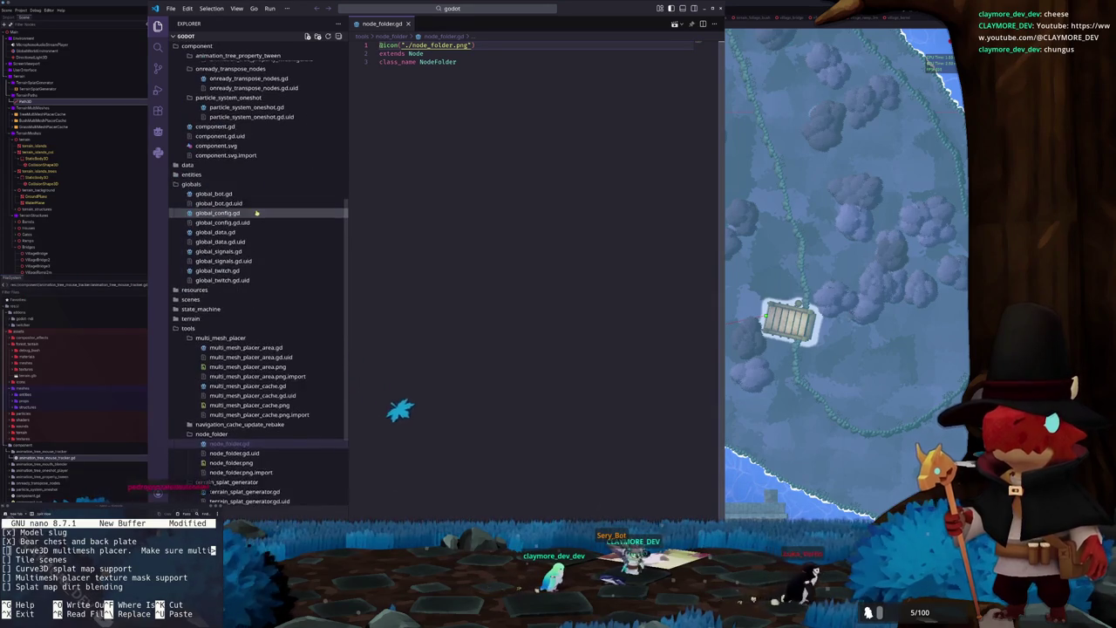
scroll(270, 262, down, 2)
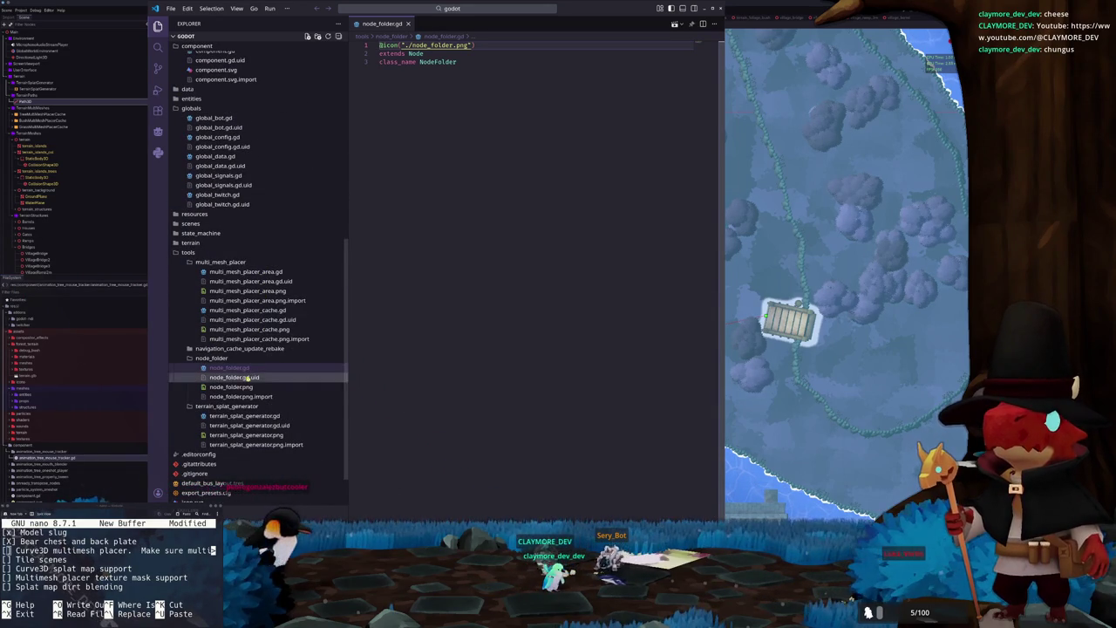
click(253, 415)
click(448, 323)
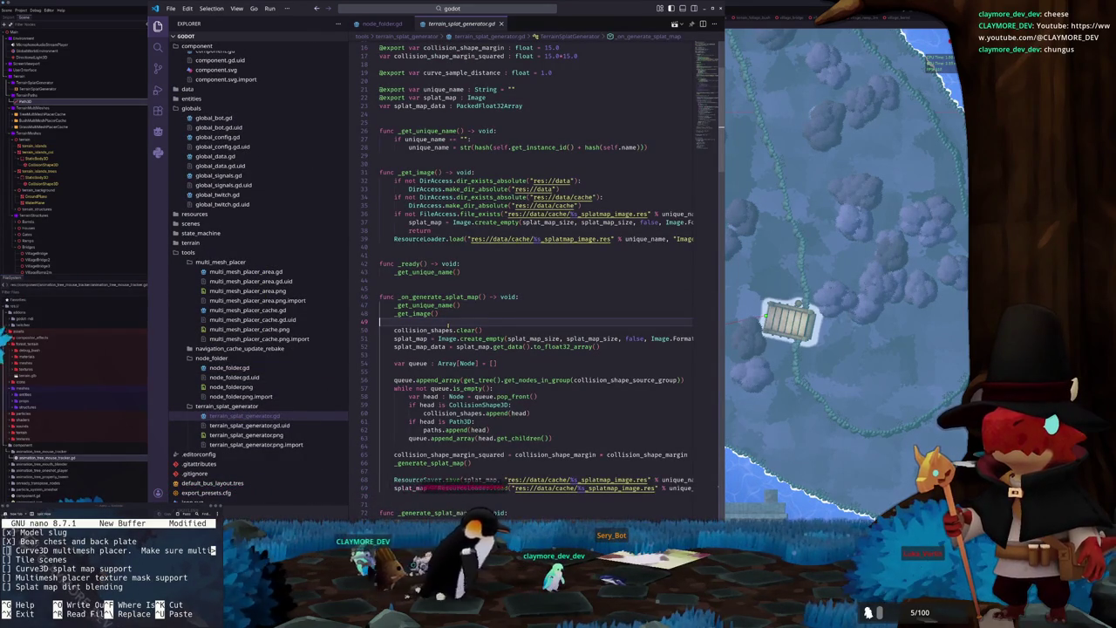
- Change the paths array on line 10 from Array[Path3D] to Array[RadiusPath3D]
scroll(453, 315, up, 4)
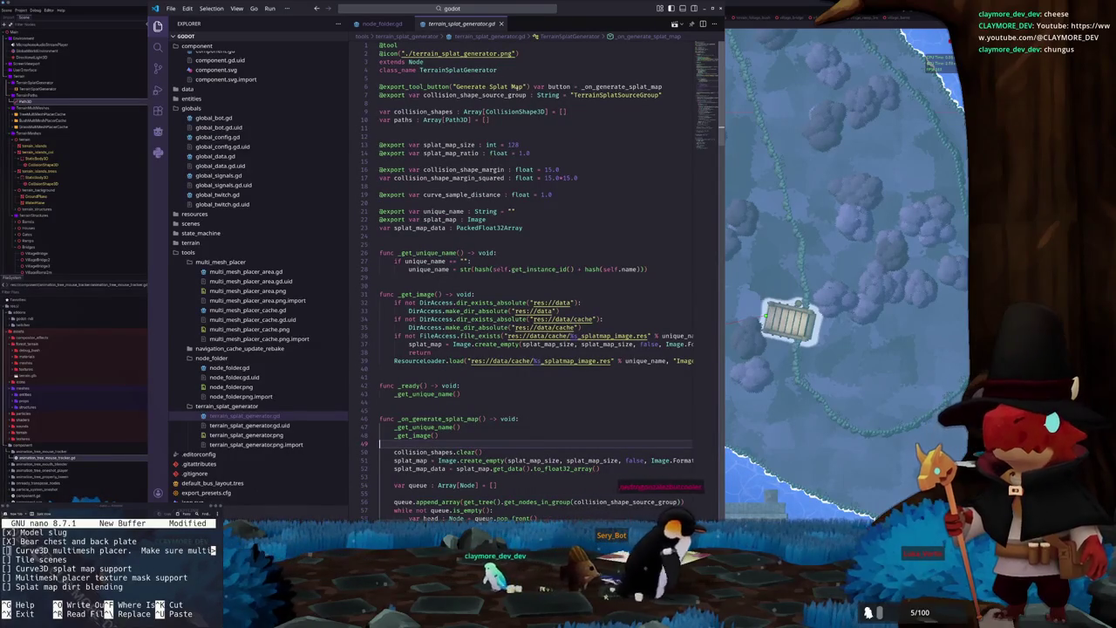
scroll(478, 236, down, 1)
scroll(478, 236, down, 2)
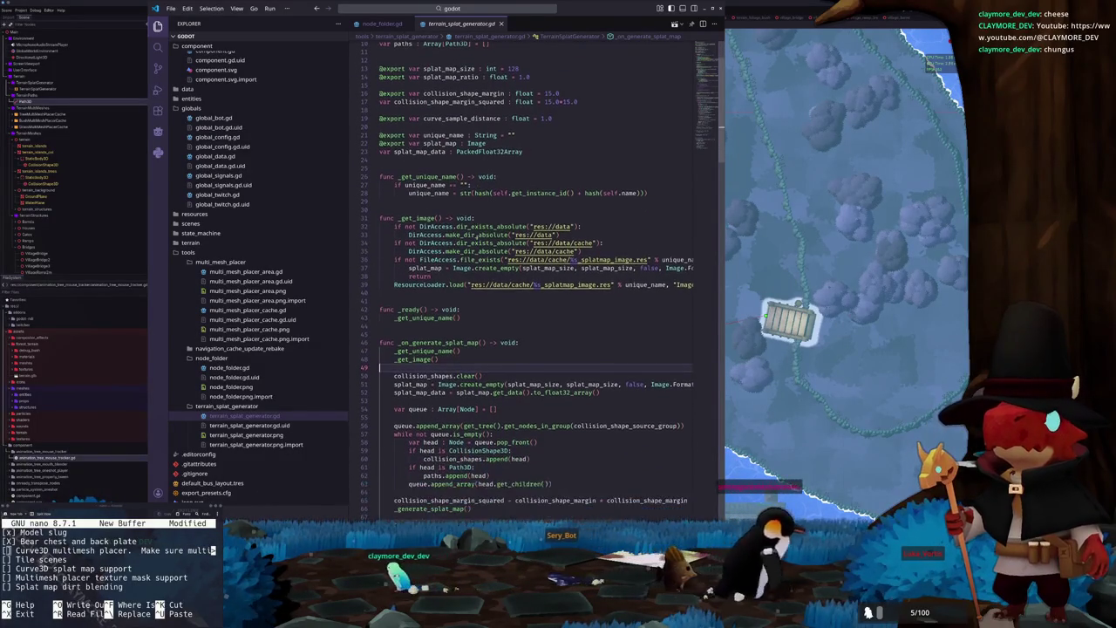
scroll(479, 236, up, 3)
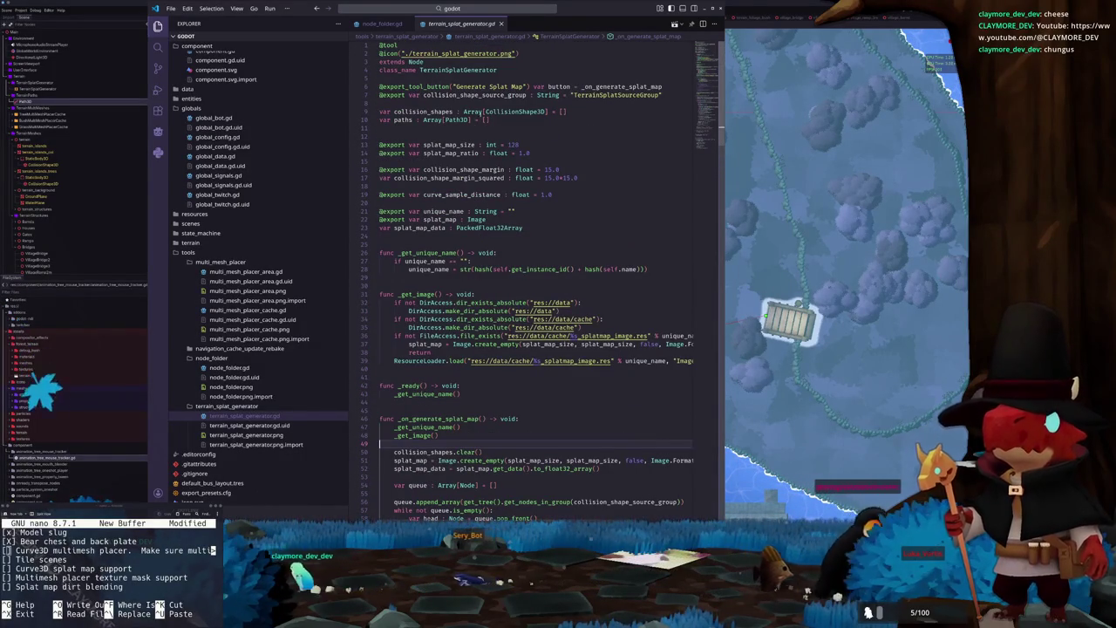
double_click(448, 120)
text(Radius)
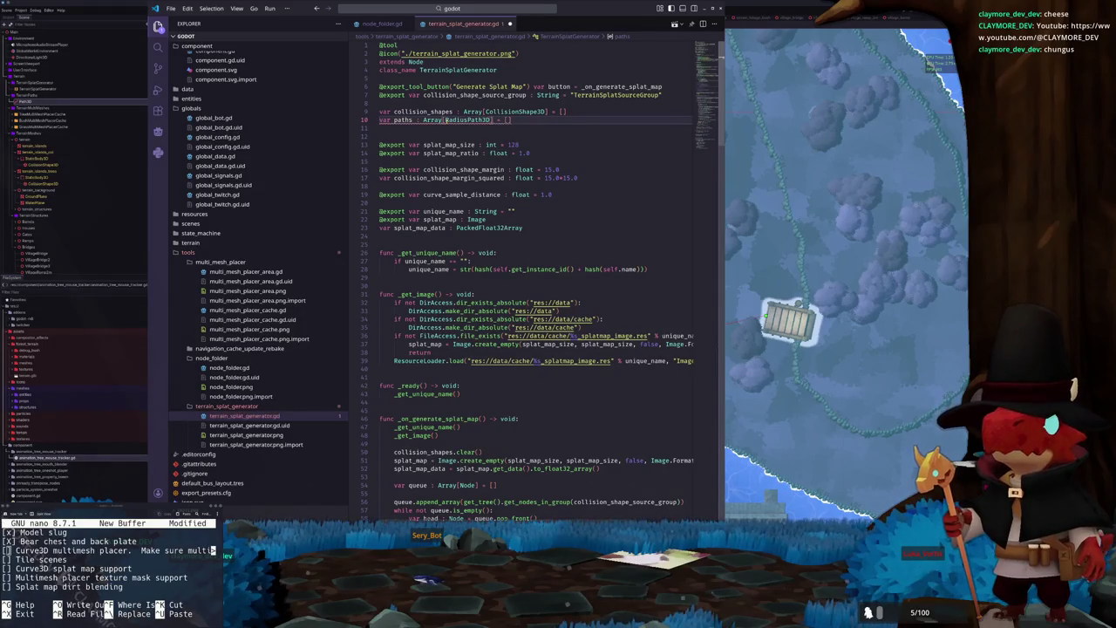
click(69, 363)
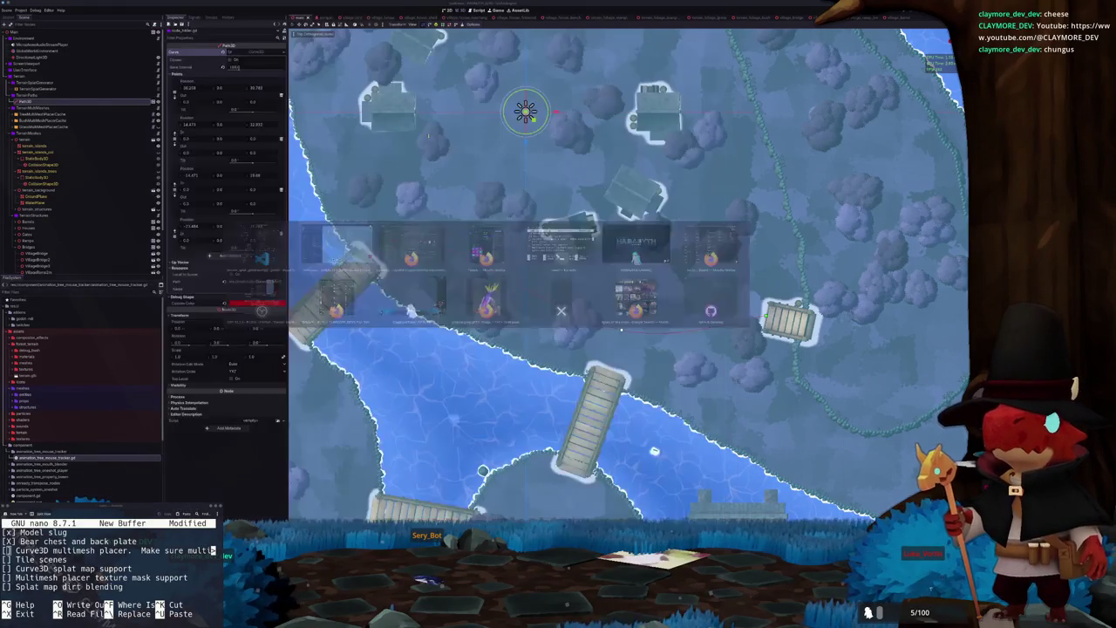
- Create a new 'classes' folder in the FileSystem dock
scroll(27, 427, down, 3)
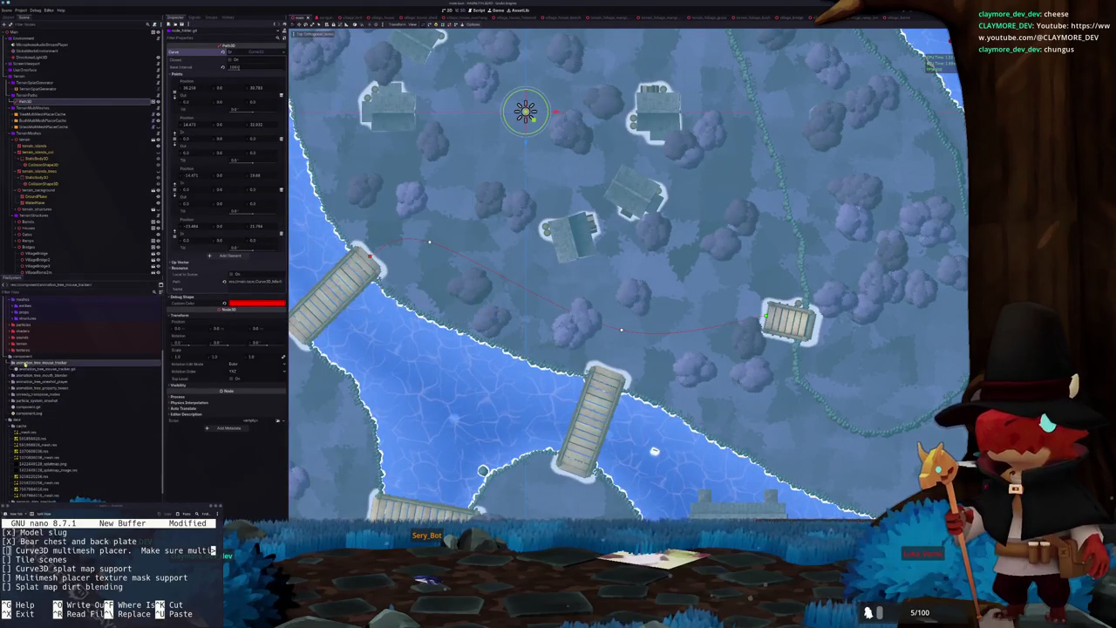
scroll(17, 413, up, 2)
scroll(16, 346, up, 1)
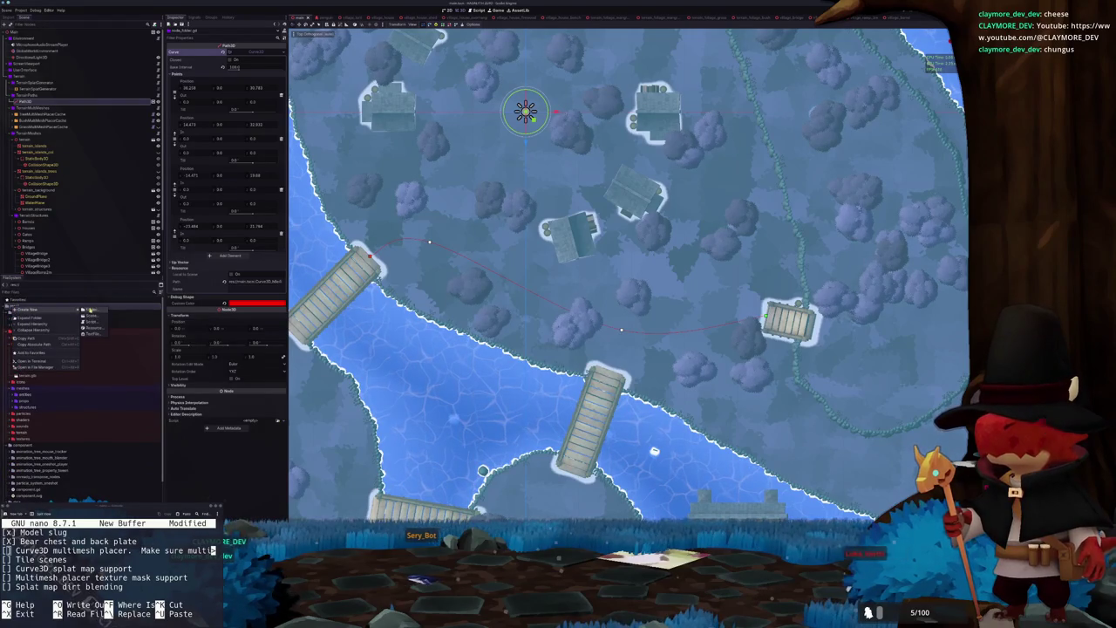
click(90, 310)
key(Return)
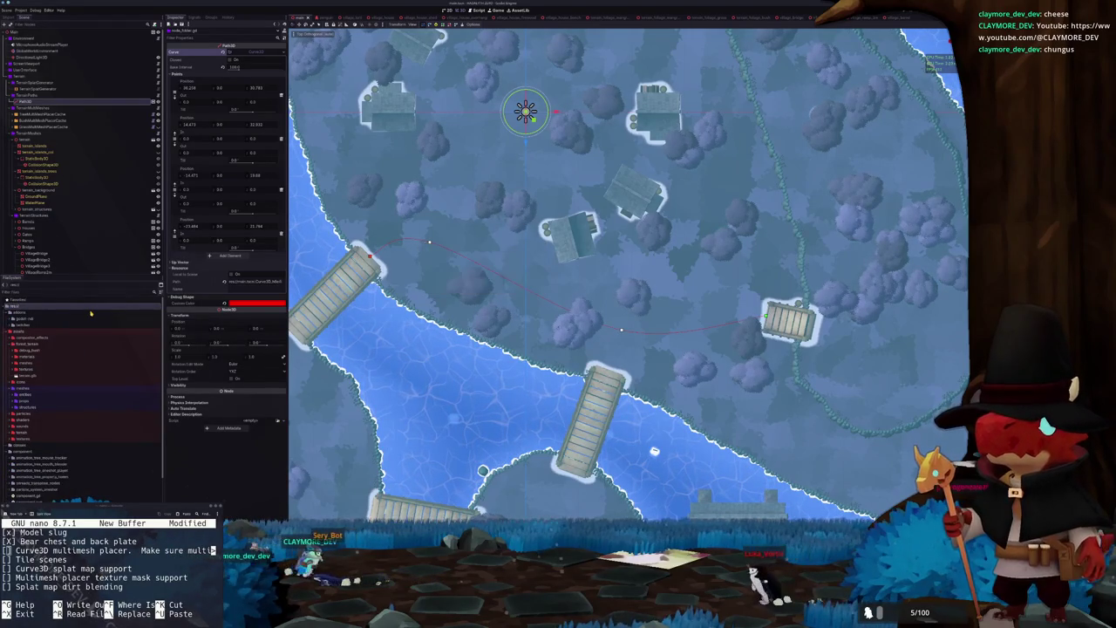
- Create a RadiusPath3D.gd script inheriting Path3D inside the classes folder
scroll(56, 352, down, 2)
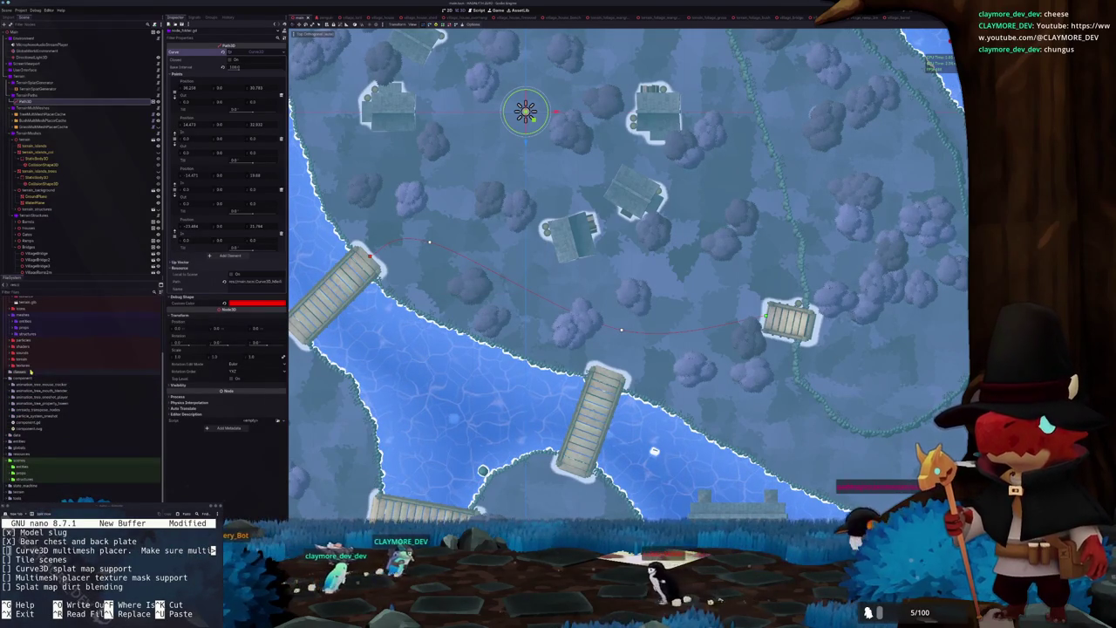
right_click(29, 372)
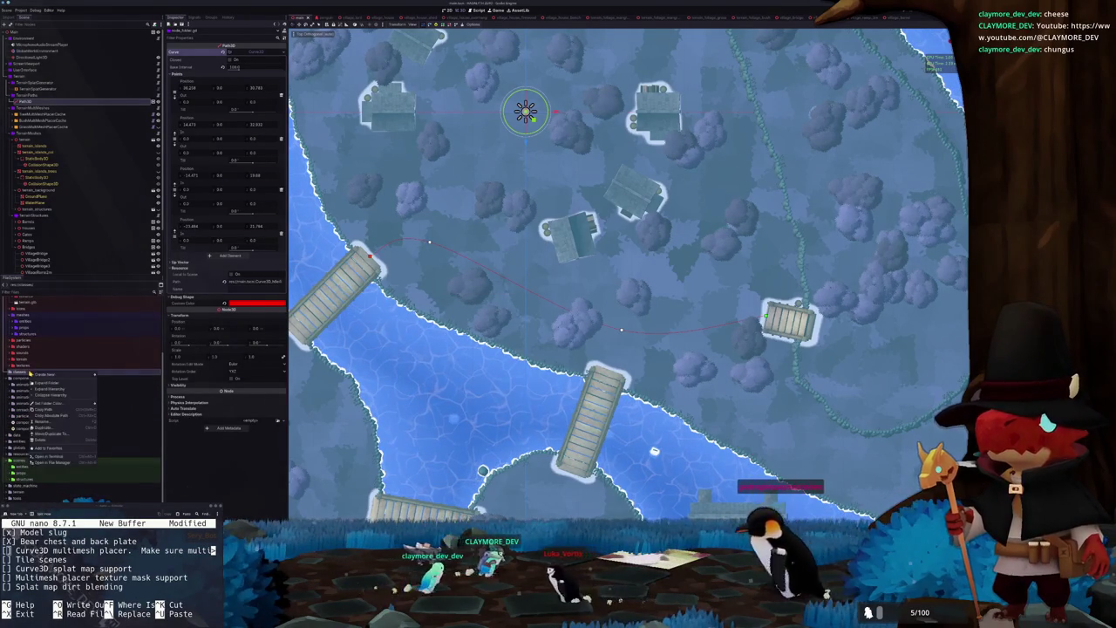
click(105, 388)
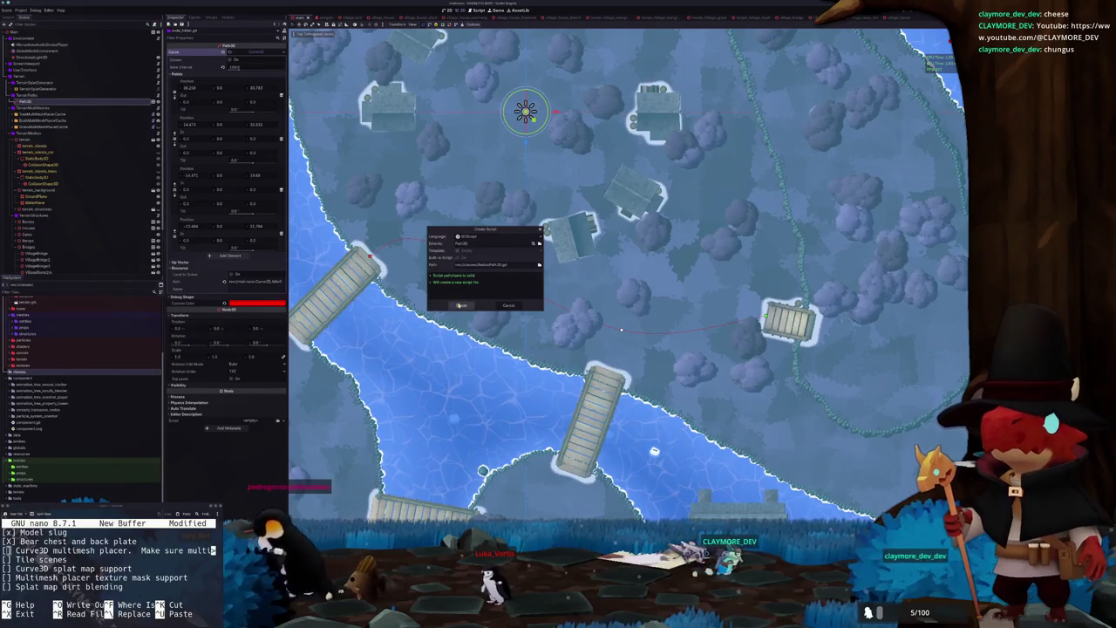
key(Escape)
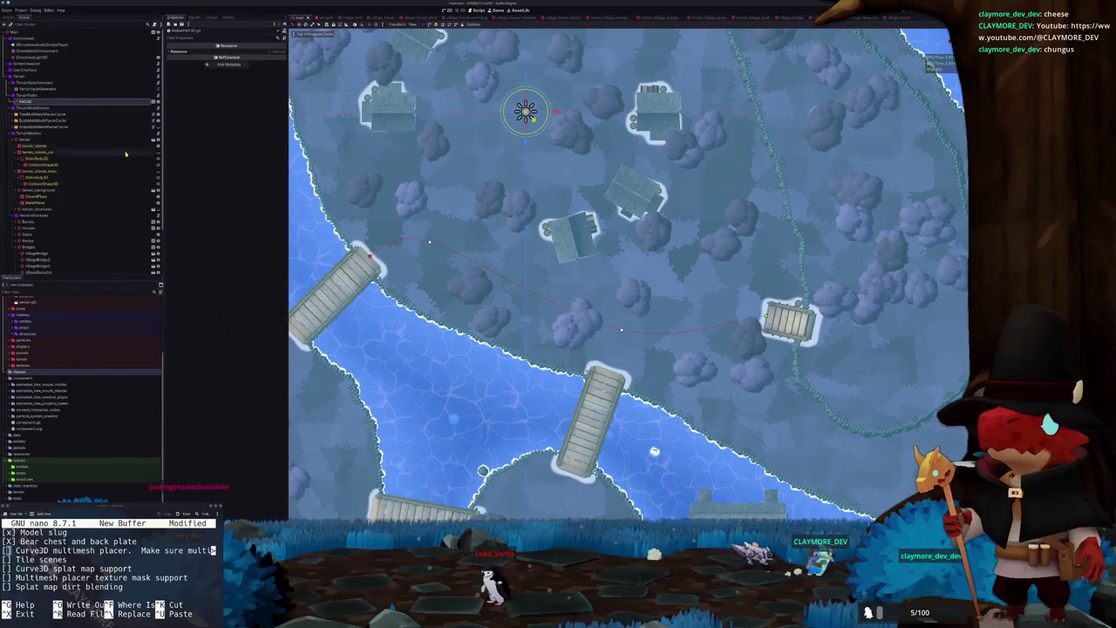
click(35, 390)
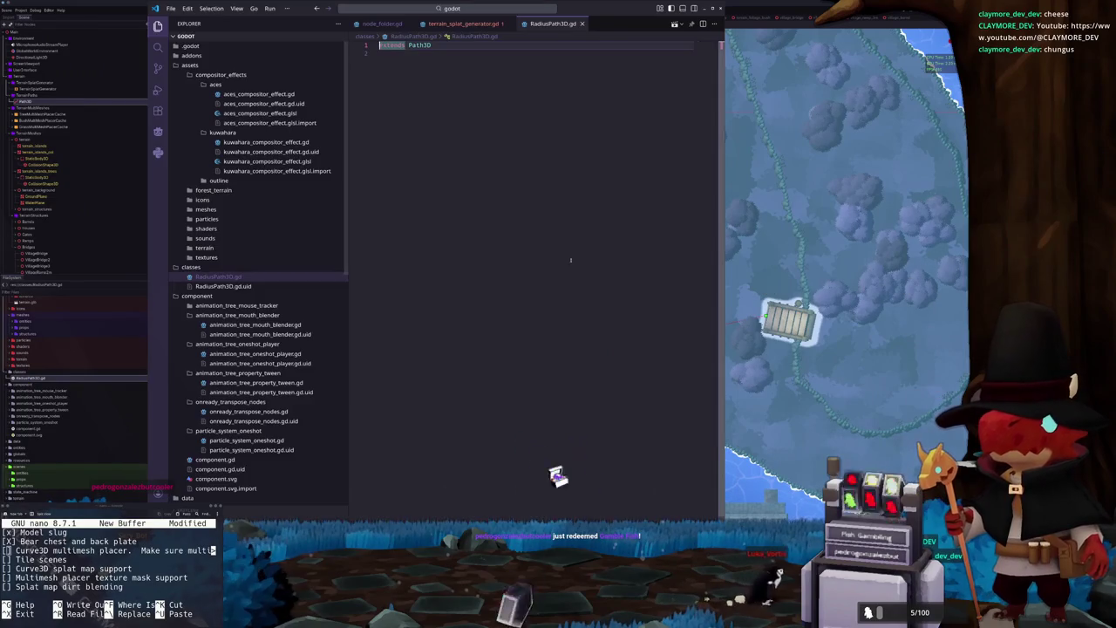
- Declare class_name RadiusPath3D and an exported float radius defaulting to 1.0
text(@)
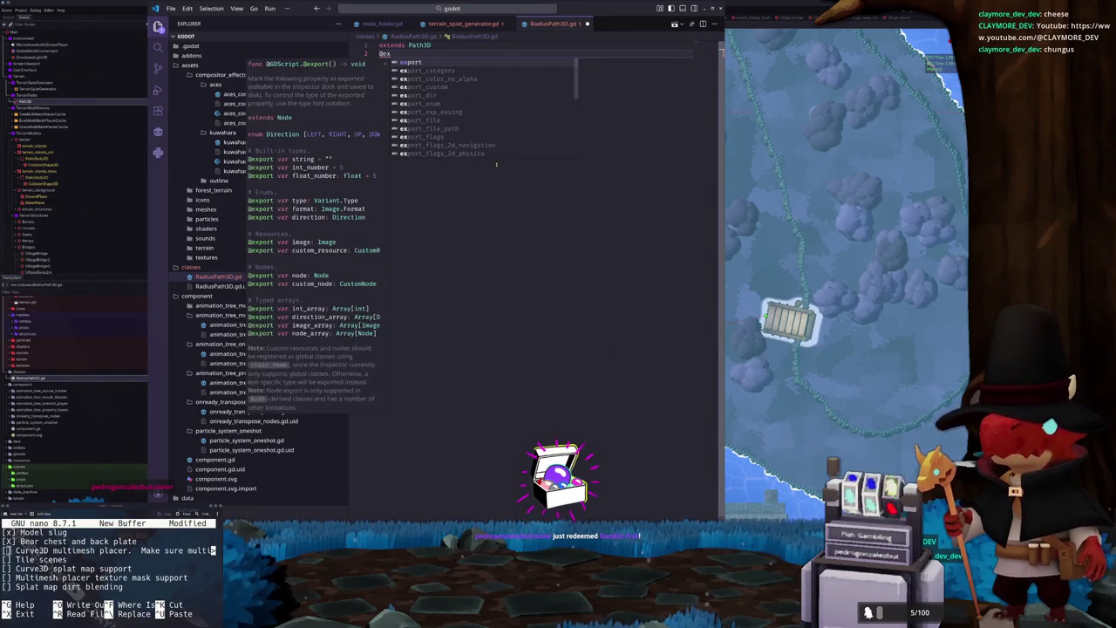
key(BackSpace)
text(class_name)
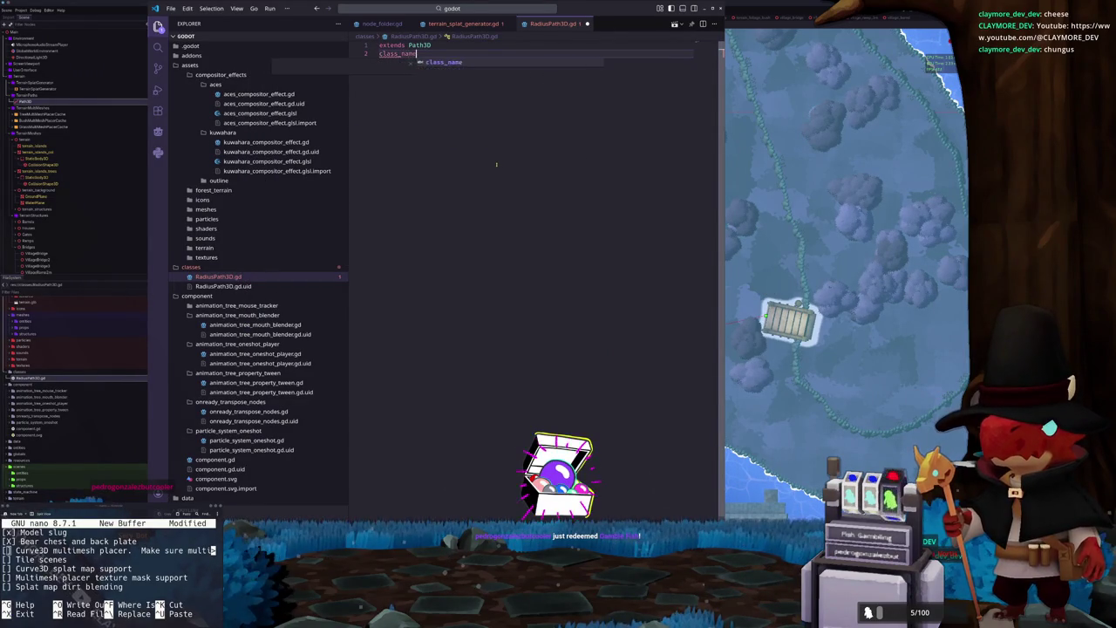
text( RadiusPath3D)
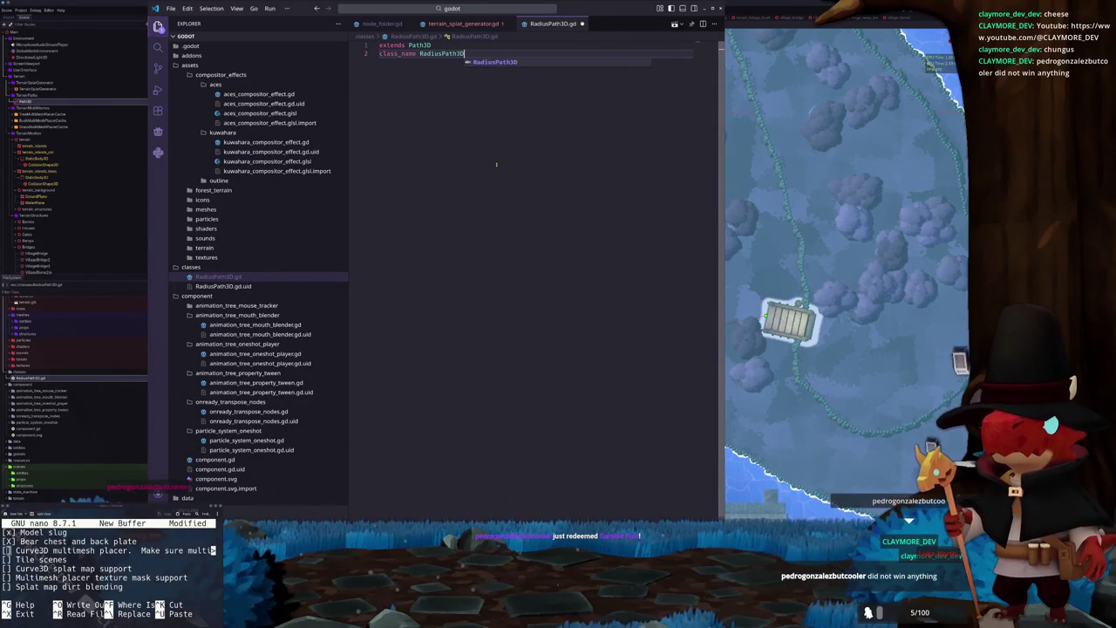
key(Return)
text(@export var radius : float = 1.0)
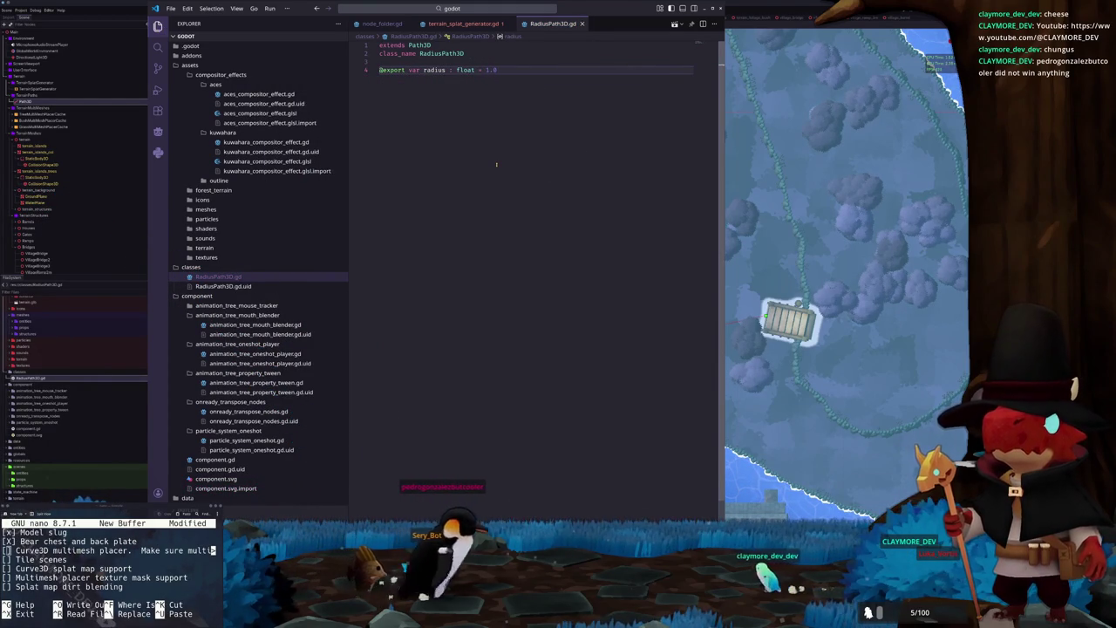
- Save RadiusPath3D.gd and switch back to the Godot editor
key(ctrl+s)
scroll(288, 309, down, 1)
scroll(288, 309, down, 1)
scroll(288, 308, down, 1)
scroll(289, 309, down, 1)
scroll(288, 309, down, 1)
scroll(285, 312, down, 1)
scroll(285, 312, down, 2)
scroll(286, 309, down, 1)
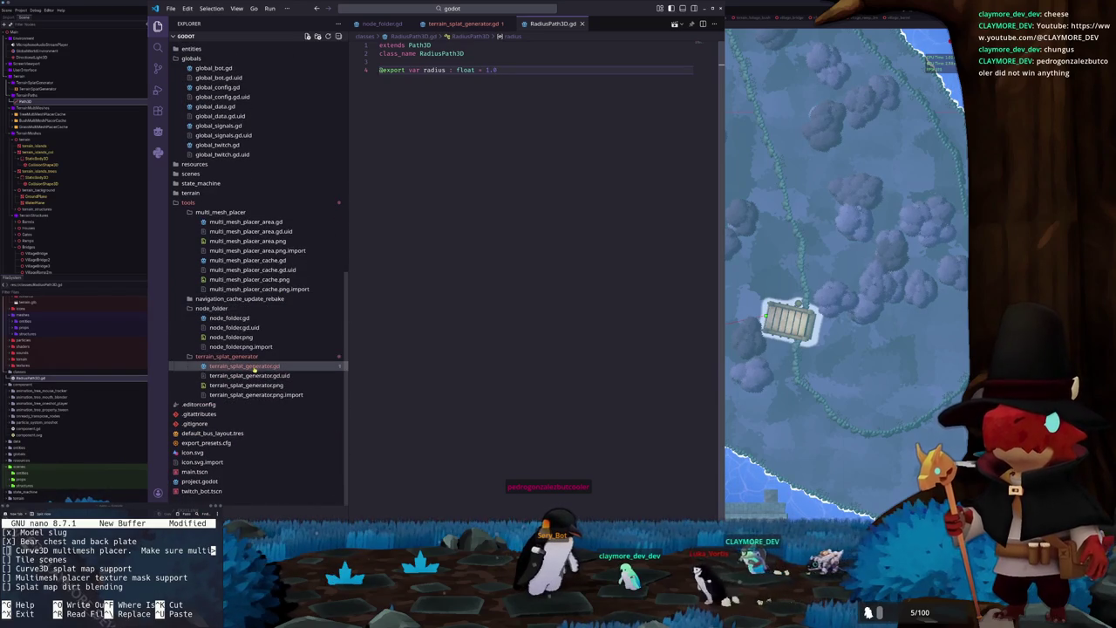
key(alt+Tab)
key(ctrl+s)
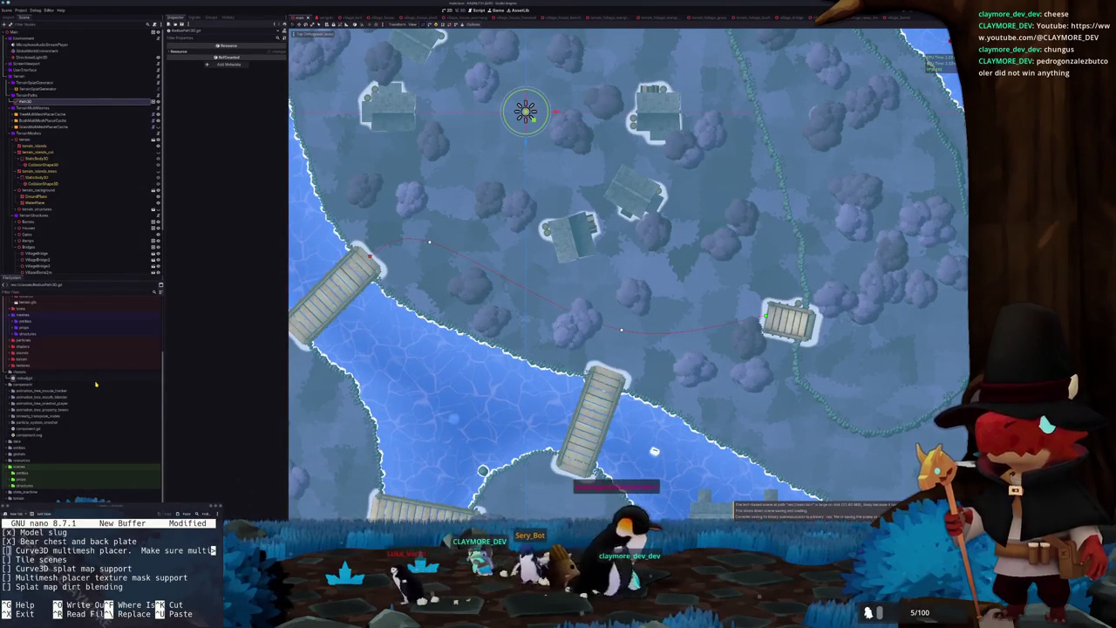
- Open radius_path_3d.gd from the FileSystem dock in Visual Studio Code
click(62, 375)
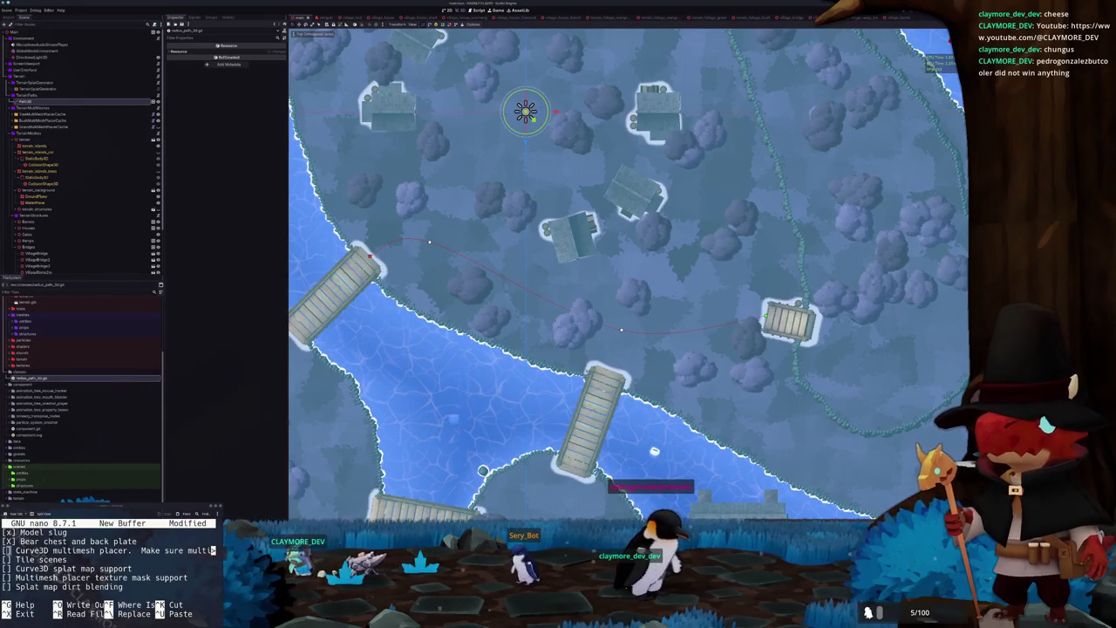
double_click(62, 377)
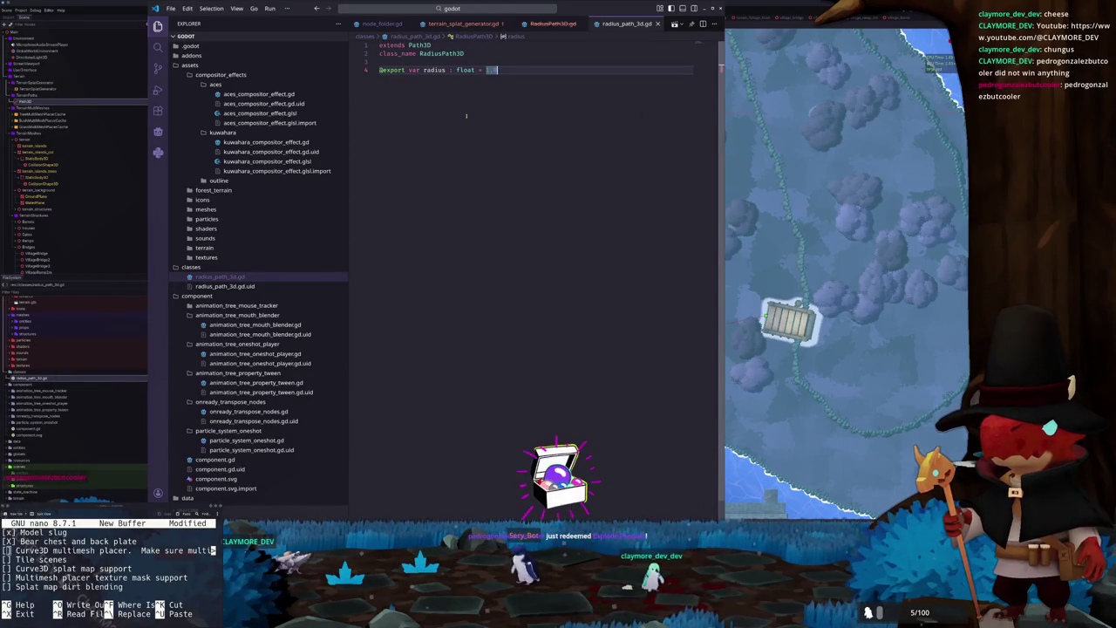
key(Return)
key(Return)
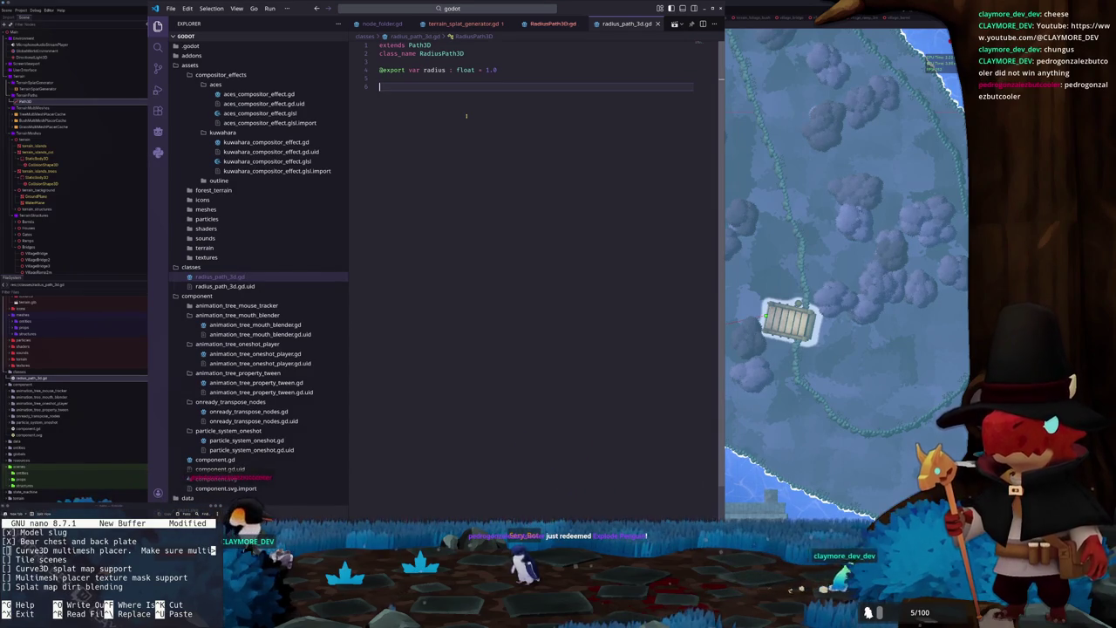
- Close the stale RadiusPath3D.gd tab and bring up terrain_splat_generator.gd after Godot registers the class
click(582, 23)
click(462, 23)
click(483, 128)
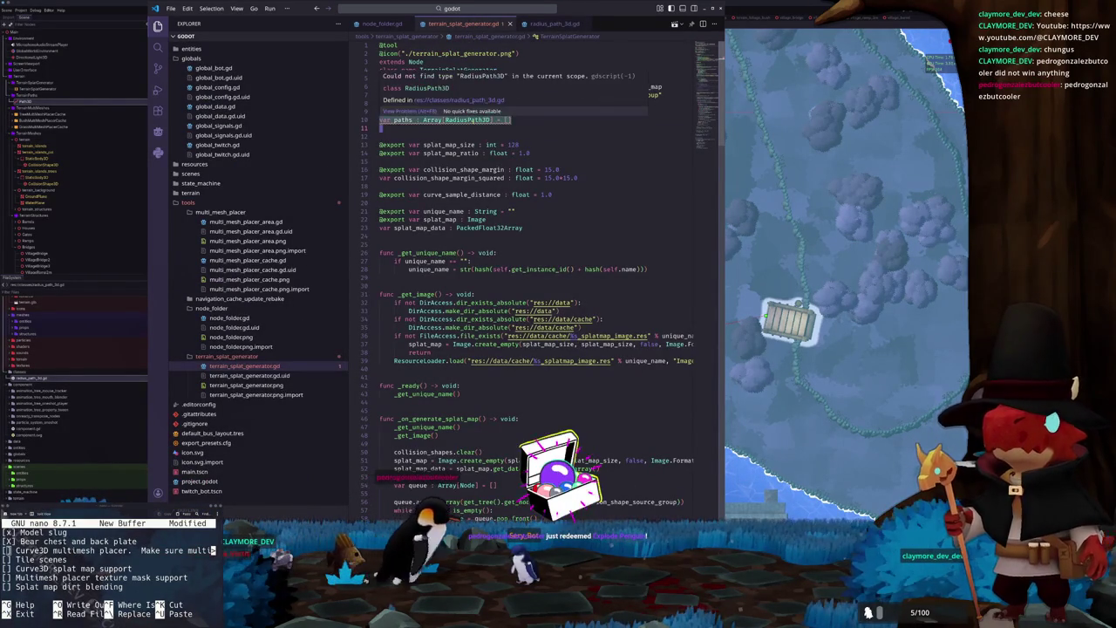
key(alt+Tab)
key(alt+Tab)
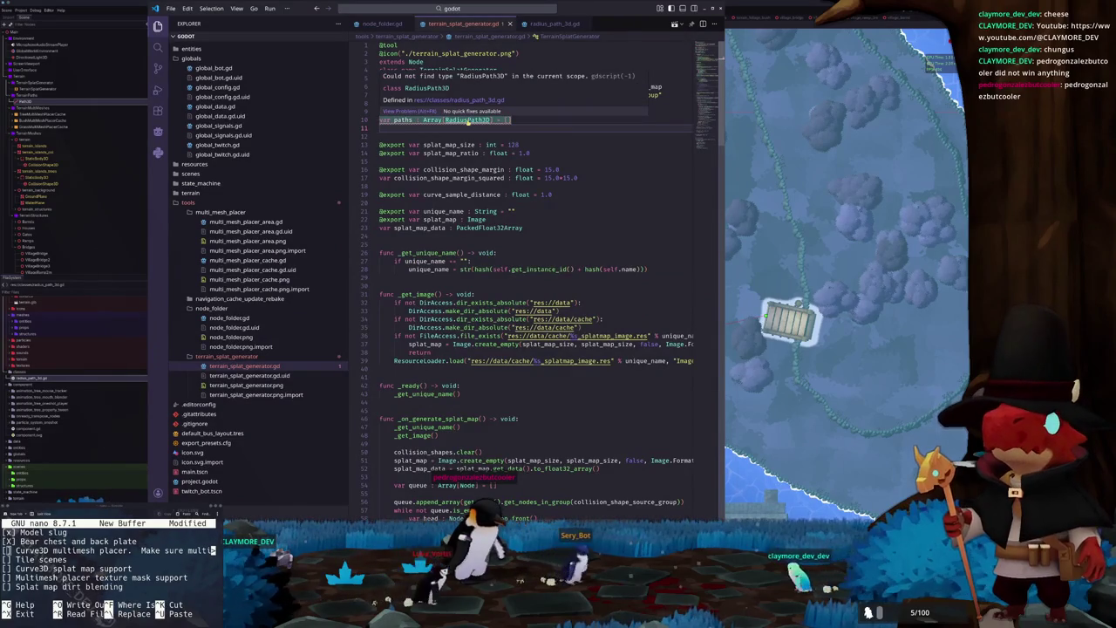
ctrl+click(467, 120)
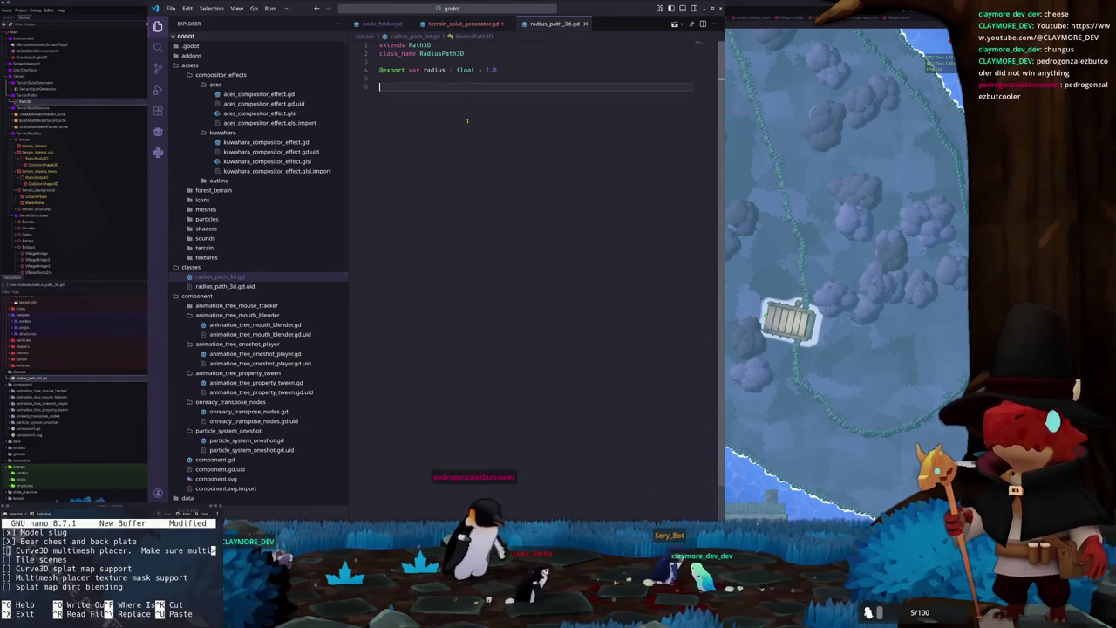
key(ctrl+alt+minus)
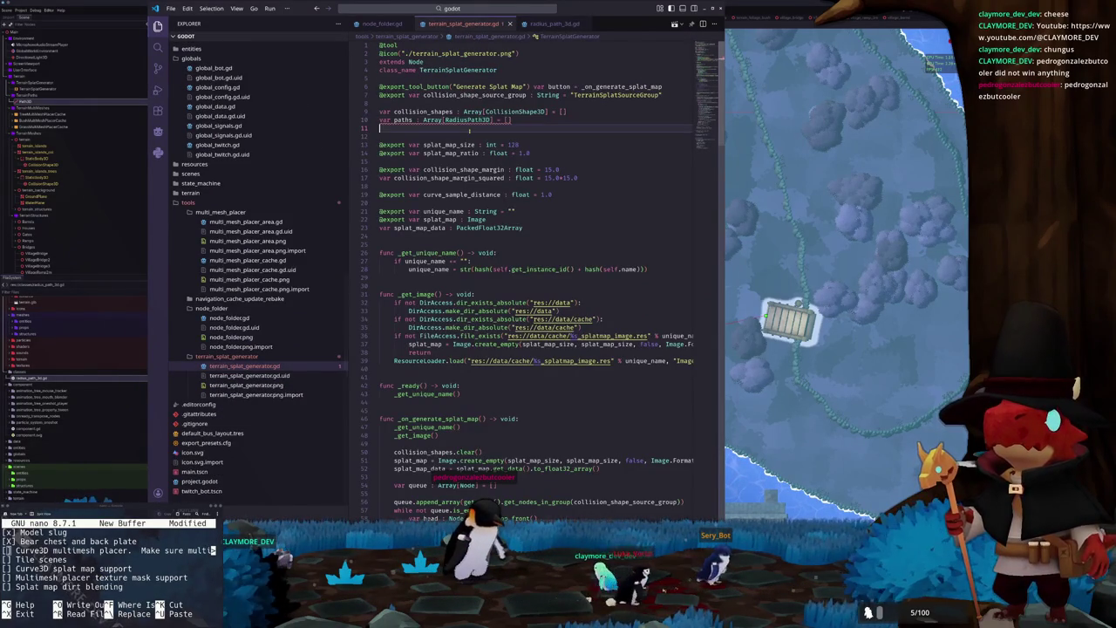
key(alt+Tab)
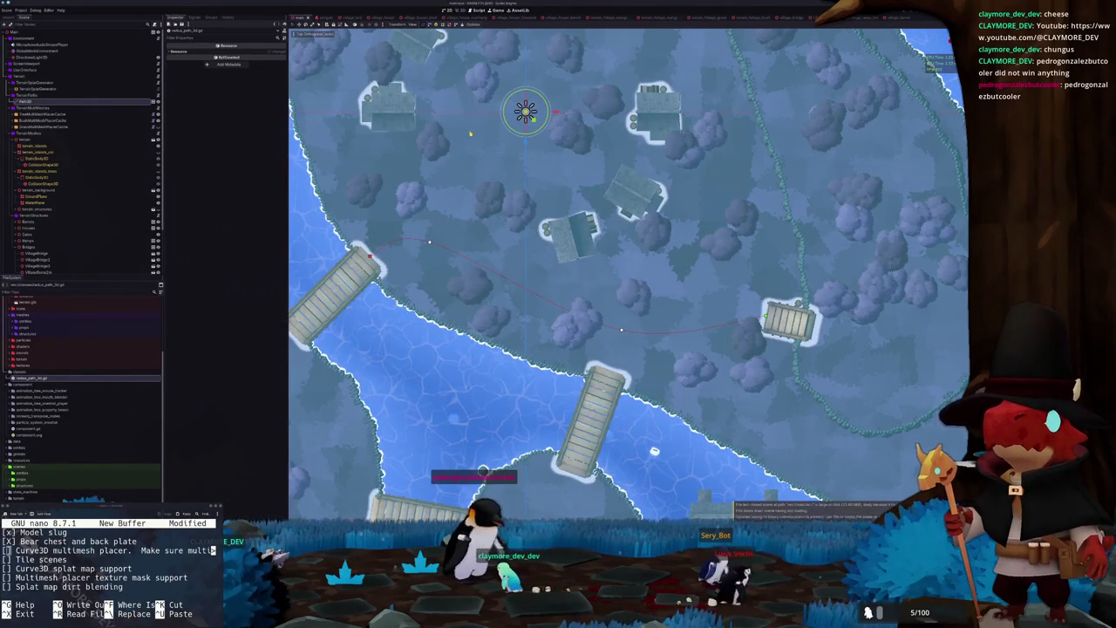
key(alt+Tab)
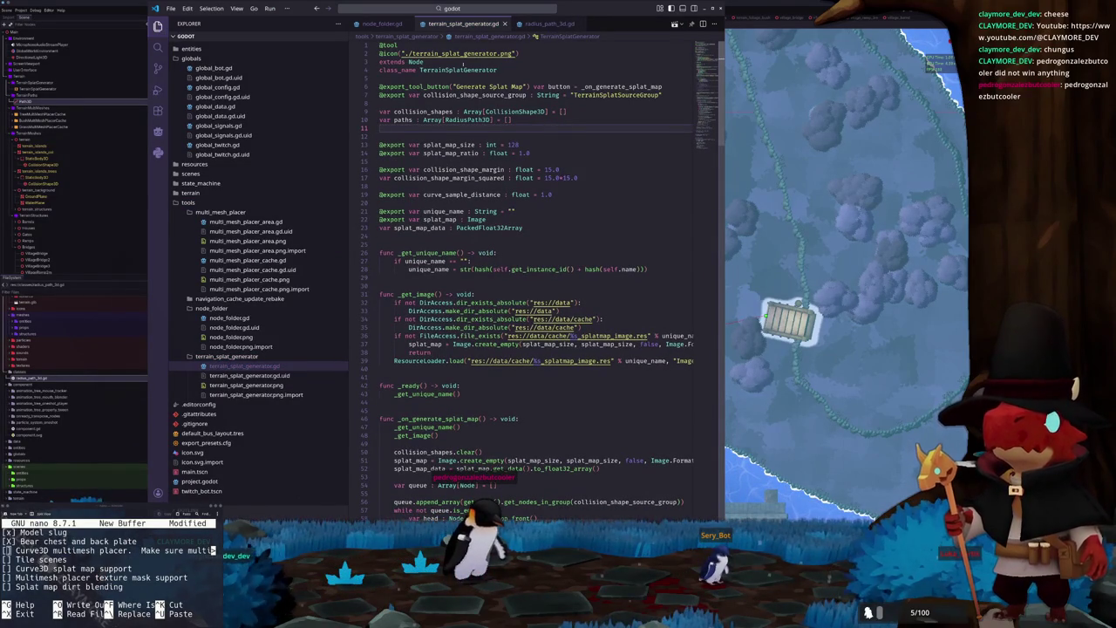
- Type the line 164 paths loop as RadiusPath3D and delete the baked-points print line
scroll(464, 149, down, 3)
scroll(467, 201, down, 3)
scroll(470, 253, down, 3)
scroll(476, 309, down, 3)
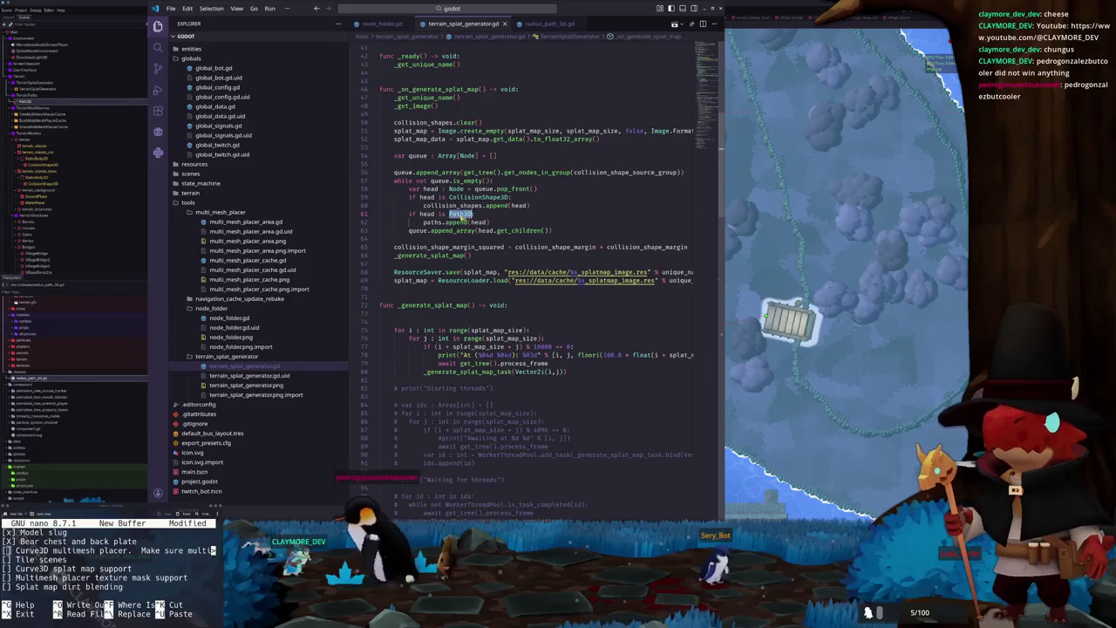
scroll(476, 306, down, 3)
scroll(471, 331, down, 5)
scroll(470, 336, down, 5)
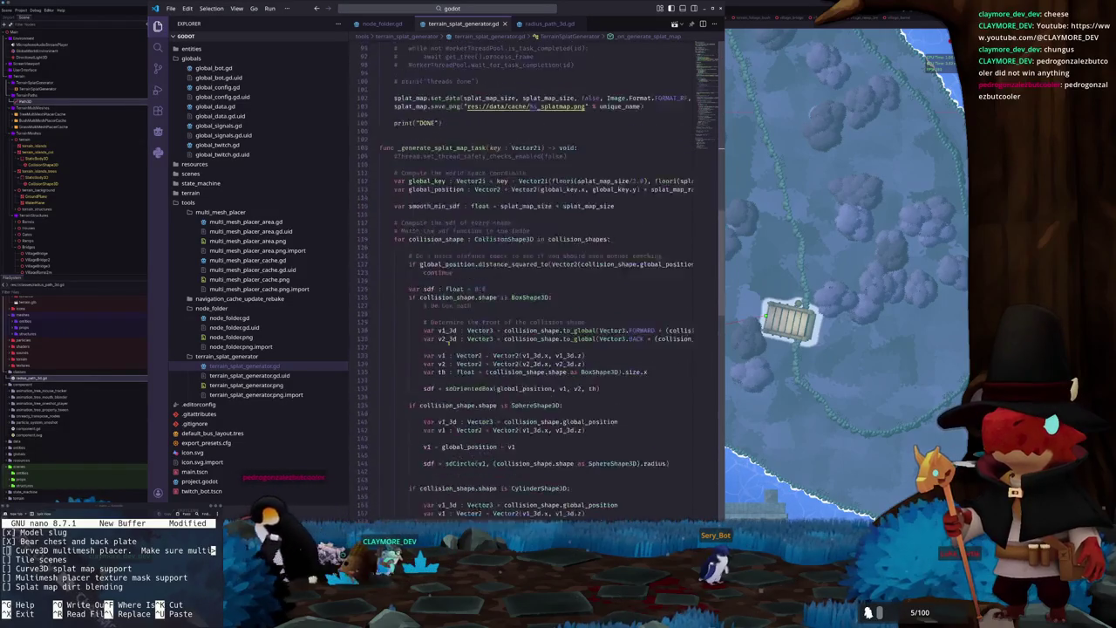
scroll(466, 340, down, 5)
scroll(463, 345, down, 5)
scroll(464, 345, down, 3)
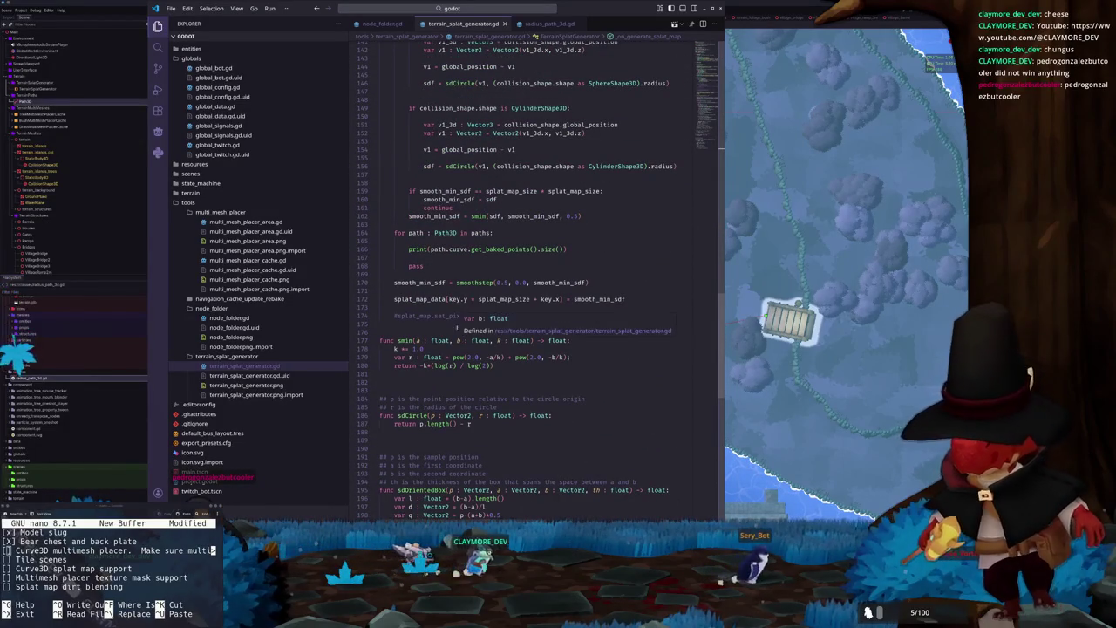
click(432, 305)
click(434, 233)
text(Radius)
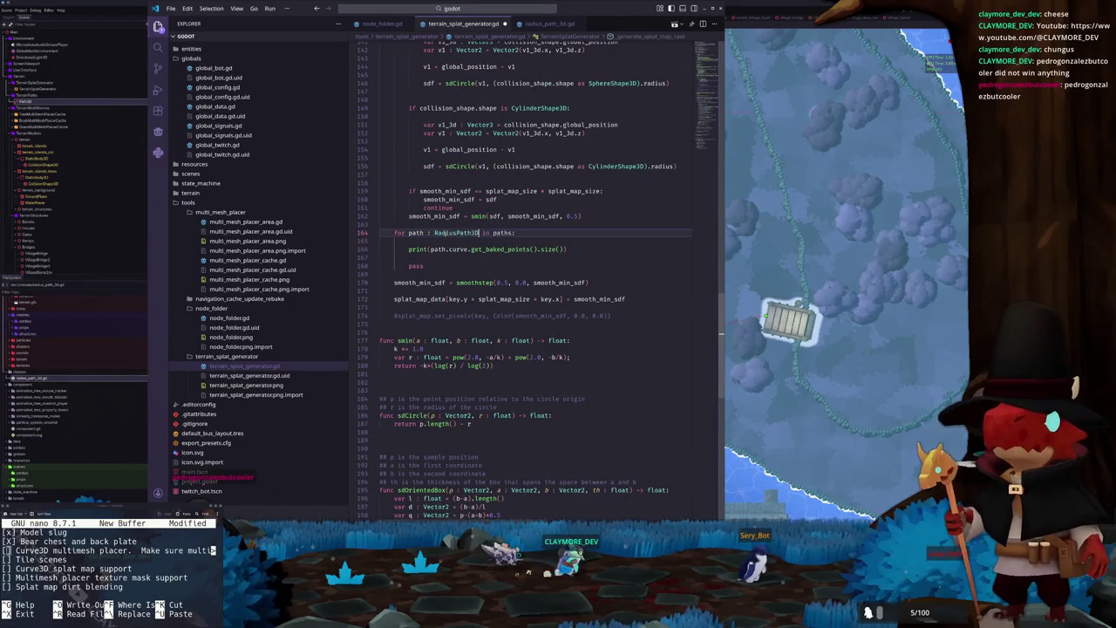
triple_click(428, 249)
key(BackSpace)
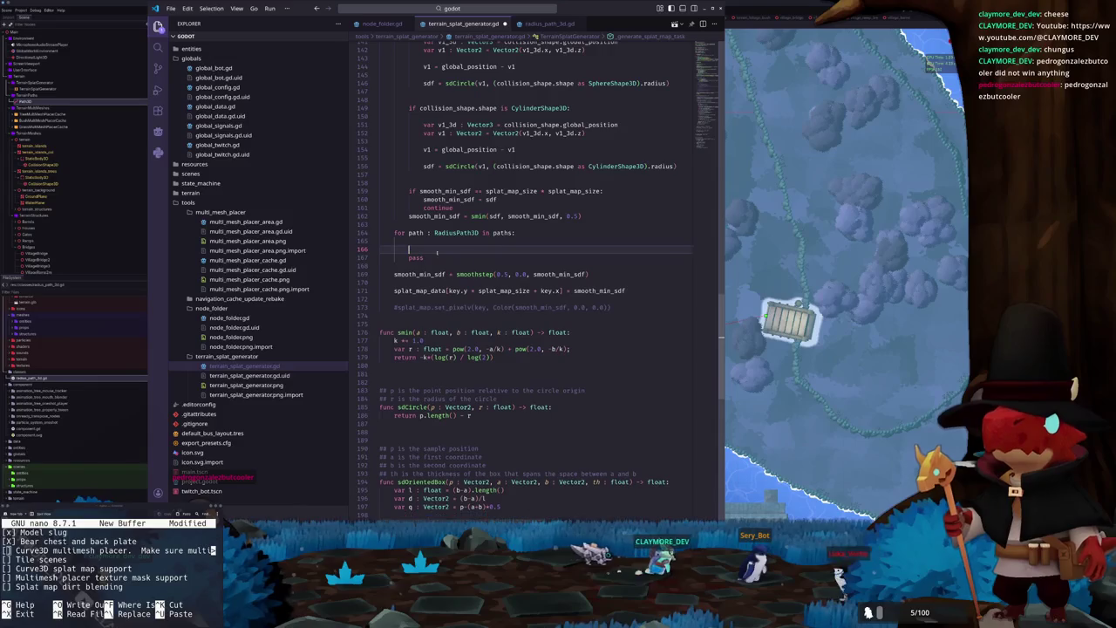
- Declare sample_distance as a float set to 0.0 inside the paths loop
key(Return)
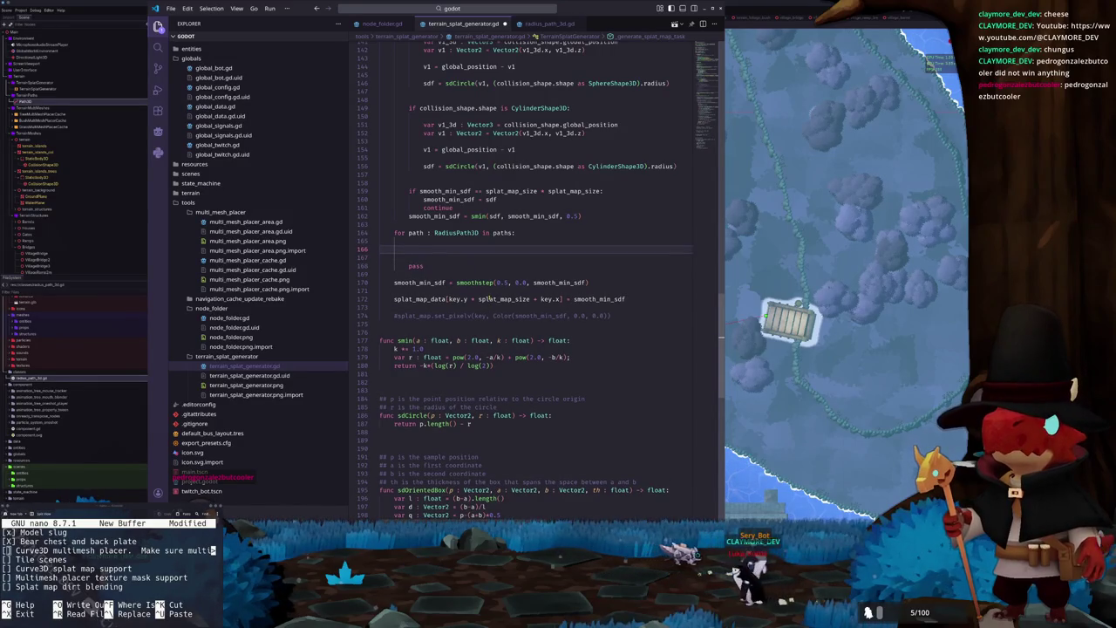
text(while)
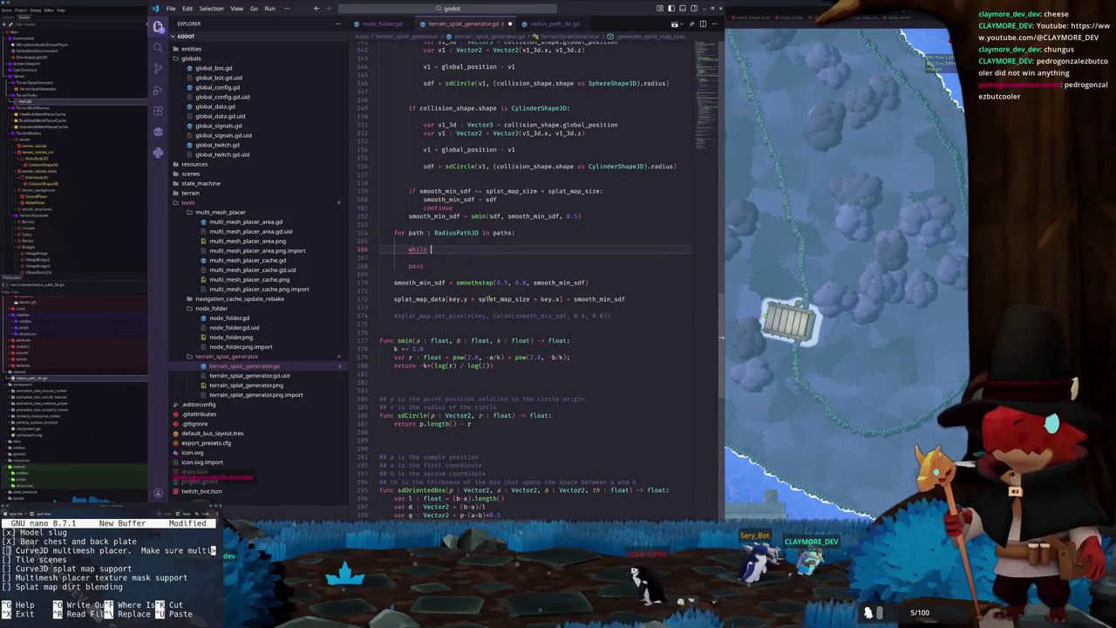
key(ctrl+shift+Return)
text(float sample_pos)
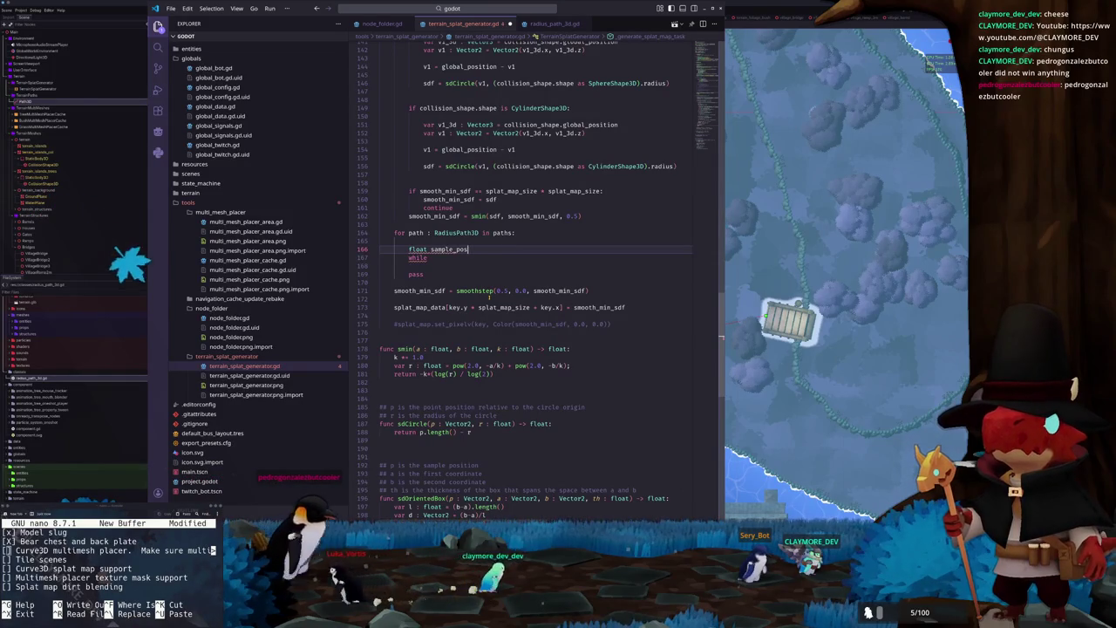
key(BackSpace)
key(BackSpace)
key(BackSpace)
text(distance : floa)
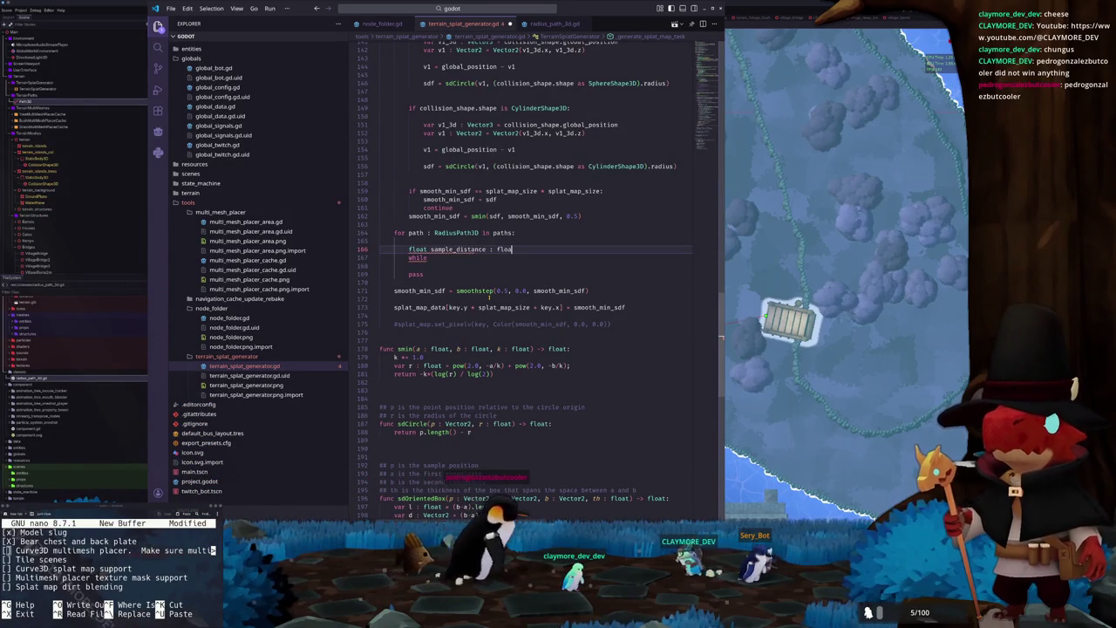
text(var)
key(Down)
click(501, 249)
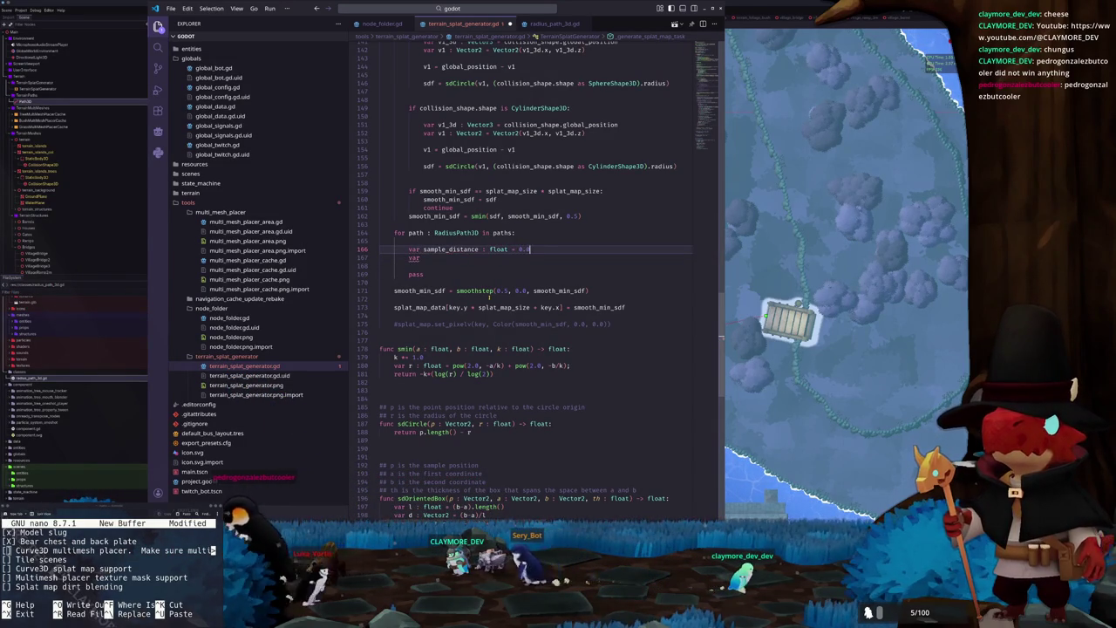
- Remove the stray var line, start baked_length as path.get_baked, then view radius_path_3d.gd
key(Down)
key(shift+Home)
key(BackSpace)
key(Down)
key(Up)
text(r bak)
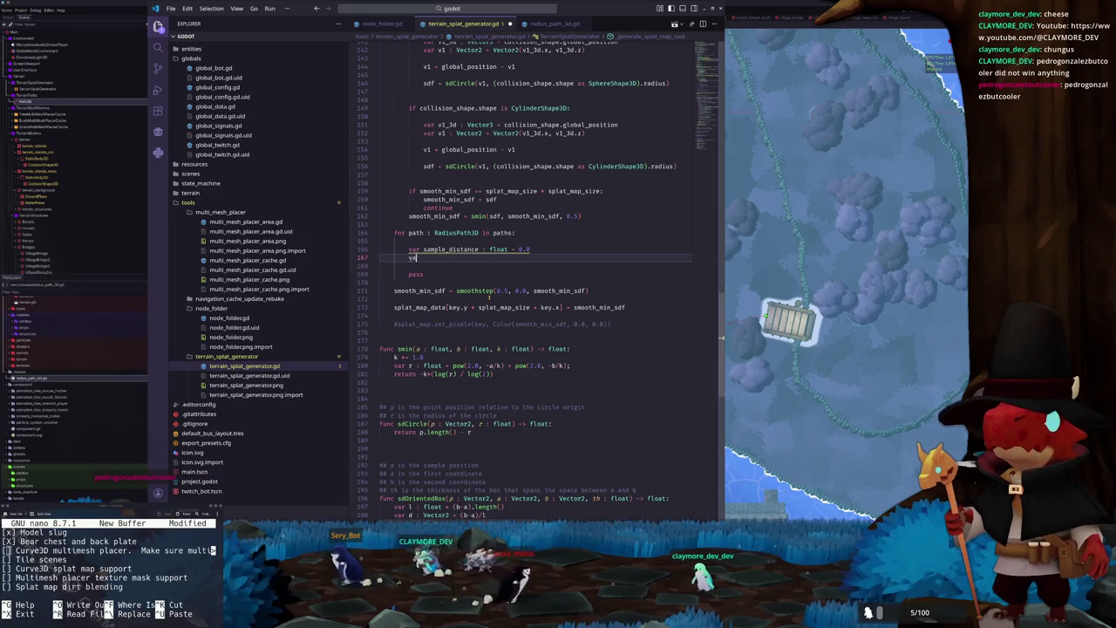
text(_length : float = path.get)
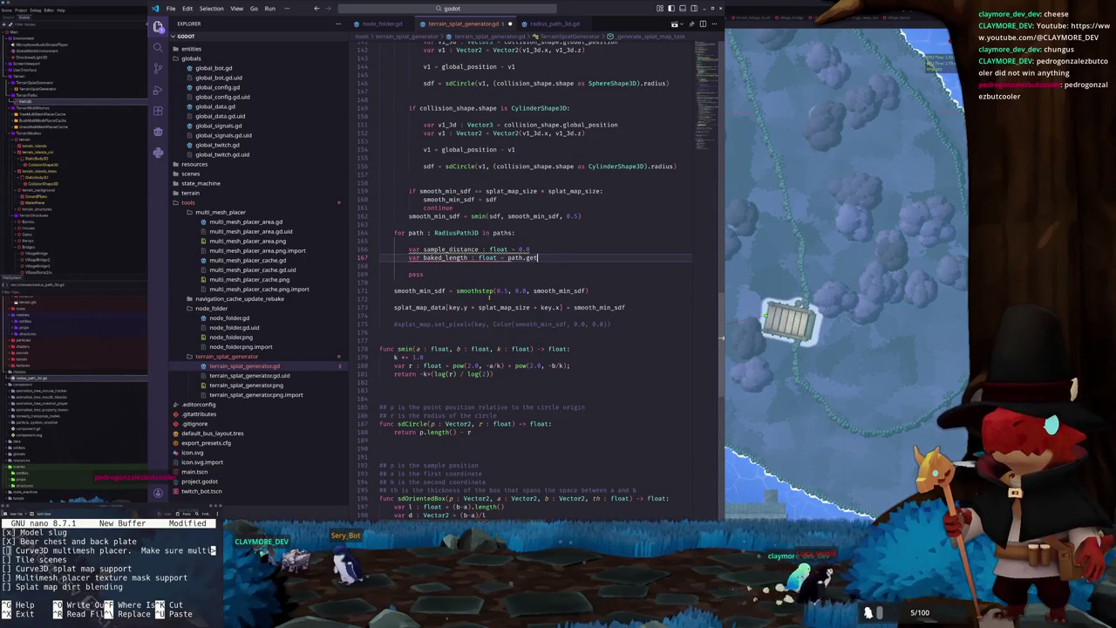
text(_baked)
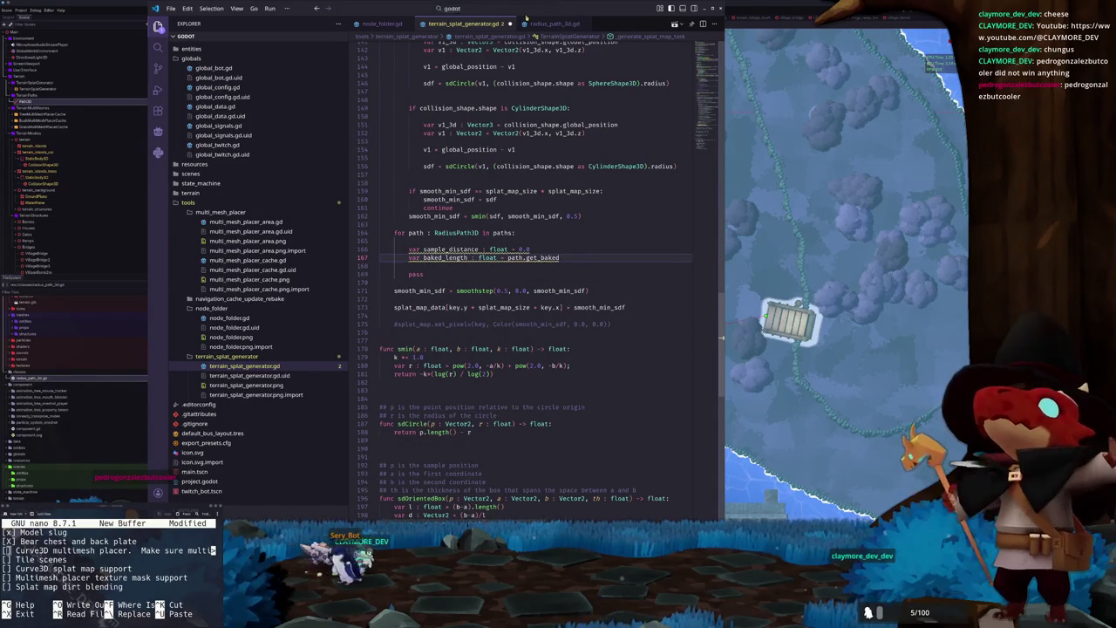
ctrl+click(458, 233)
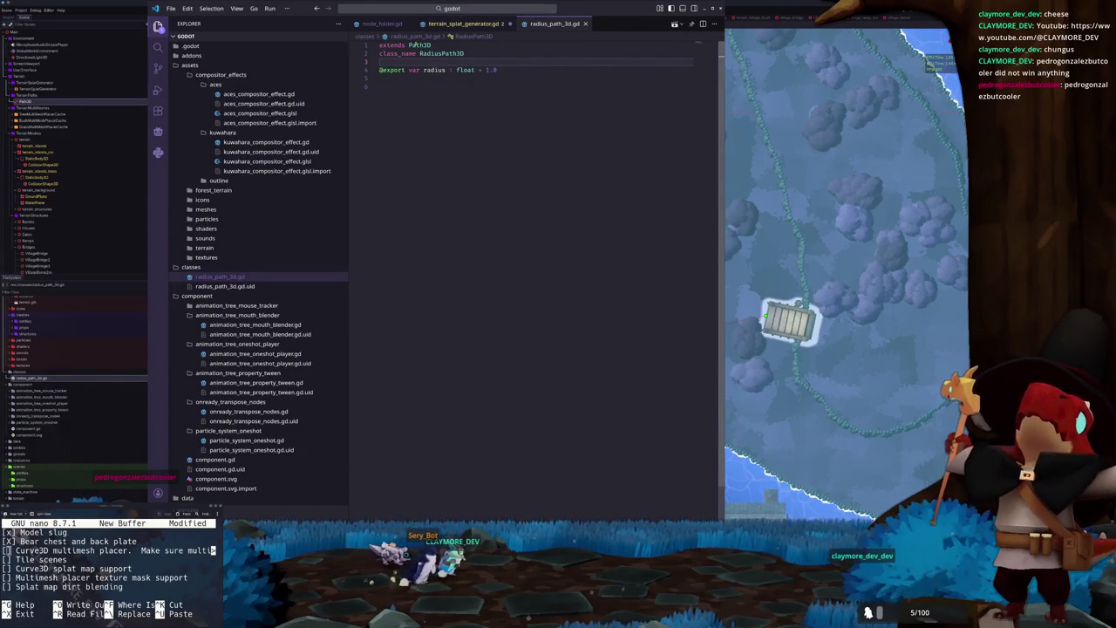
- Set baked_length from path.curve.get_baked_length() in terrain_splat_generator.gd
click(462, 23)
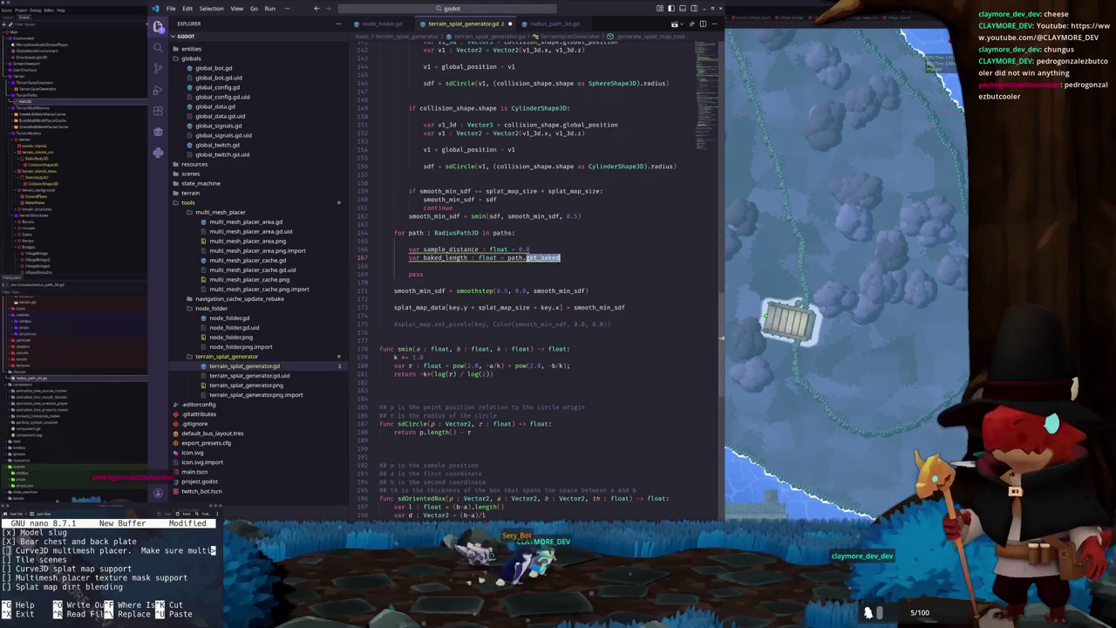
text(curve)
text(.)
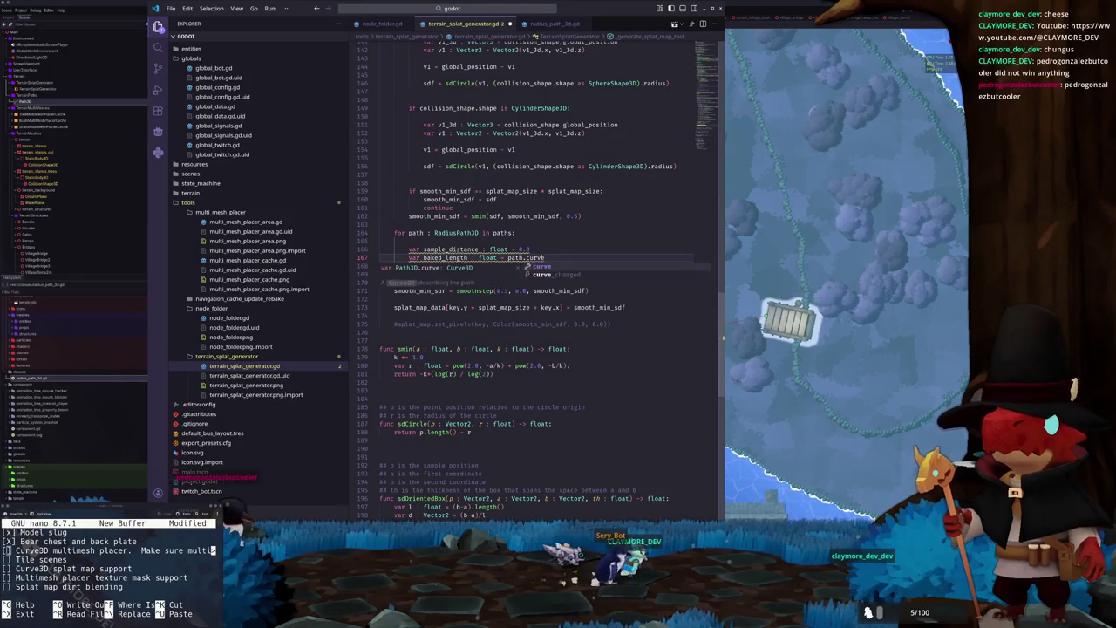
text(get_bak)
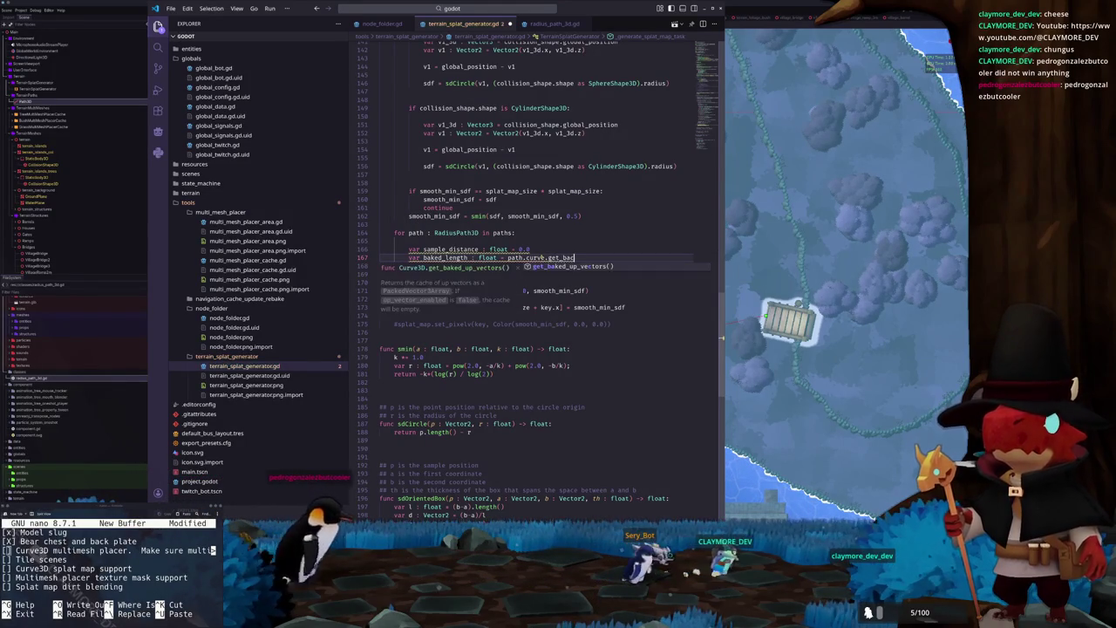
text(ed_length()
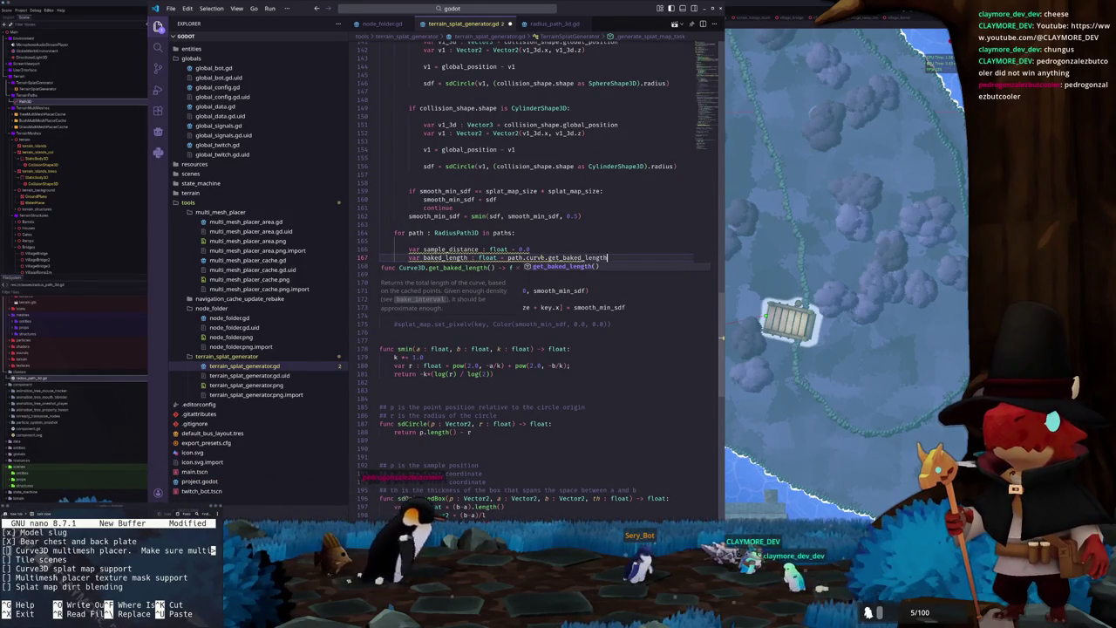
key(Return)
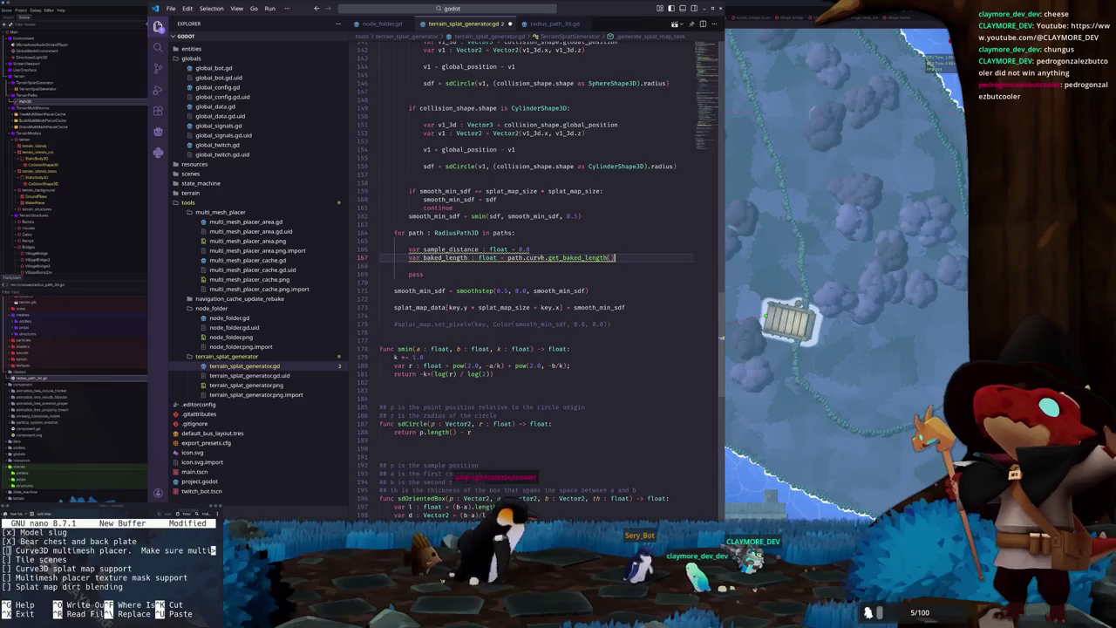
- Add a while sample_length <= baked_length: loop header and start its body
key(Return)
text(while sam)
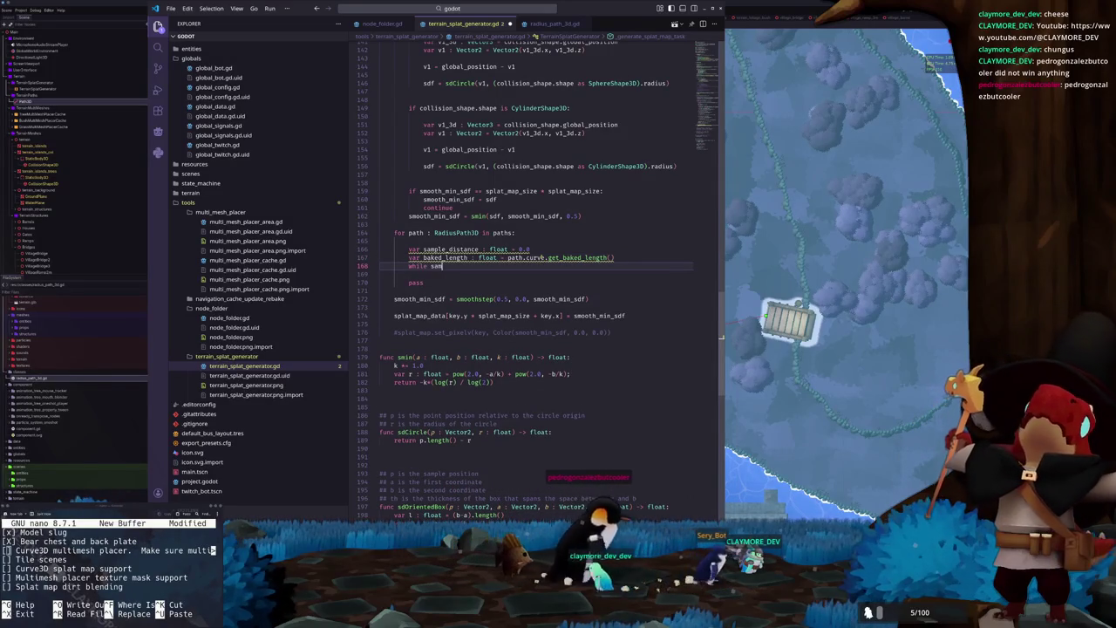
text(ple)
double_click(450, 249)
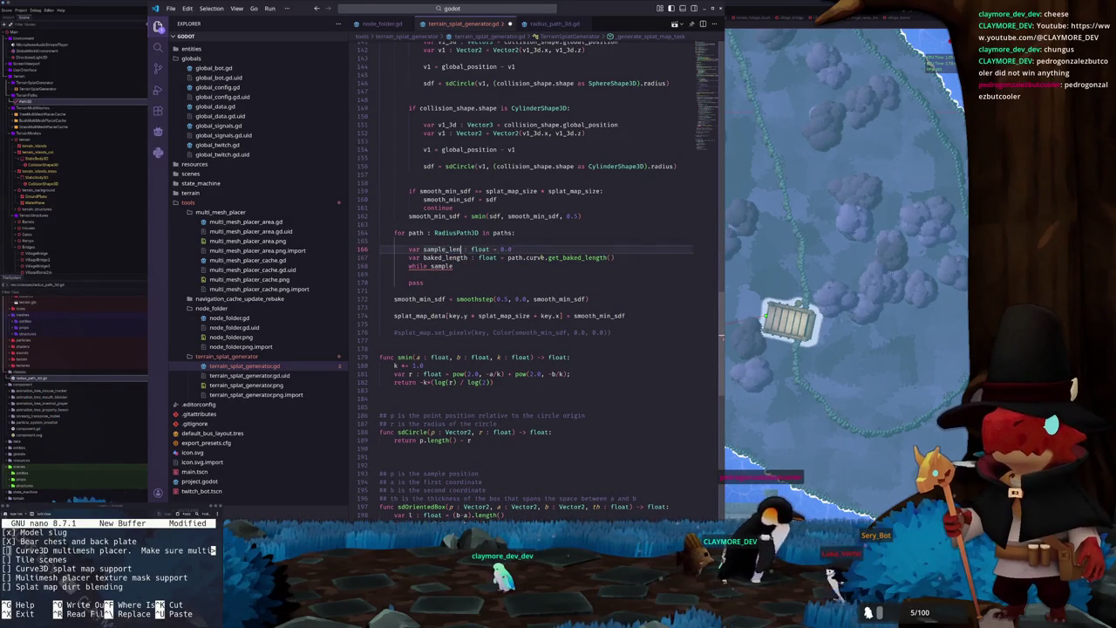
click(453, 266)
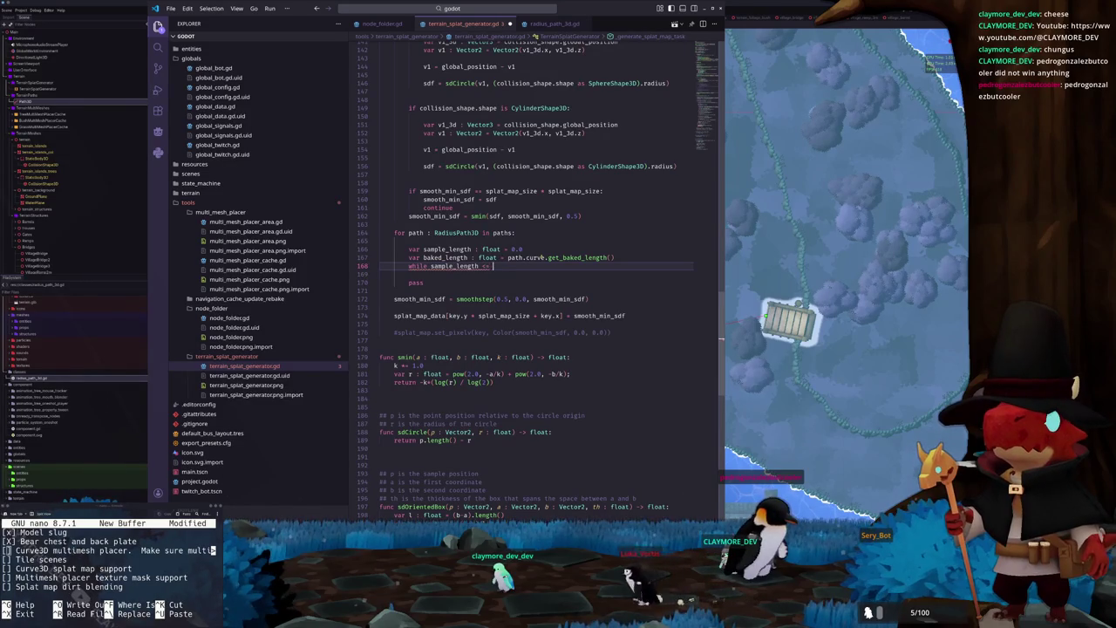
text(_length)
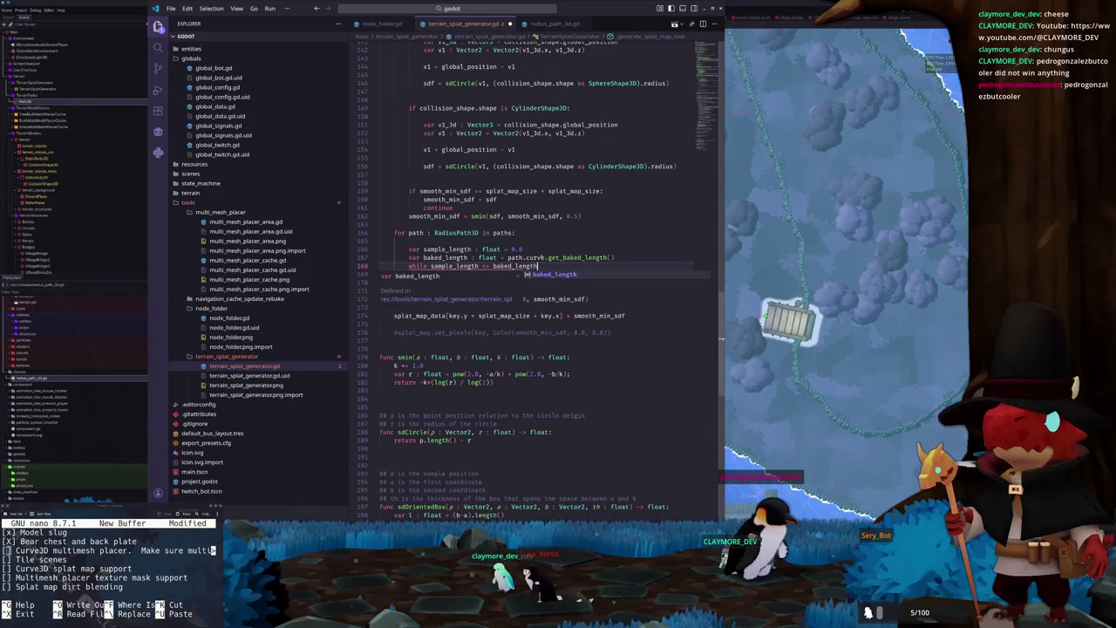
text(:)
key(Return)
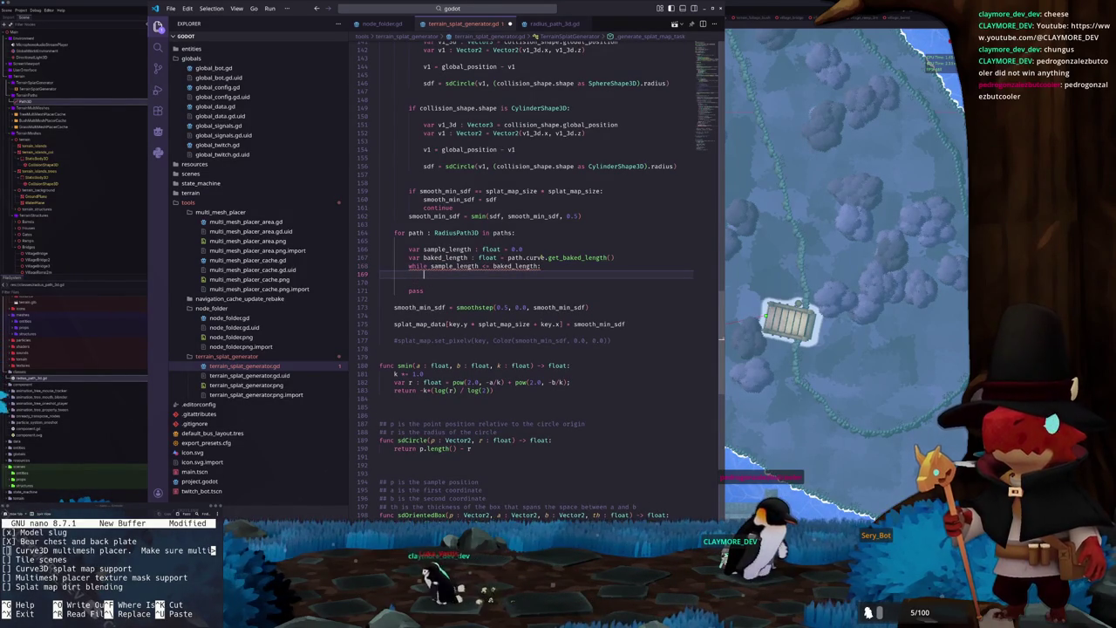
- Sample sample_position with path.curve.sample_baked(sample_length, false)
text(r sample_position : Vecto)
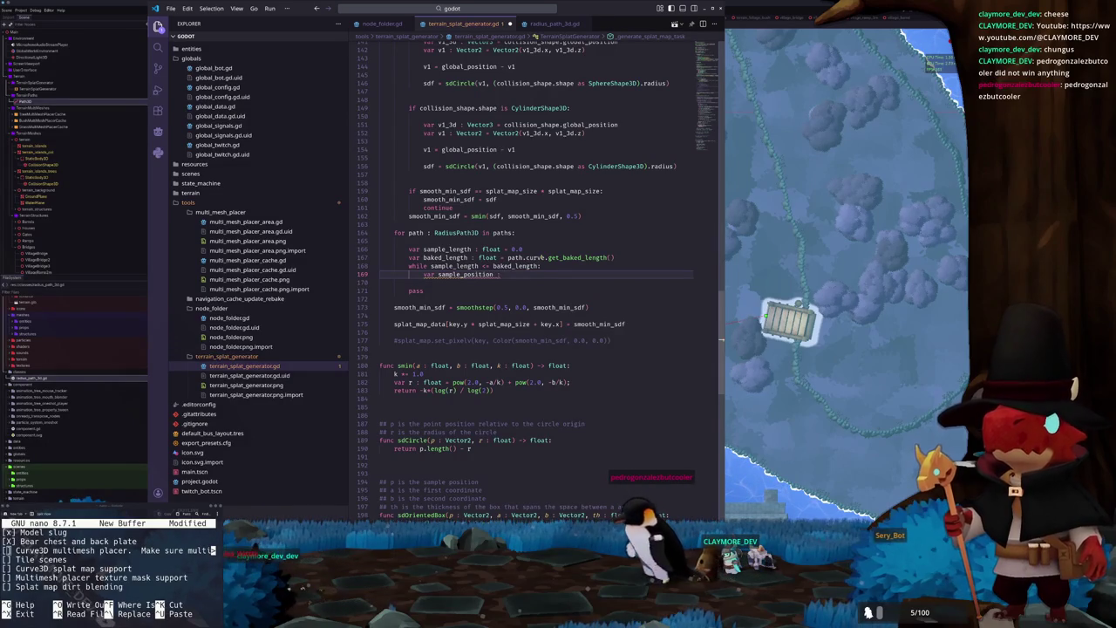
text(r3 = path.curve.sample)
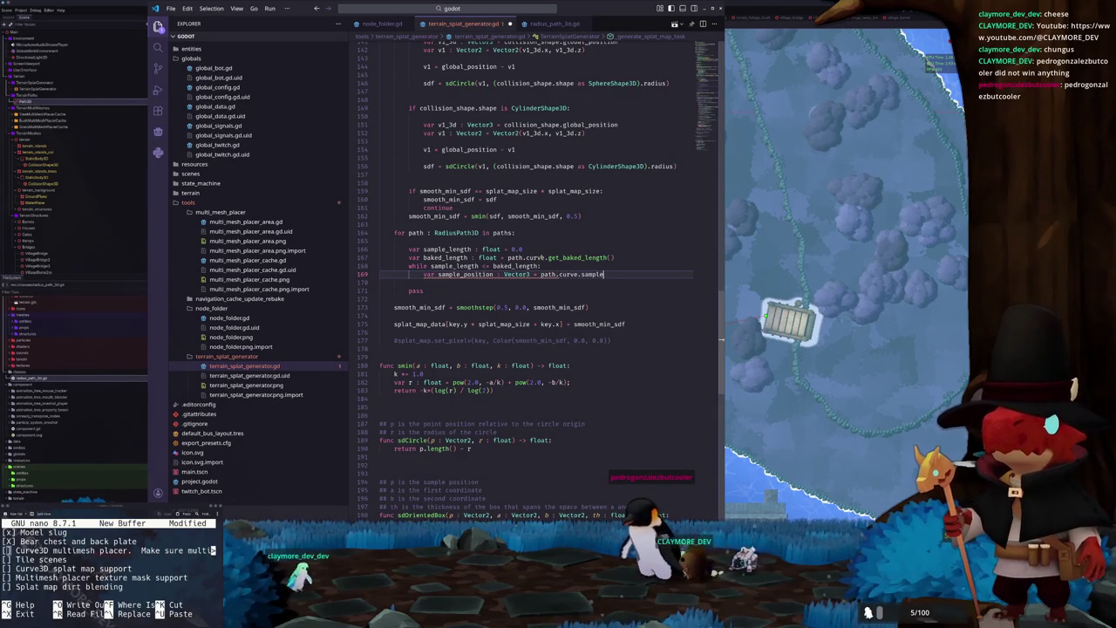
text(_baked)
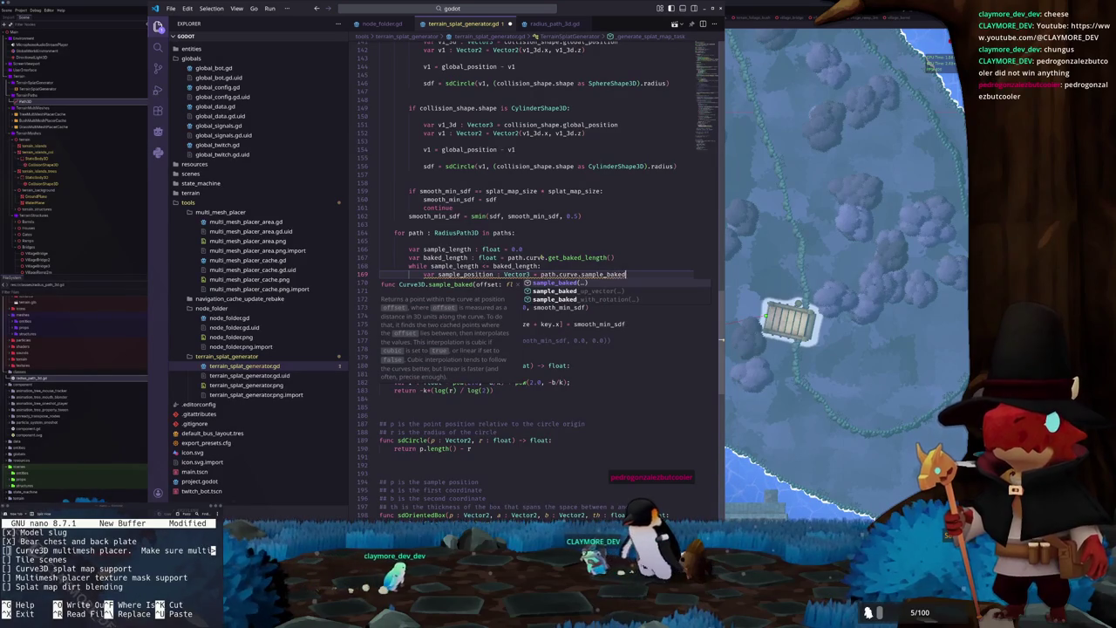
text(()
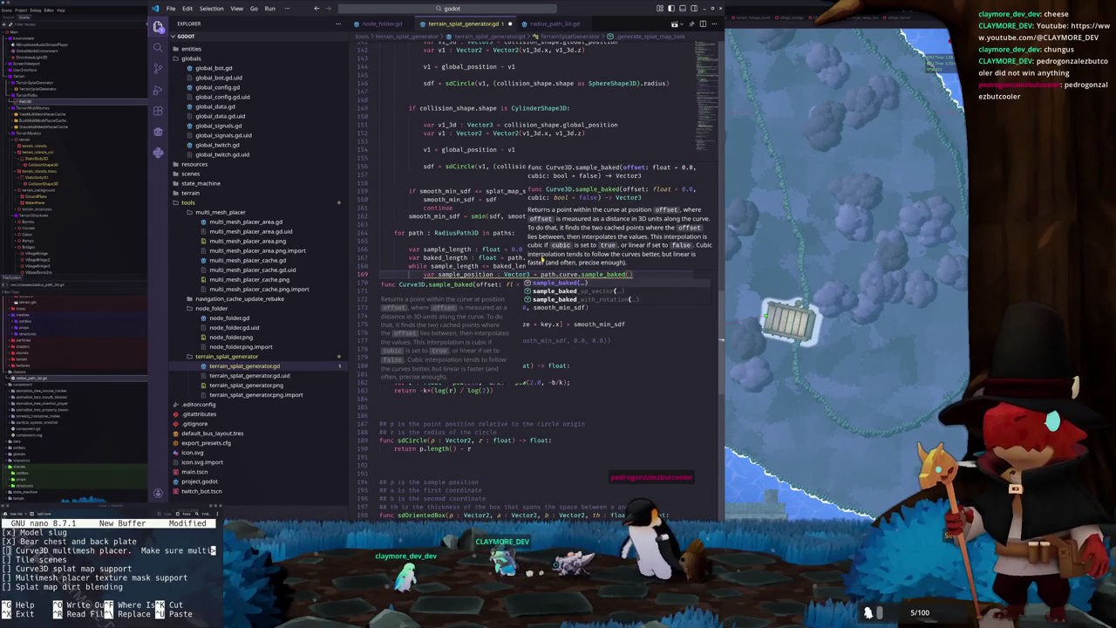
text(sample_l)
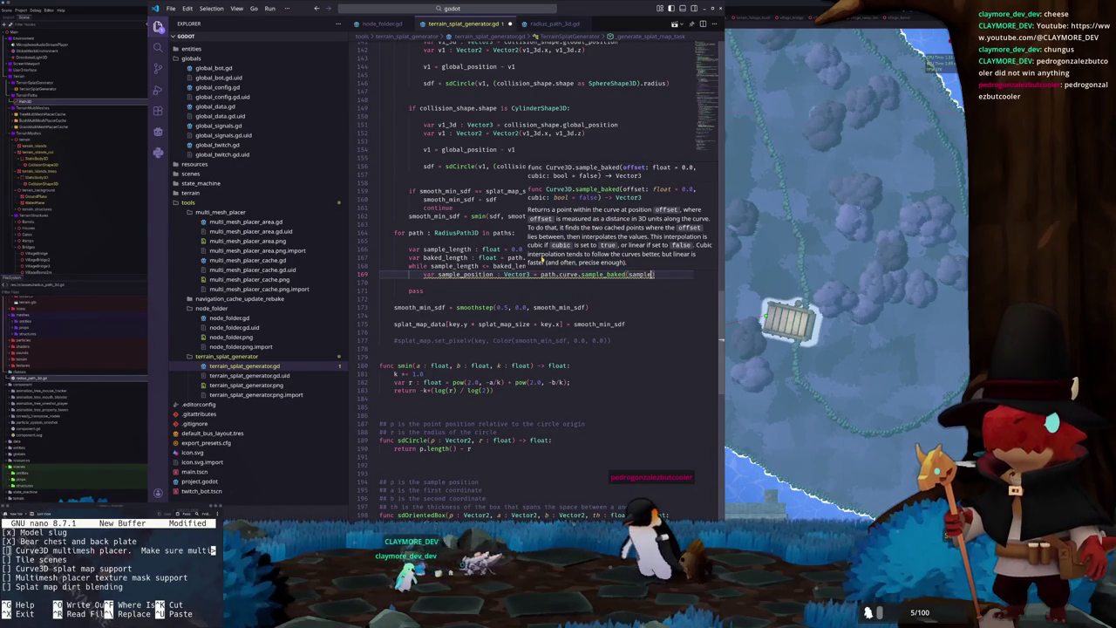
text(ength, )
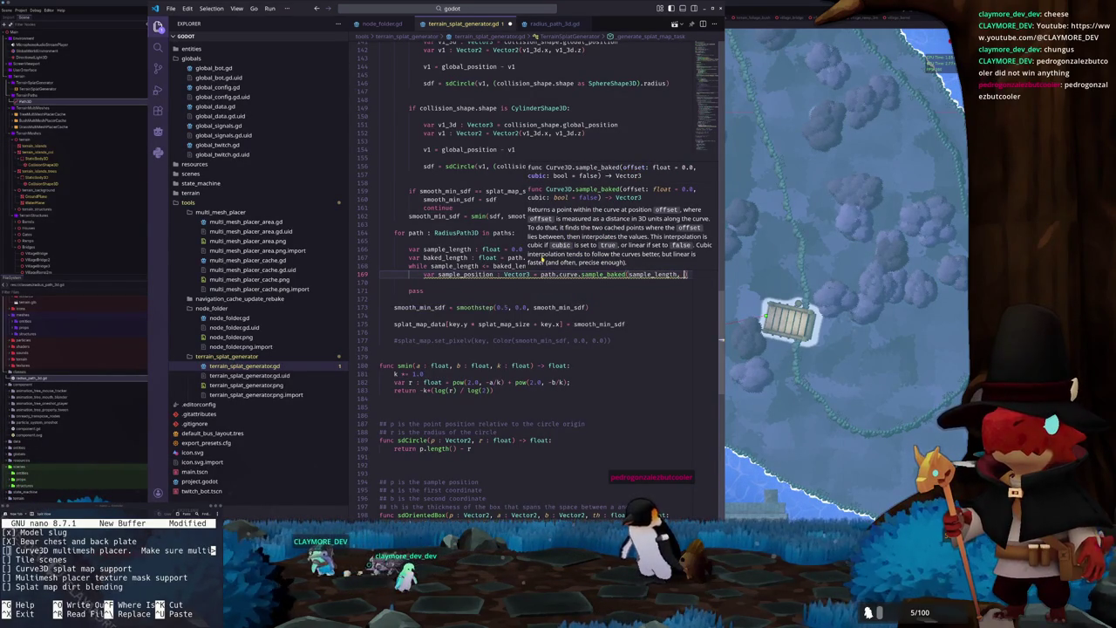
text(false)
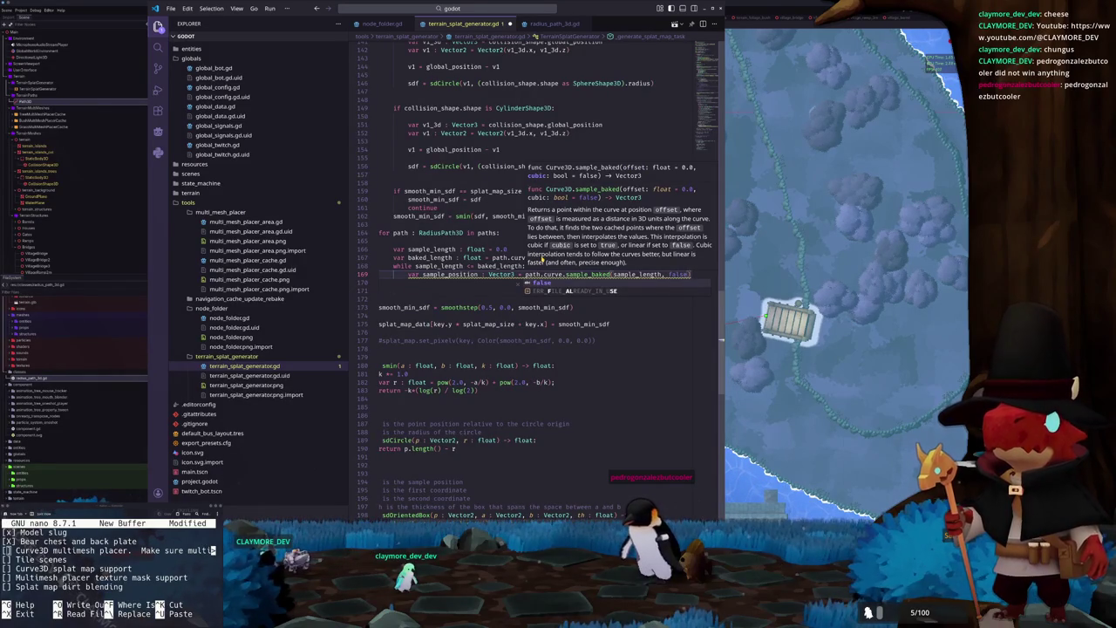
key(ctrl+shift+Left)
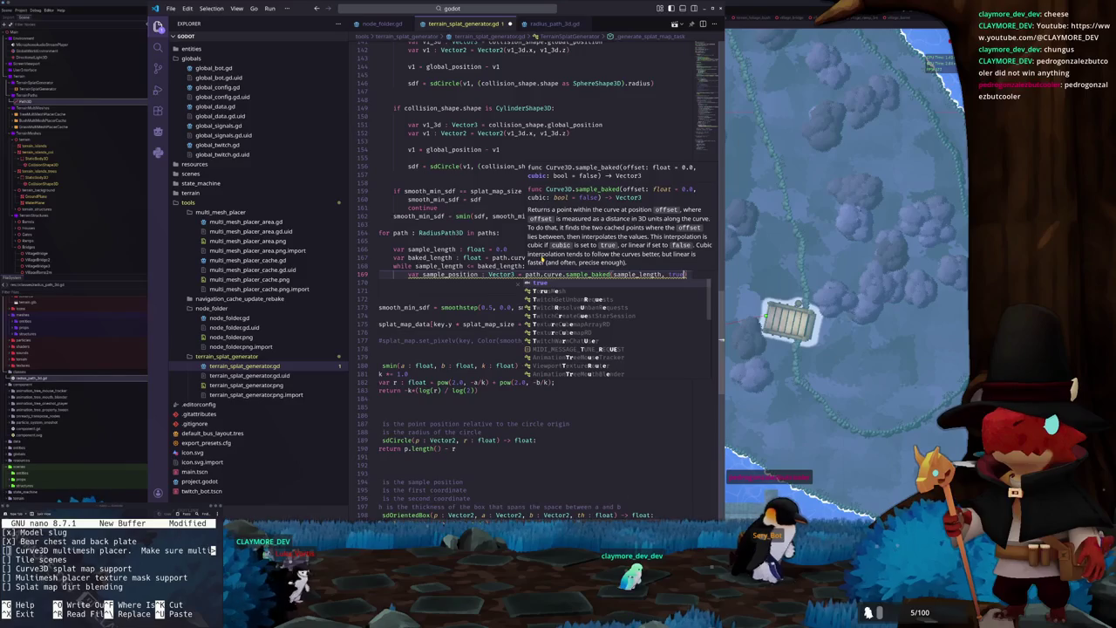
text(tru)
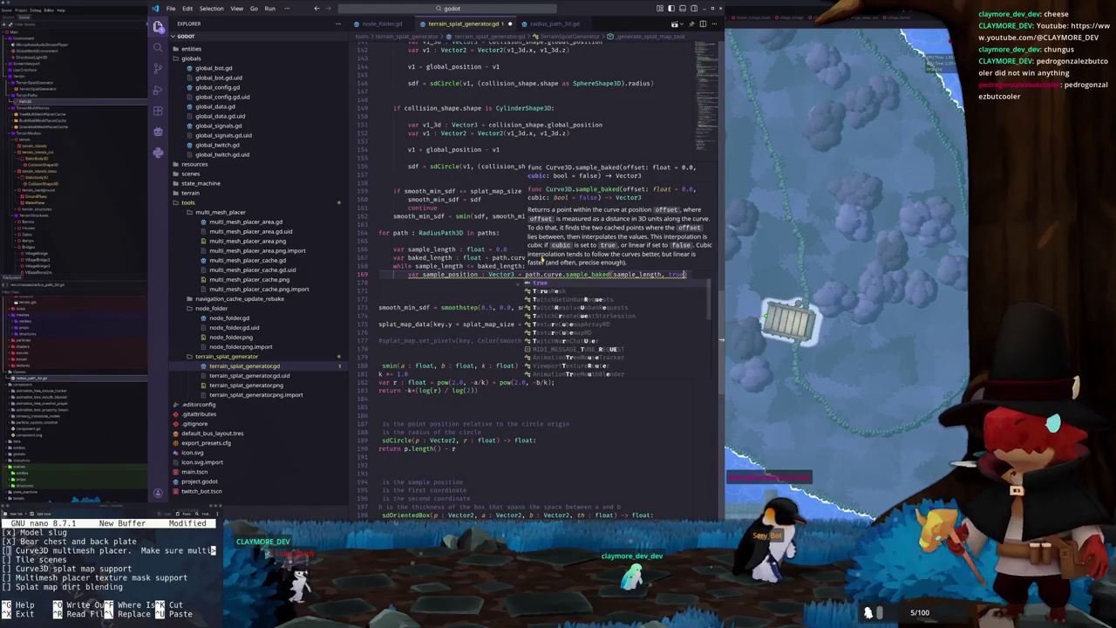
key(ctrl+BackSpace)
text(fals)
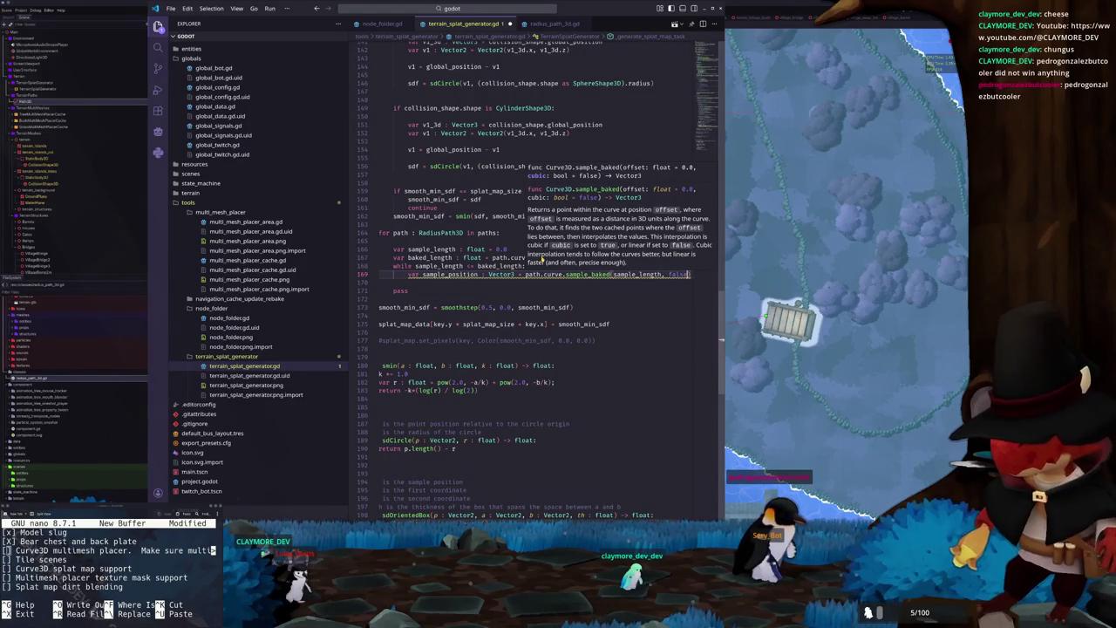
key(Escape)
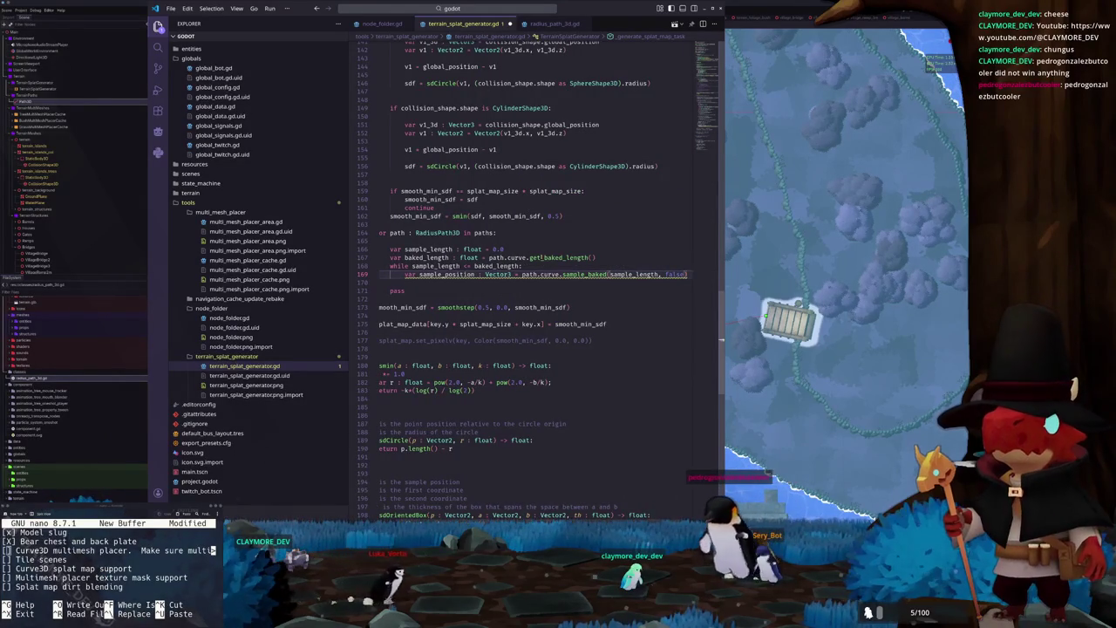
- Increment sample_length by curve_sample_length on the next line
key(Return)
text(sample_)
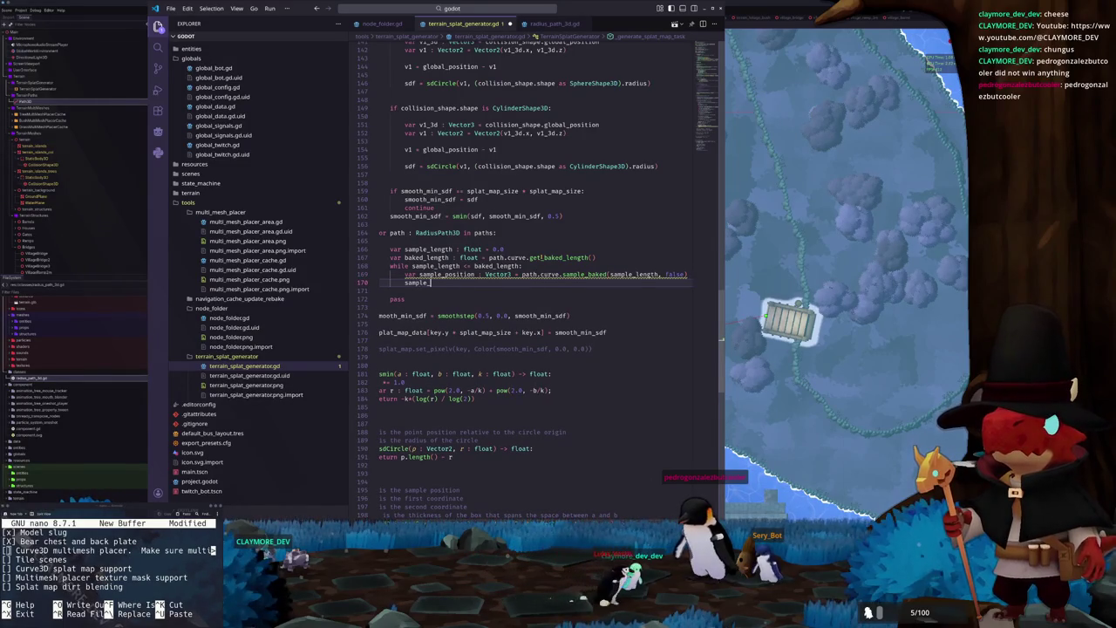
text(length)
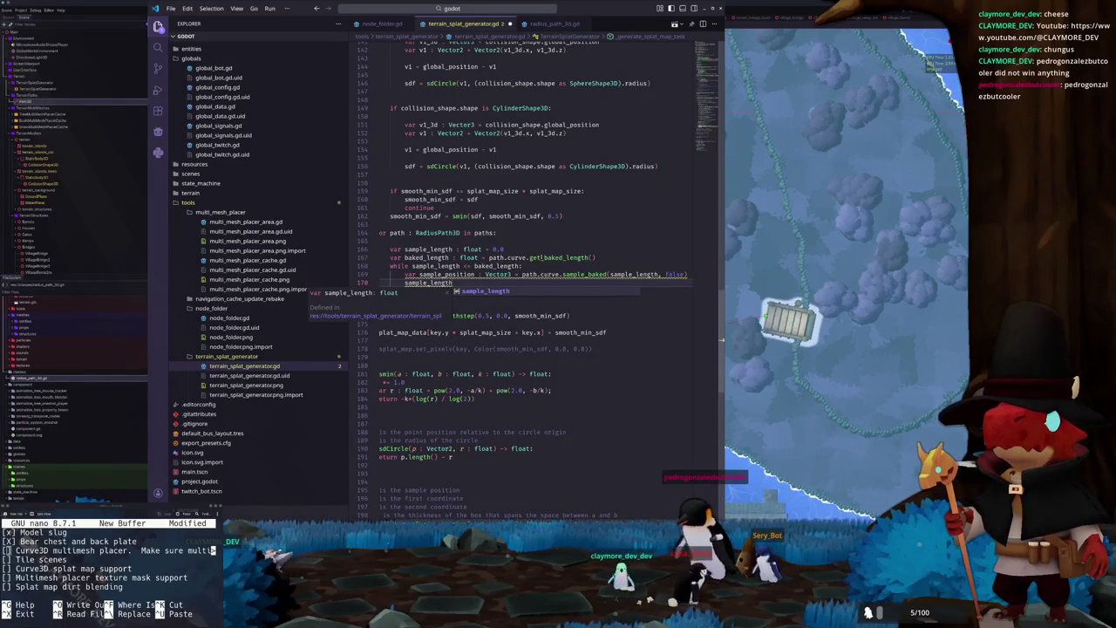
text( += )
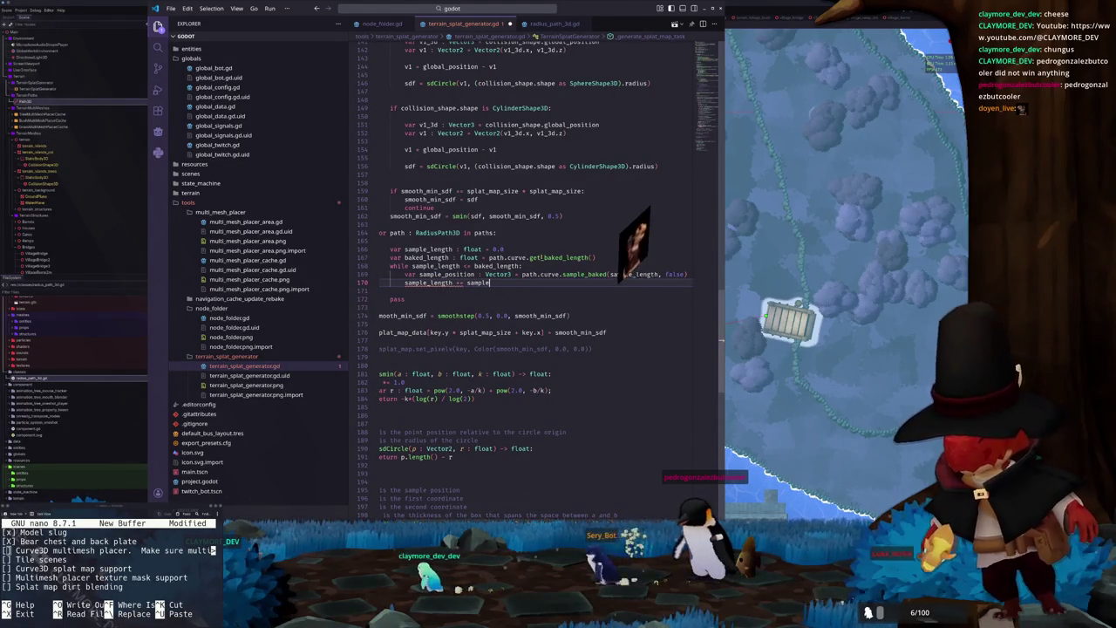
text(sample)
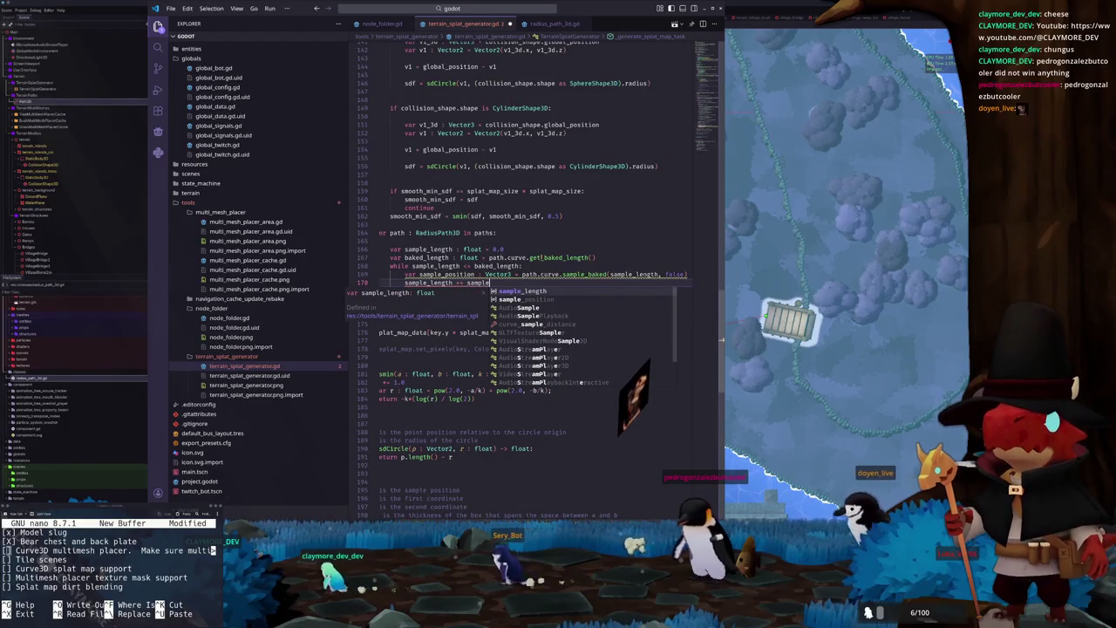
key(Down)
key(Down)
key(Down)
key(Down)
key(Return)
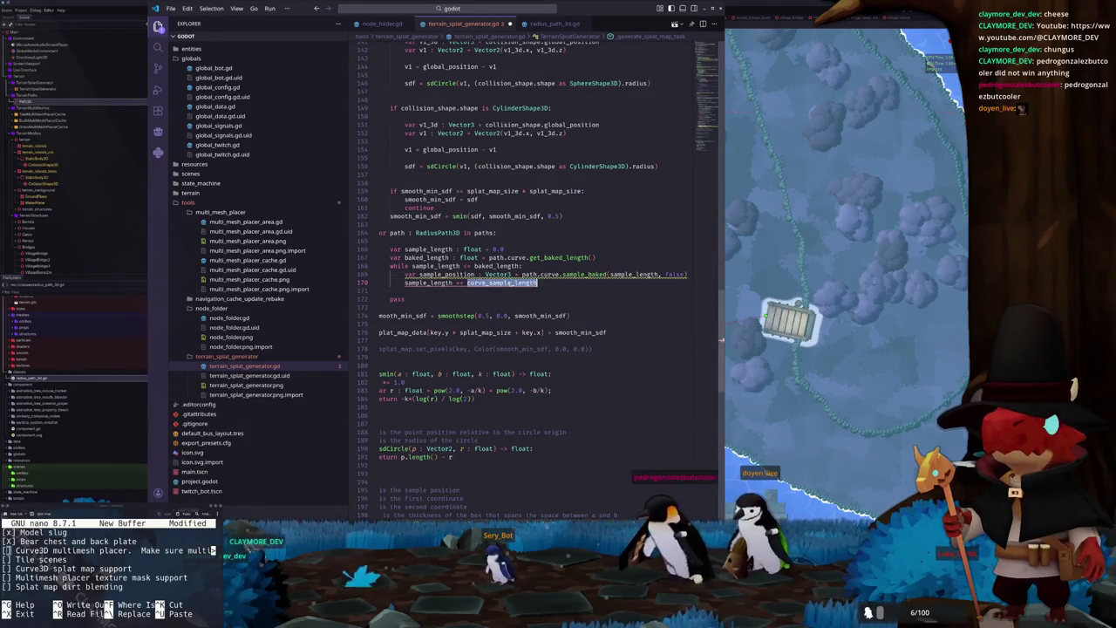
- Check the curve_sample_distance declaration at the top, then return to the sampling loop
scroll(634, 457, up, 15)
scroll(634, 457, up, 10)
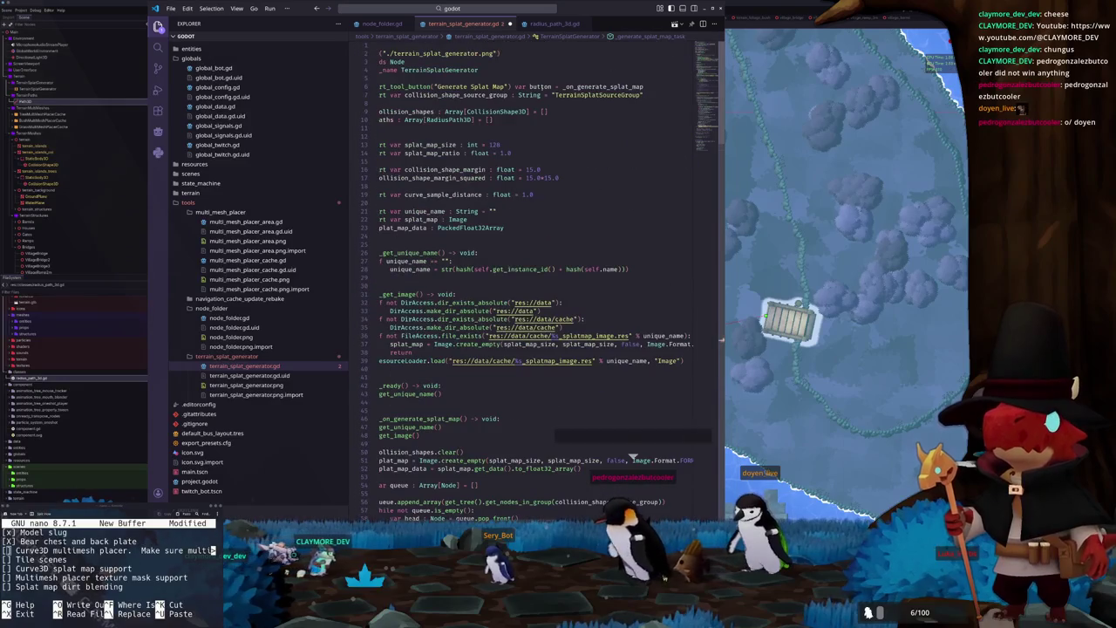
click(459, 132)
double_click(462, 195)
click(700, 150)
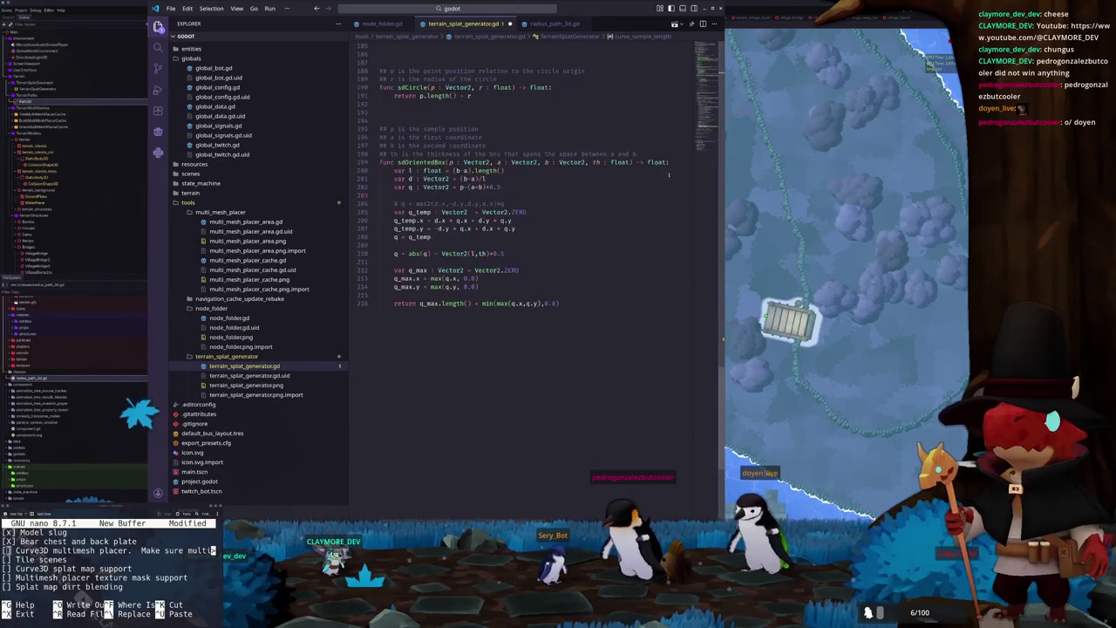
click(705, 129)
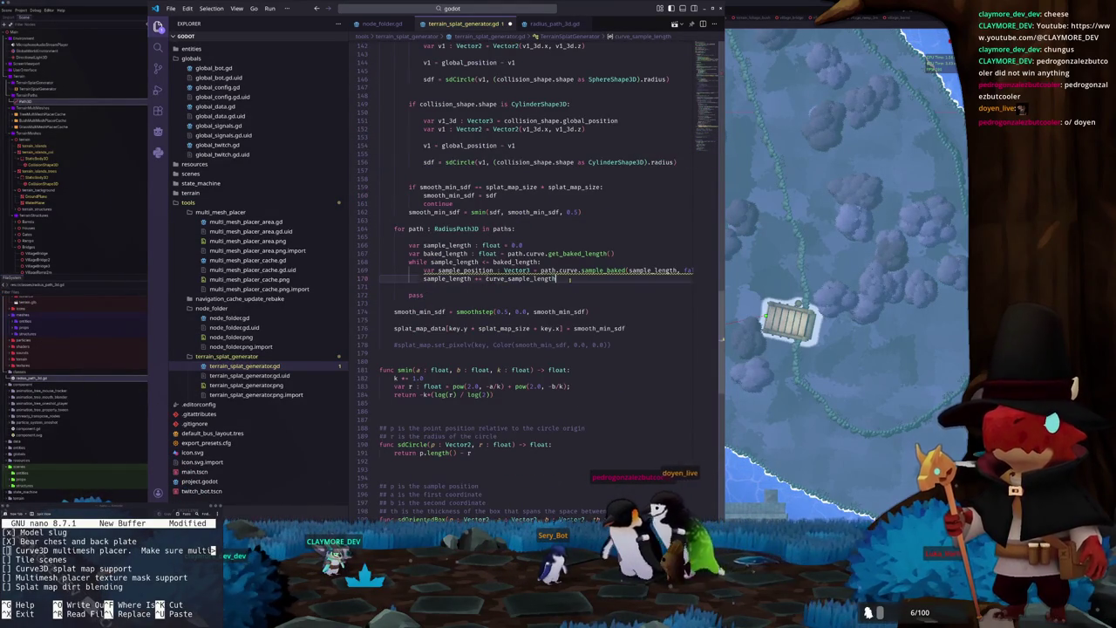
- Begin a new line reading sample_length = min(sample_leng under the increment
key(Return)
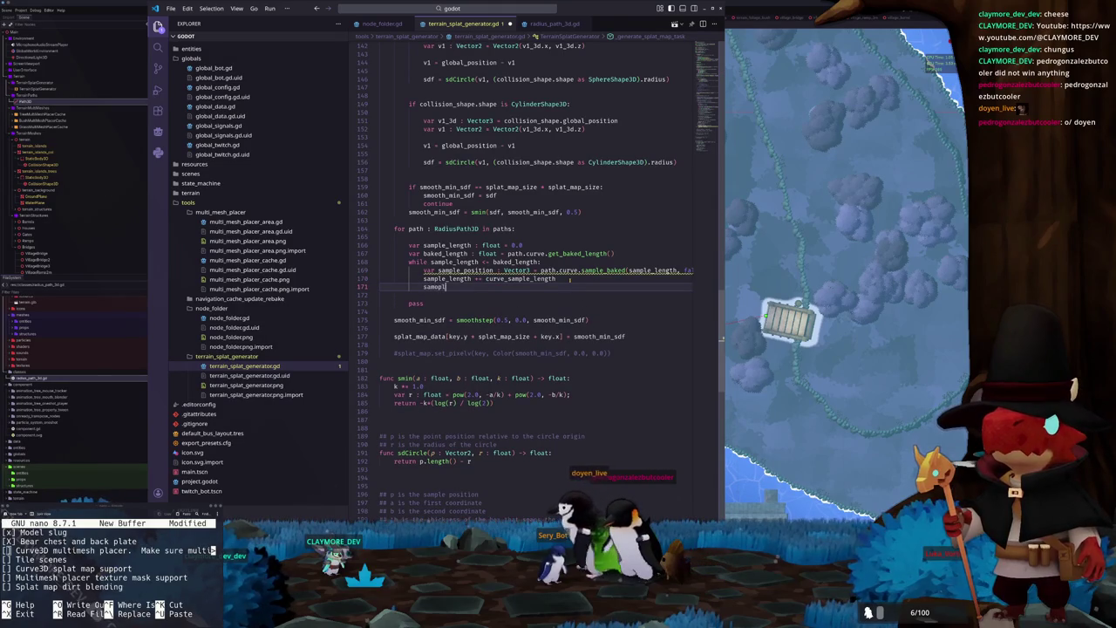
text(l)
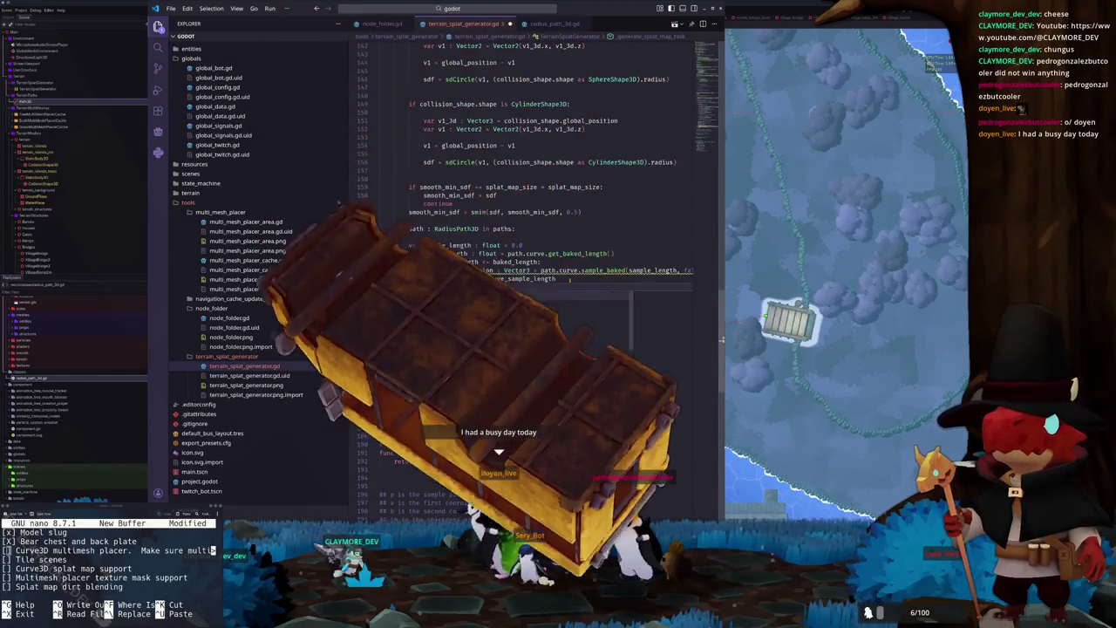
key(Return)
text(= min()
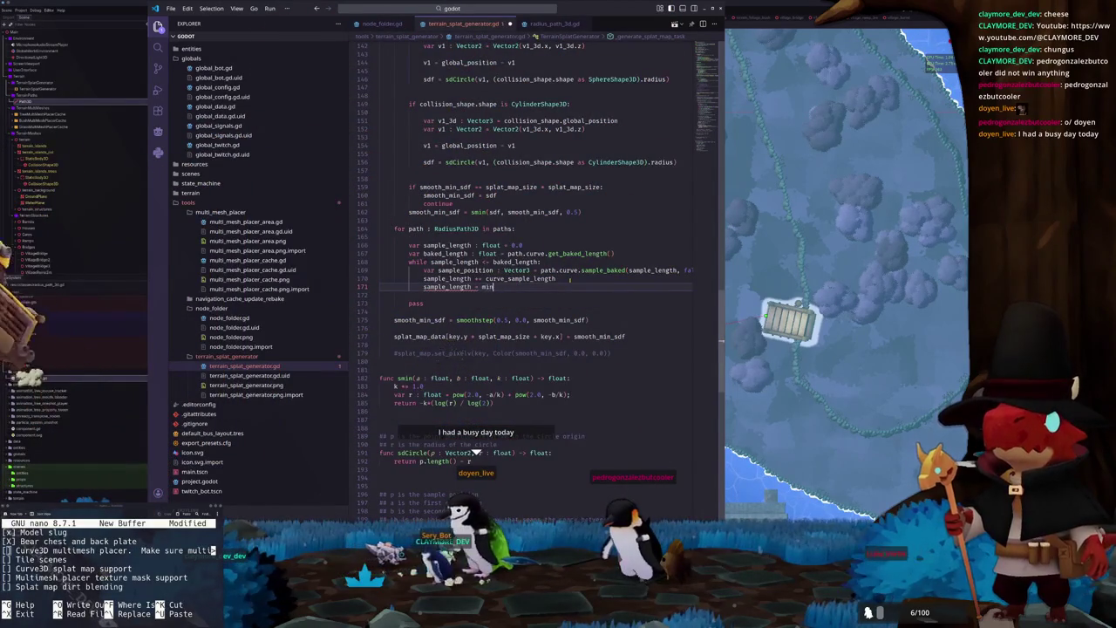
text(sample_length)
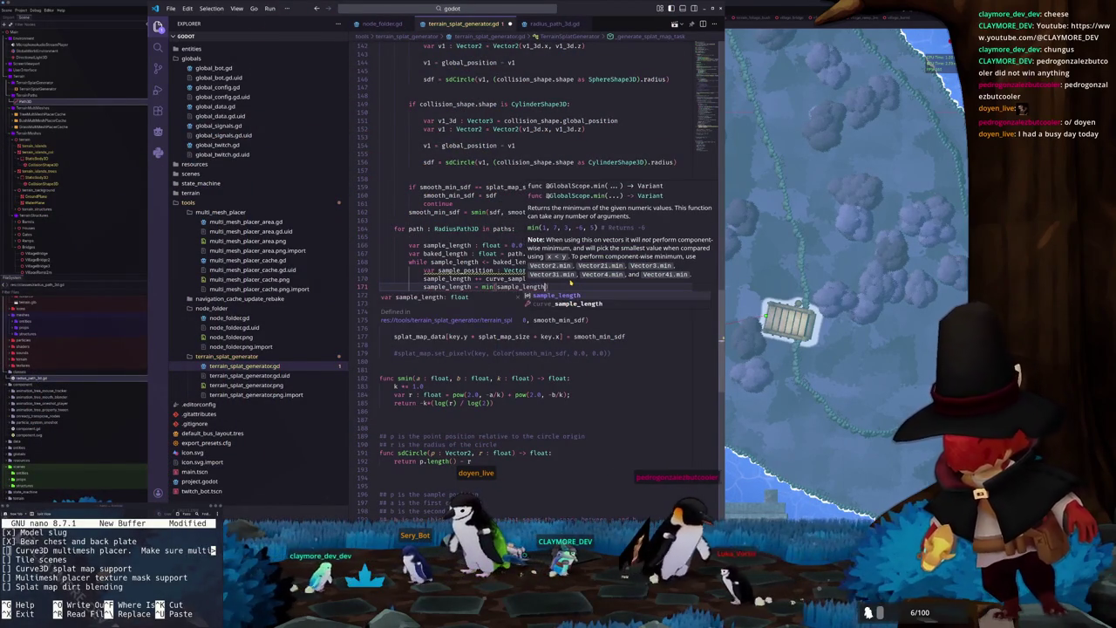
- Finish sample_length = min(sample_length, baked_length) and add blank lines above pass
key(Return)
text(, baked_)
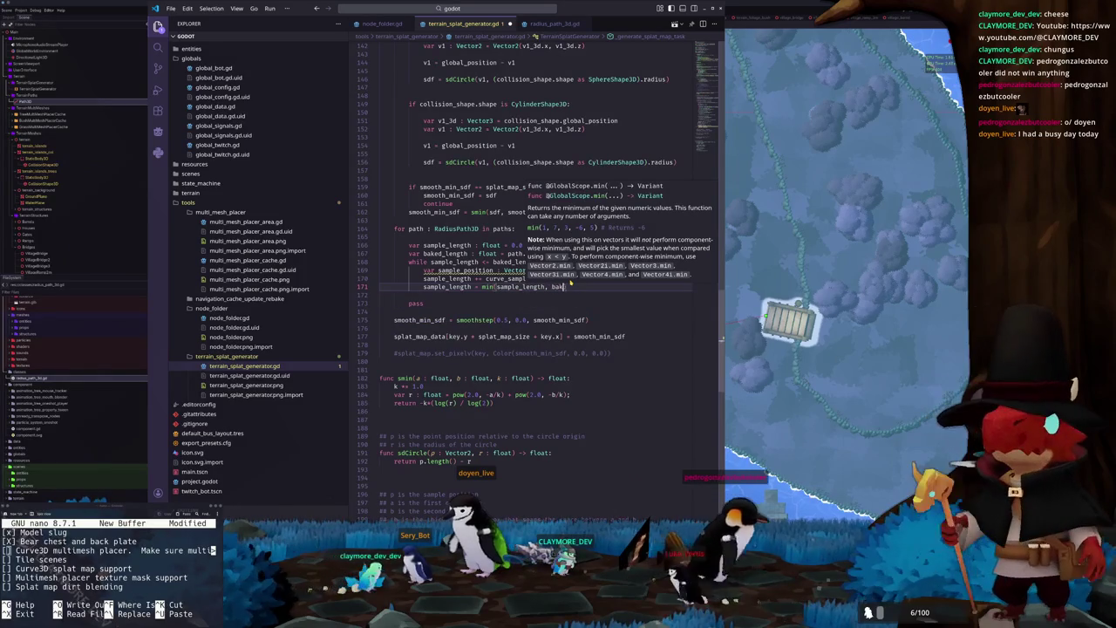
text(length)
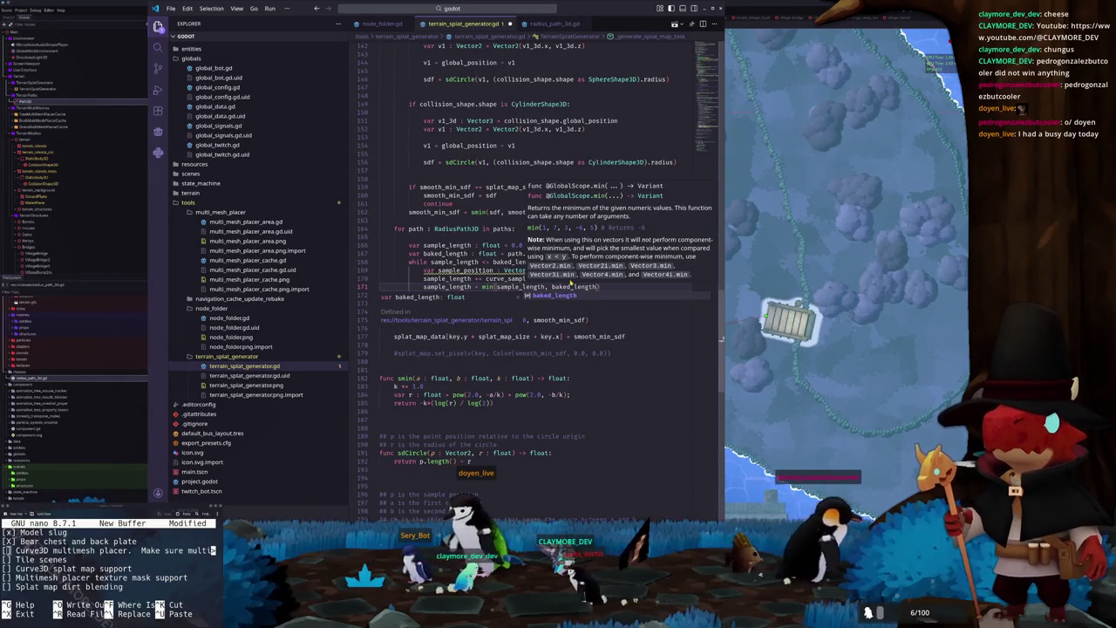
key(Escape)
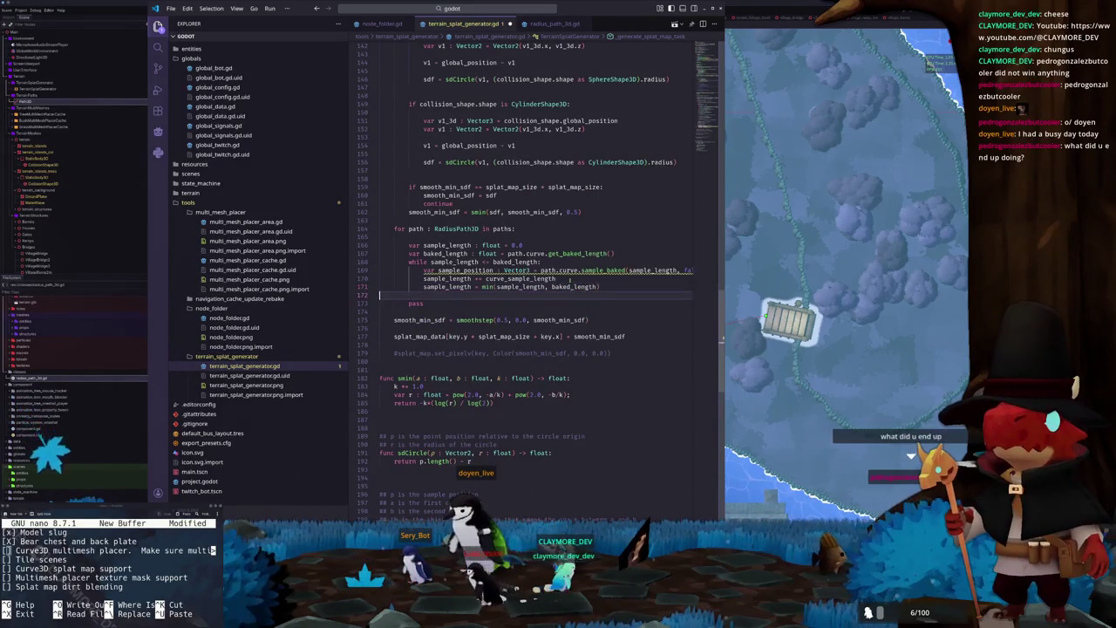
key(Down)
key(Down)
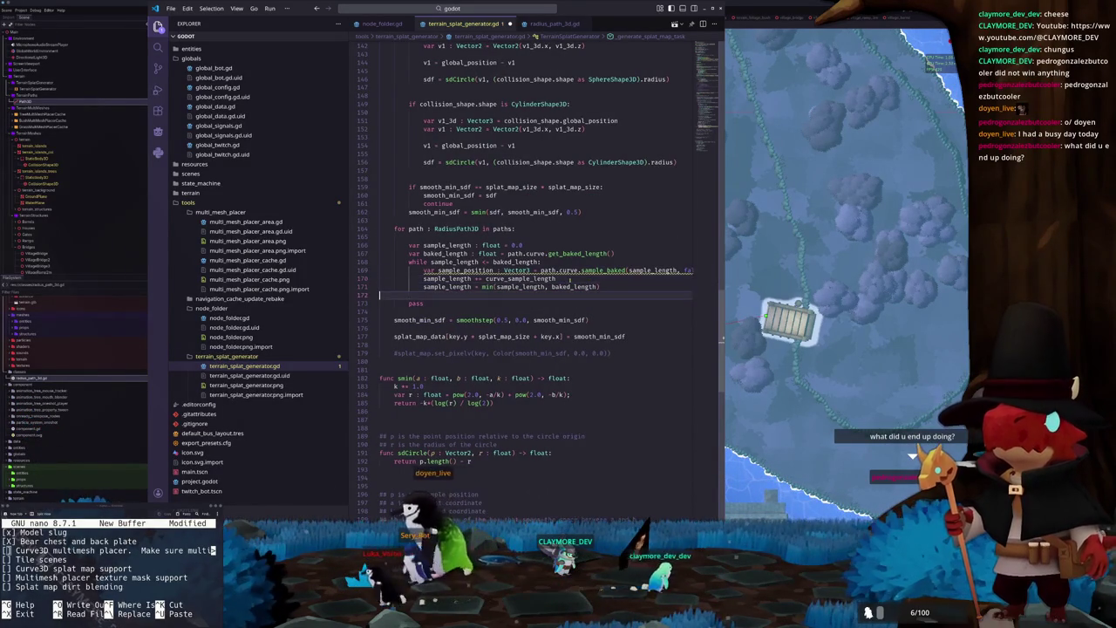
key(Return)
key(Up)
key(Return)
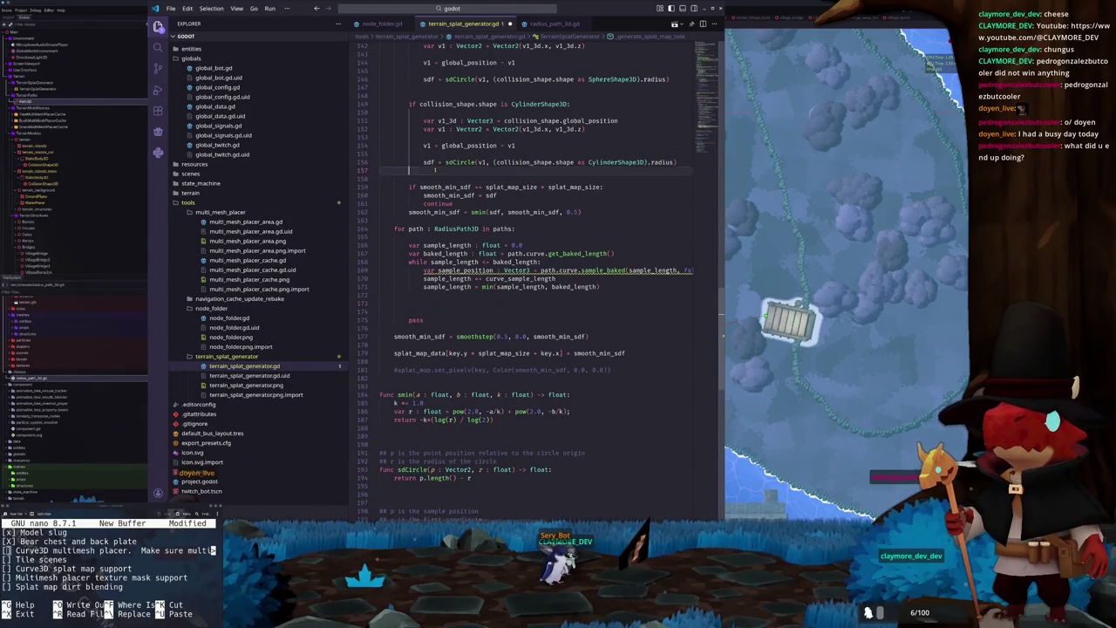
- Copy the cylinder SDF block into the loop, using sample_position instead of the collision shape position
drag(409, 171, 380, 120)
key(ctrl+c)
click(452, 302)
key(ctrl+v)
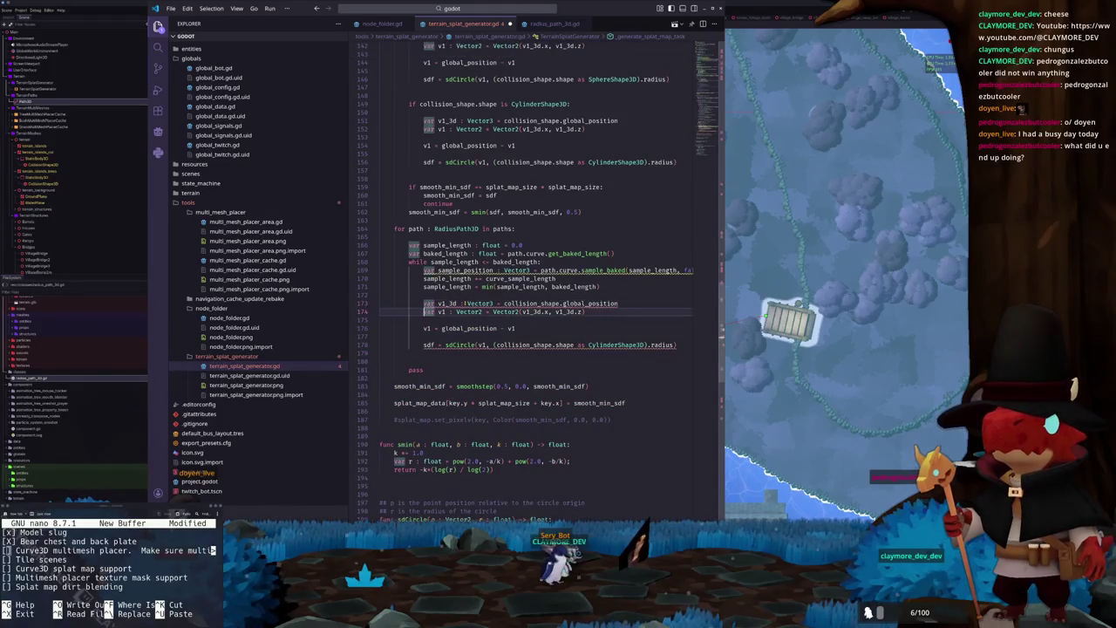
double_click(590, 302)
shift+click(501, 302)
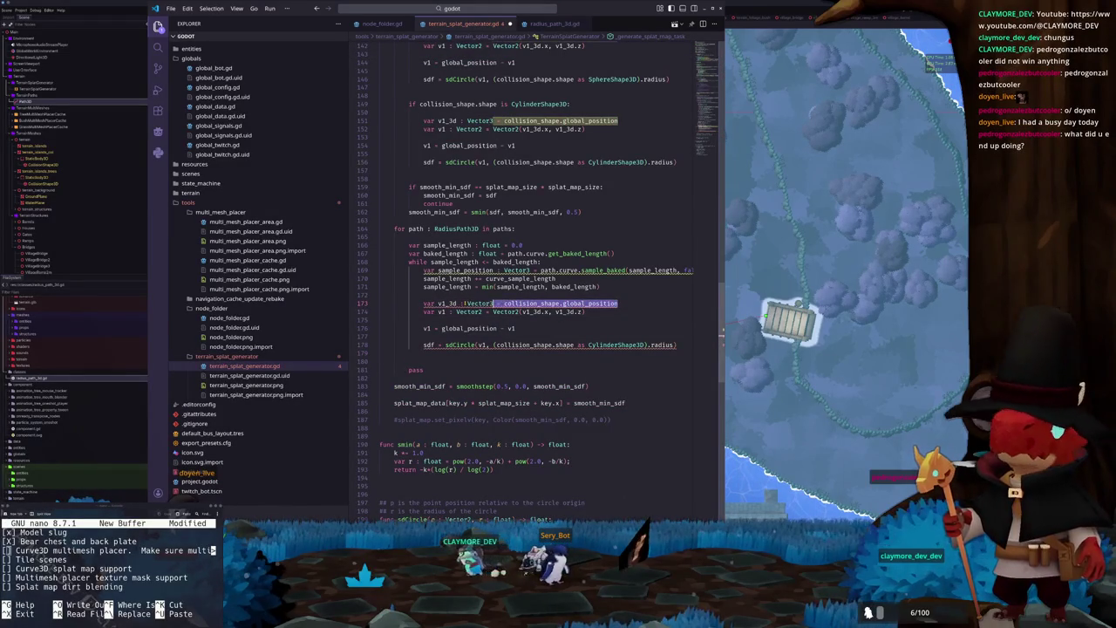
key(BackSpace)
text(sample)
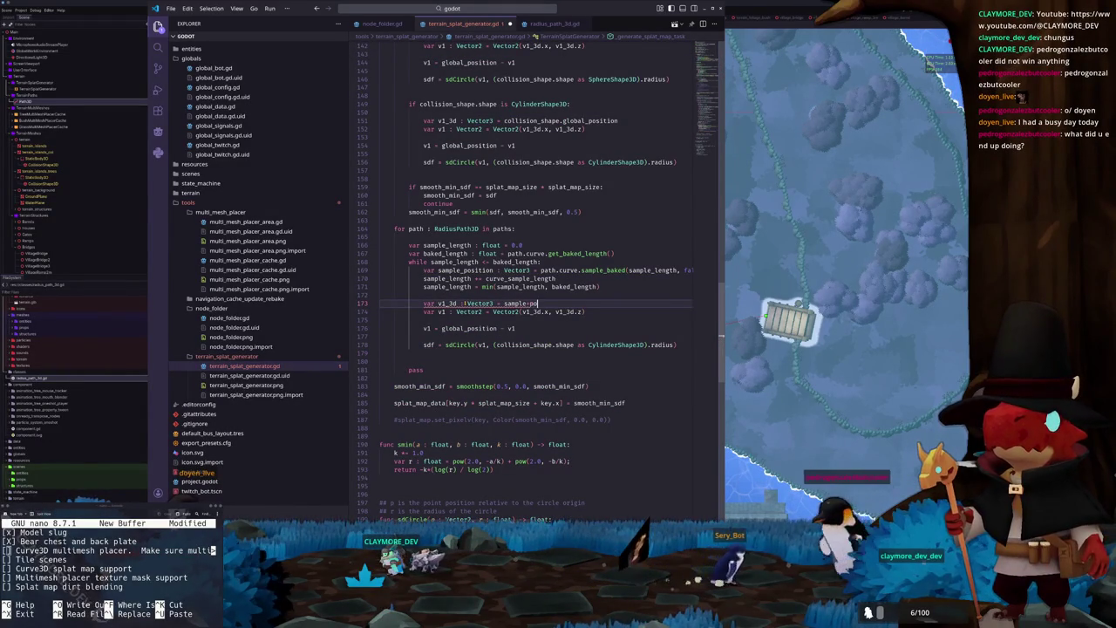
text(_p)
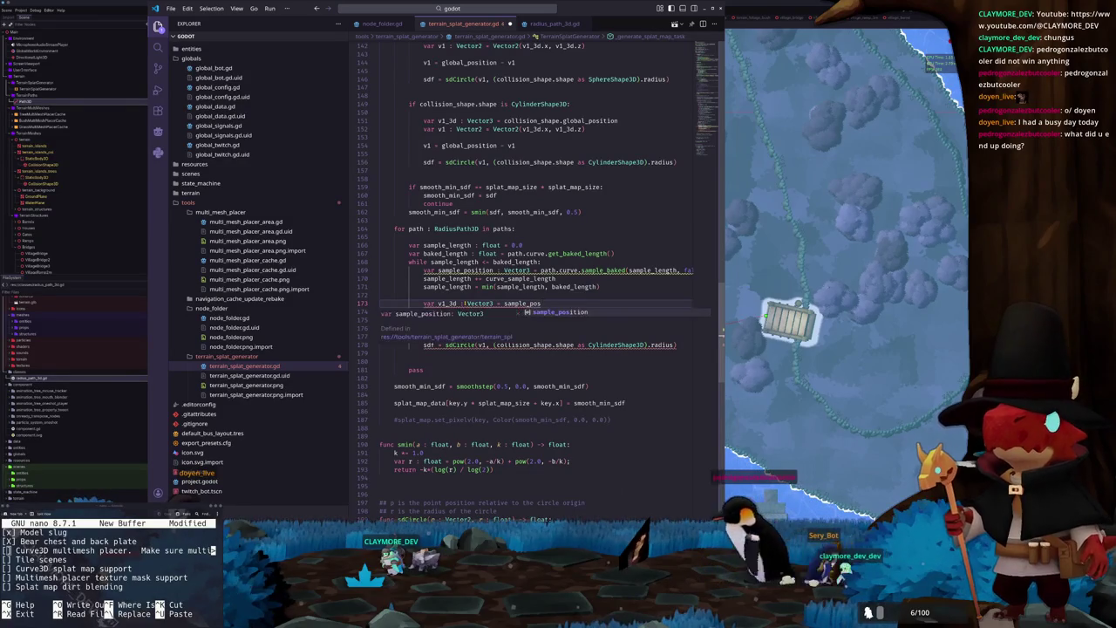
key(Return)
key(Down)
key(Down)
- Remove the blank lines and make sdCircle use path.radius instead of the cylinder cast
key(Delete)
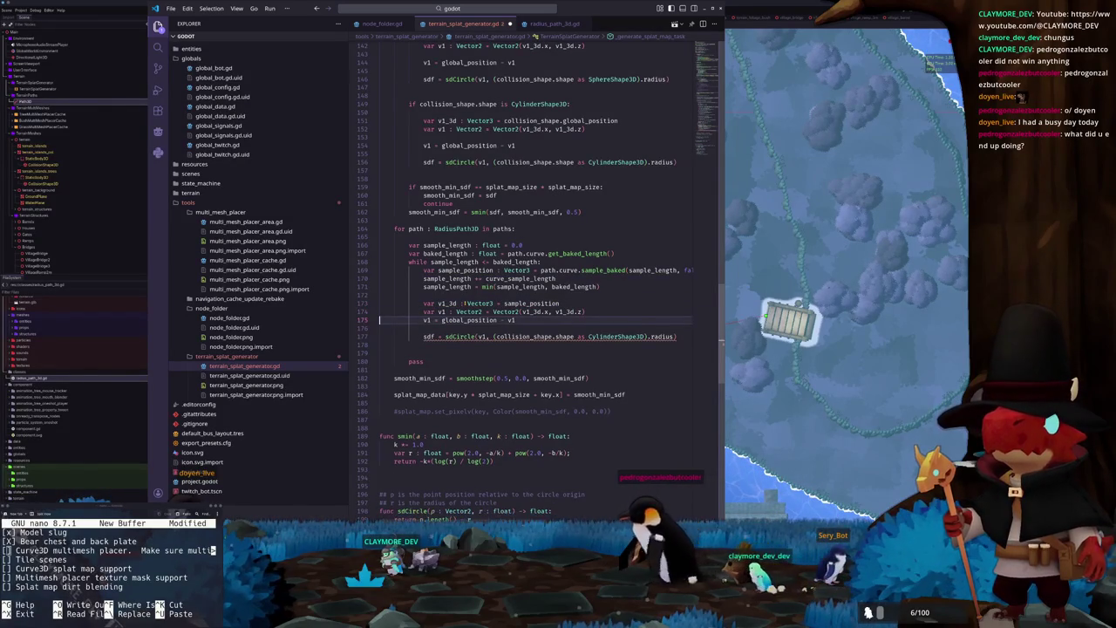
key(Down)
key(Delete)
click(477, 327)
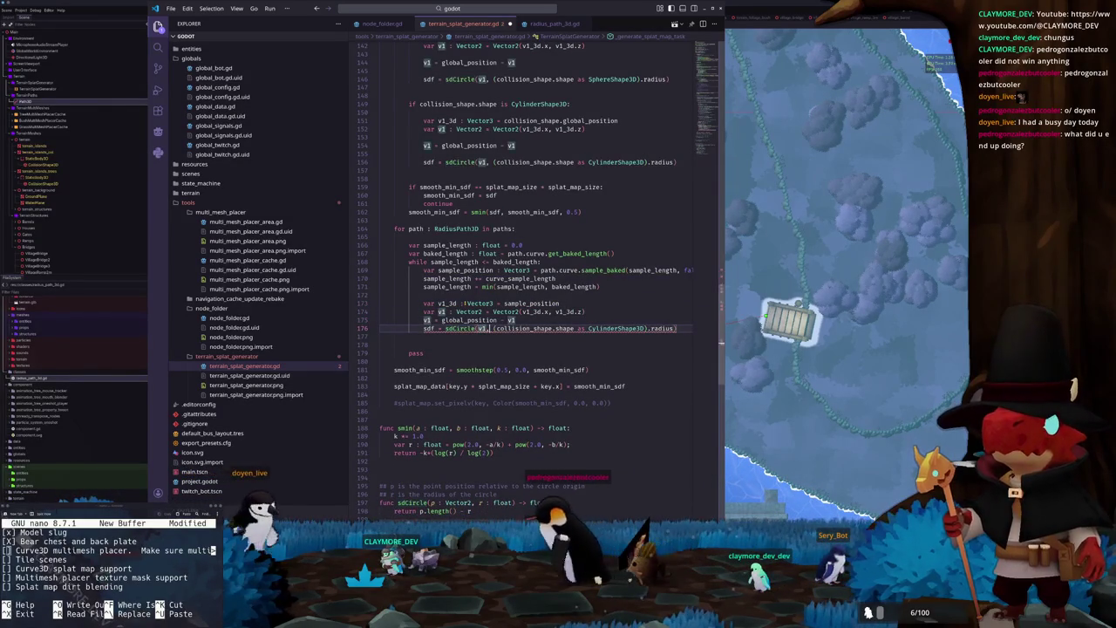
drag(493, 328, 646, 329)
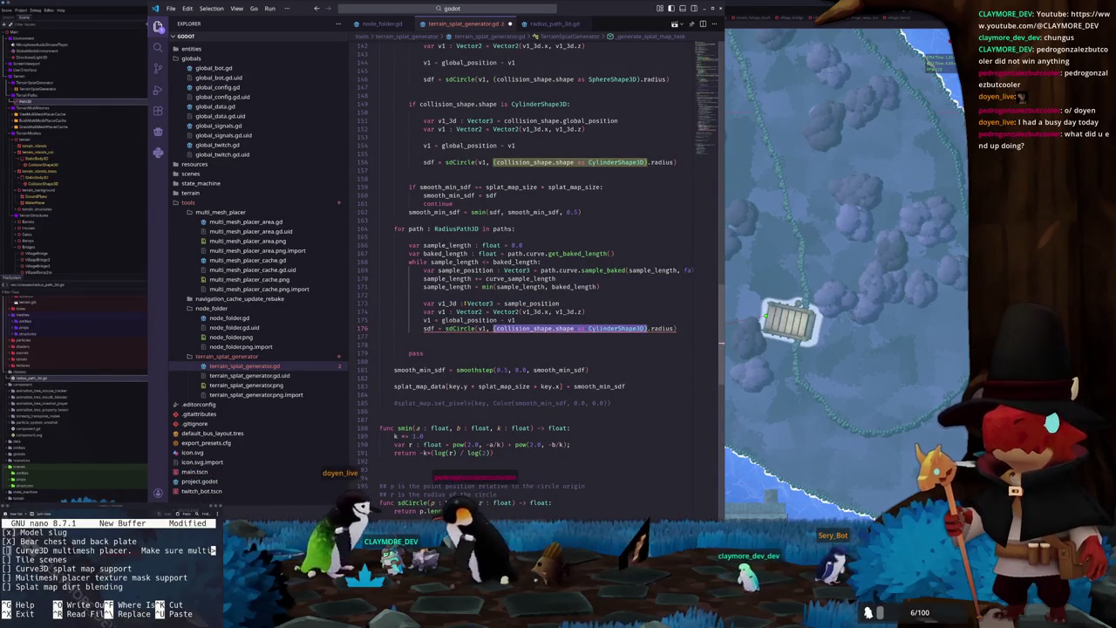
text(path)
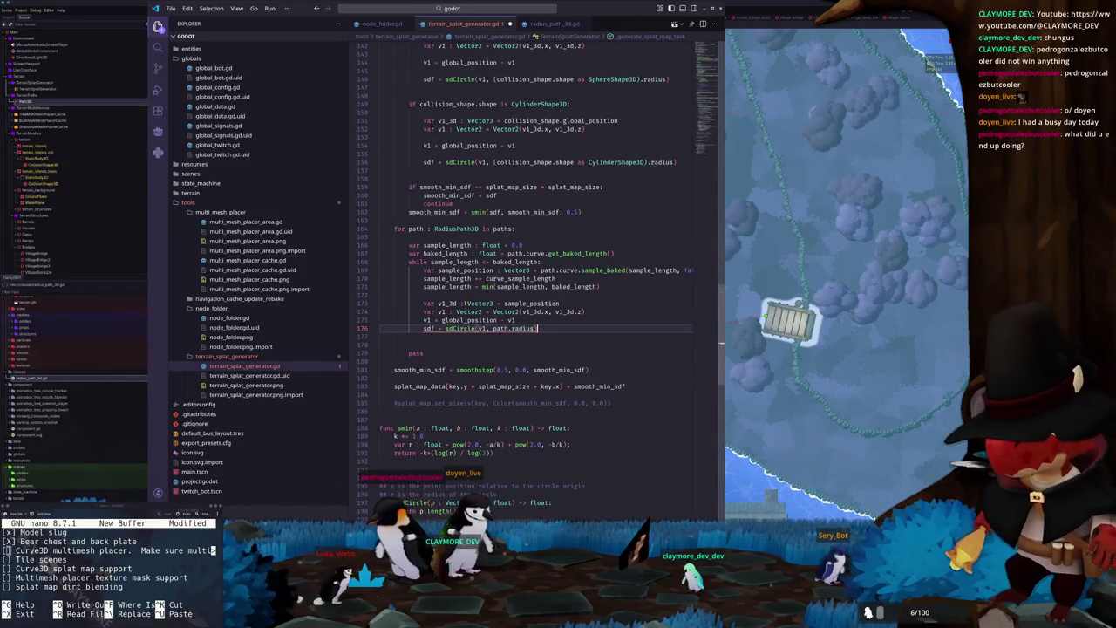
- Delete the leftover pass line at the end of the loop
click(380, 336)
click(24, 101)
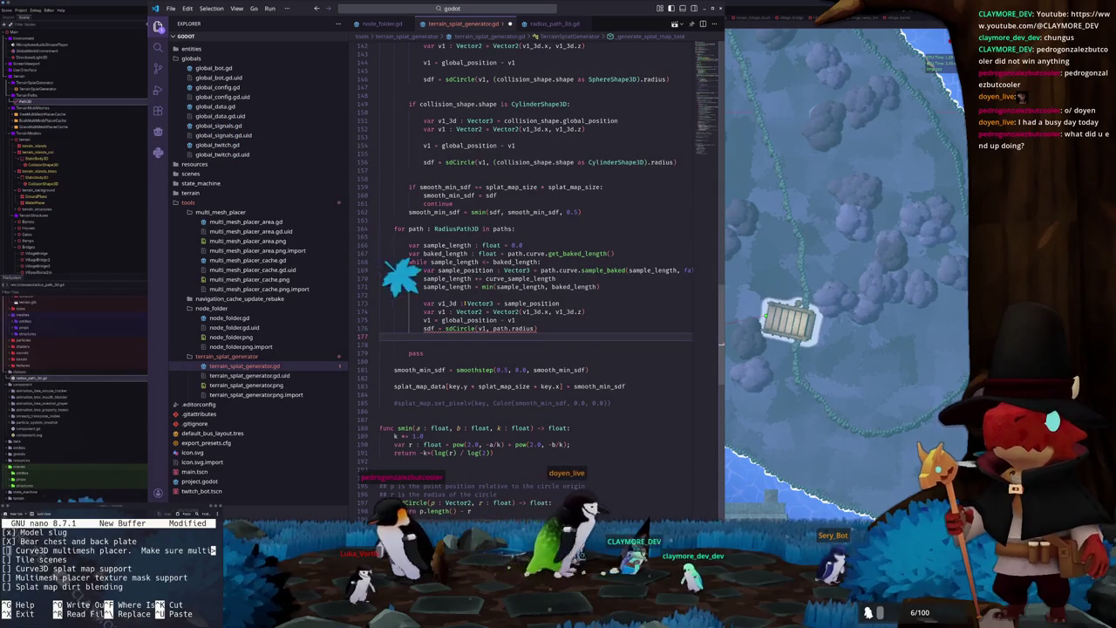
key(Up)
key(Up)
key(Up)
key(Up)
key(Up)
key(Up)
key(Up)
key(Up)
key(Up)
key(Up)
key(ctrl+Right)
key(ctrl+Right)
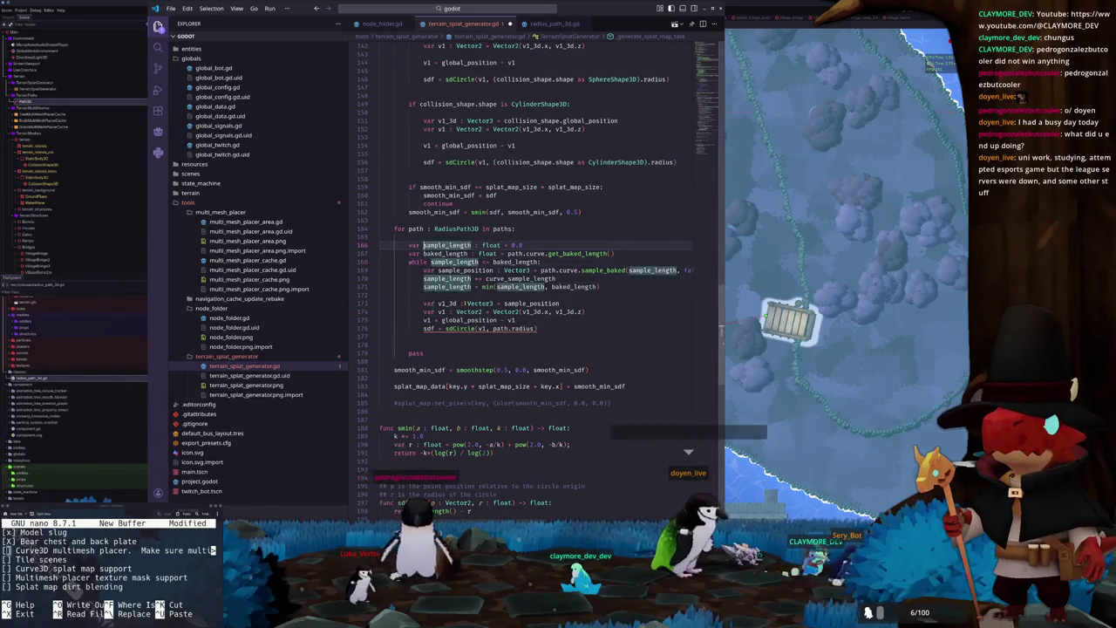
click(381, 361)
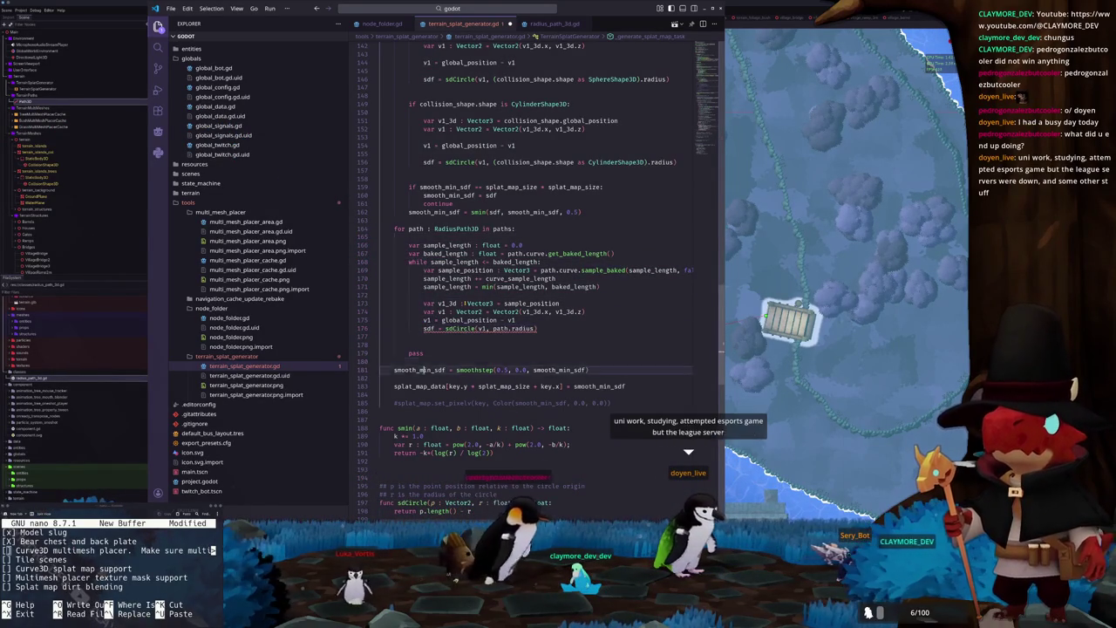
key(BackSpace)
key(BackSpace)
key(BackSpace)
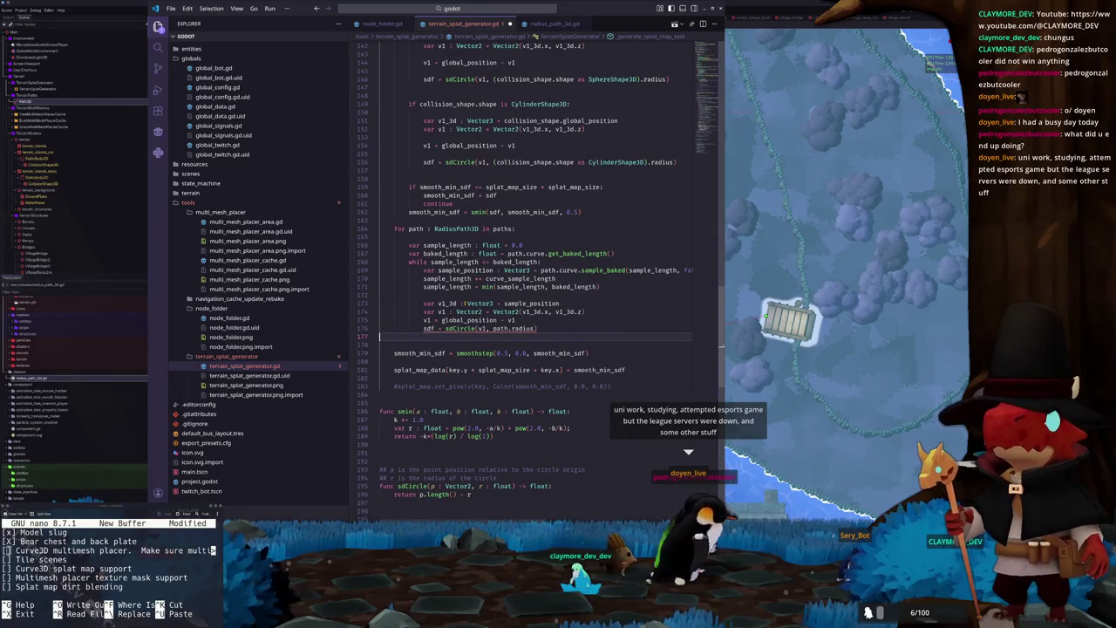
click(379, 327)
text(var)
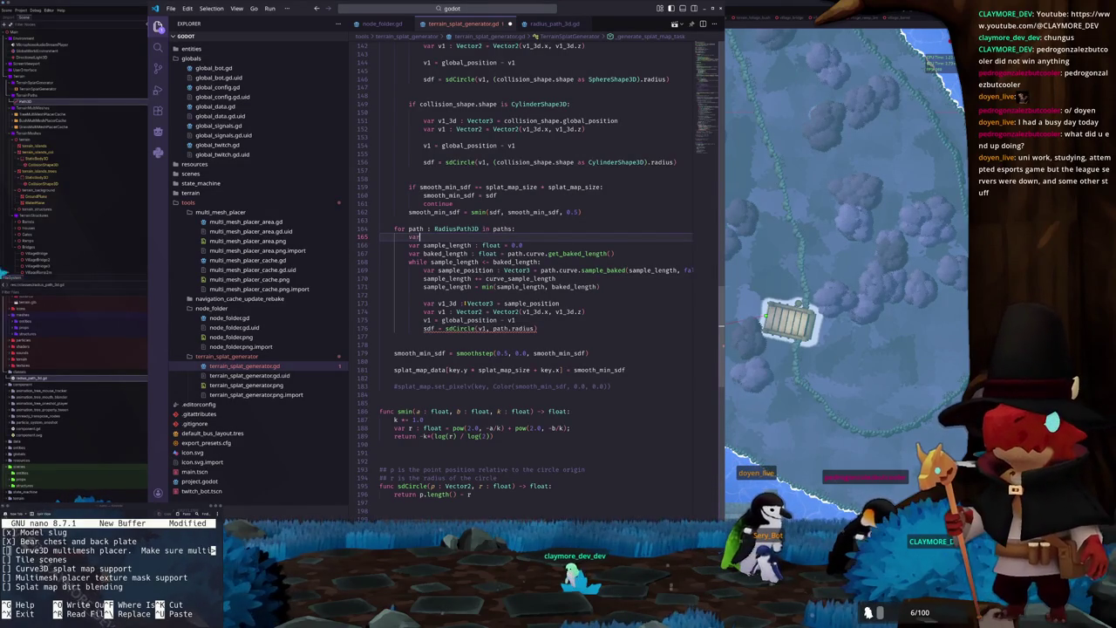
- Declare 'var sdf : float = 0.0' at the top of the path loop
text(sdf : float =)
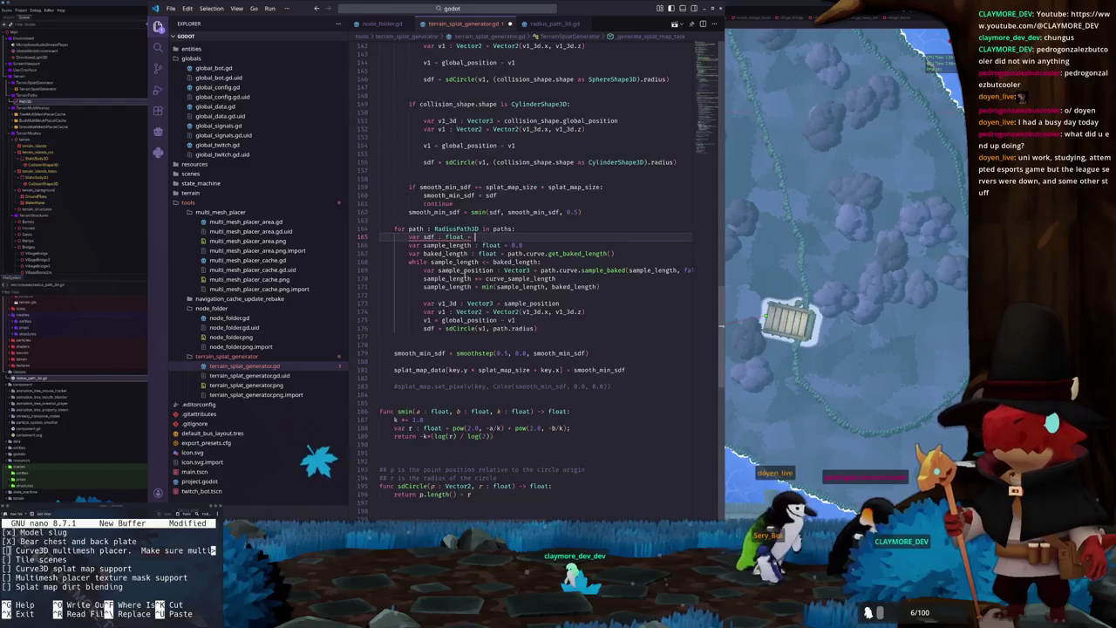
scroll(461, 315, up, 1)
scroll(461, 314, up, 1)
scroll(461, 314, up, 1)
scroll(461, 315, up, 2)
scroll(462, 315, up, 2)
scroll(462, 314, up, 2)
scroll(467, 183, up, 1)
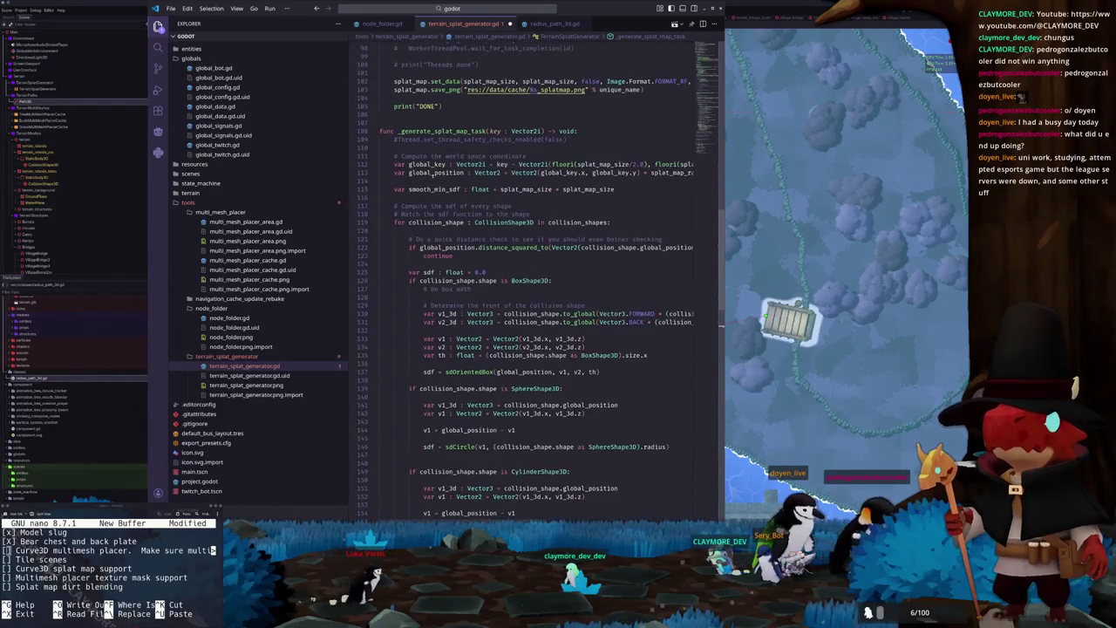
scroll(417, 198, down, 2)
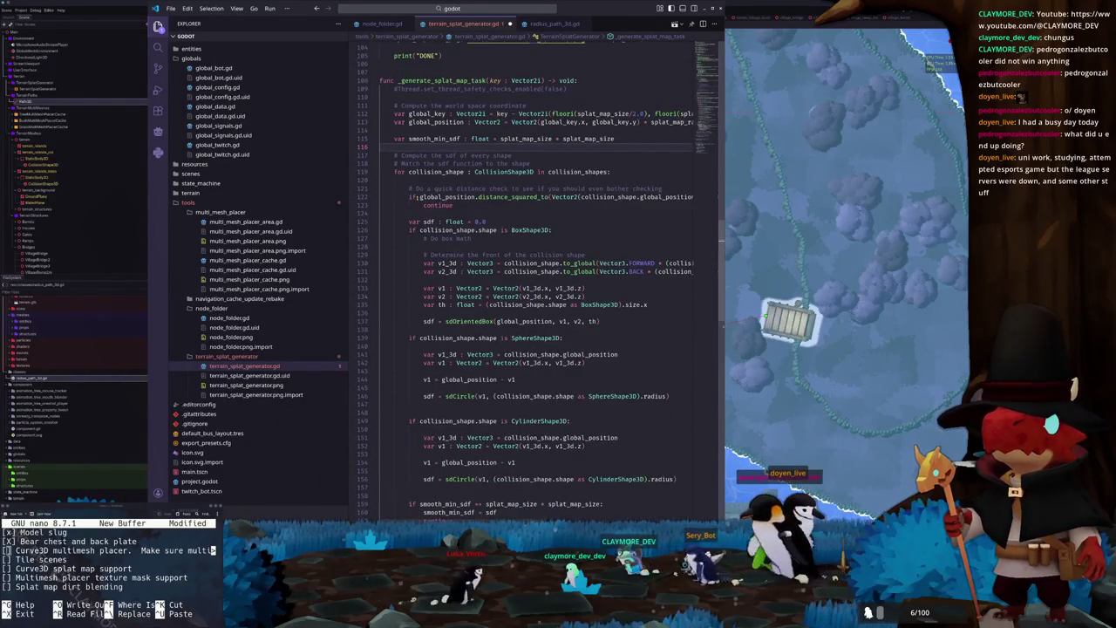
scroll(417, 198, down, 1)
double_click(480, 196)
scroll(484, 209, down, 6)
scroll(484, 222, down, 6)
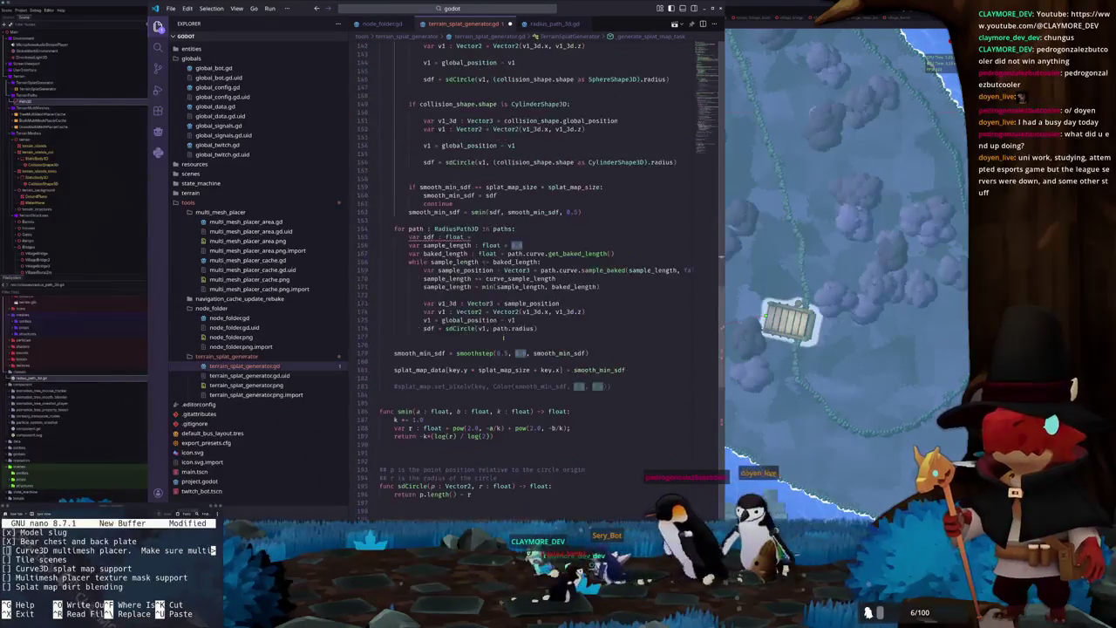
double_click(483, 236)
text(0.0)
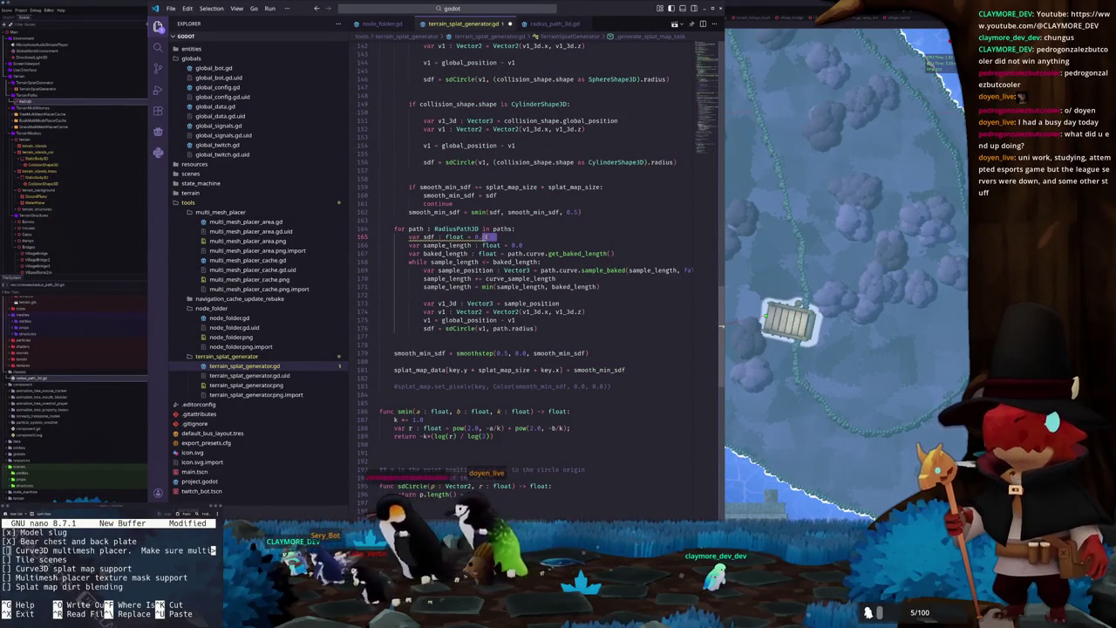
key(shift+Left)
key(shift+Left)
key(shift+Left)
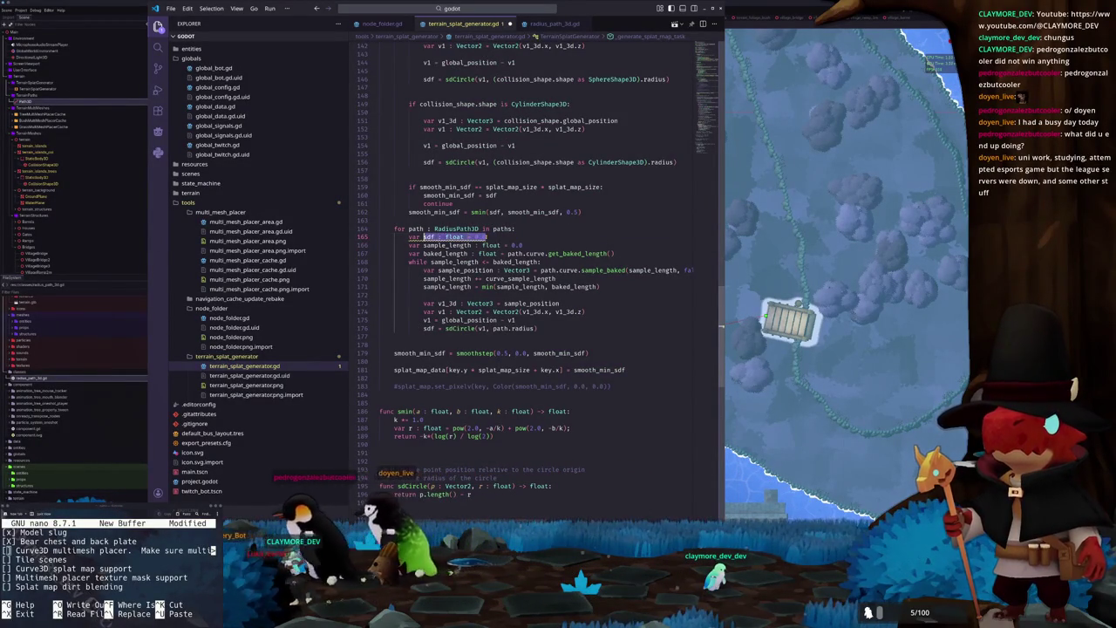
key(Left)
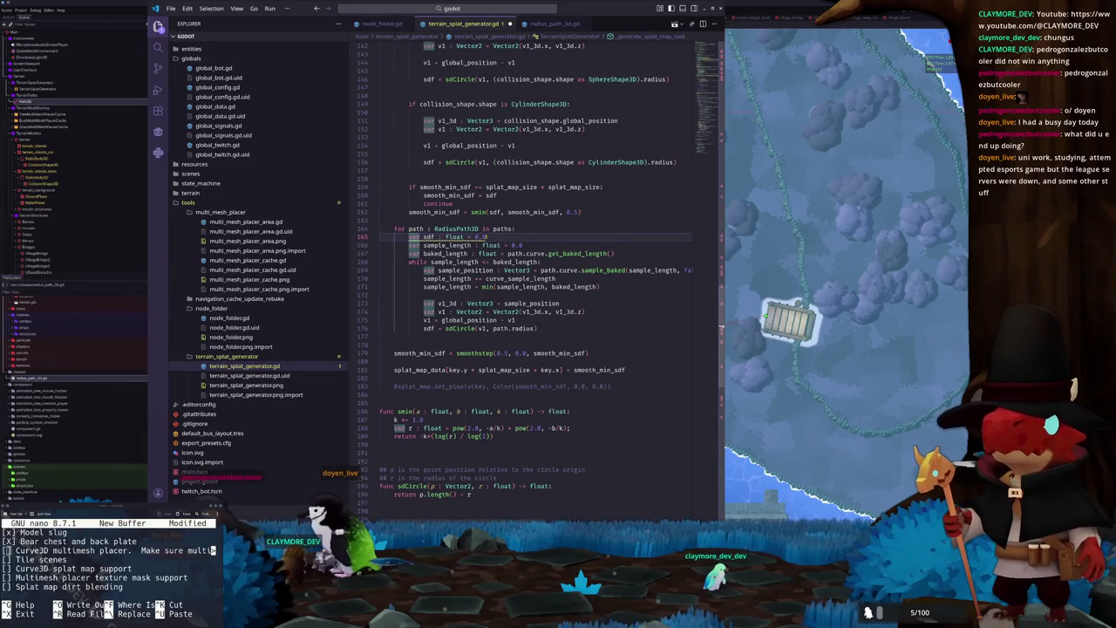
- Copy the smooth_min_sdf smin blending block and paste it after sdCircle in the path loop
scroll(536, 287, up, 5)
scroll(536, 287, up, 5)
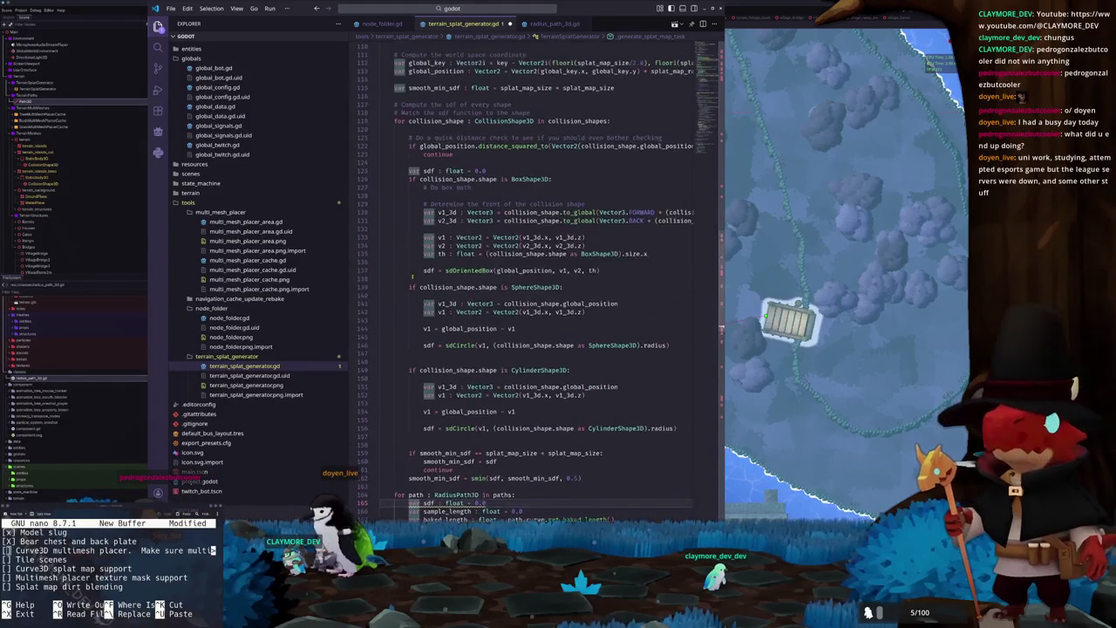
scroll(410, 267, down, 2)
scroll(408, 262, down, 4)
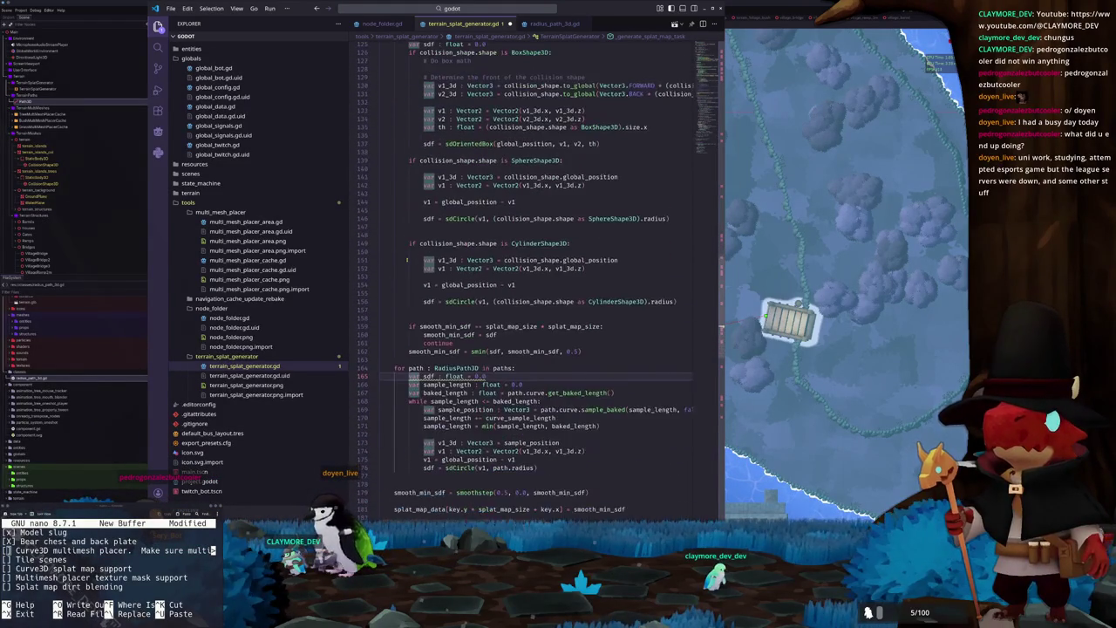
click(405, 285)
key(Return)
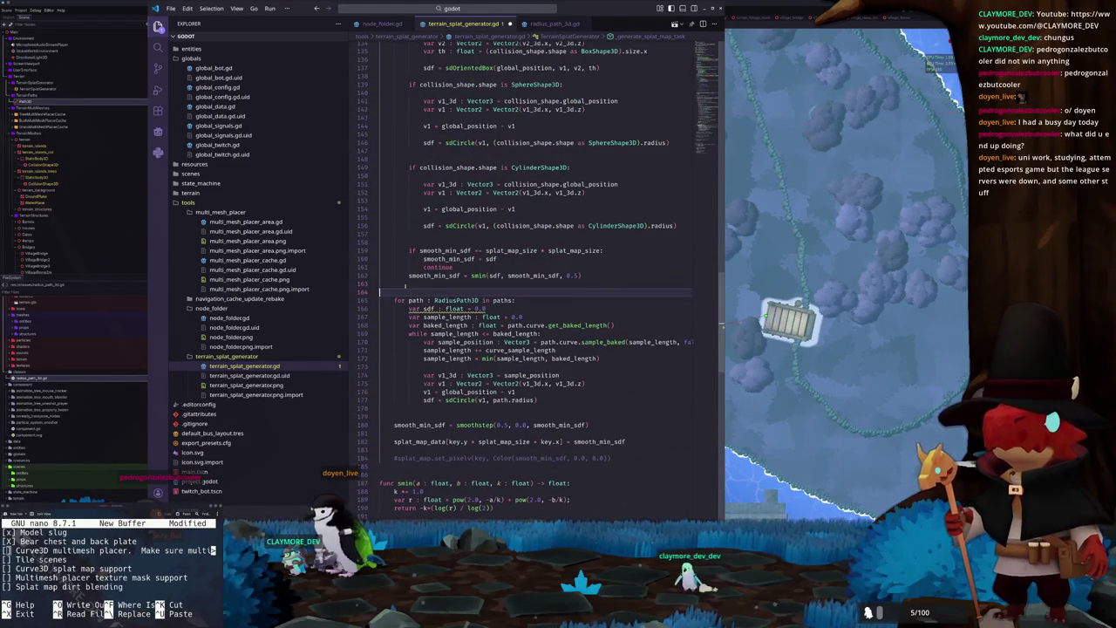
key(shift+Up)
key(shift+Up)
key(shift+Up)
key(shift+Up)
key(shift+Up)
scroll(406, 285, down, 1)
click(410, 344)
key(ctrl+v)
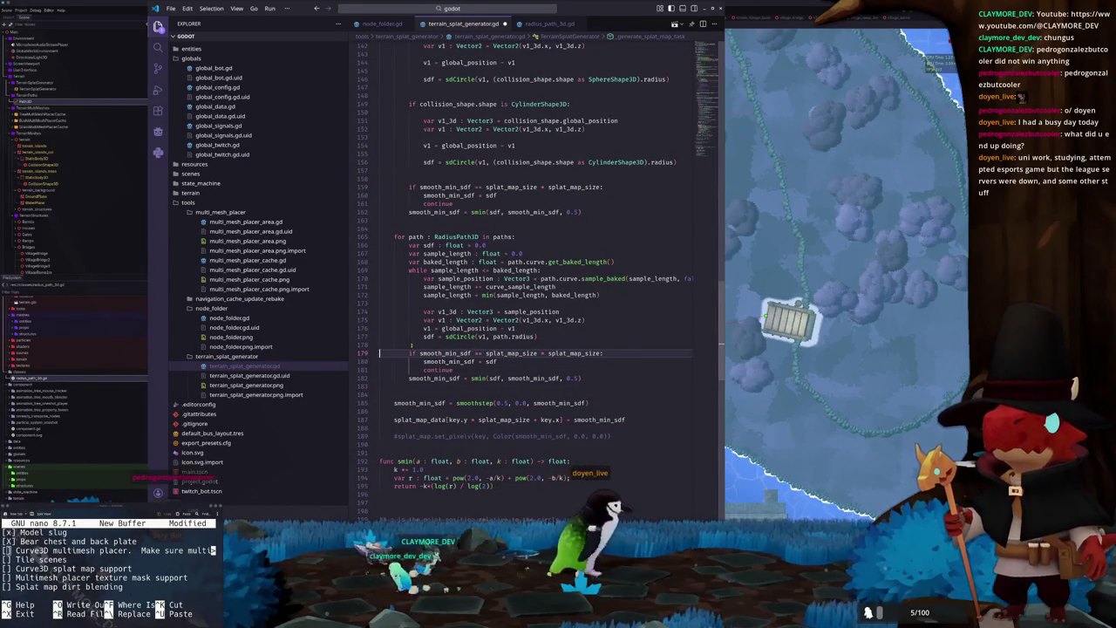
key(Down)
key(Down)
key(Down)
key(Down)
key(Delete)
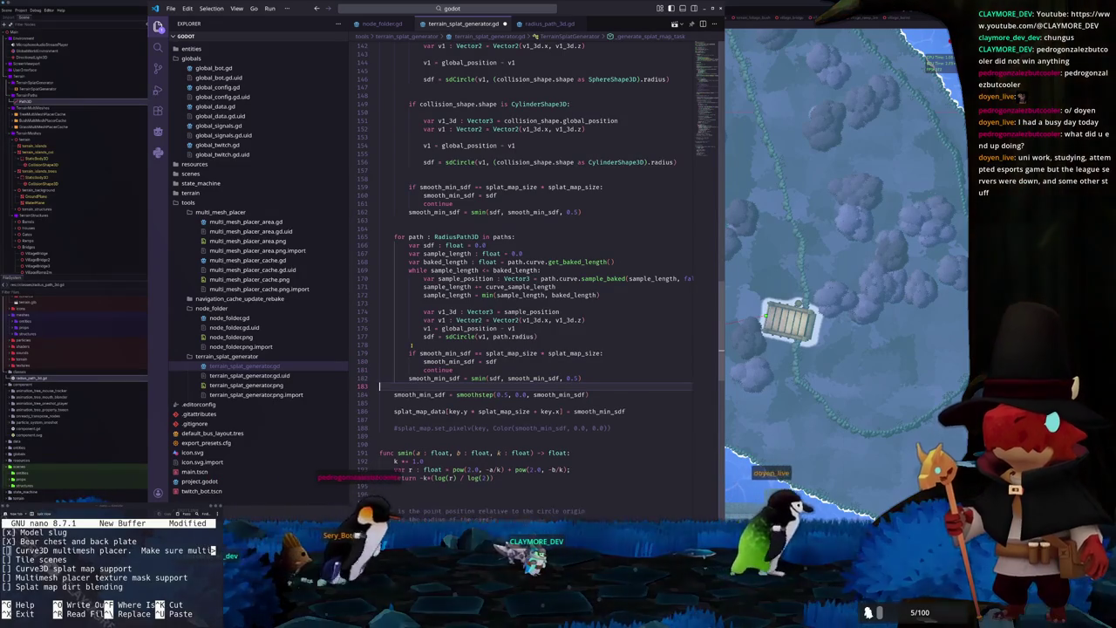
key(Return)
click(411, 344)
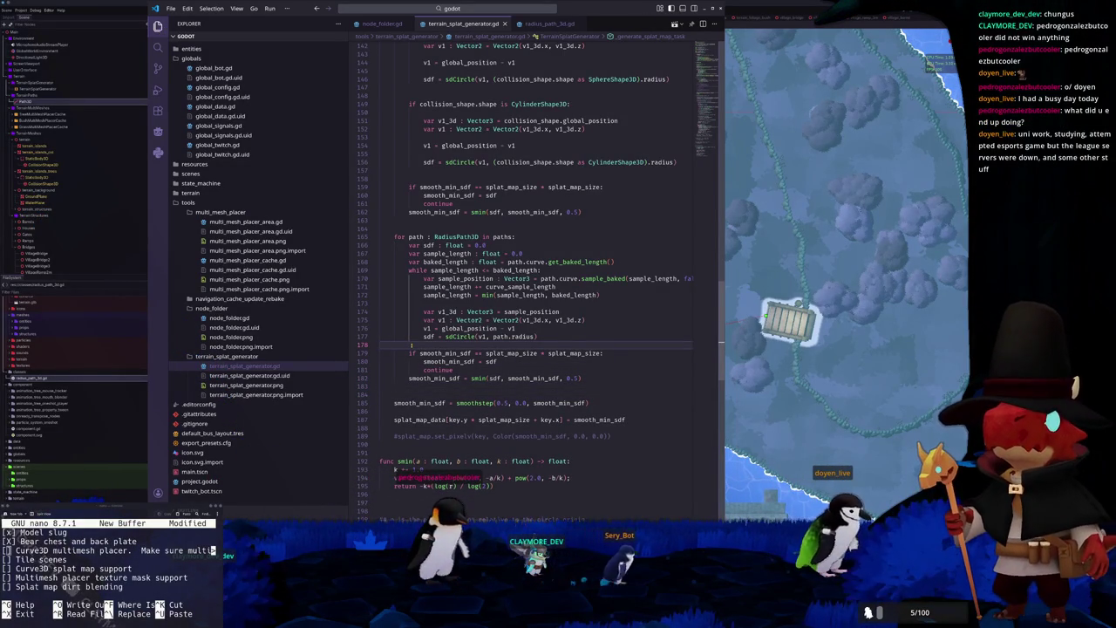
scroll(411, 345, up, 2)
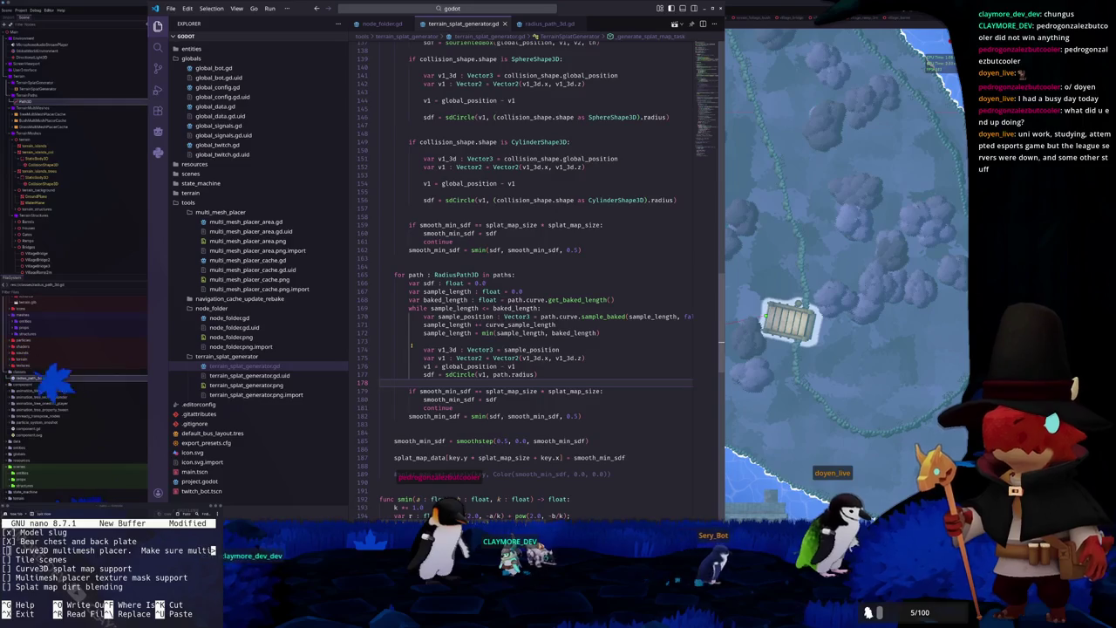
key(alt+Tab)
- Select the TerrainSplatGenerator node to show its splat map settings and open the Output log
scroll(503, 254, up, 2)
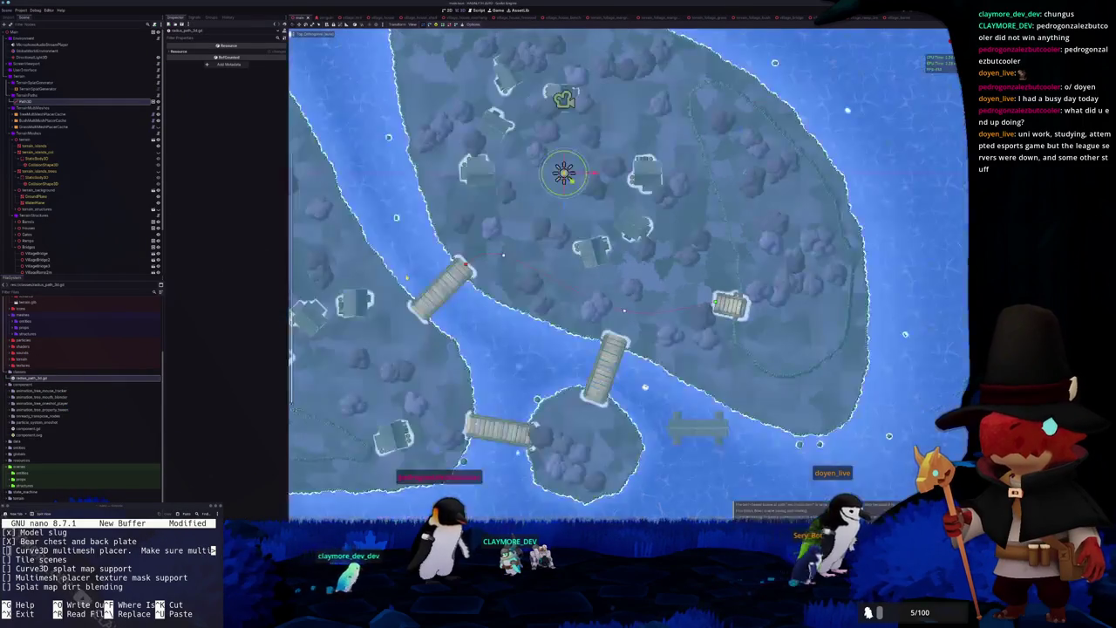
scroll(636, 351, up, 3)
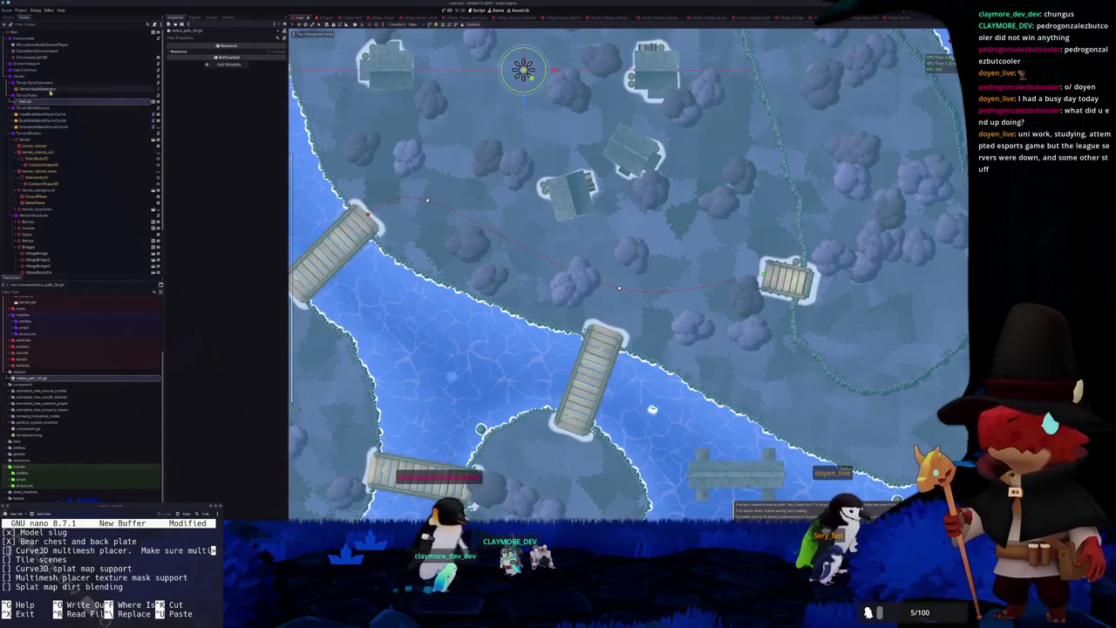
click(45, 89)
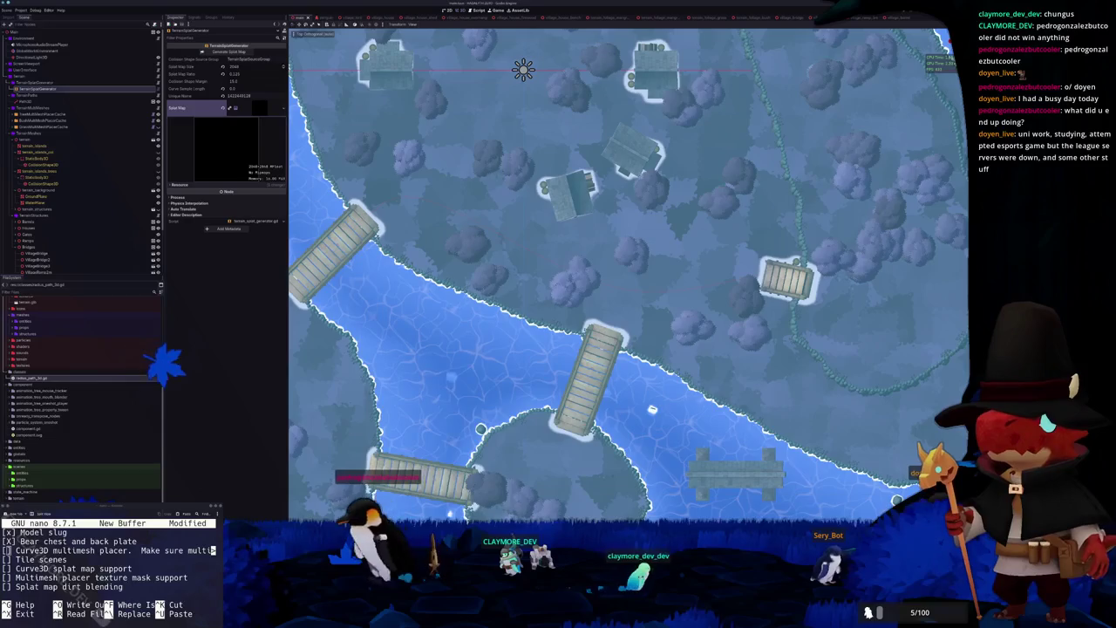
key(alt+o)
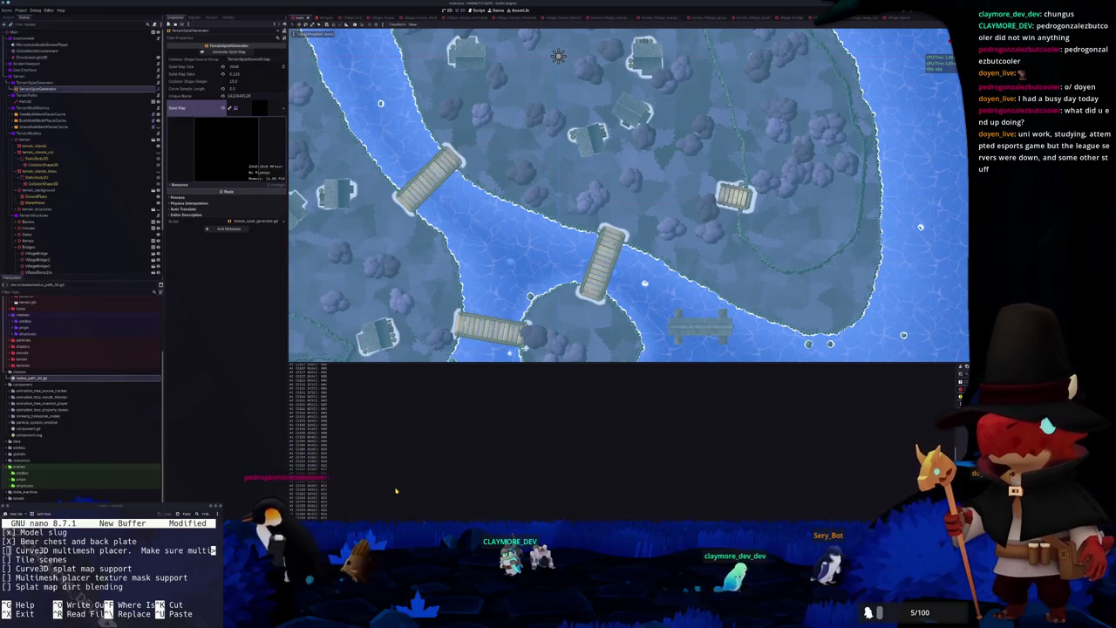
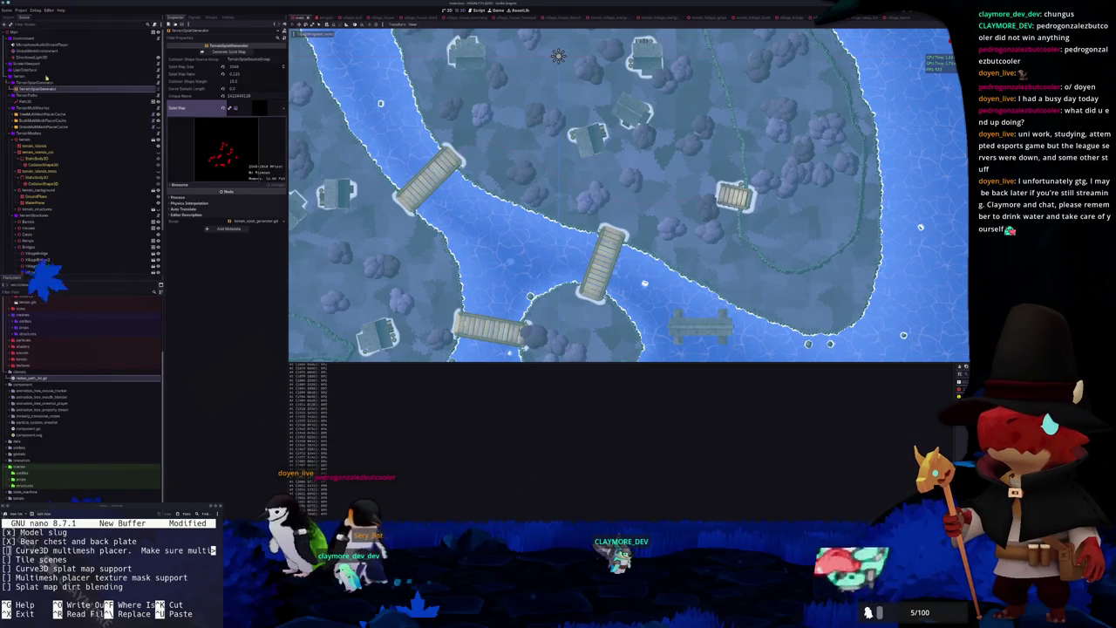
- Inspect the Path3D node's curve points, then return to the splat generator's properties
click(26, 101)
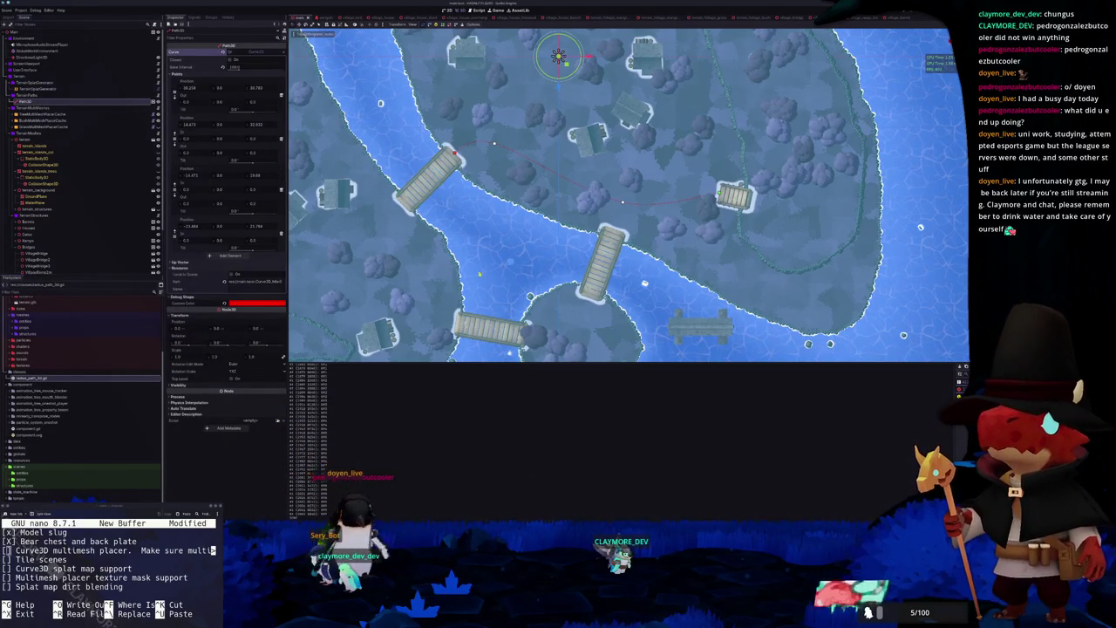
scroll(627, 191, down, 3)
scroll(628, 192, up, 2)
scroll(628, 192, up, 2)
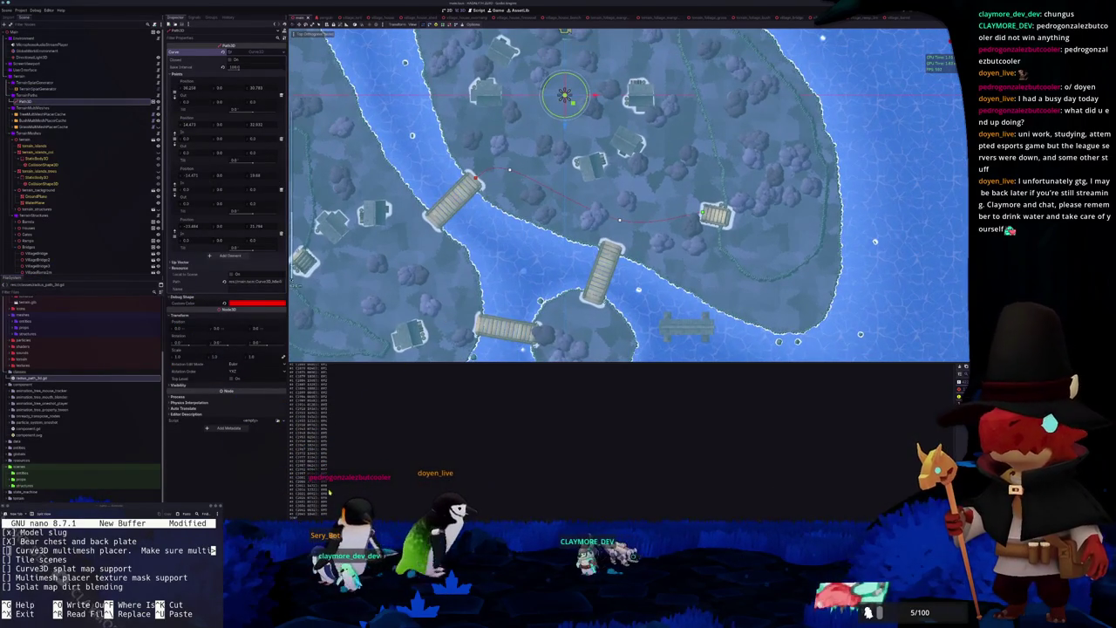
key(Up)
key(Up)
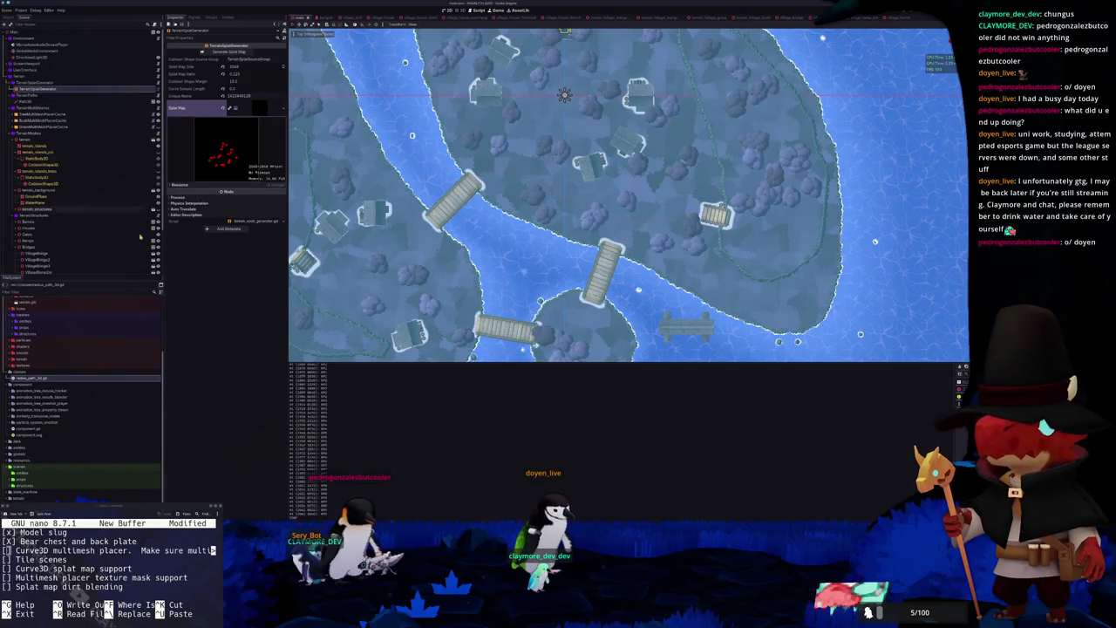
- Change Path3D's type to RadiusPath3D, check its Debug Shape, and reselect TerrainSplatGenerator
click(96, 102)
right_click(99, 102)
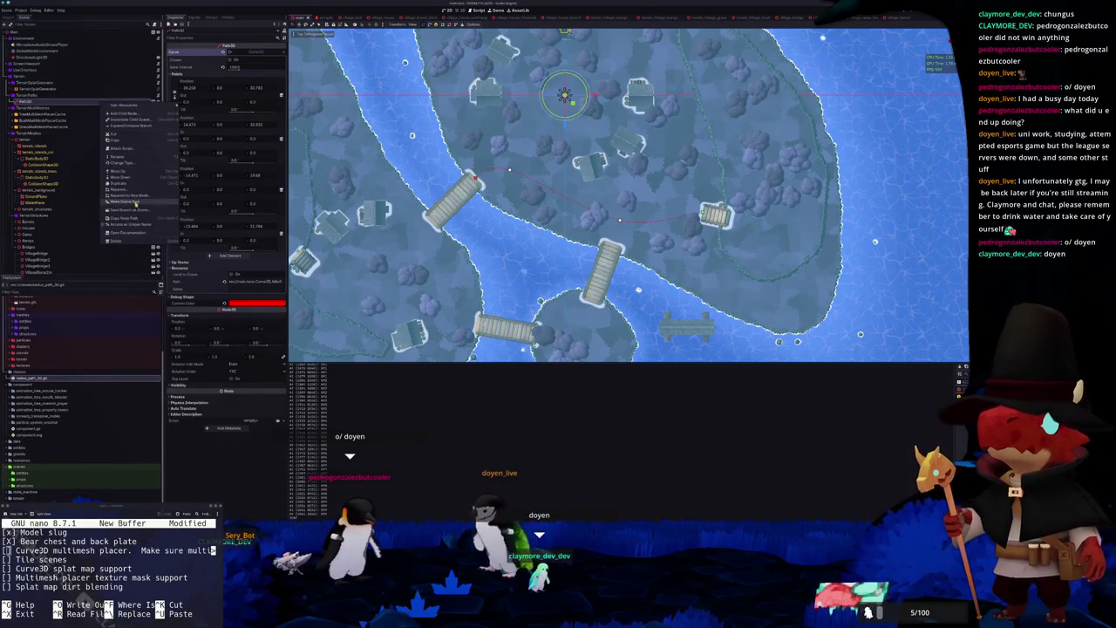
click(129, 163)
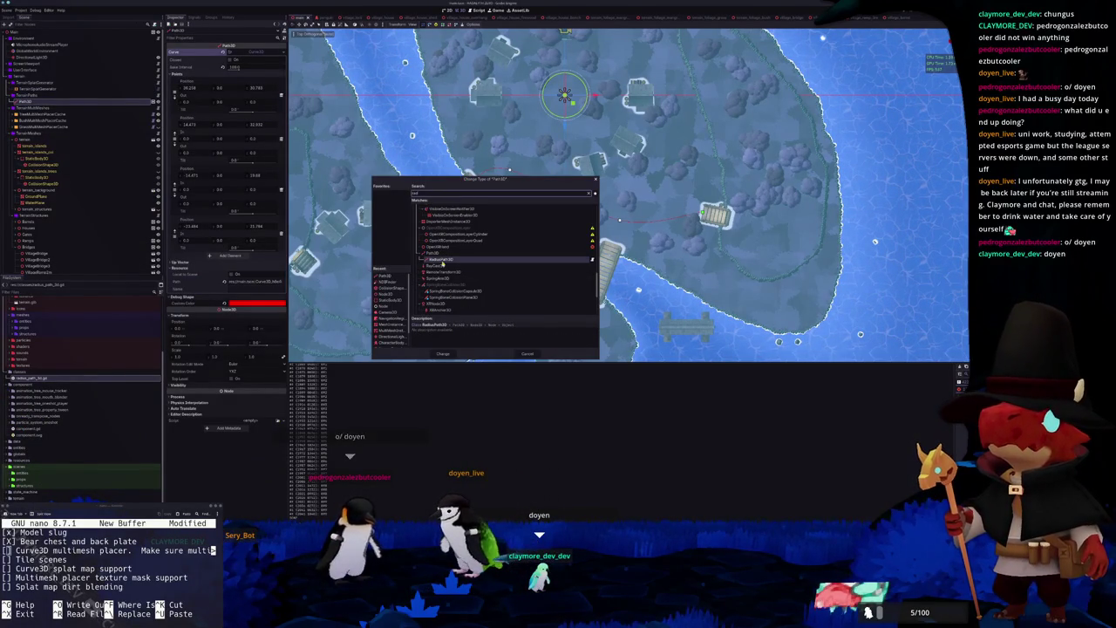
click(443, 354)
key(ctrl+s)
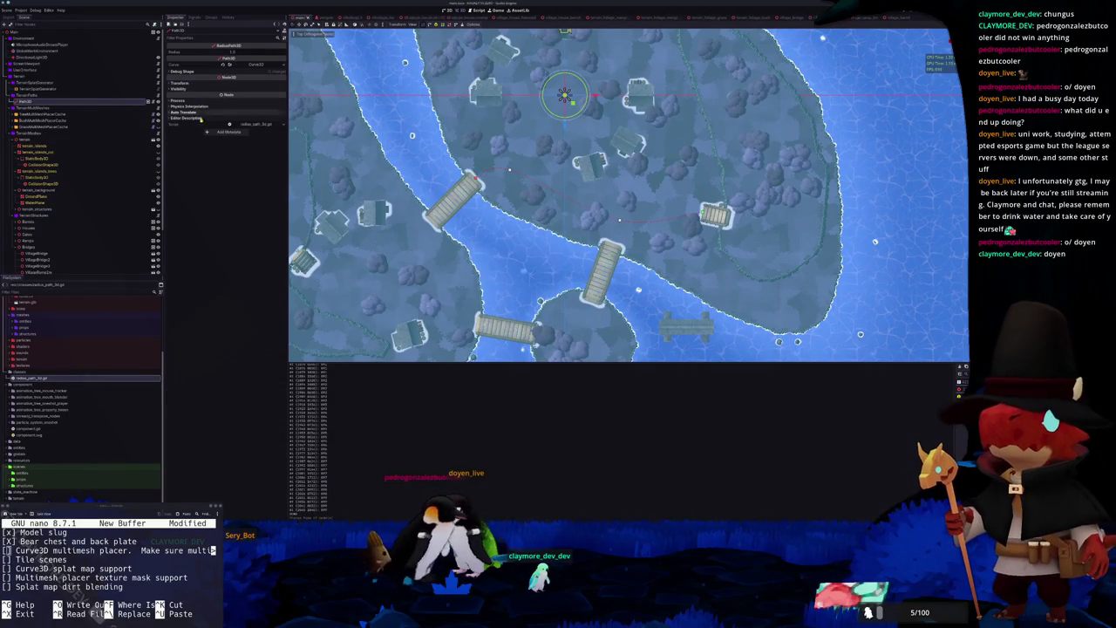
click(249, 72)
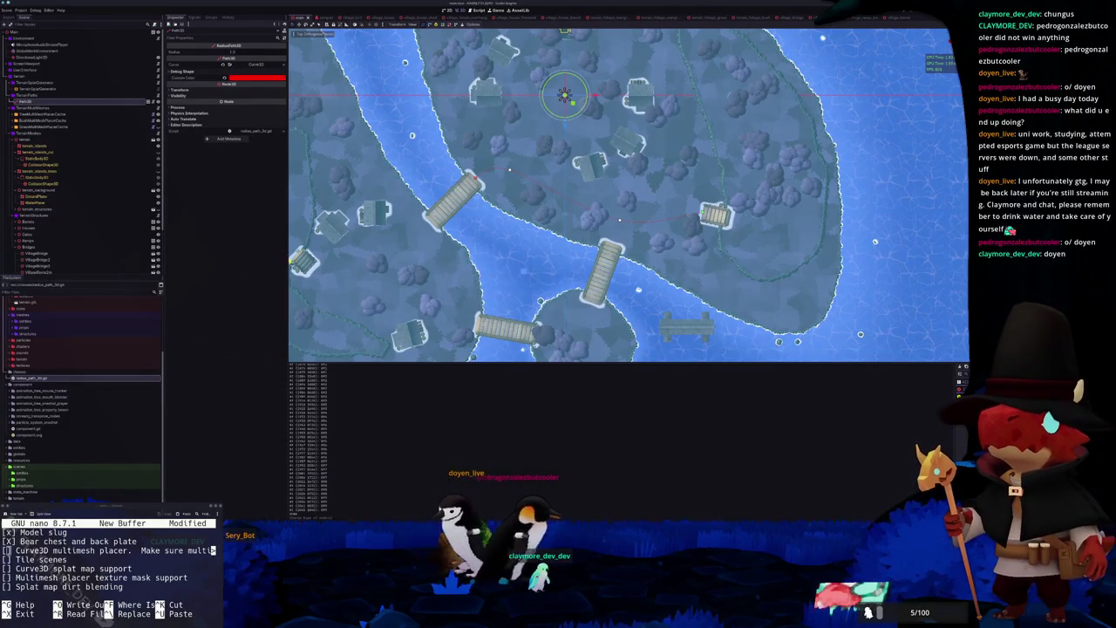
click(75, 91)
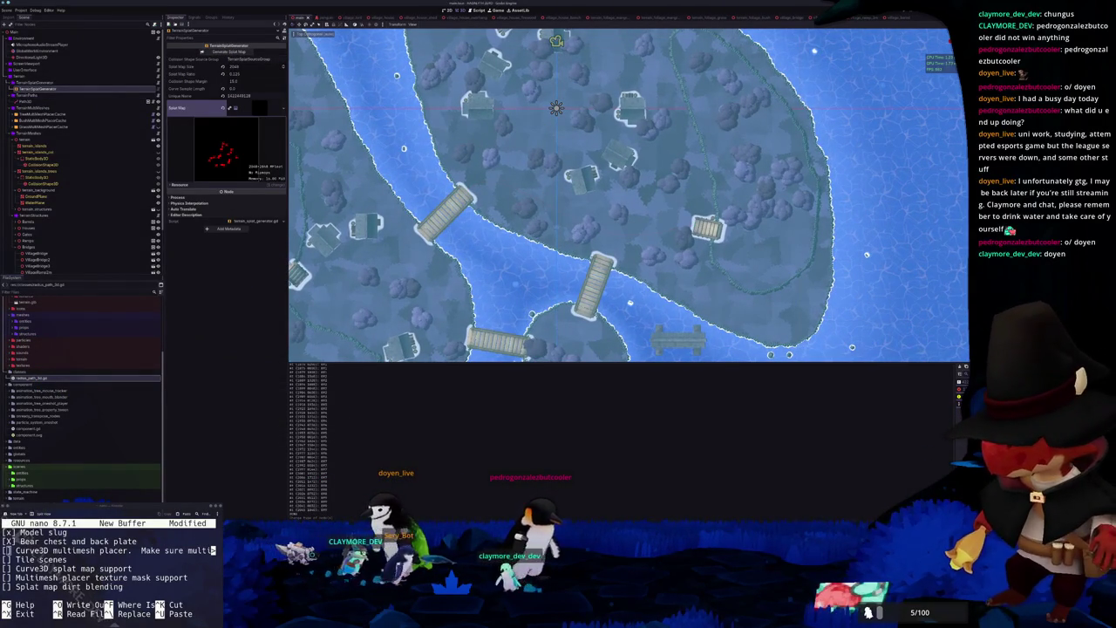
- Add a `continue` line at the start of the collision_shapes loop in terrain_splat_generator.gd, then return to Godot
key(alt+Tab)
scroll(394, 294, up, 4)
scroll(394, 294, up, 4)
scroll(394, 294, up, 4)
scroll(394, 294, up, 3)
scroll(395, 294, up, 2)
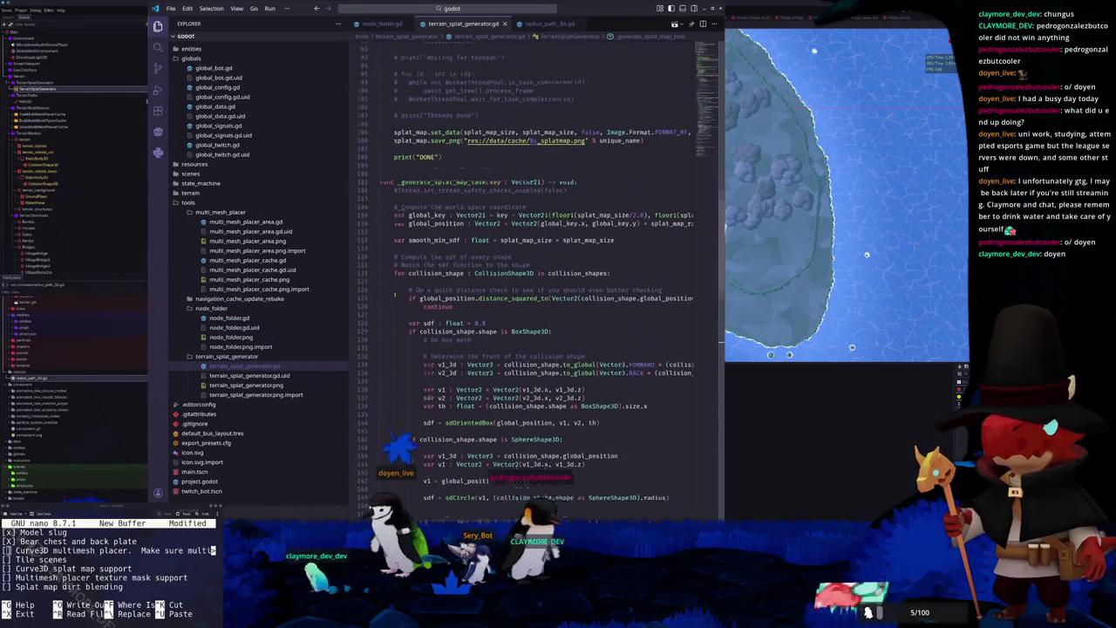
scroll(395, 296, up, 1)
scroll(394, 296, up, 1)
scroll(394, 296, up, 1)
scroll(394, 295, up, 2)
scroll(394, 294, up, 1)
scroll(394, 293, up, 1)
scroll(394, 293, up, 1)
scroll(394, 294, up, 1)
scroll(394, 293, up, 1)
scroll(392, 297, down, 5)
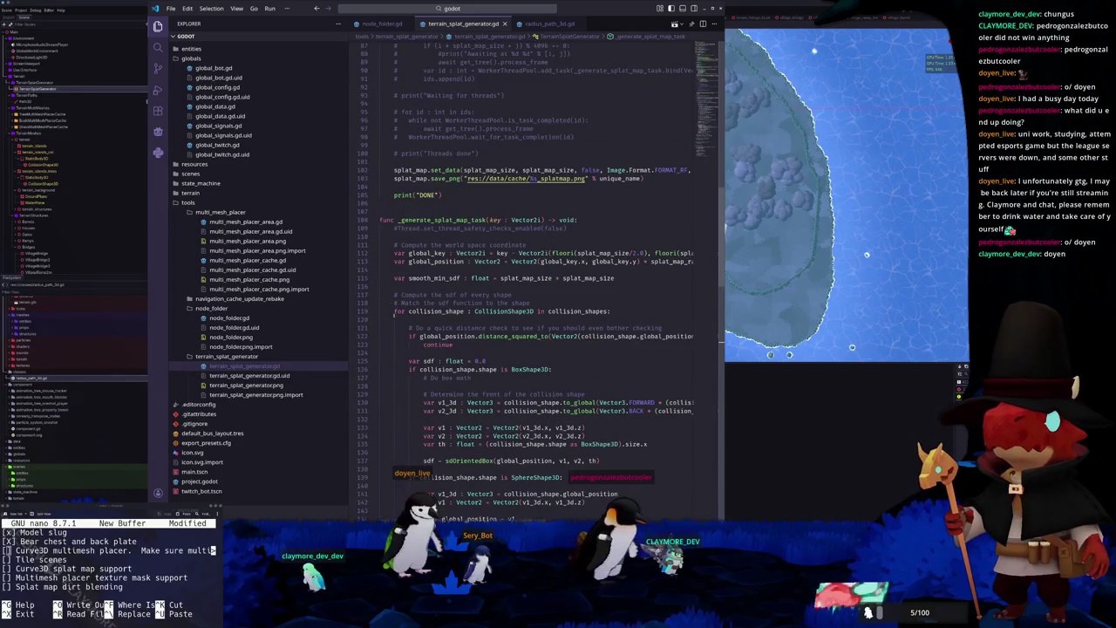
text(continue)
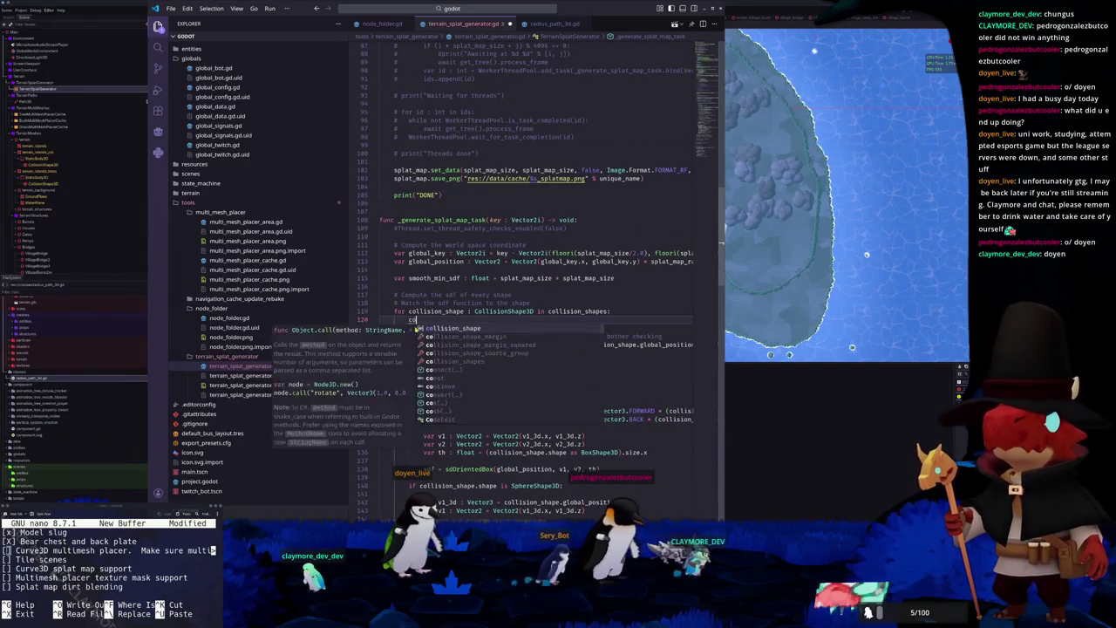
click(416, 329)
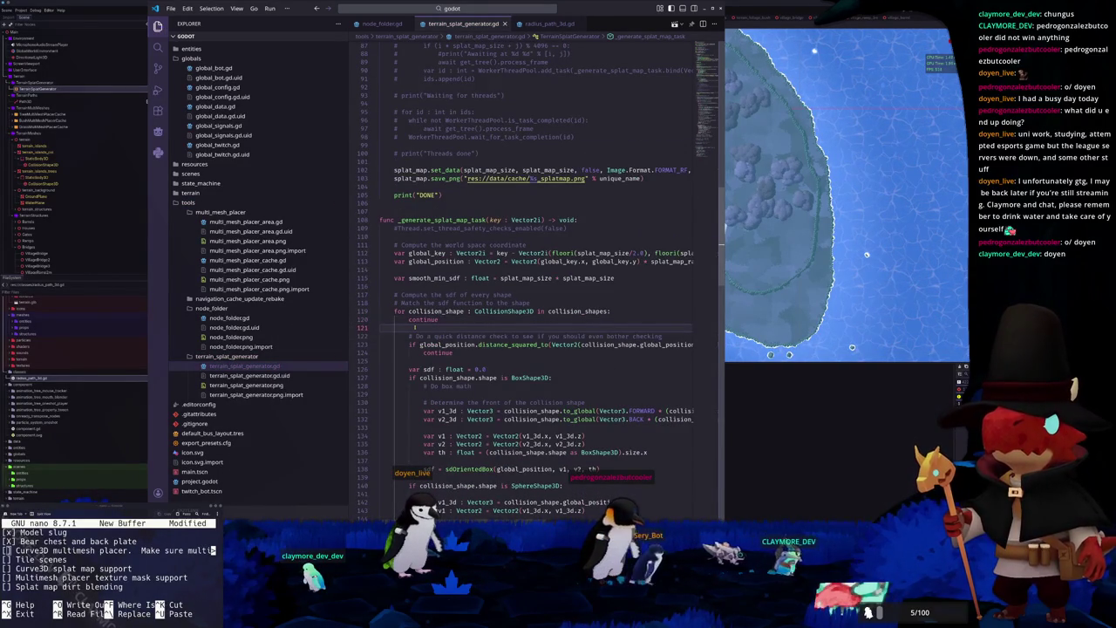
key(alt+Tab)
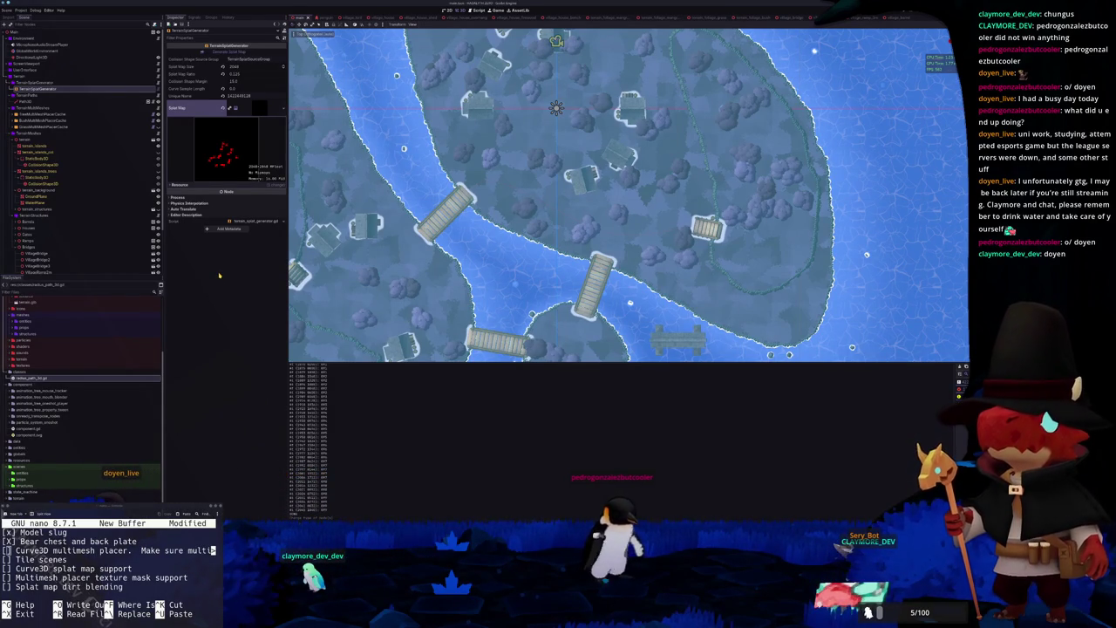
key(alt+Tab)
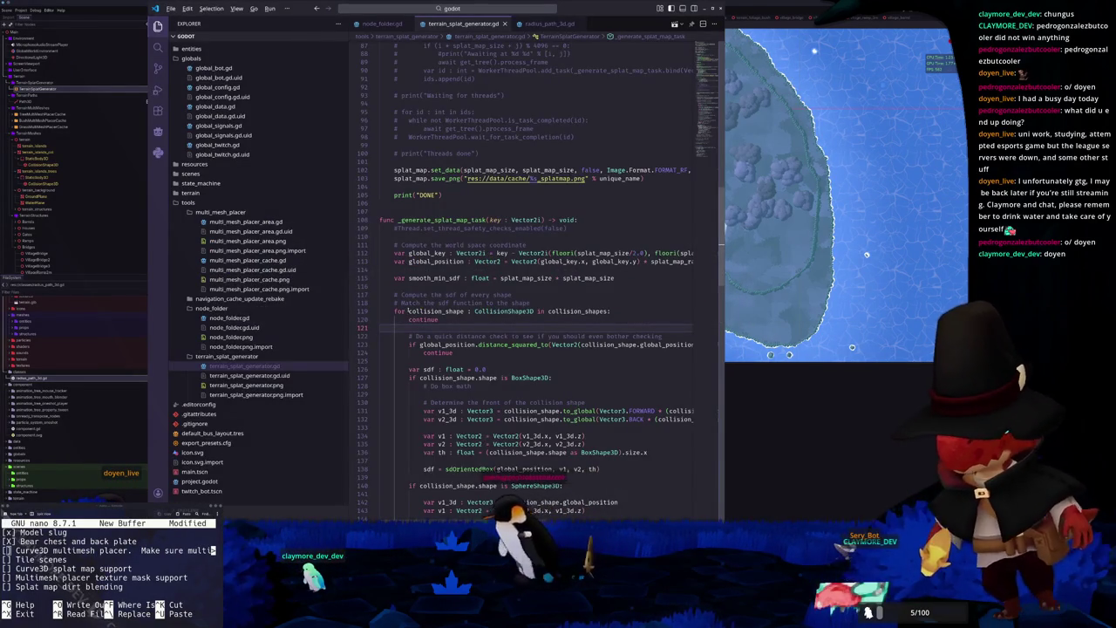
key(alt+Tab)
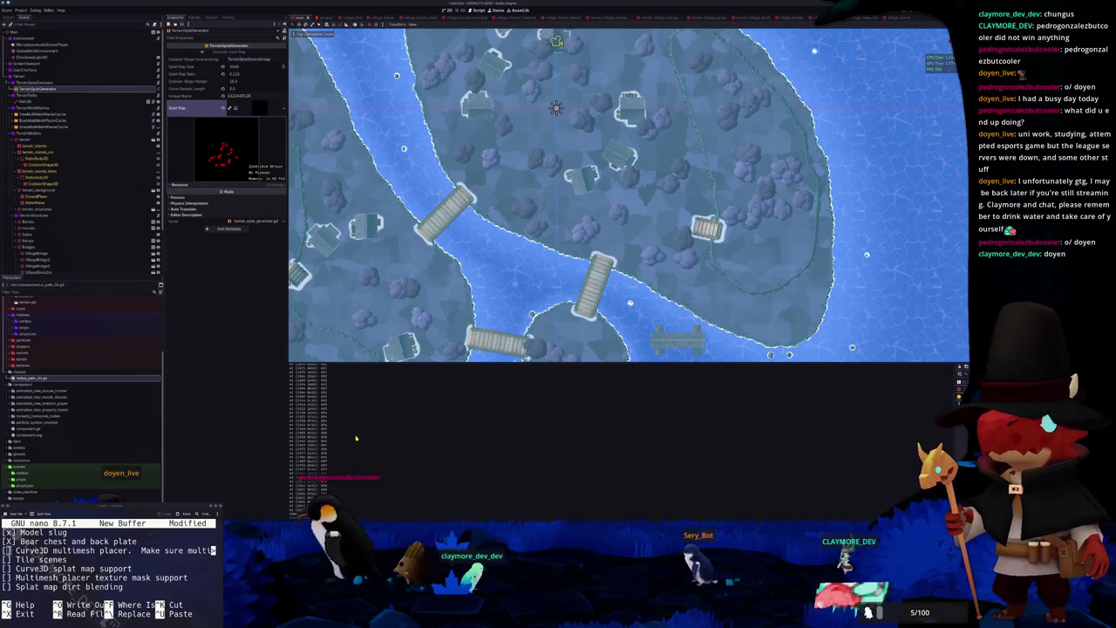
key(alt+Tab)
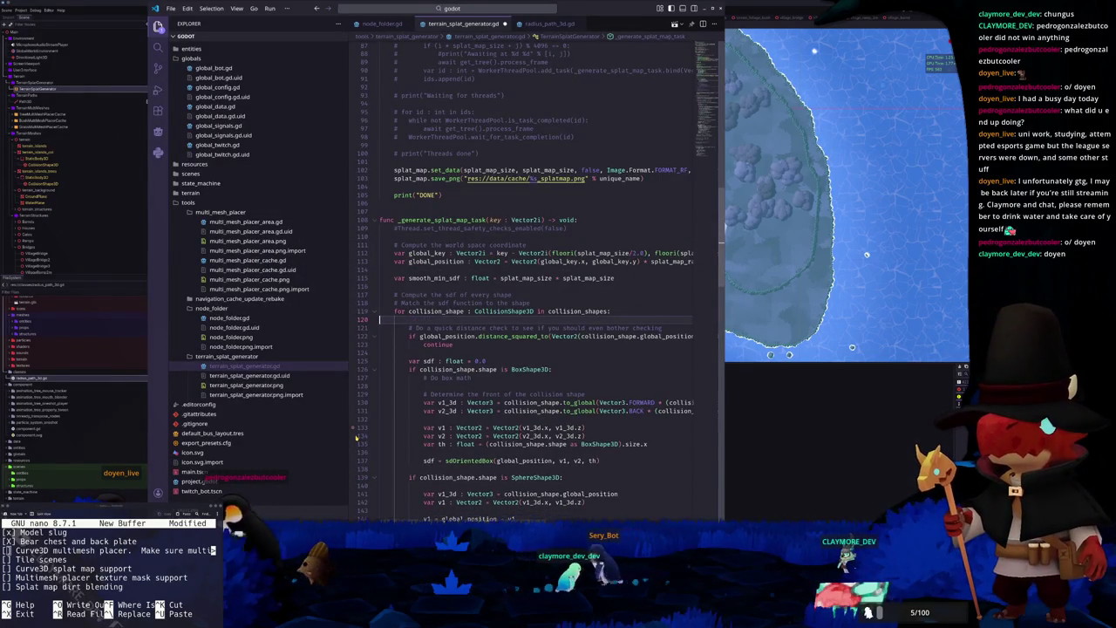
scroll(361, 432, down, 2)
scroll(370, 418, down, 3)
scroll(383, 401, down, 2)
scroll(401, 384, down, 3)
scroll(407, 377, down, 2)
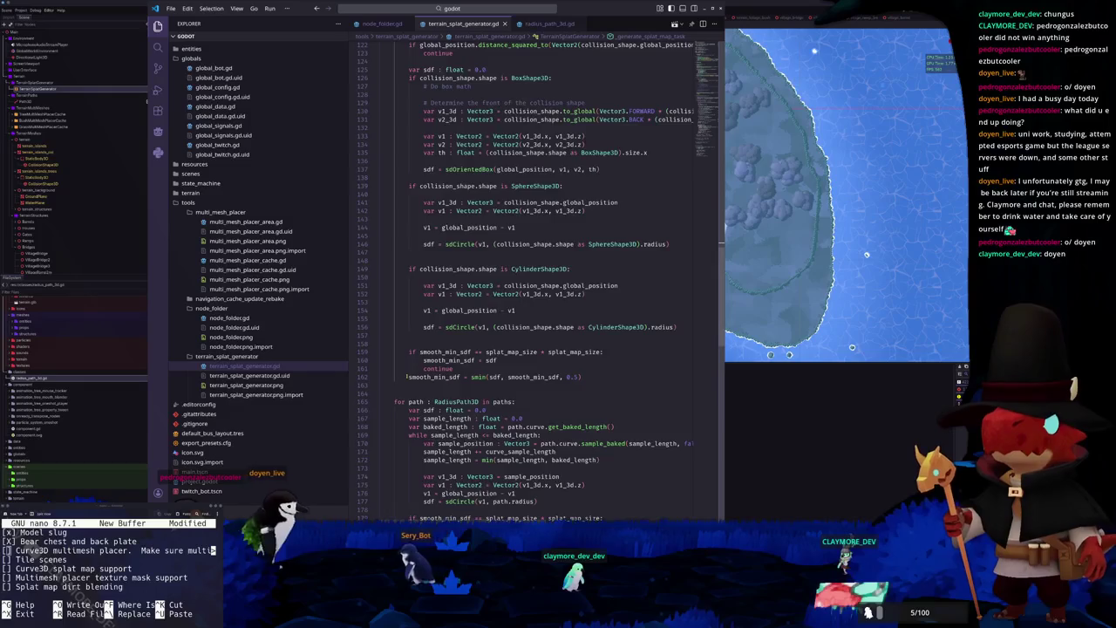
scroll(406, 376, down, 1)
scroll(407, 376, down, 2)
scroll(406, 375, down, 3)
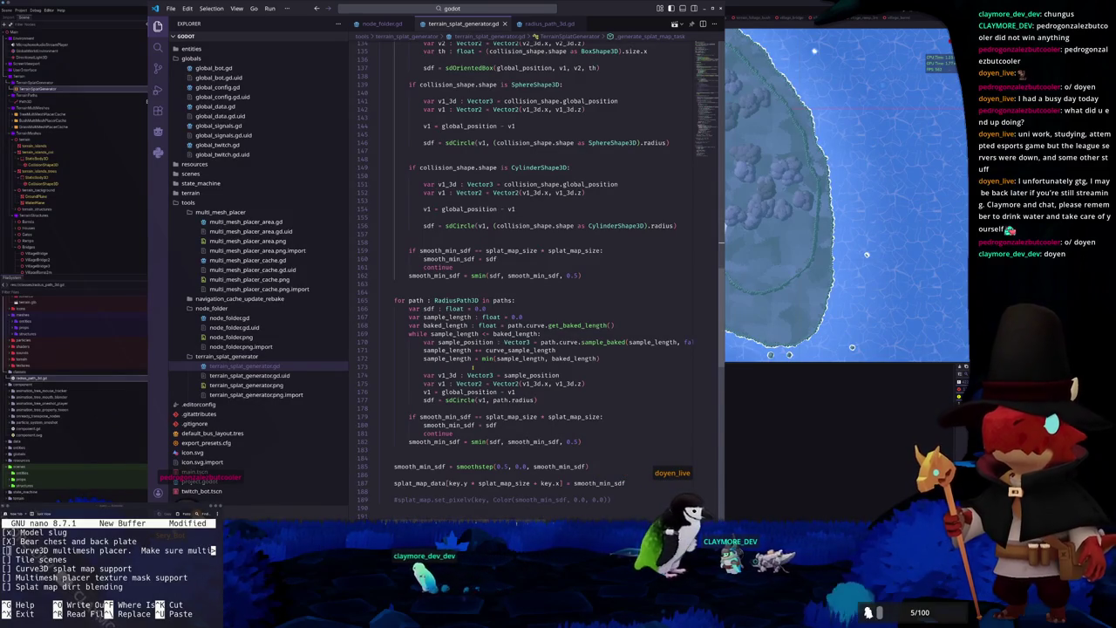
key(alt+Tab)
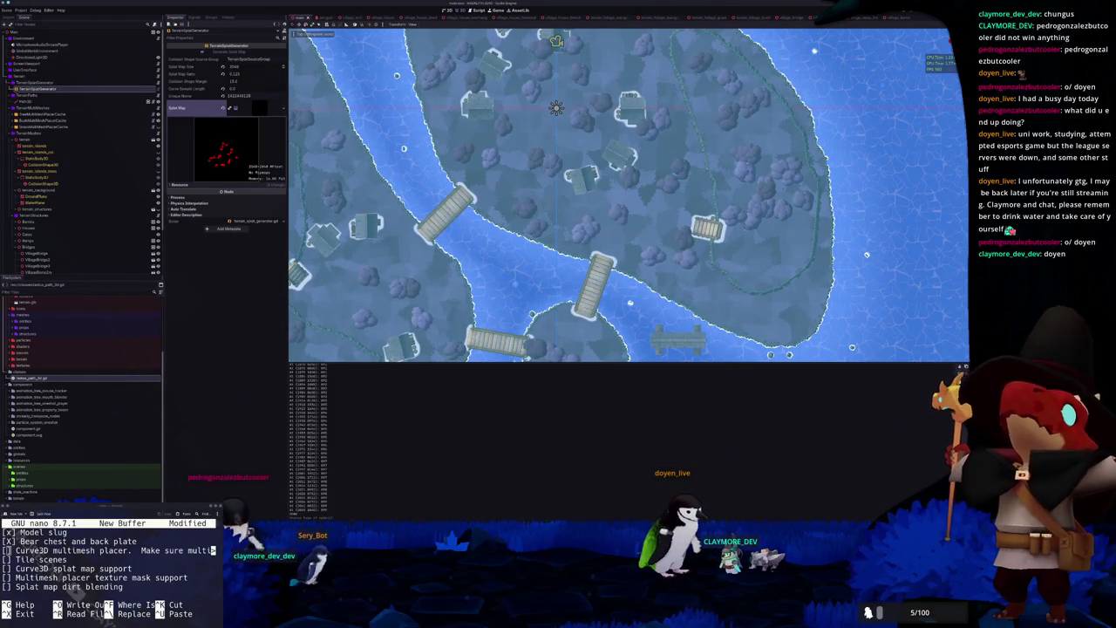
key(alt+Tab)
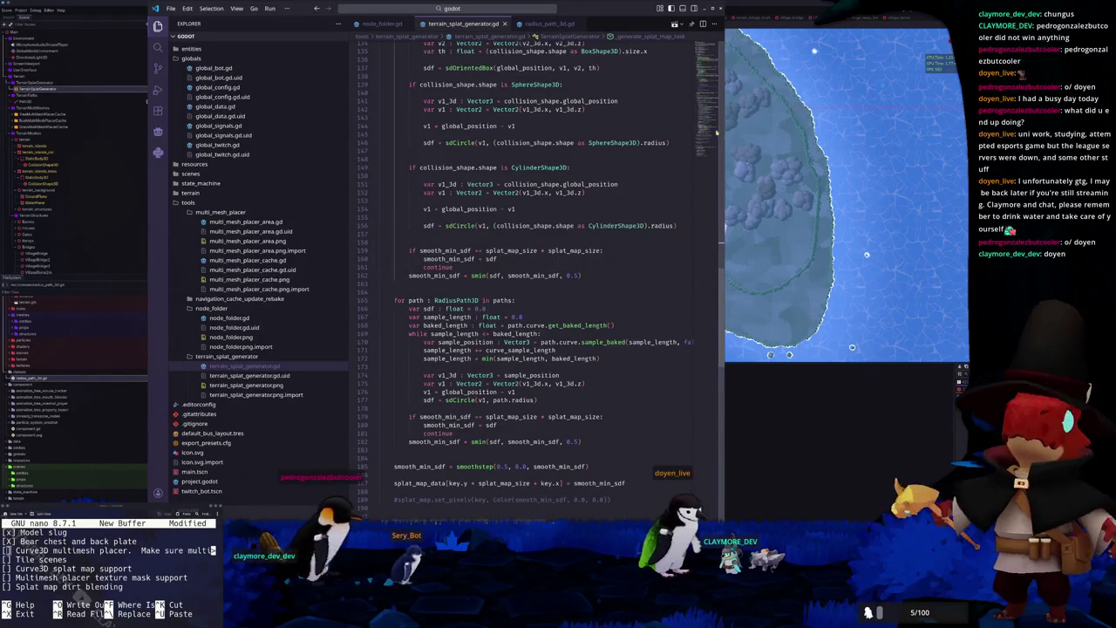
click(712, 68)
double_click(540, 154)
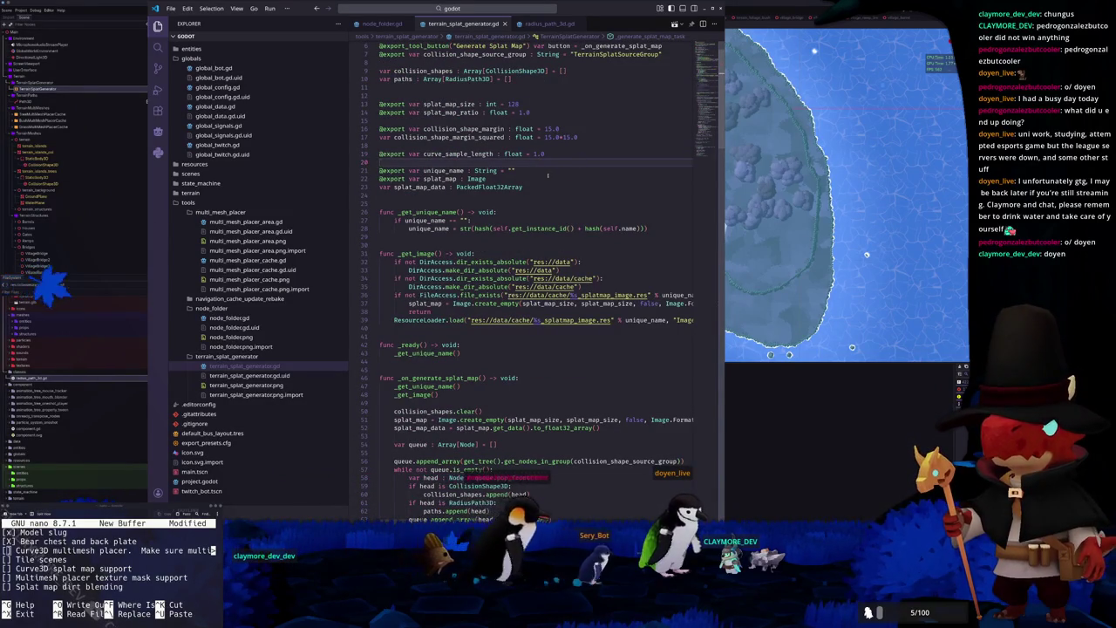
scroll(523, 287, down, 3)
key(alt+Tab)
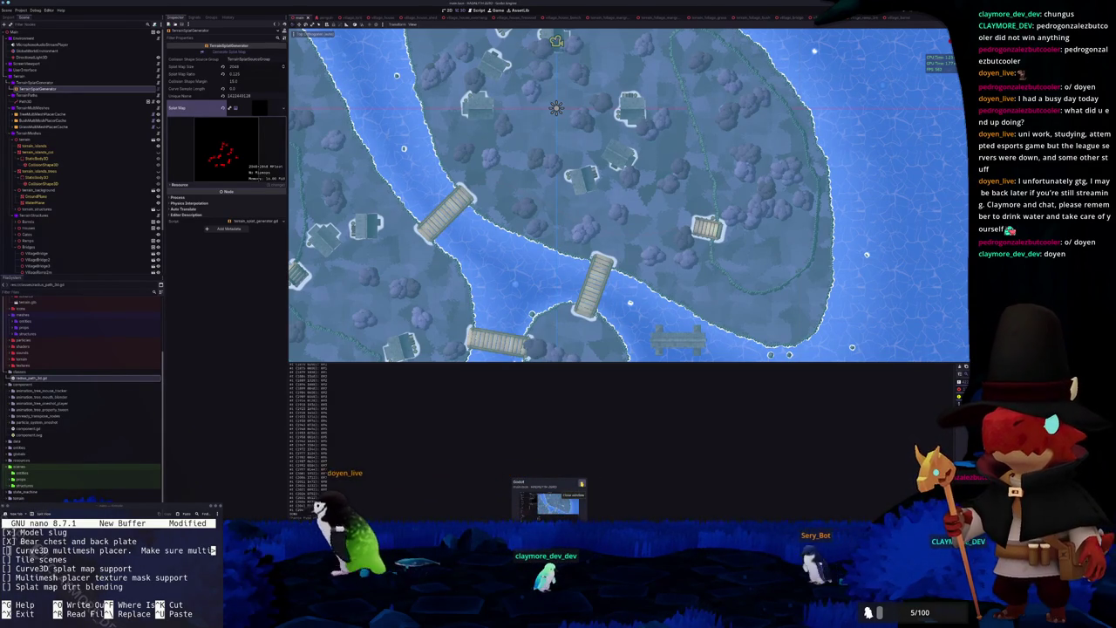
click(581, 482)
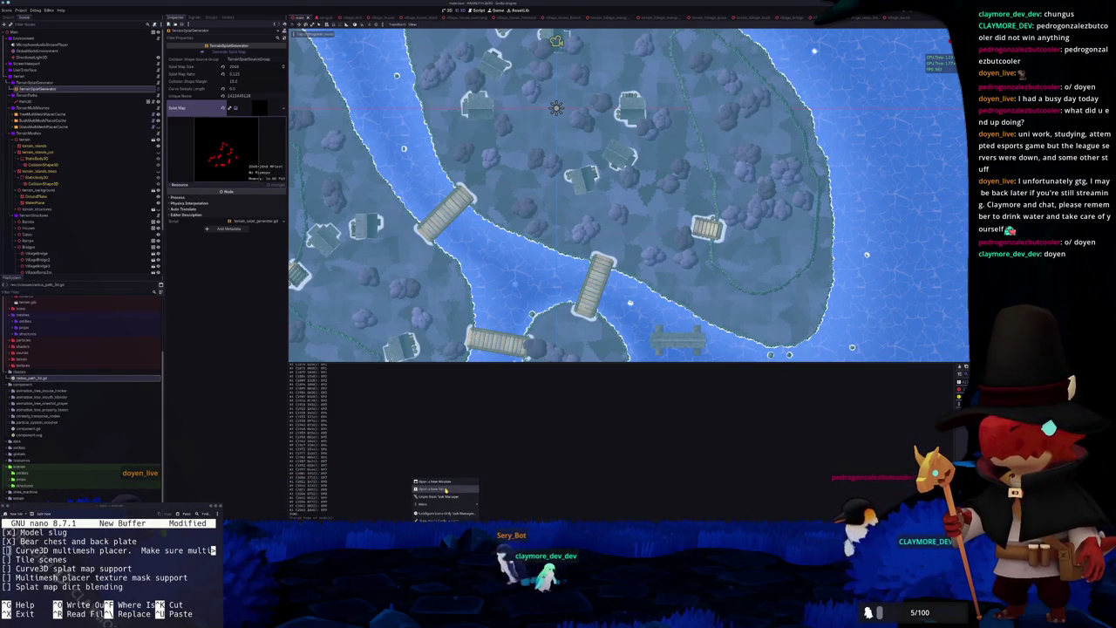
- Open a new terminal and start the btop system monitor
click(446, 490)
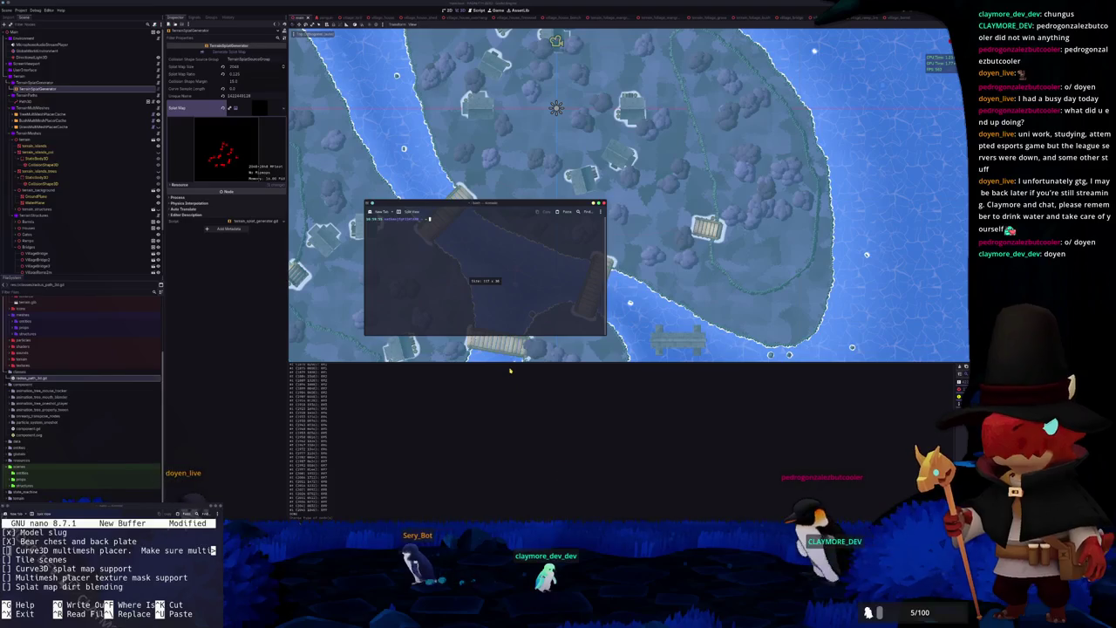
text(btop)
key(Return)
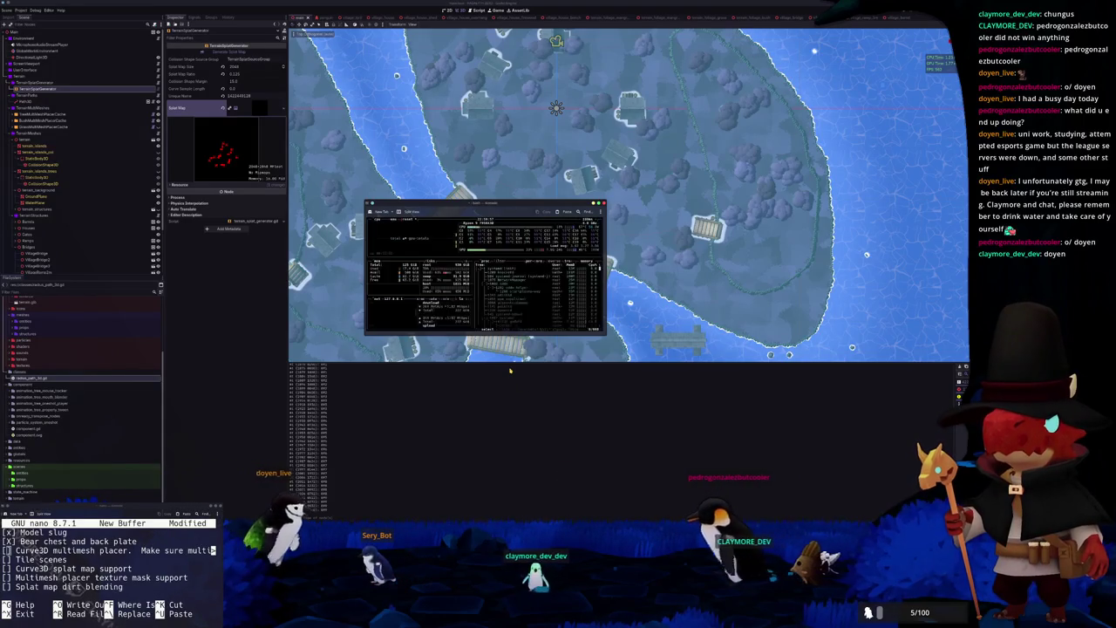
click(526, 301)
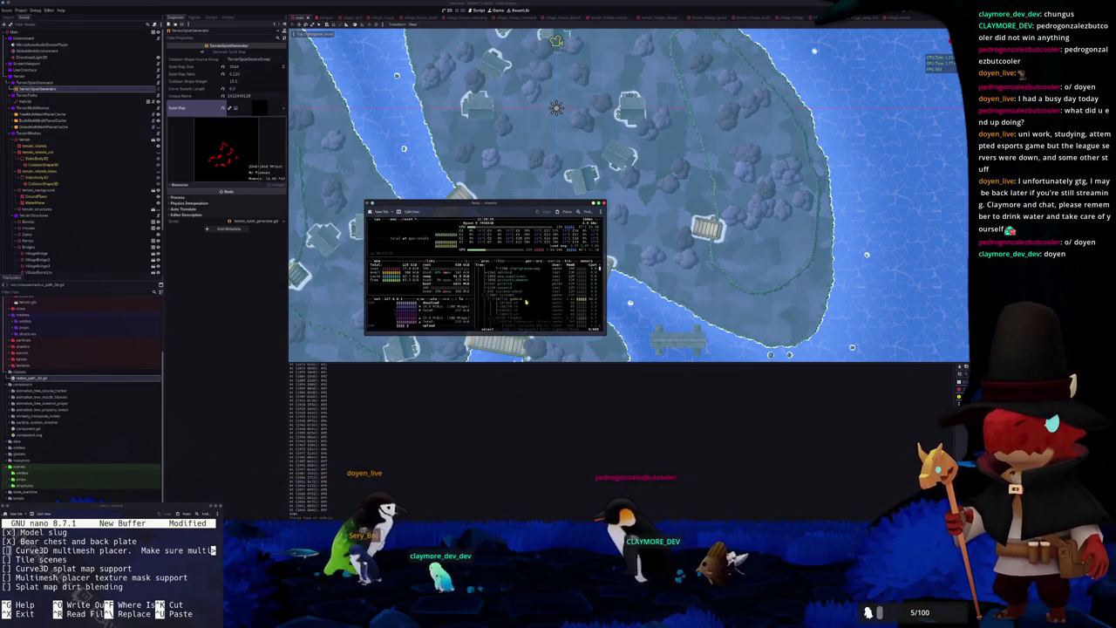
- Widen btop, select the Godot editor process, and kill it
mouse_move(605, 262)
mouse_down()
mouse_move(777, 251)
mouse_move(779, 156)
mouse_up()
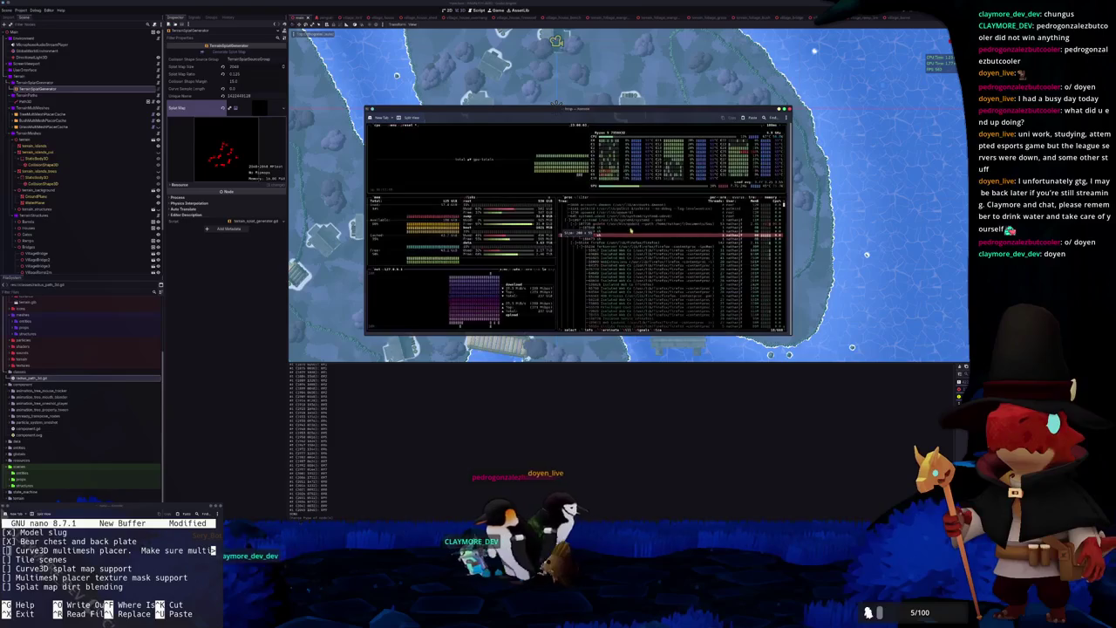
click(696, 224)
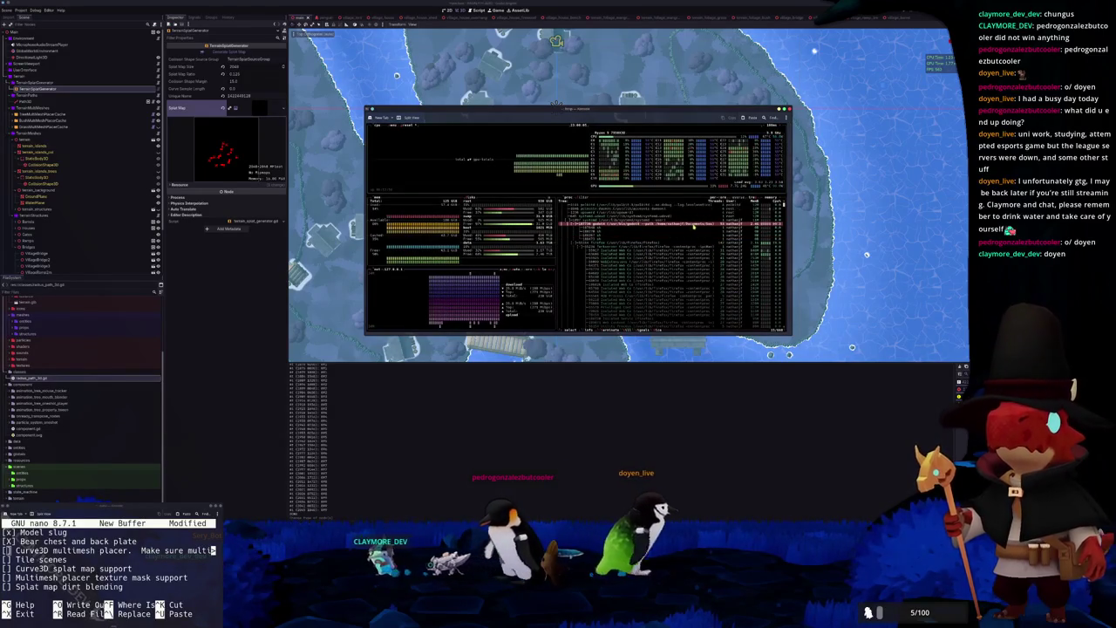
click(696, 225)
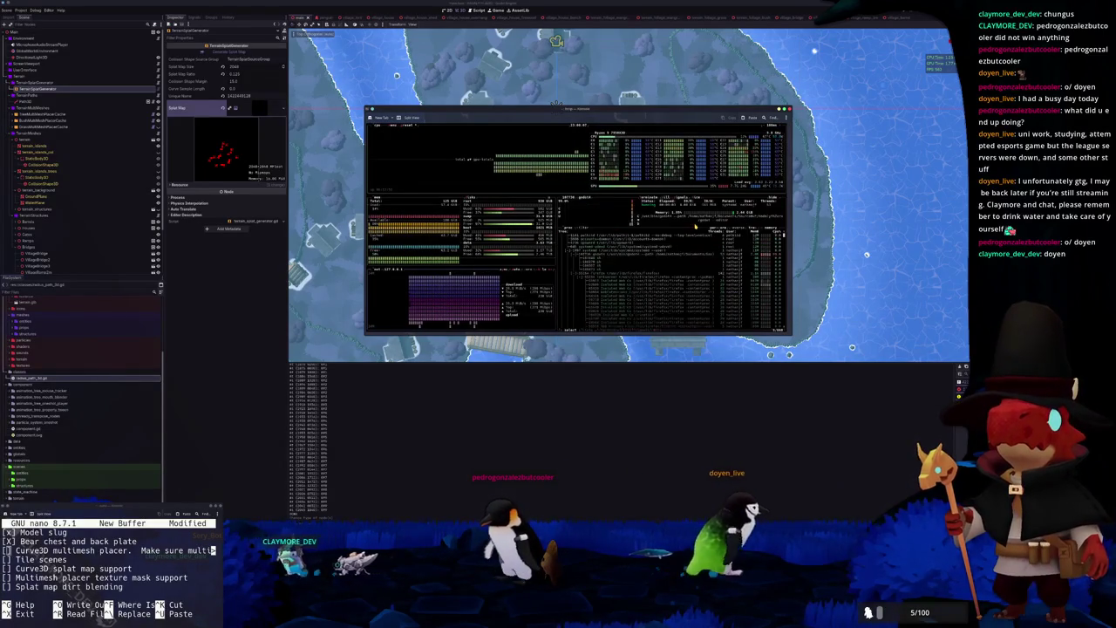
click(689, 254)
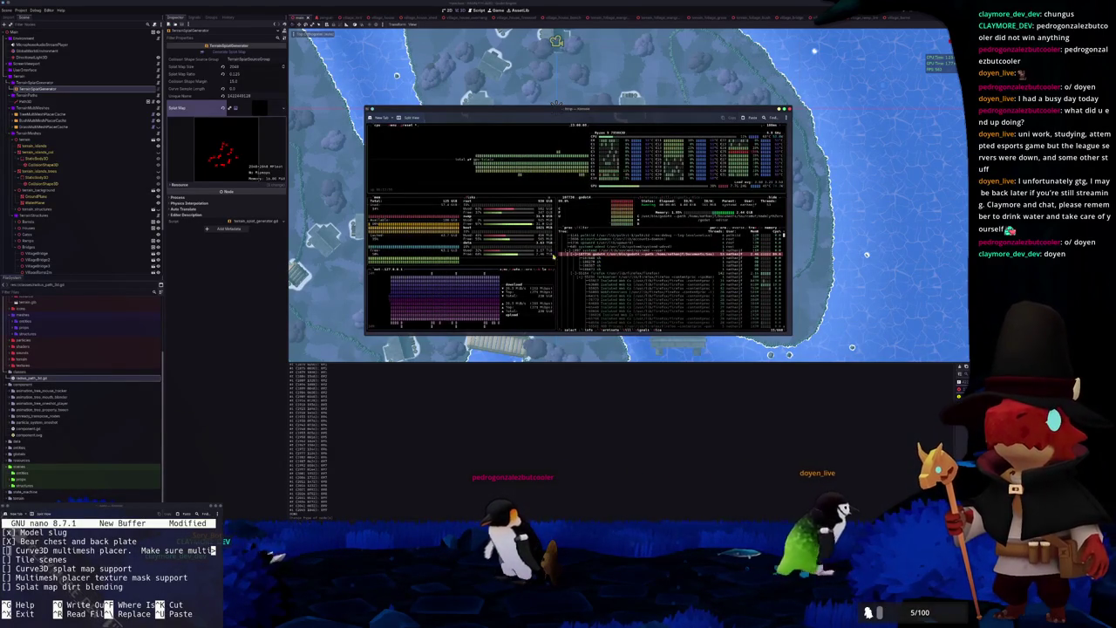
drag(359, 250, 175, 258)
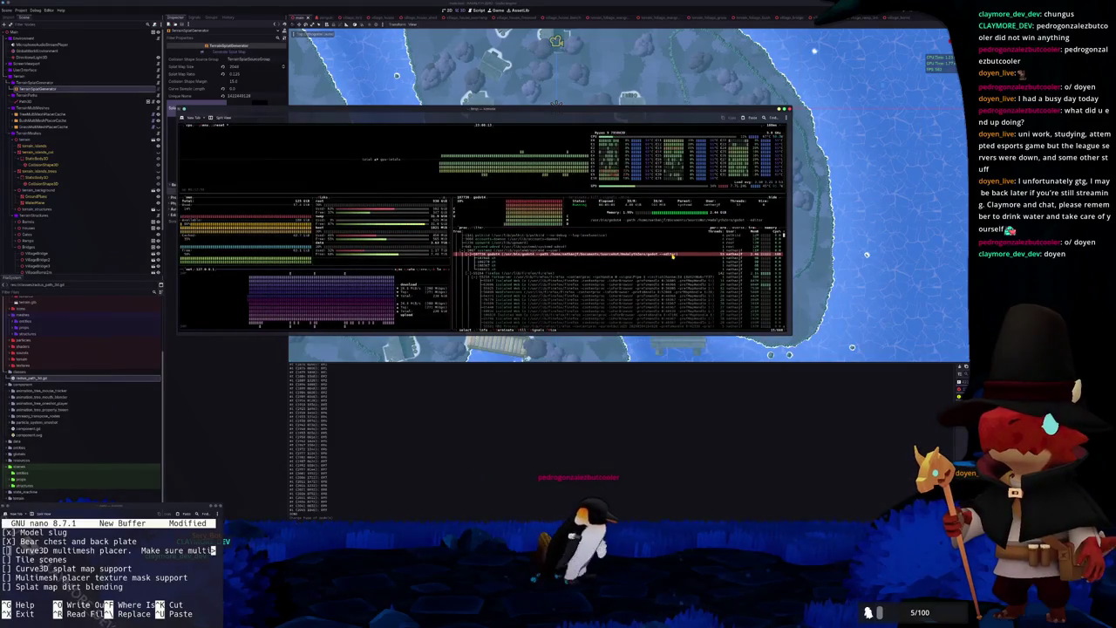
key(t)
key(Return)
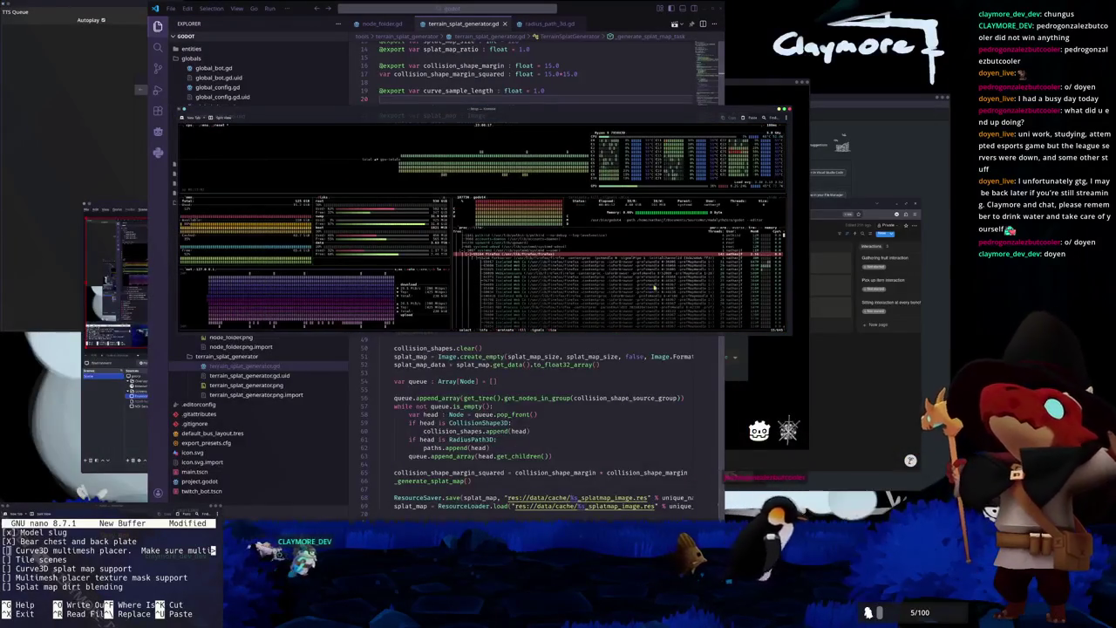
- Relaunch Godot, open HADALYTH ZERO, and inspect the RadiusPath3D and TerrainSplatGenerator nodes
key(F5)
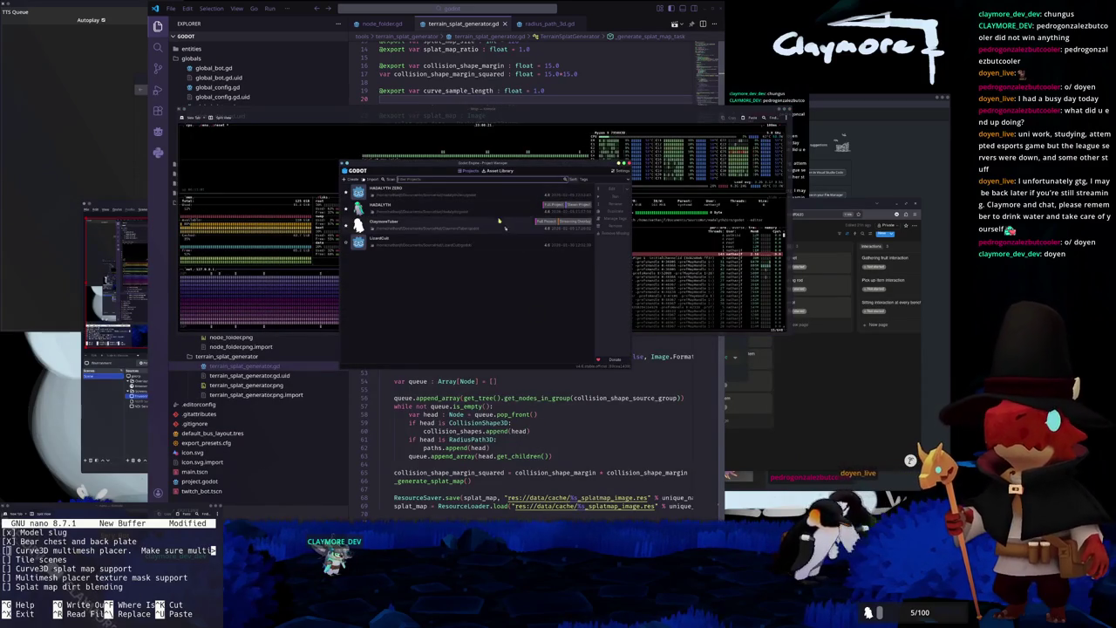
click(508, 194)
click(613, 196)
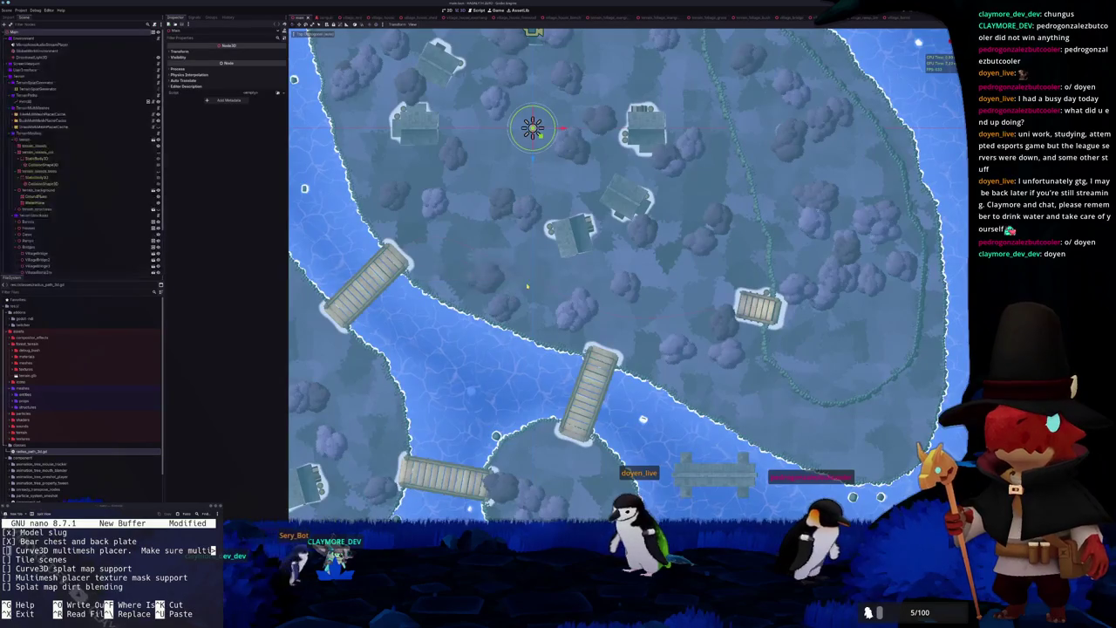
click(67, 102)
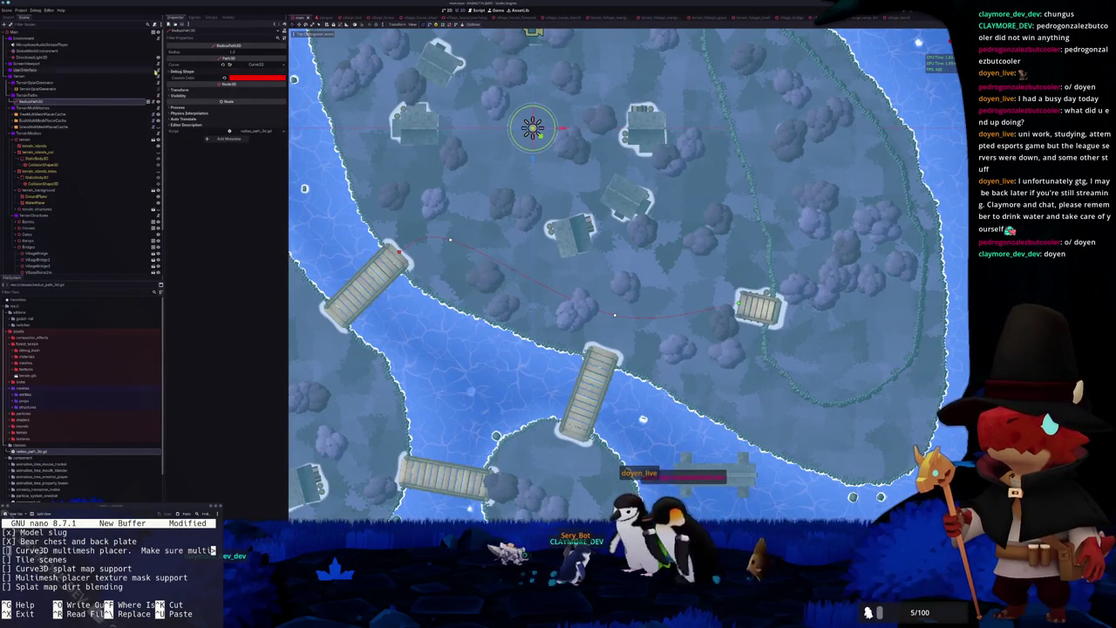
click(105, 89)
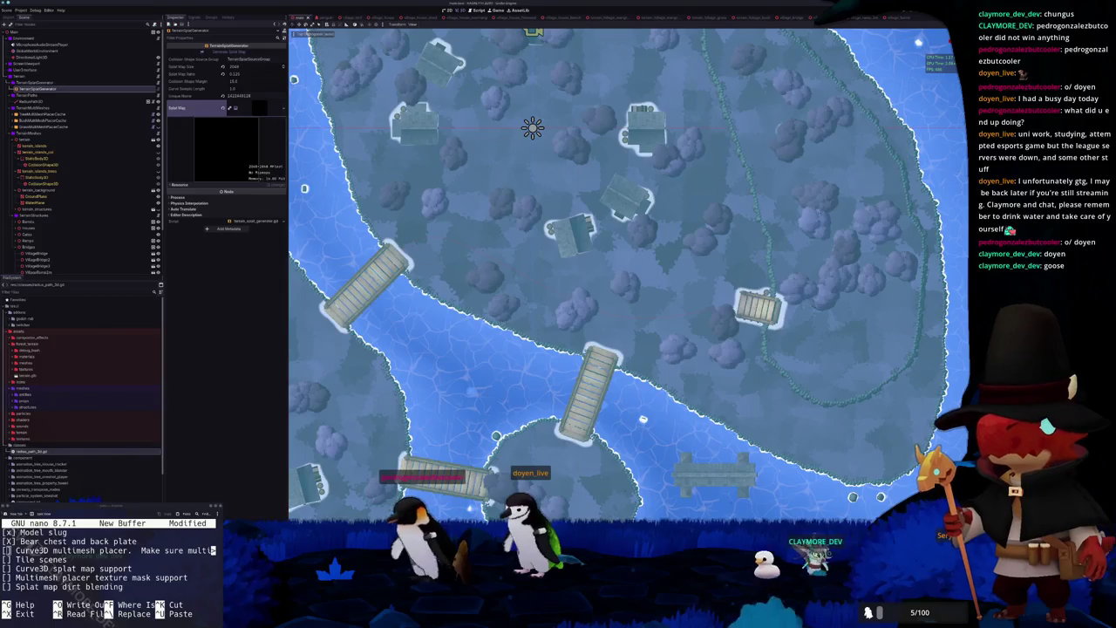
- Dismiss the system monitor and scroll terrain_splat_generator.gd to _on_generate_splat_map
key(super+Return)
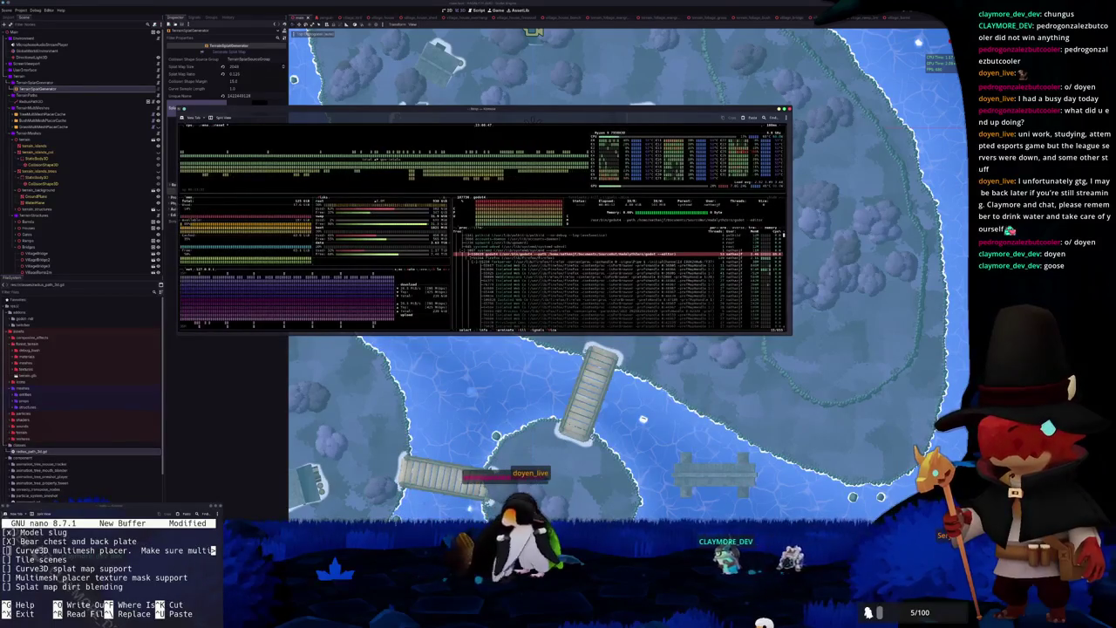
key(super+shift+q)
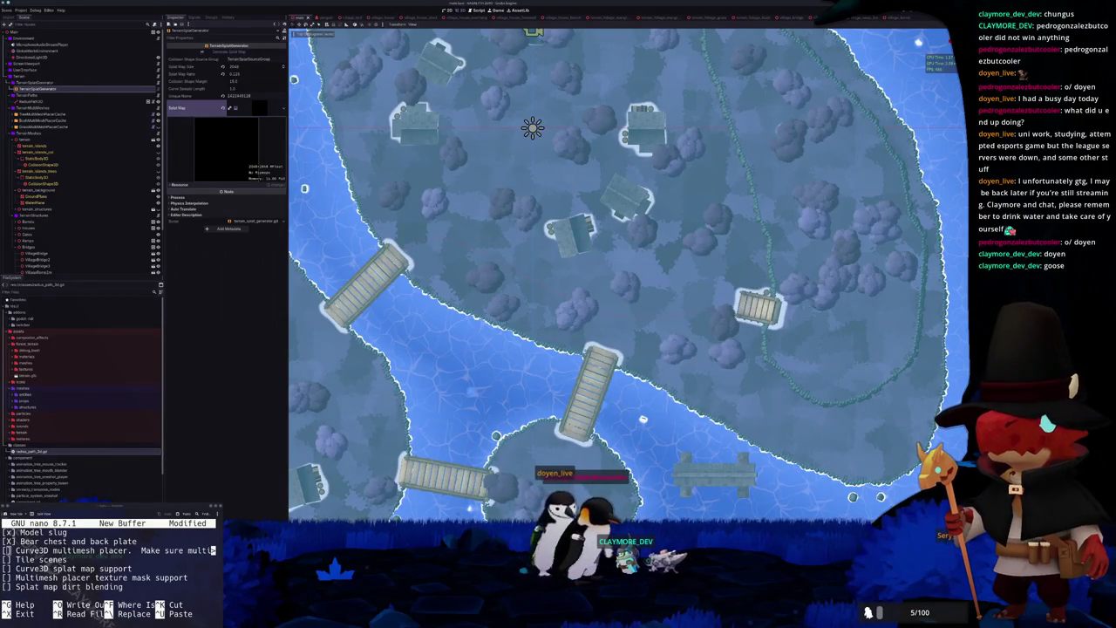
key(alt+Tab)
scroll(432, 299, down, 2)
scroll(428, 298, down, 4)
scroll(415, 297, down, 1)
scroll(405, 297, down, 1)
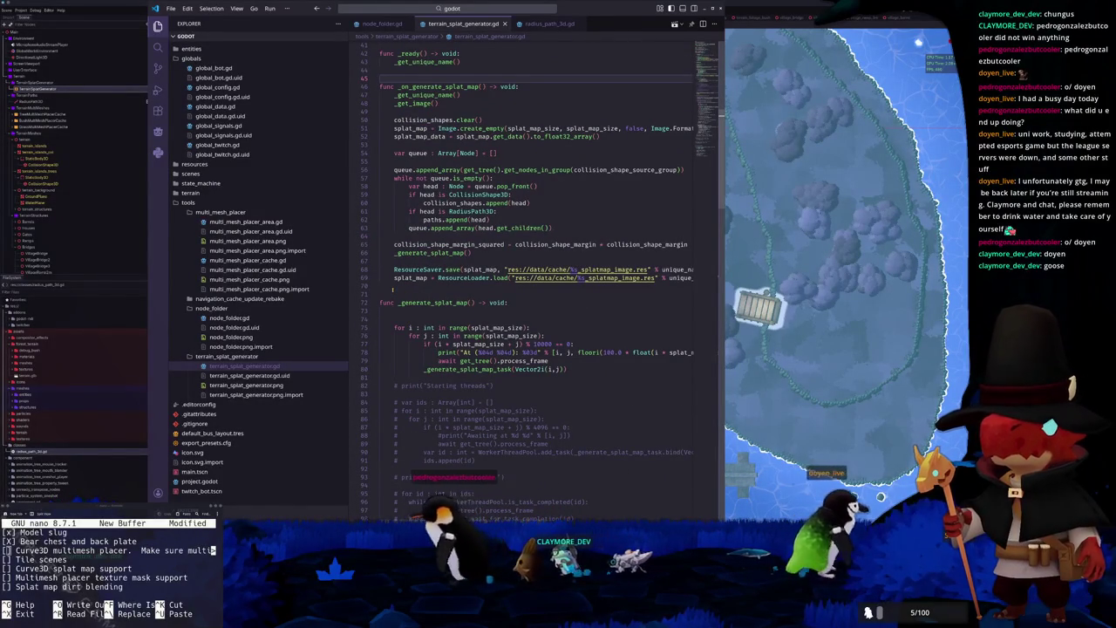
- Indent the smooth_min_sdf check on lines 179–182 into the path sampling loop
scroll(392, 287, down, 3)
scroll(392, 288, down, 7)
scroll(392, 289, down, 6)
scroll(393, 288, down, 5)
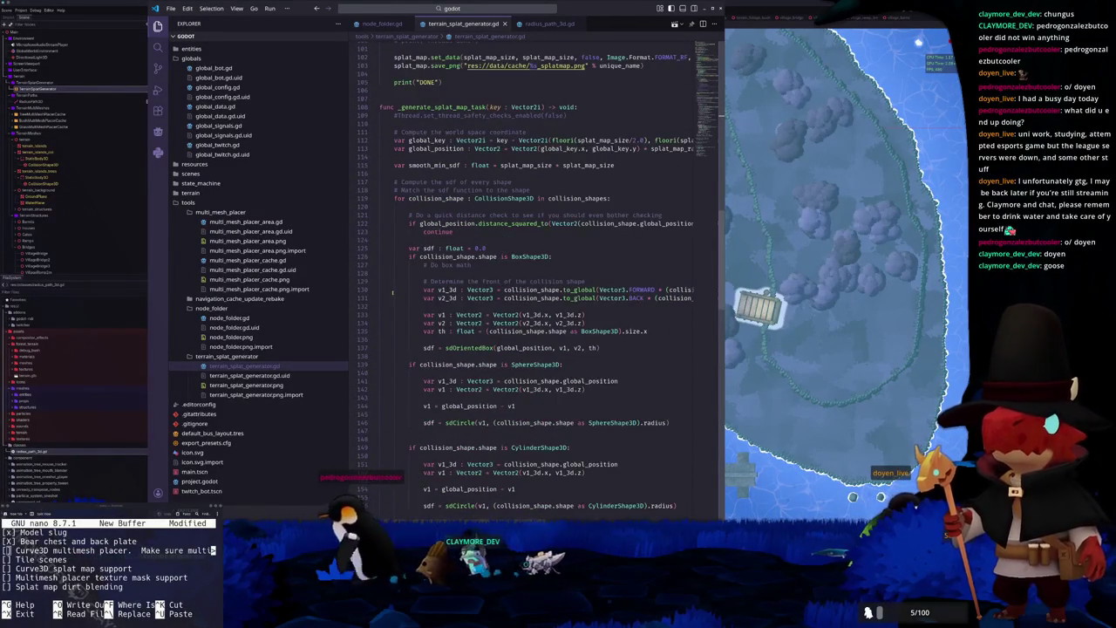
click(409, 326)
scroll(411, 385, down, 4)
scroll(408, 388, down, 4)
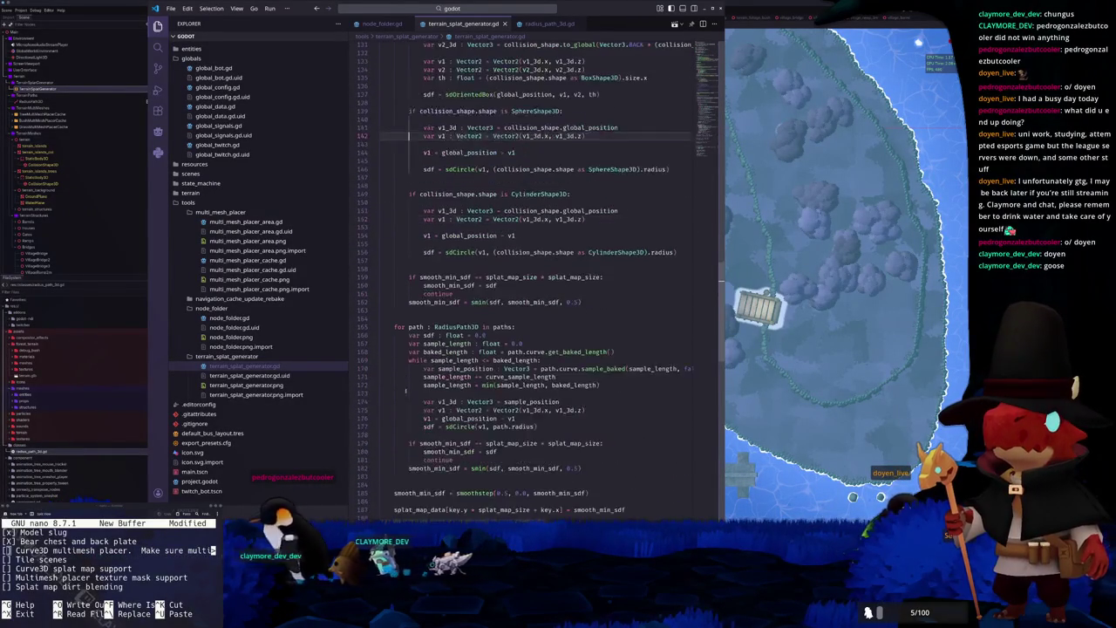
scroll(404, 392, down, 3)
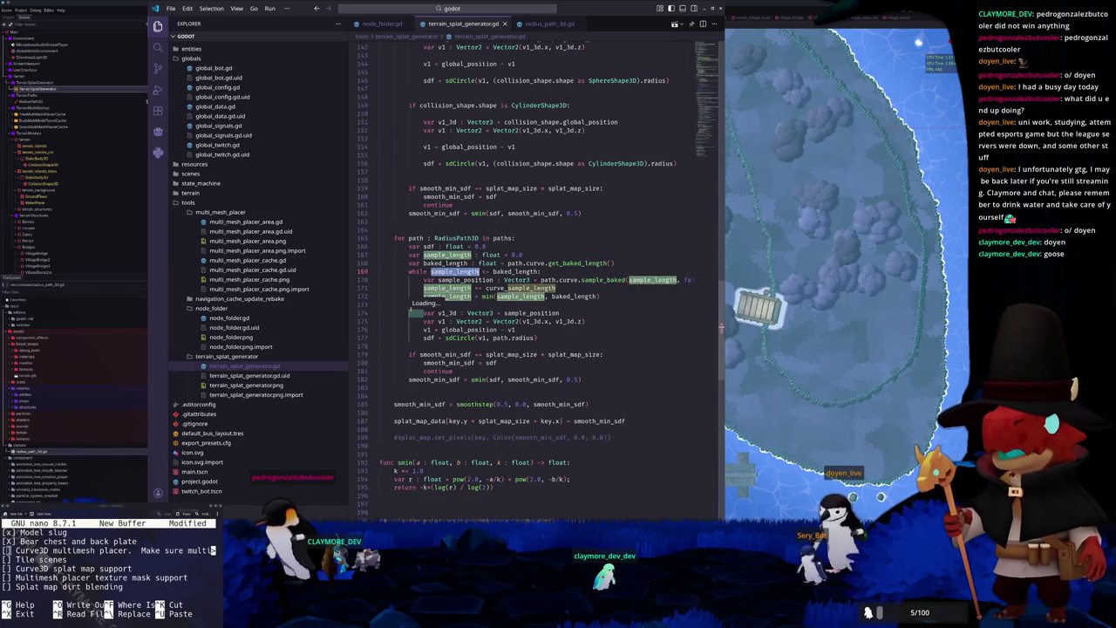
drag(408, 354, 413, 385)
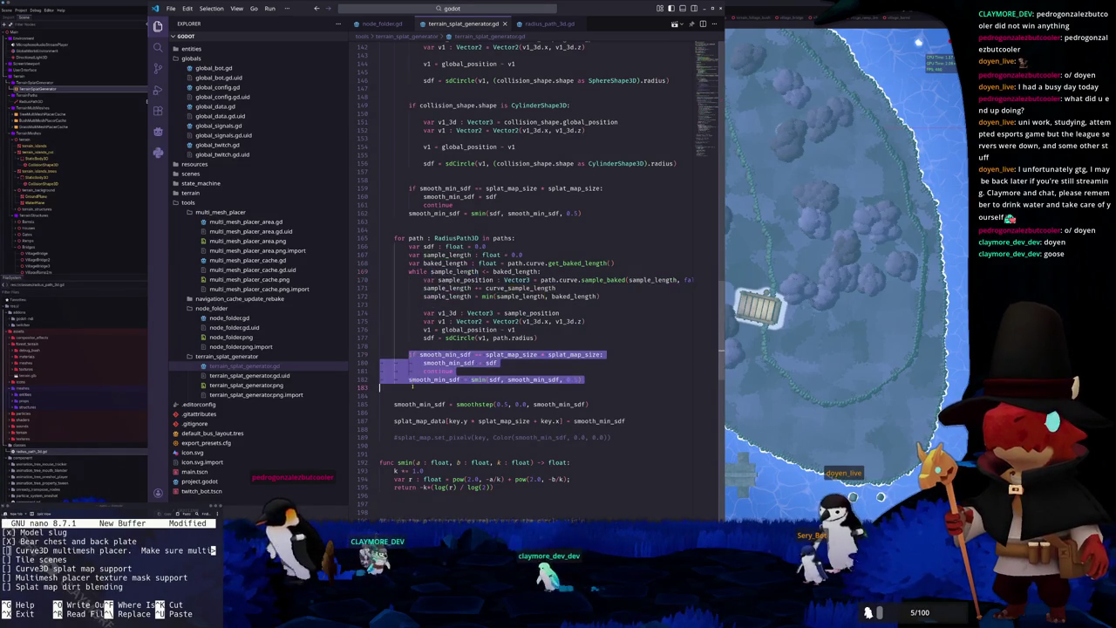
key(Tab)
click(447, 345)
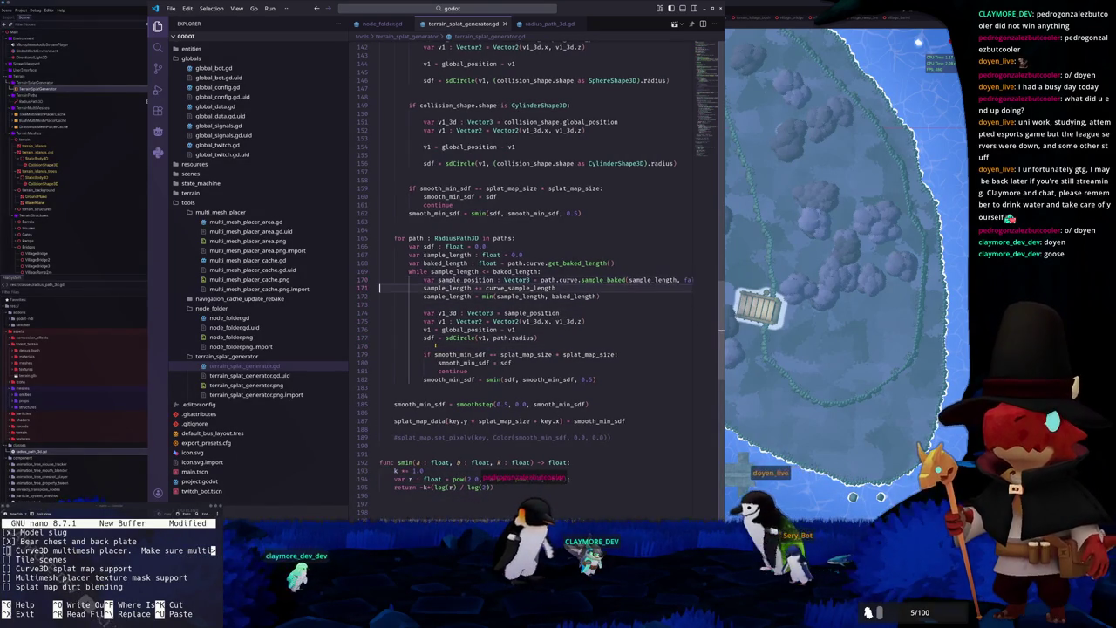
- Zoom the code out and review the sample_length uses in the while loop, then return to Godot
key(ctrl+minus)
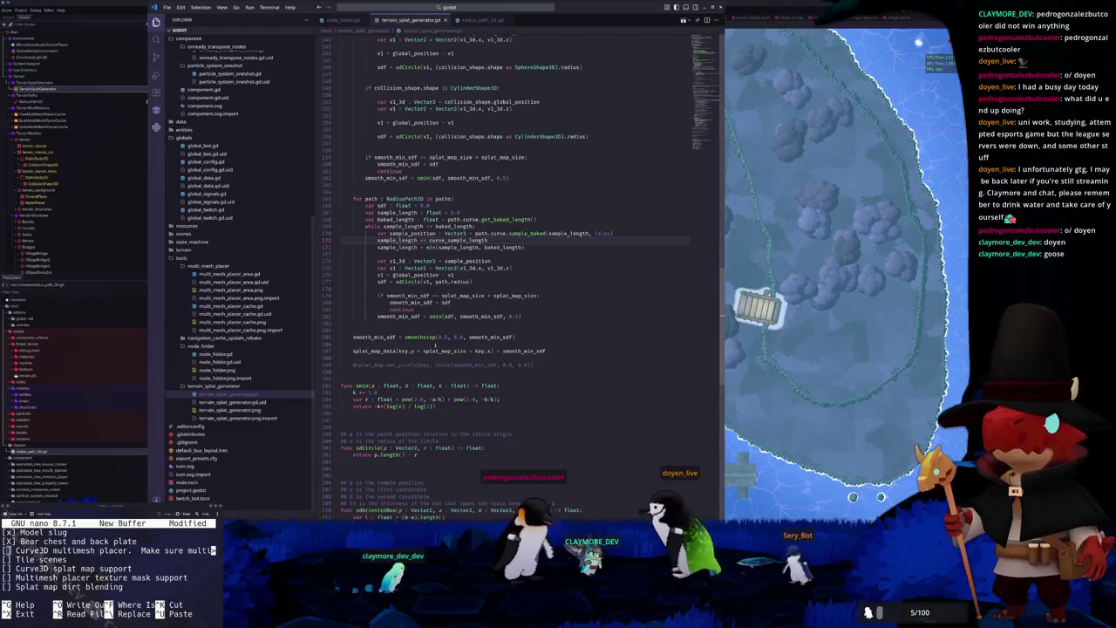
click(536, 218)
key(Down)
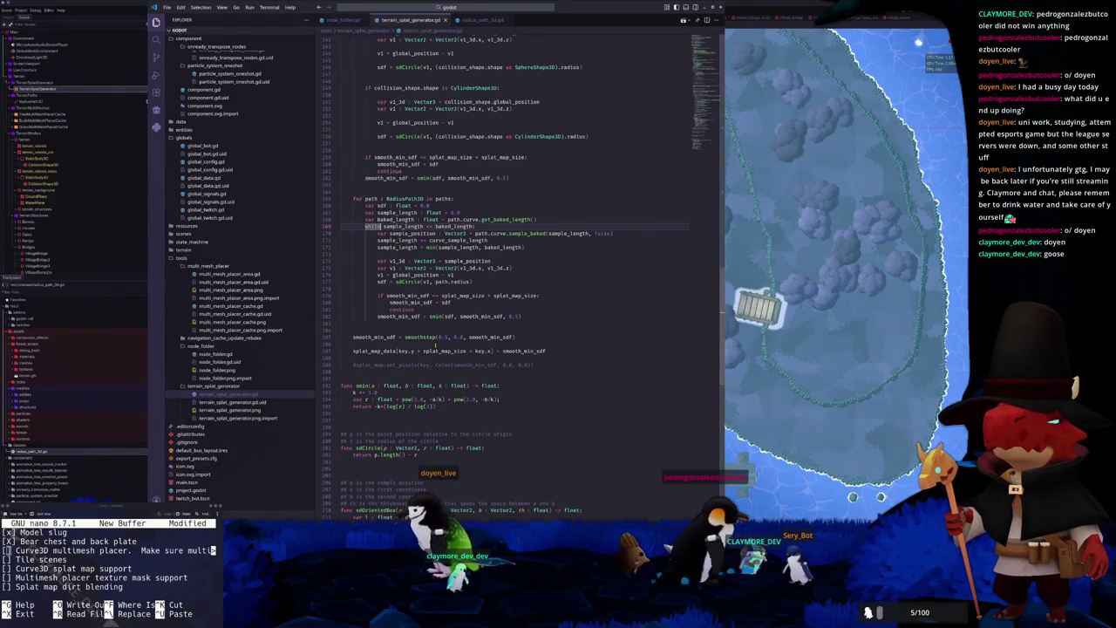
key(ctrl+d)
key(Escape)
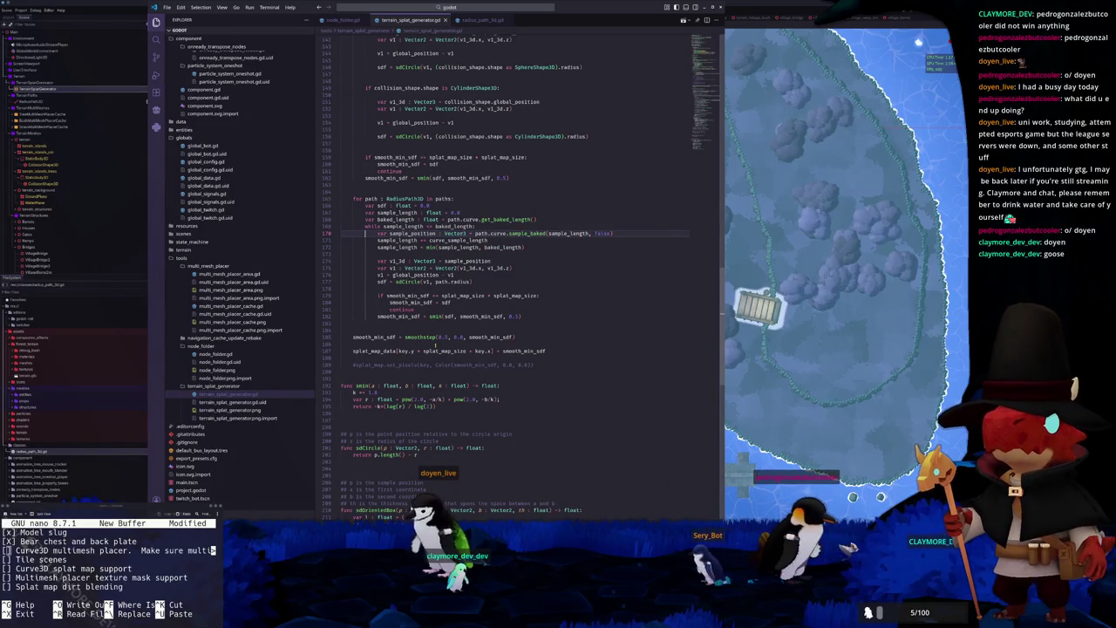
key(ctrl+d)
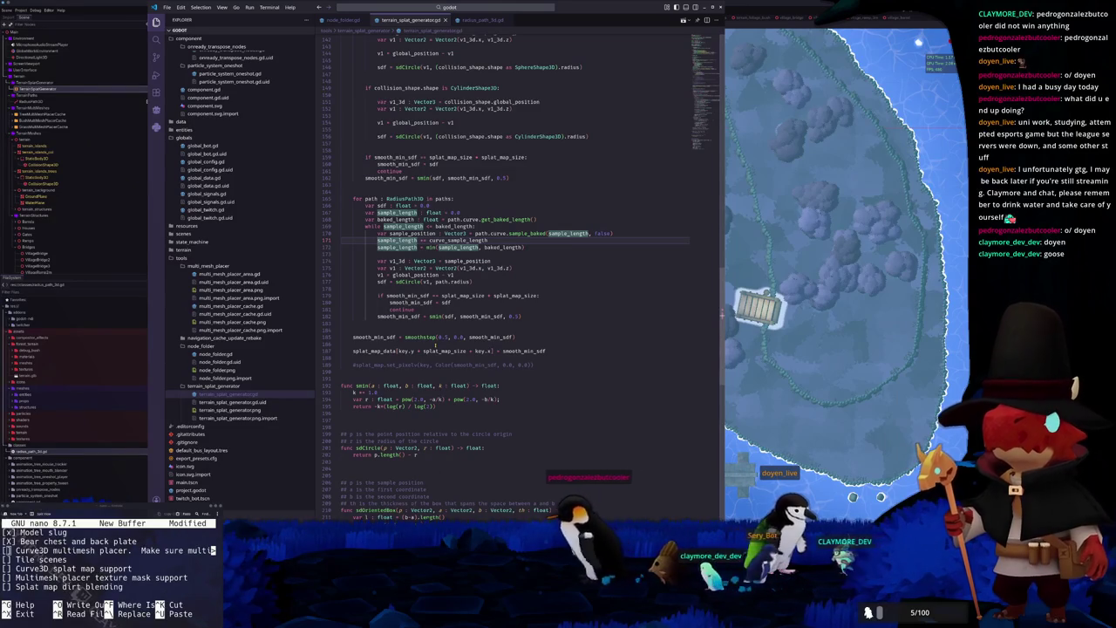
key(alt+Tab)
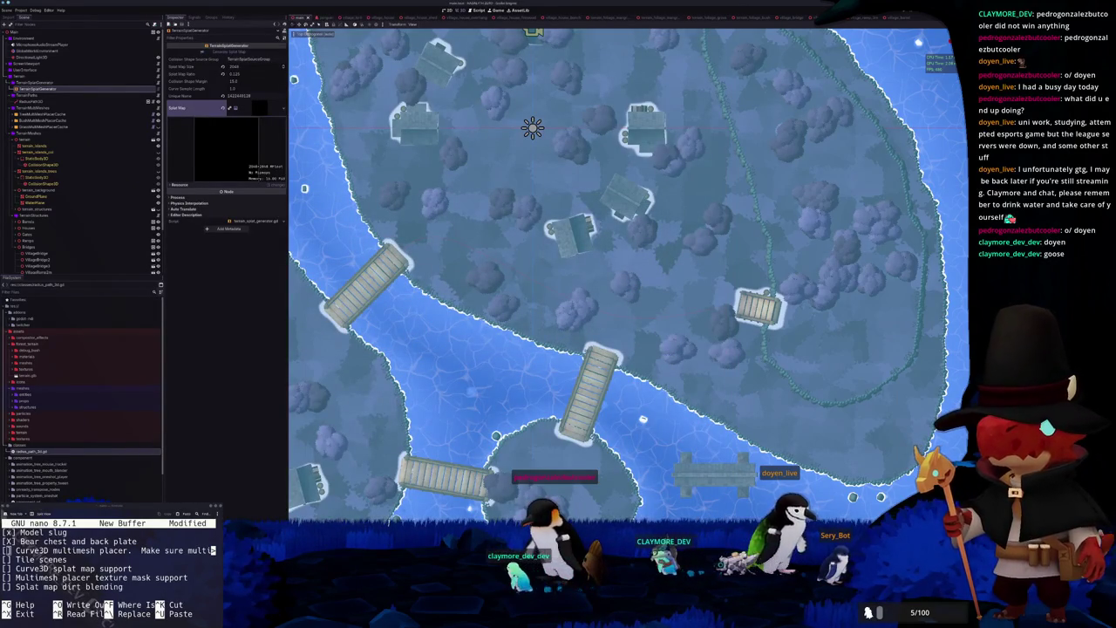
- Kill the hung Godot process in btop and reopen the project from the project list
key(alt+Tab)
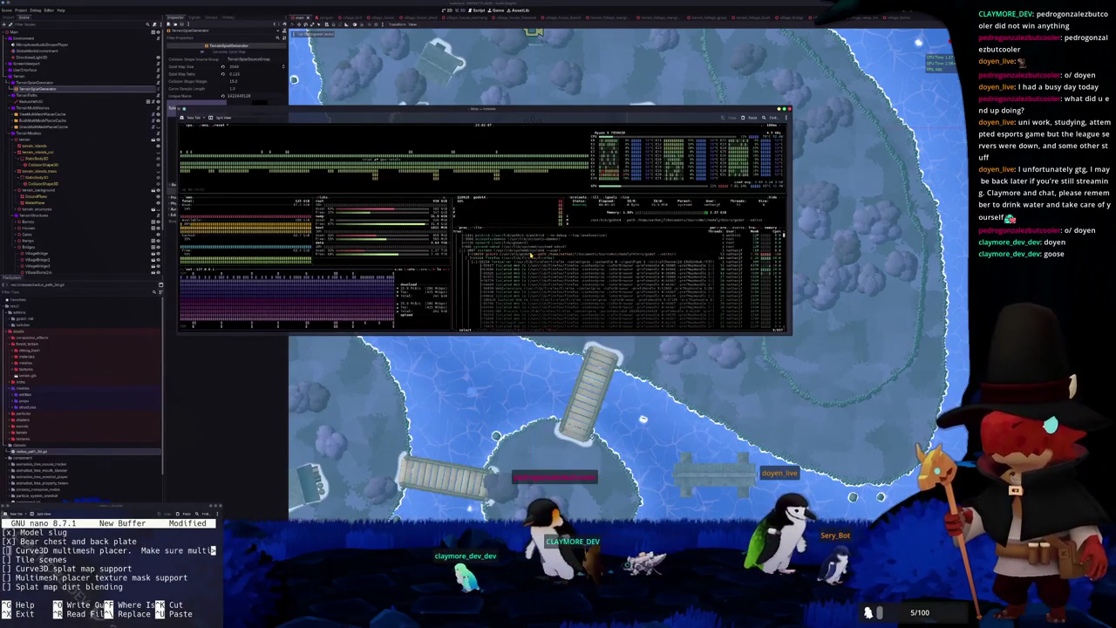
click(532, 255)
key(k)
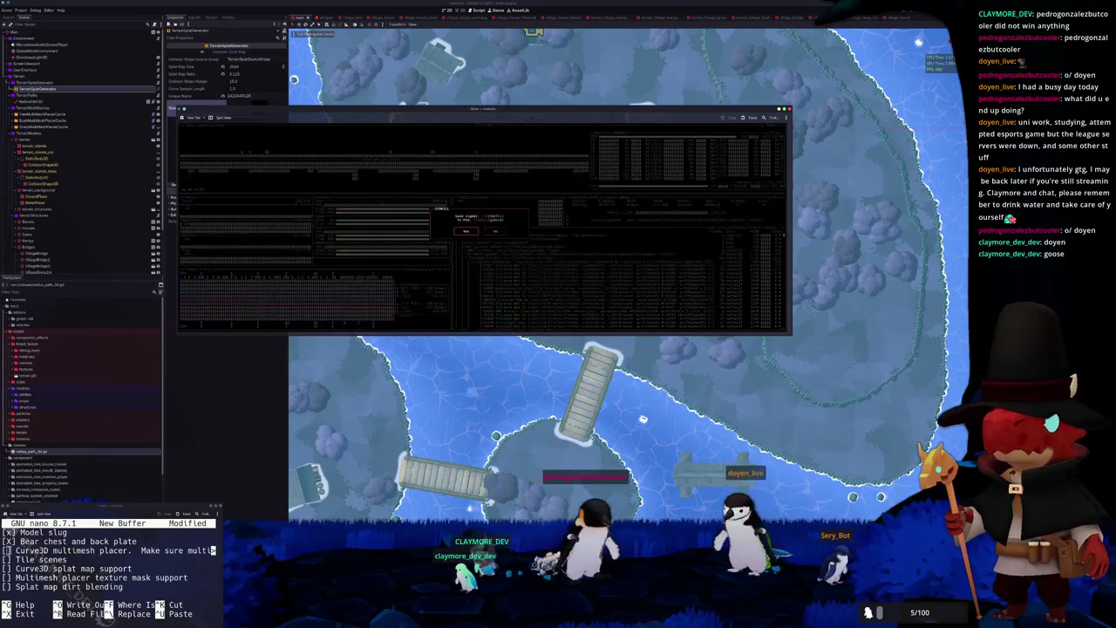
key(Return)
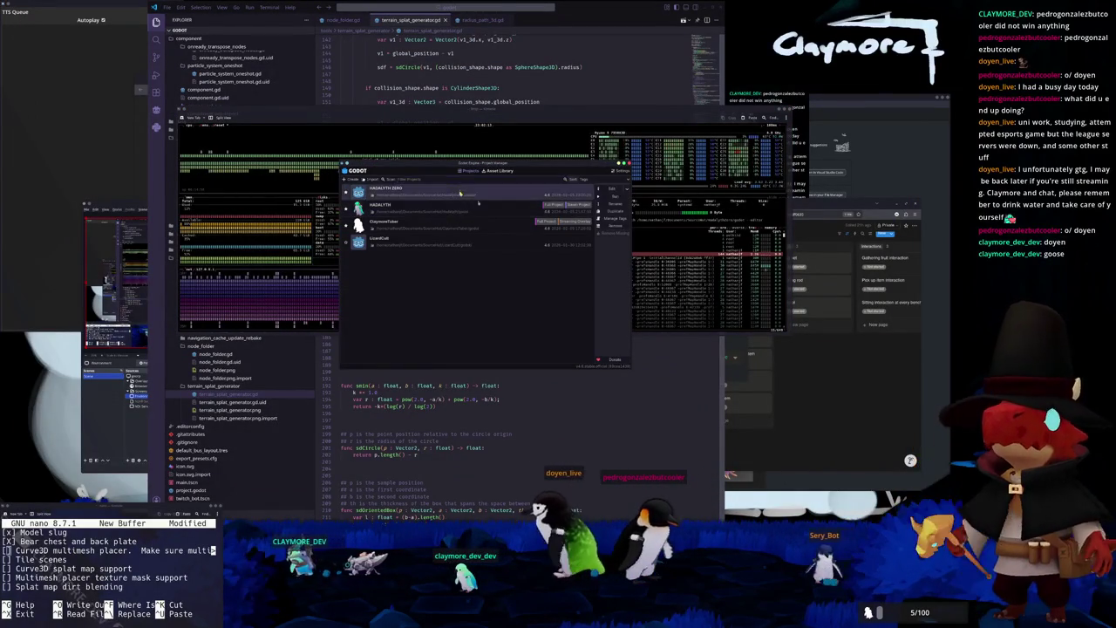
double_click(437, 203)
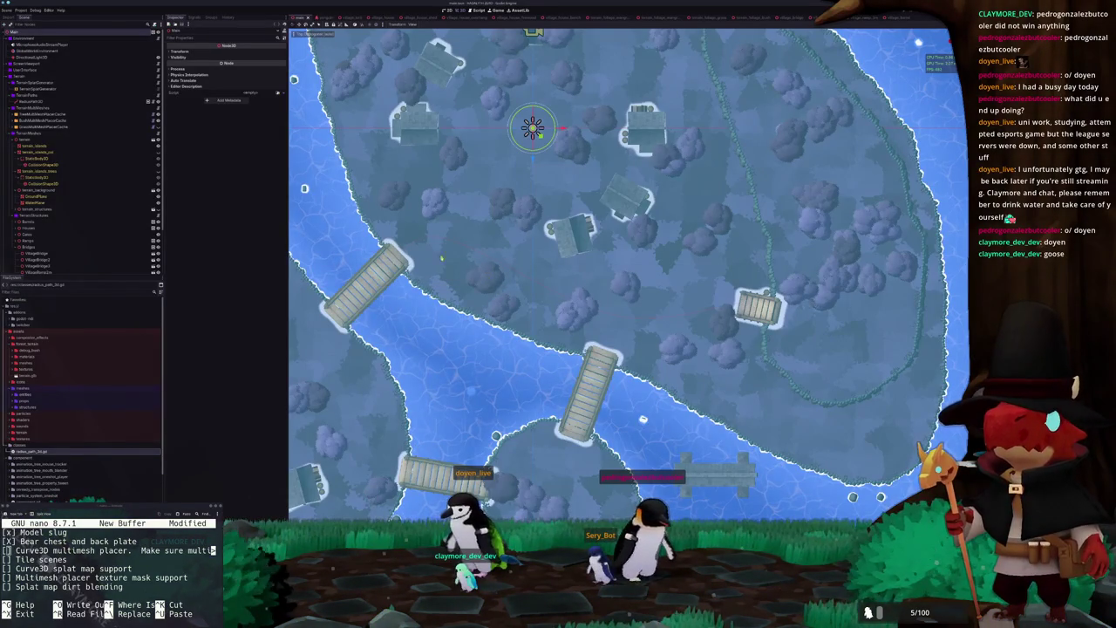
- Inspect the path's Curve3D points, then the TerrainSplatGenerator's settings
click(47, 102)
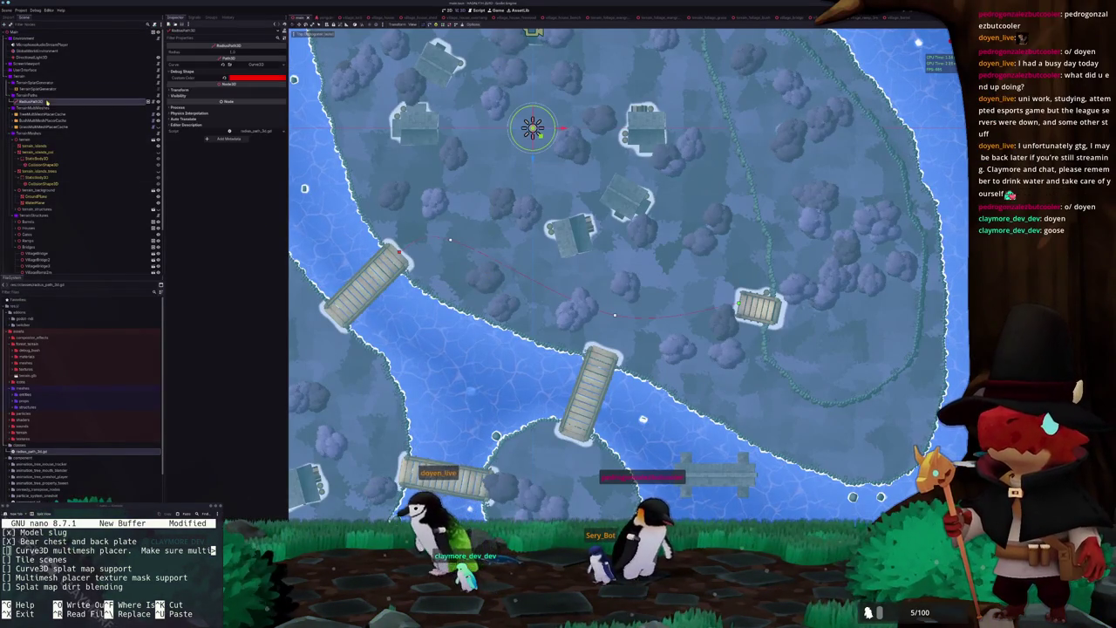
click(239, 68)
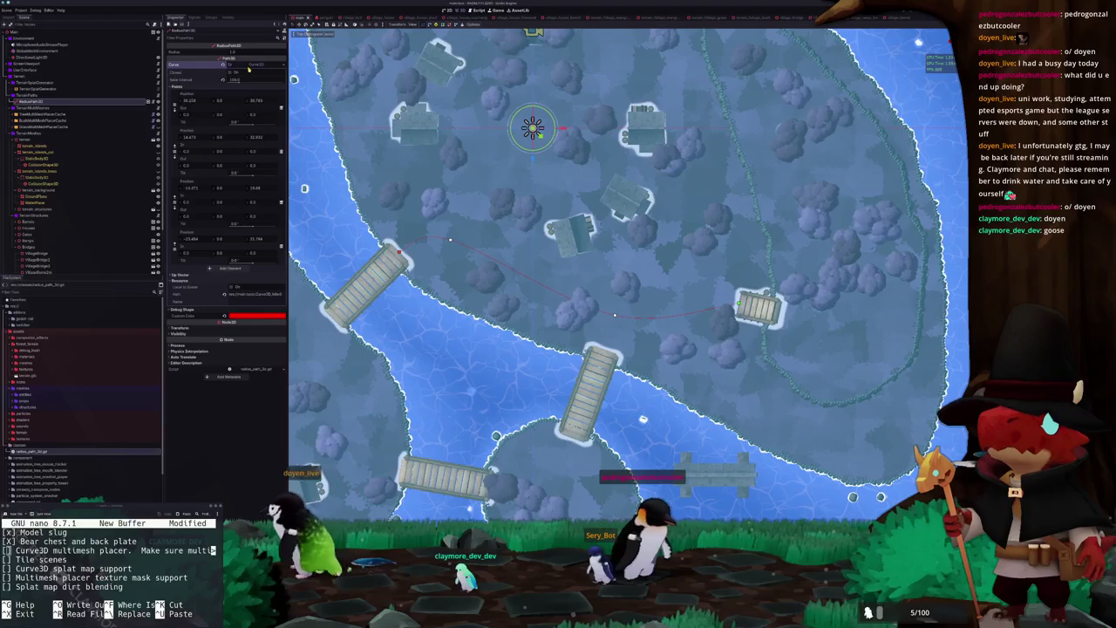
click(73, 88)
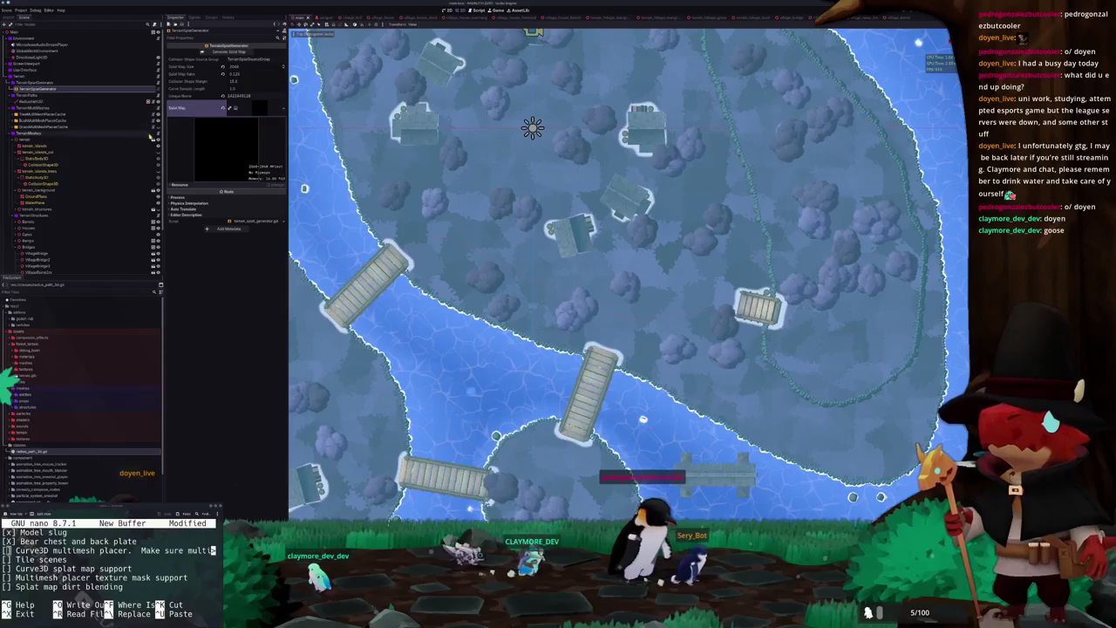
scroll(102, 178, down, 3)
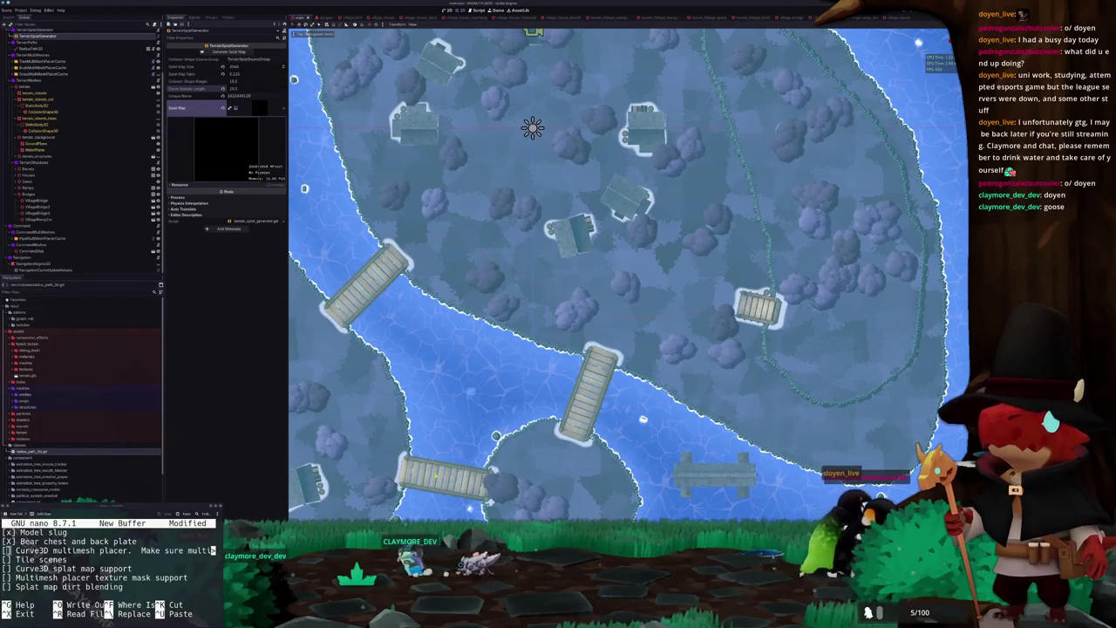
- Check the generator script in the code editor, then open Godot's Output log below the map
key(alt+Tab)
click(384, 242)
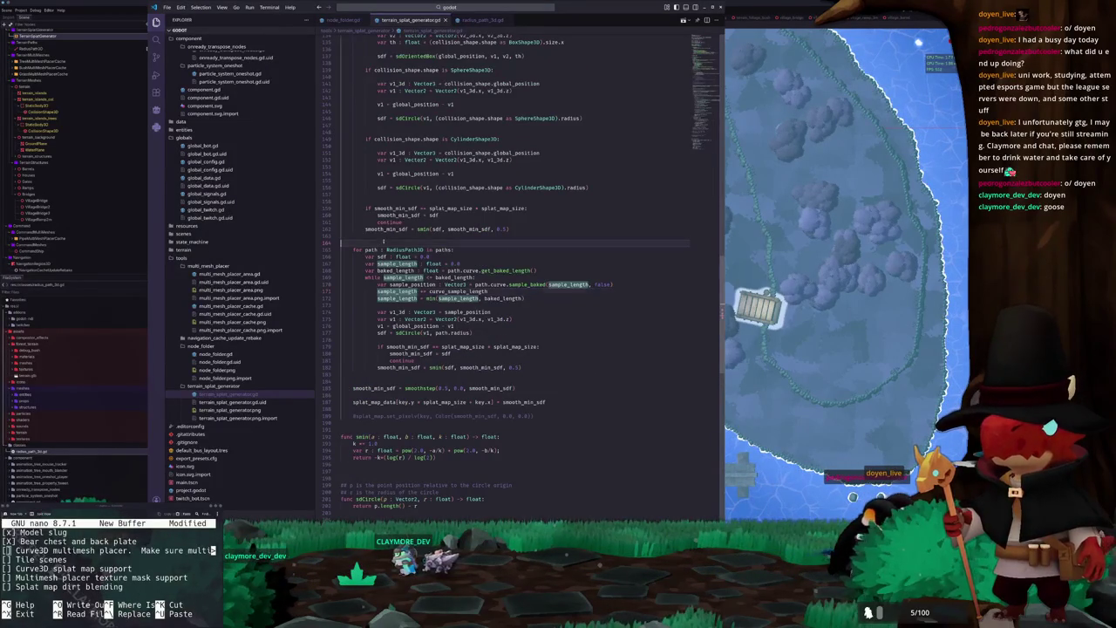
key(alt+Tab)
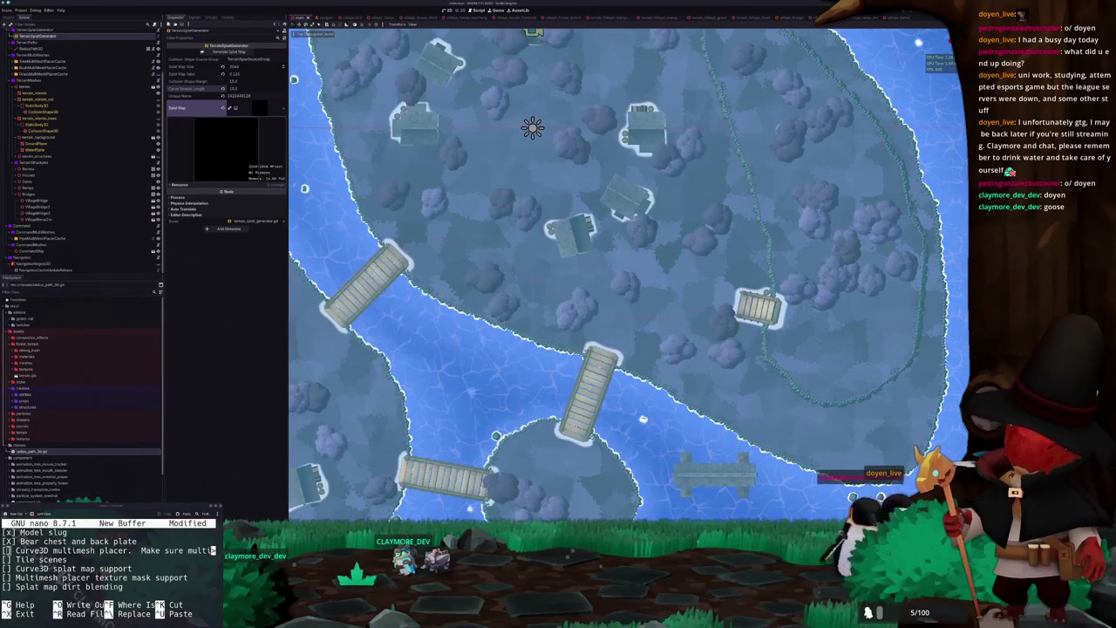
click(339, 514)
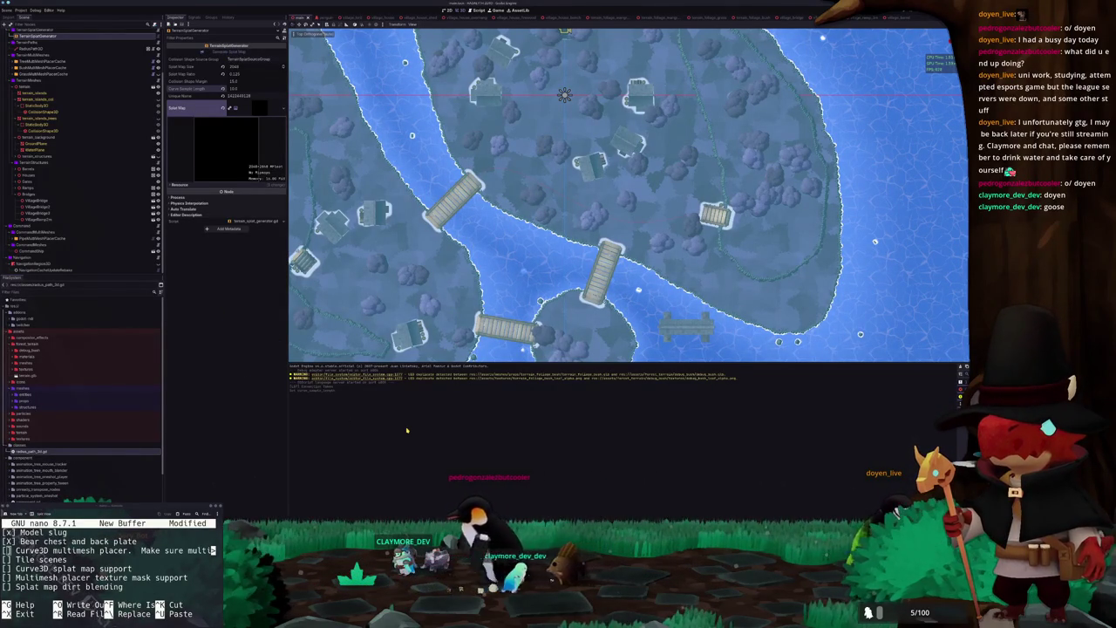
- In terrain_splat_generator.gd, highlight every use of baked_length and sample_length in the path loop
key(alt+Tab)
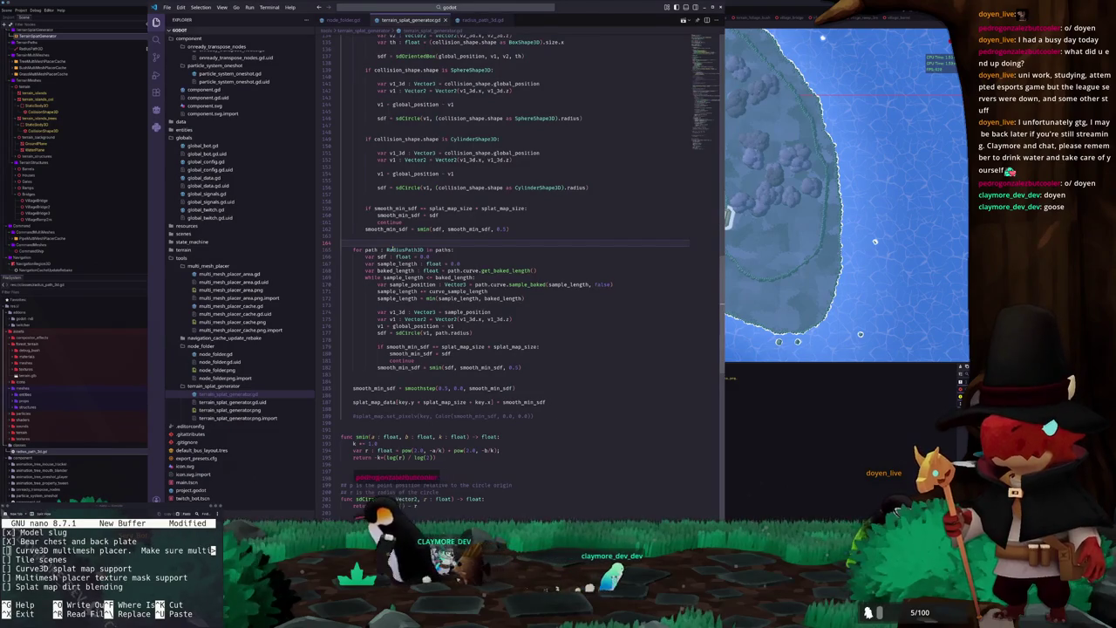
click(364, 284)
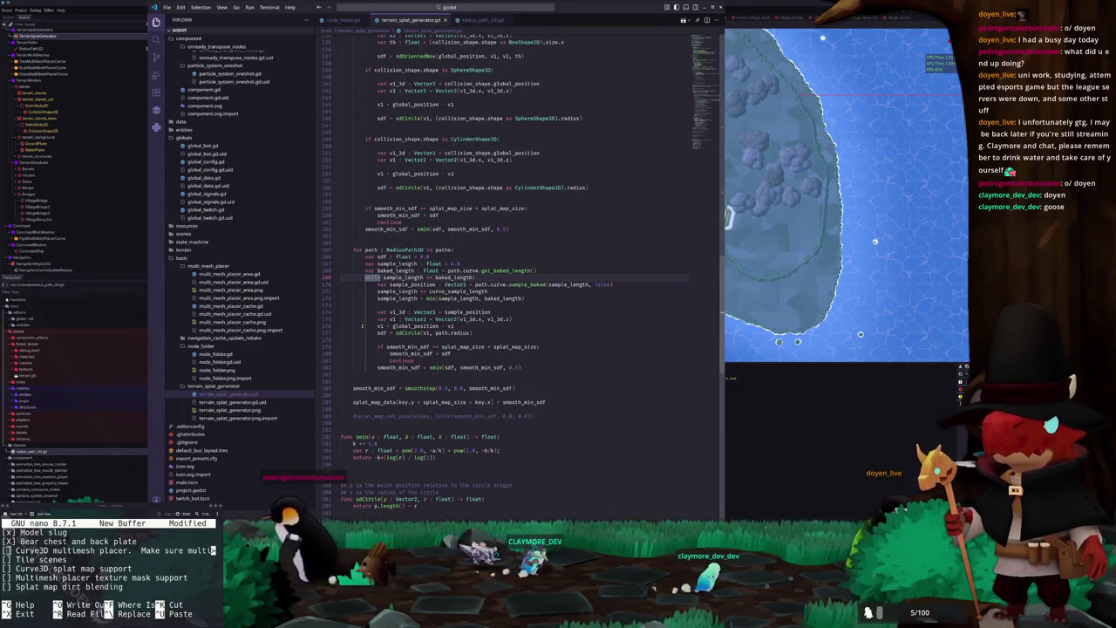
key(Down)
key(Down)
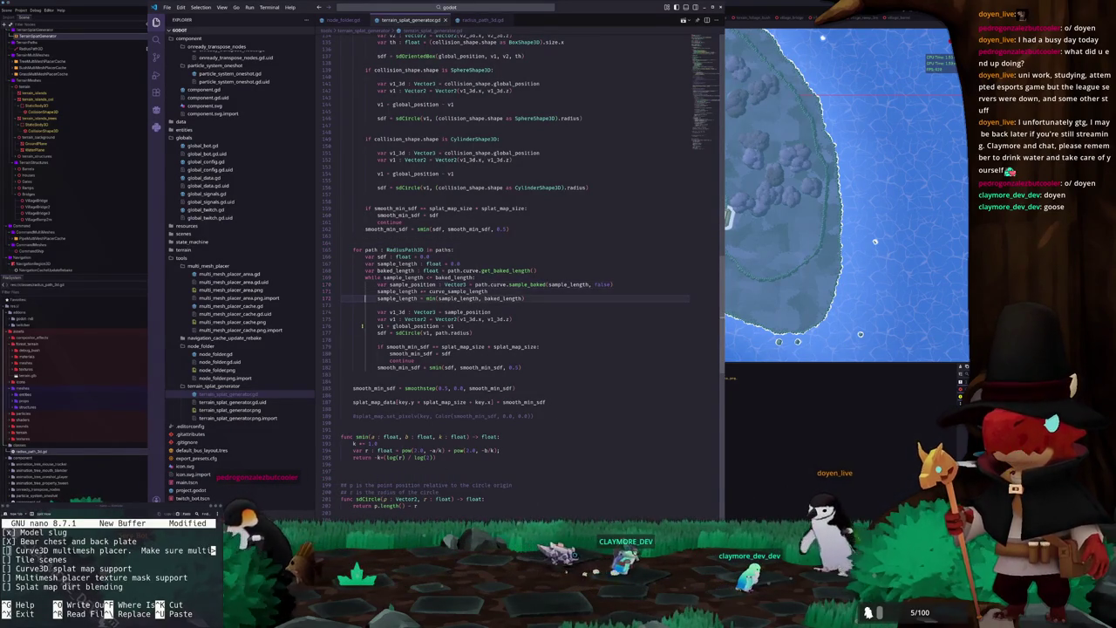
key(End)
key(ctrl+Left)
key(Up)
key(Up)
key(ctrl+Left)
key(End)
key(ctrl+Left)
key(ctrl+Left)
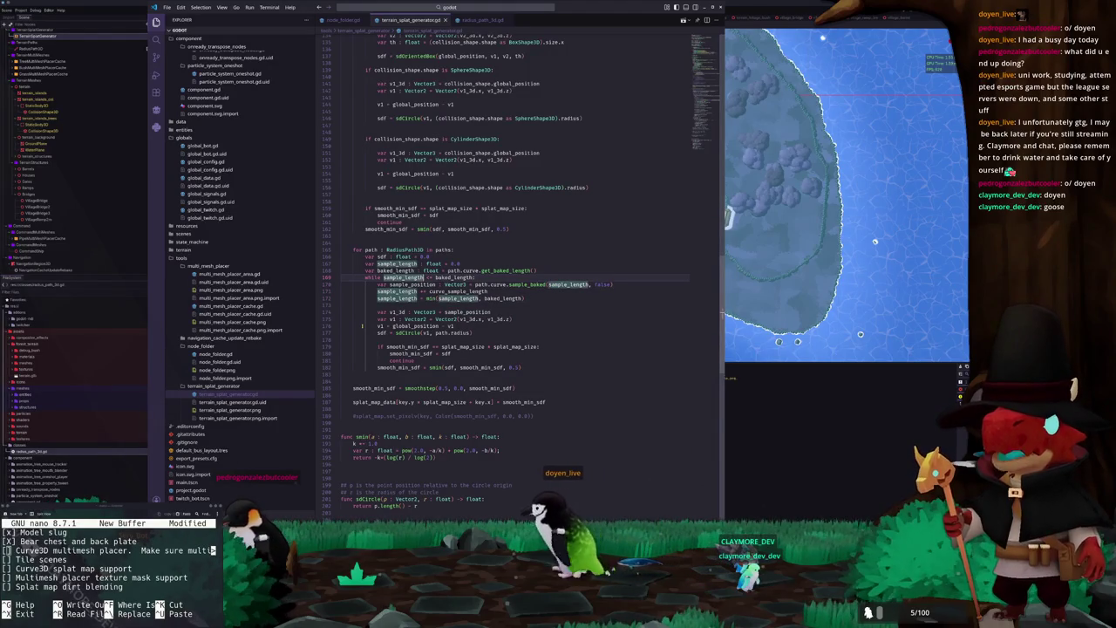
- Step the caret from the while condition down to the sample_length update on line 171
click(428, 277)
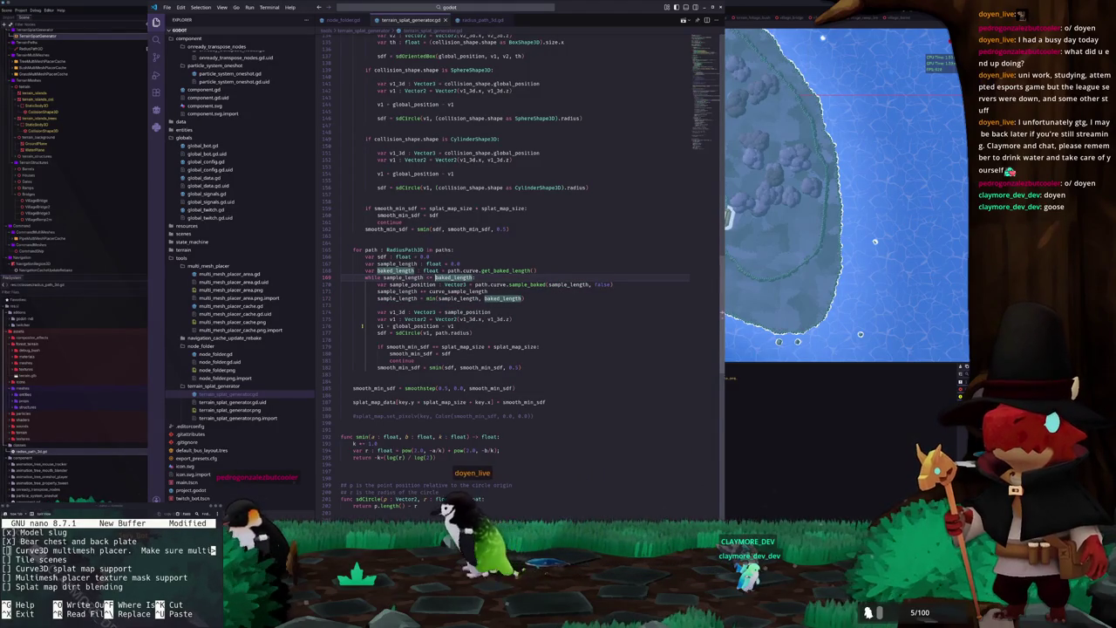
key(Down)
key(Home)
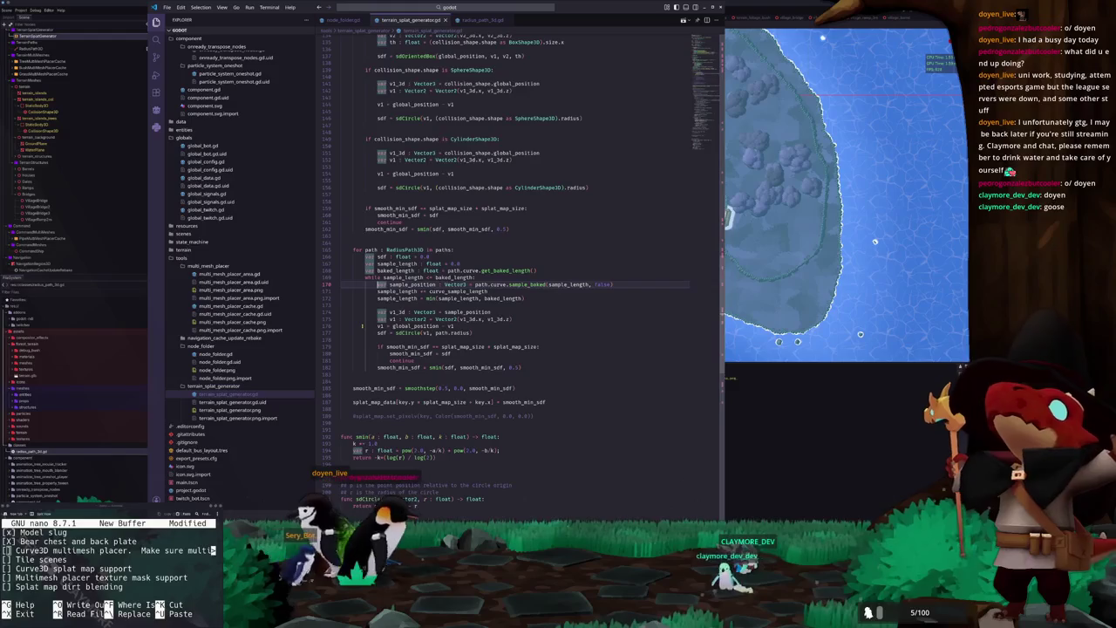
key(Down)
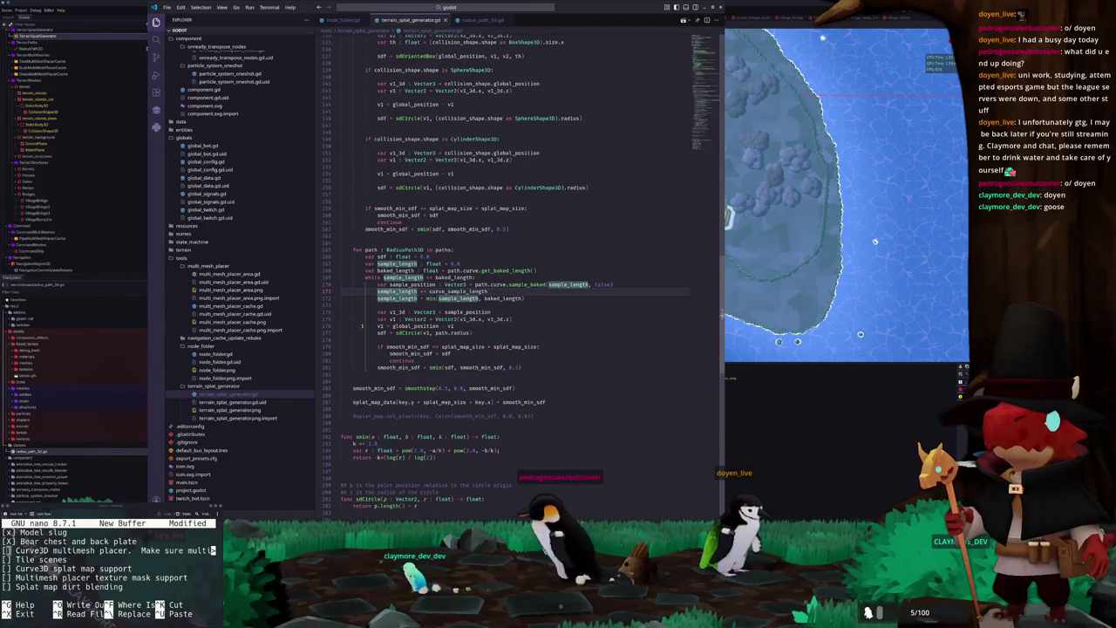
scroll(362, 326, up, 3)
scroll(357, 326, up, 3)
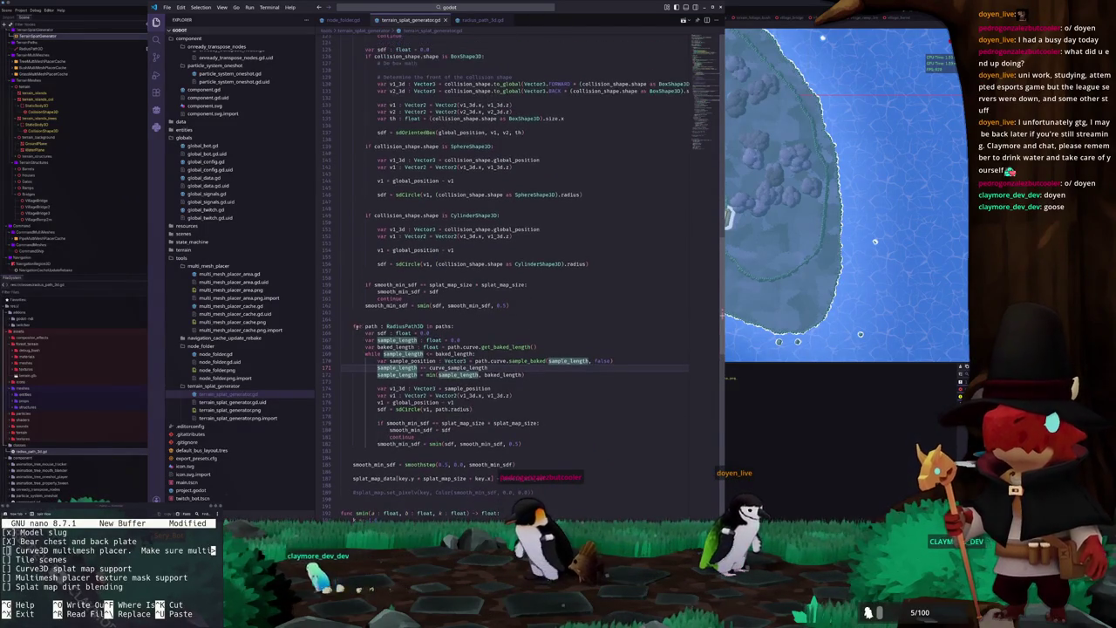
scroll(352, 326, up, 2)
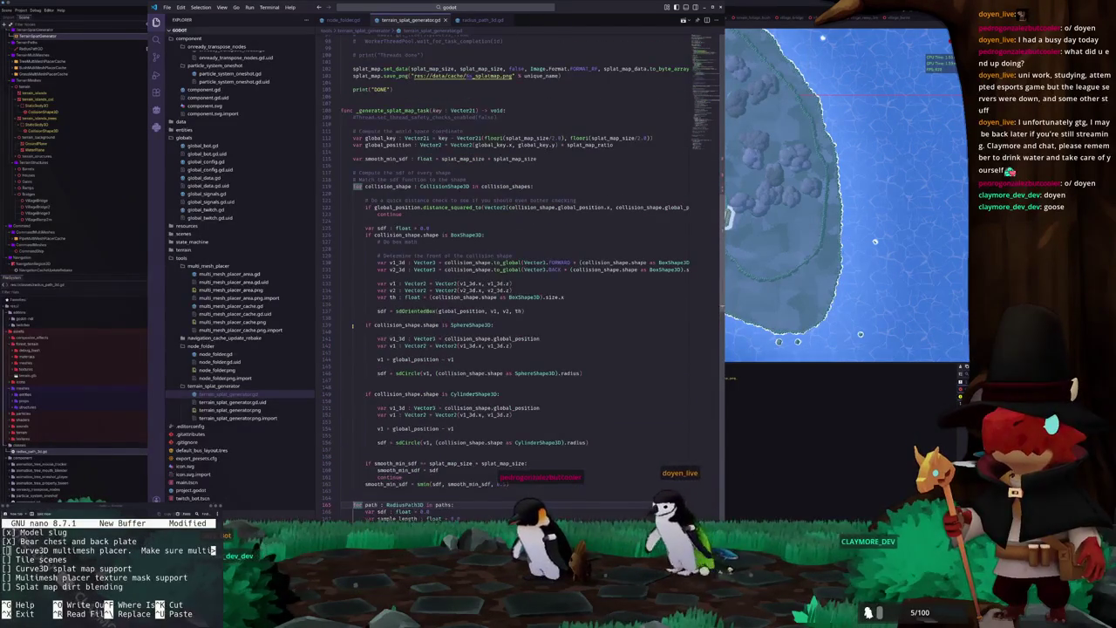
scroll(352, 326, up, 1)
scroll(352, 326, down, 1)
scroll(352, 326, down, 2)
scroll(352, 326, down, 1)
scroll(353, 326, down, 2)
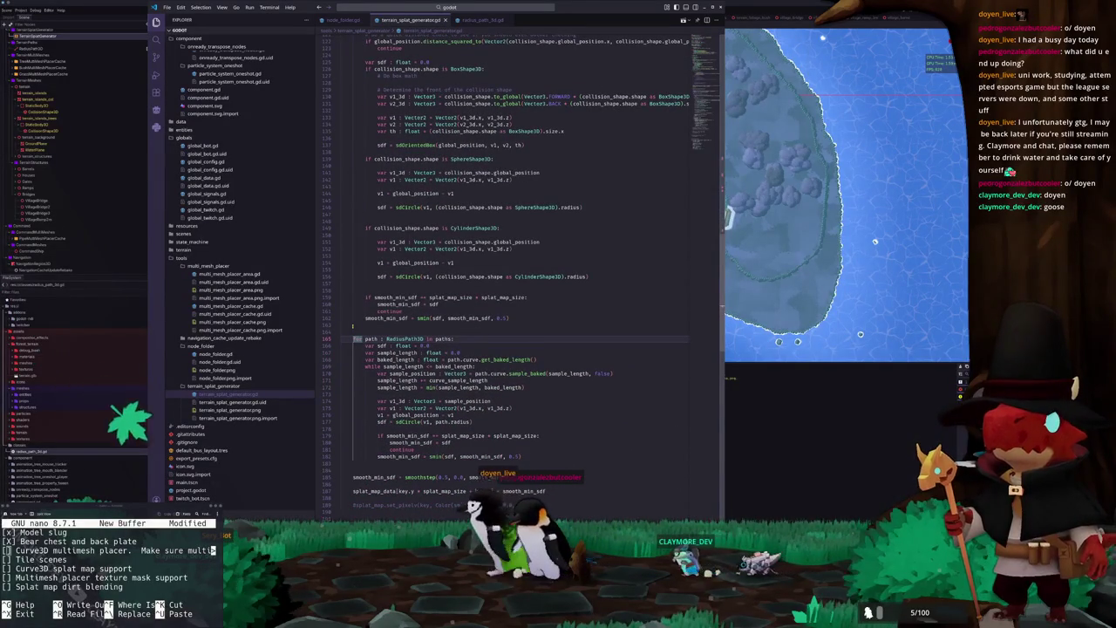
scroll(353, 326, down, 1)
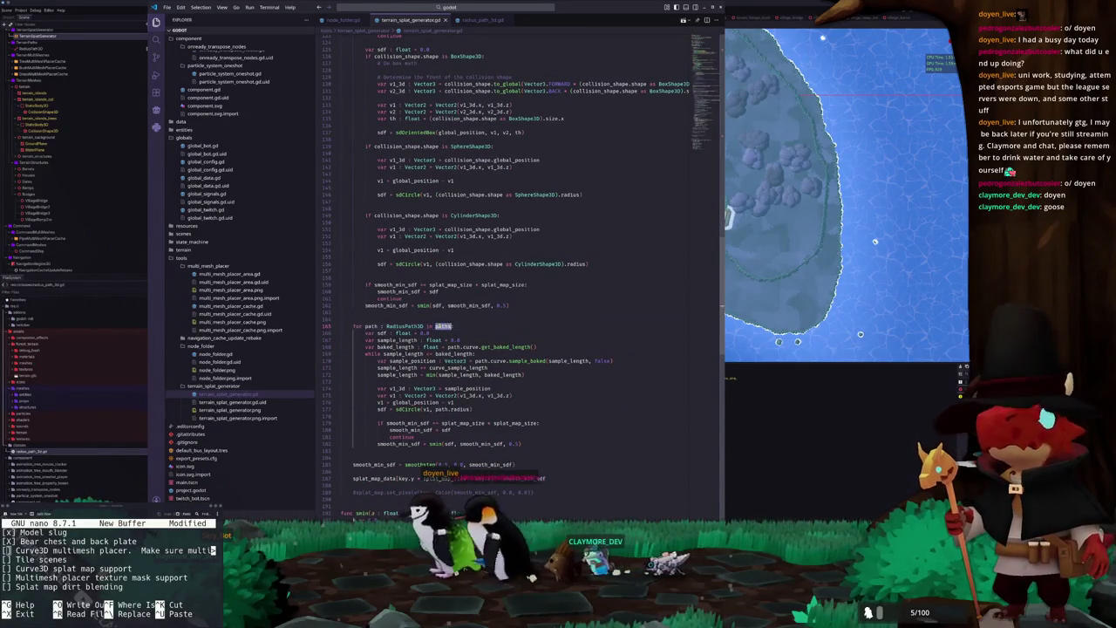
scroll(352, 326, up, 10)
scroll(352, 326, down, 3)
scroll(353, 326, down, 3)
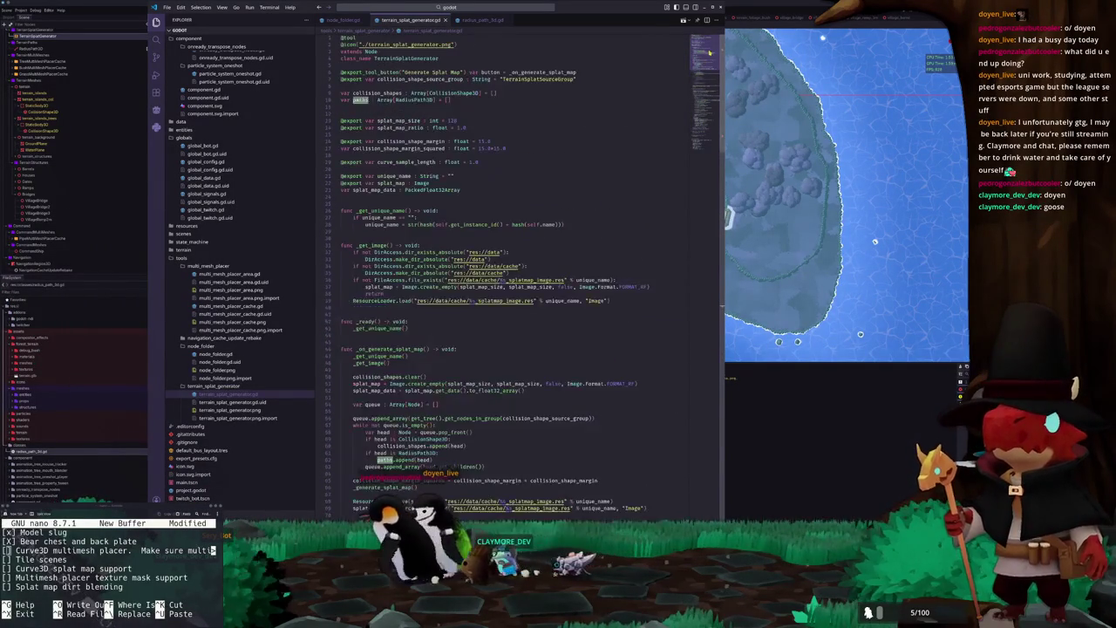
scroll(353, 326, down, 3)
scroll(353, 326, down, 2)
scroll(352, 326, up, 1)
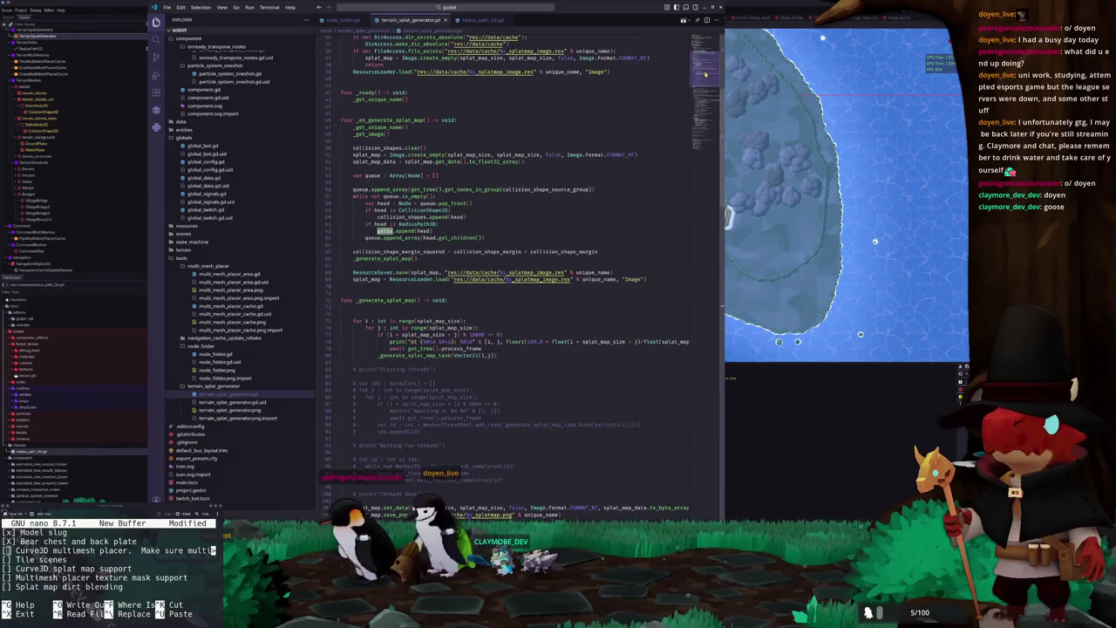
drag(705, 73, 697, 131)
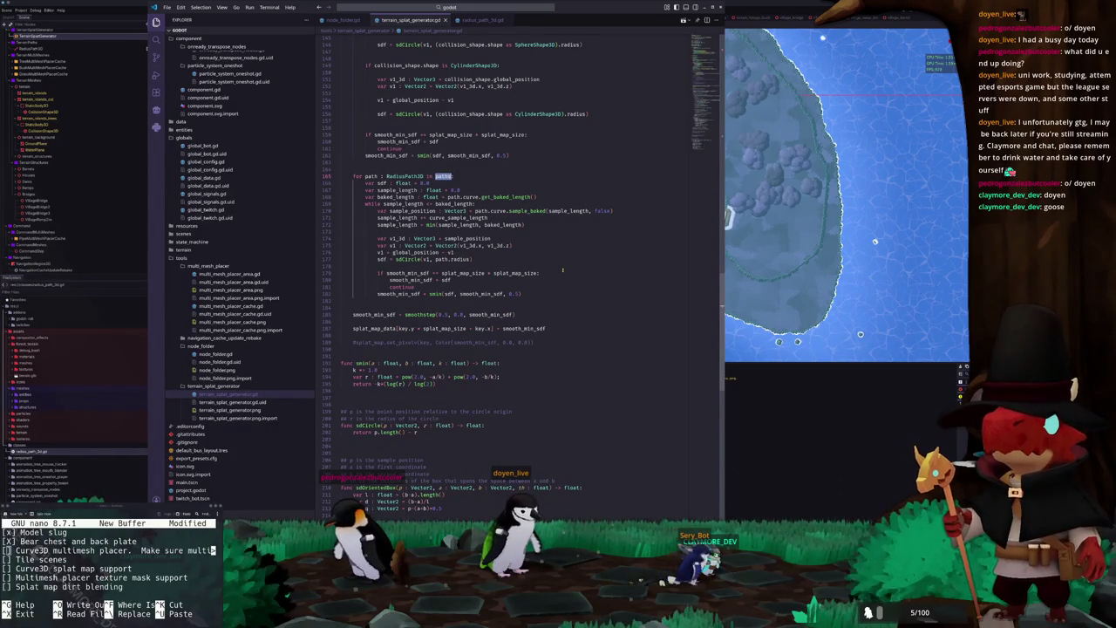
double_click(416, 252)
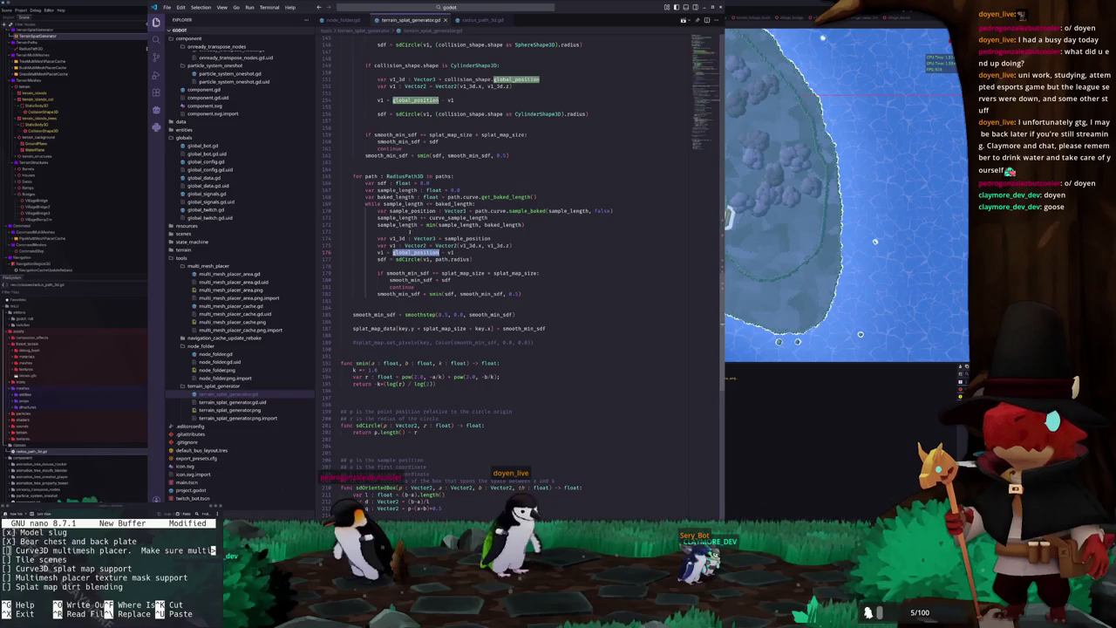
click(409, 231)
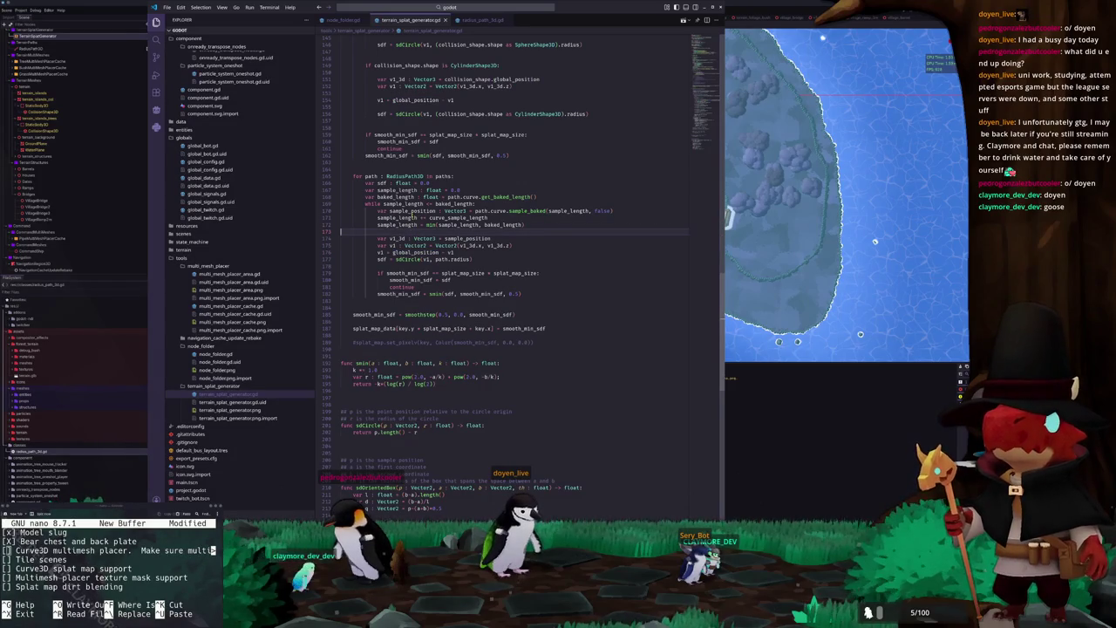
double_click(422, 211)
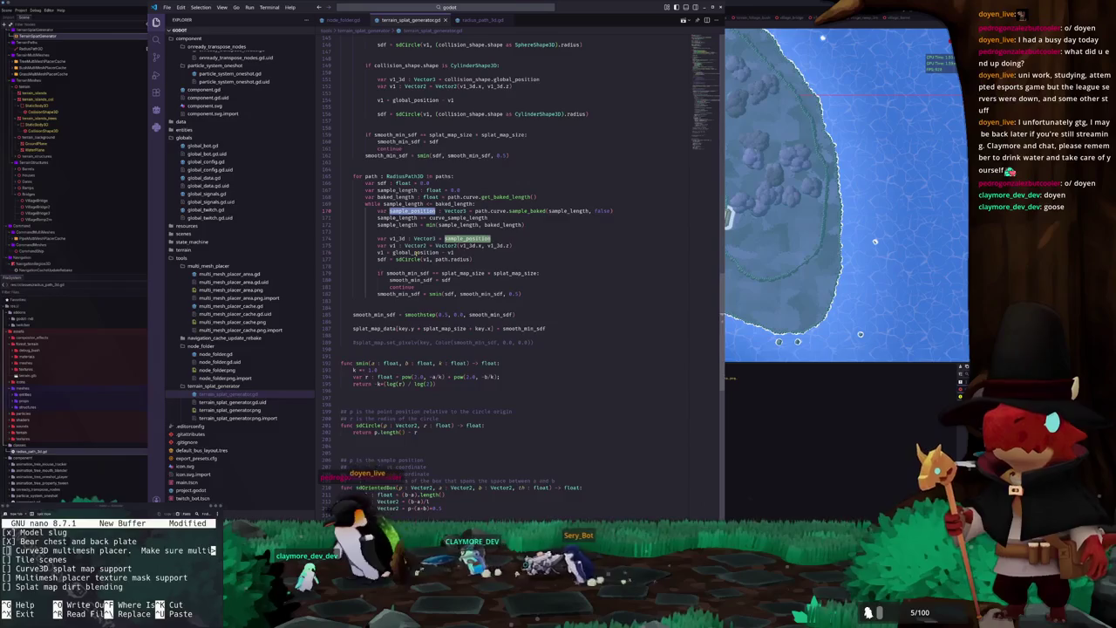
double_click(415, 252)
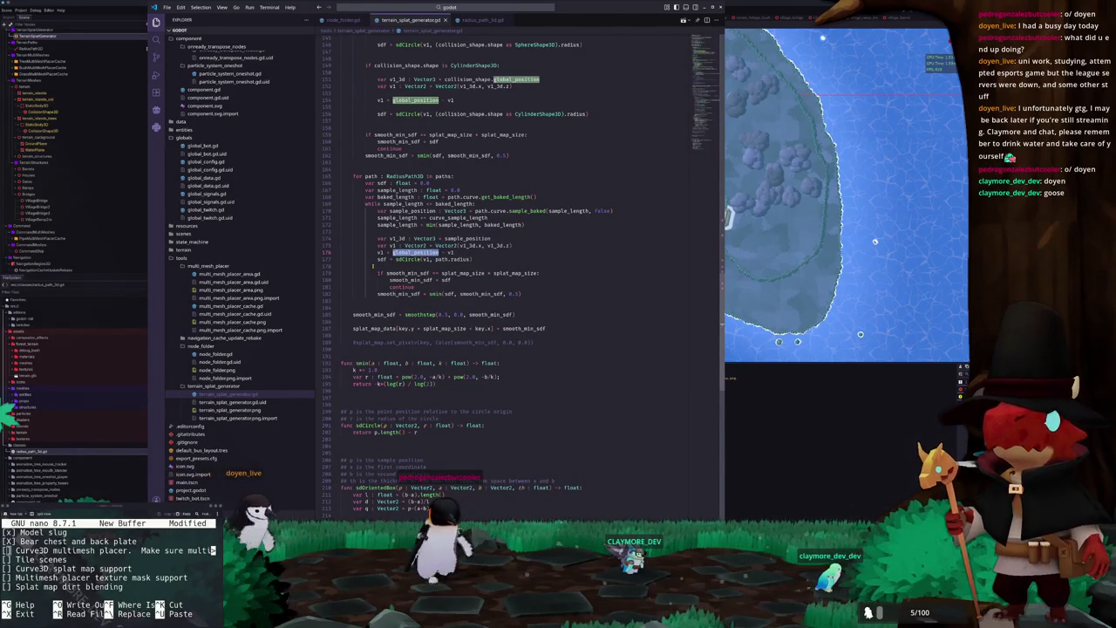
double_click(397, 238)
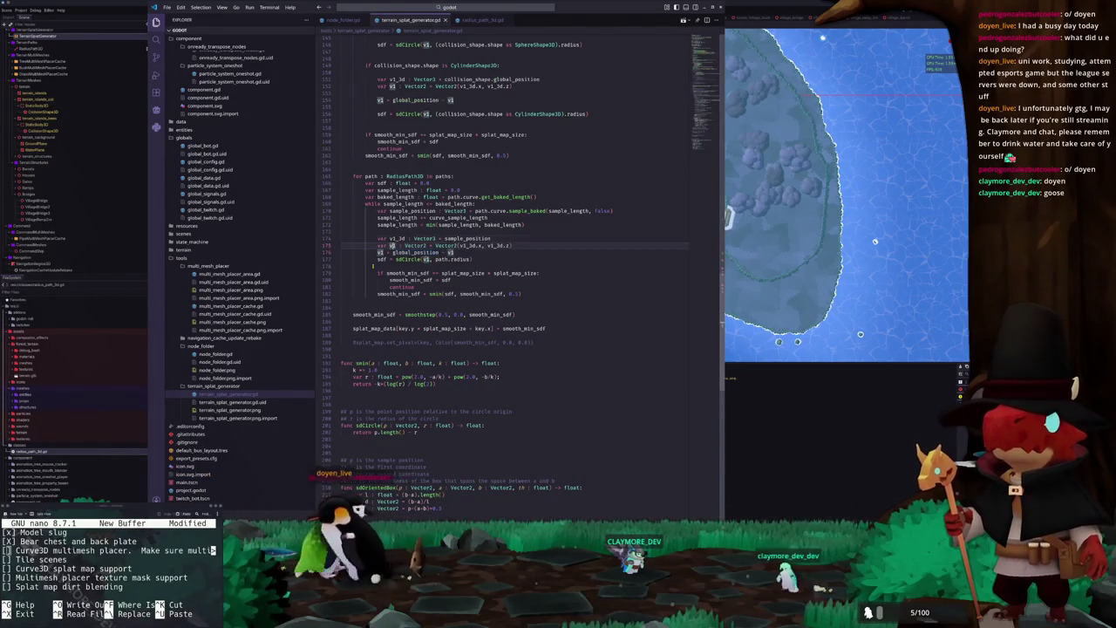
double_click(446, 238)
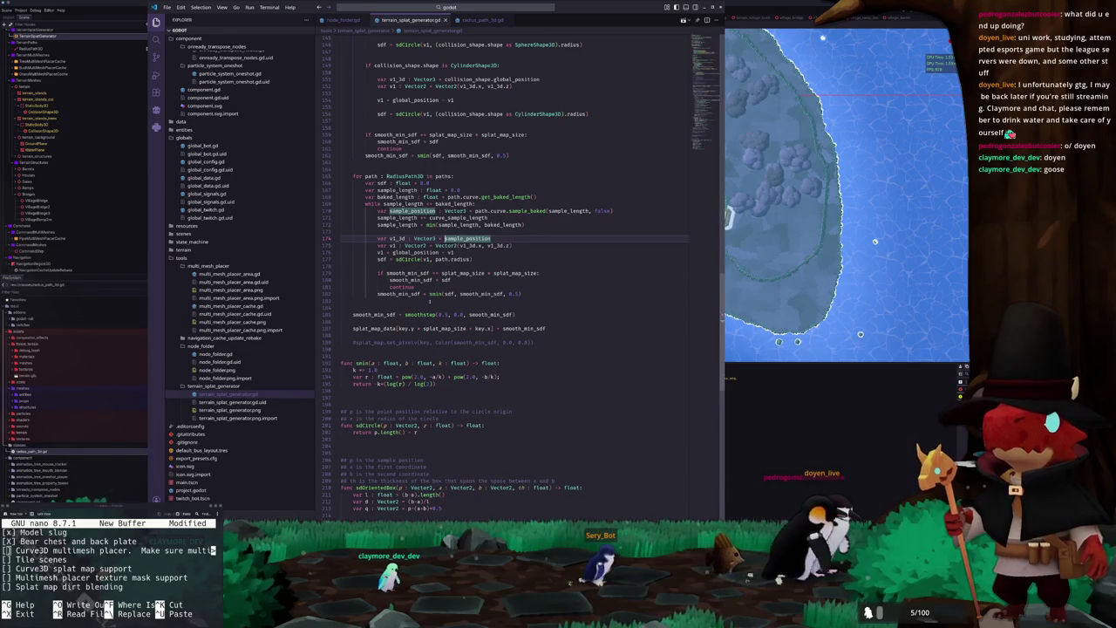
- Replace the squared size product on line 158 with splat_max_size_squared
double_click(442, 273)
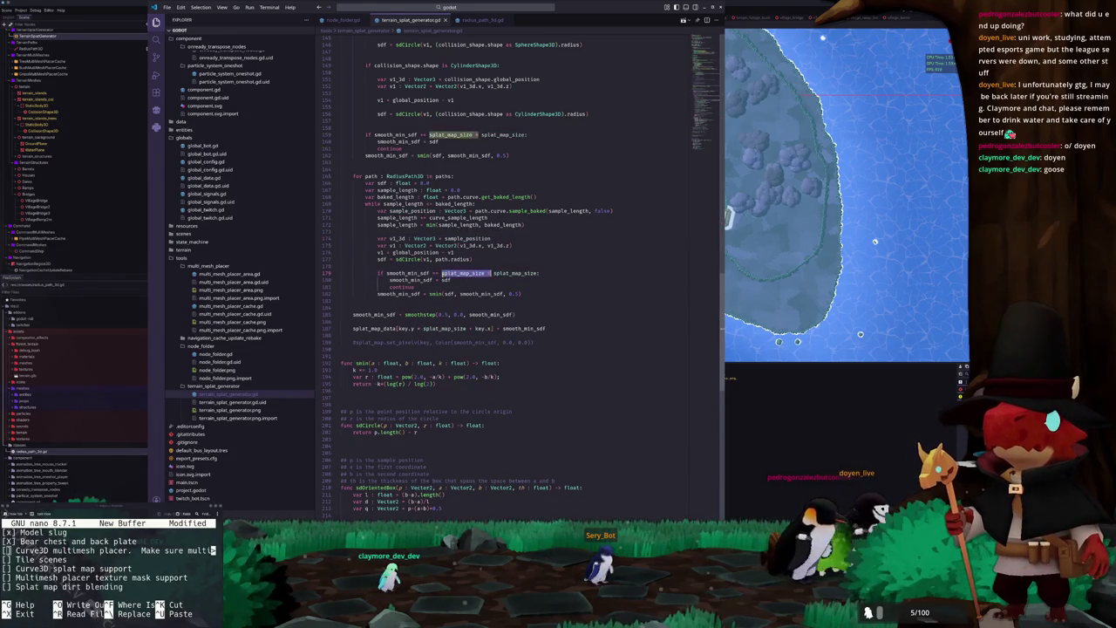
text(spla)
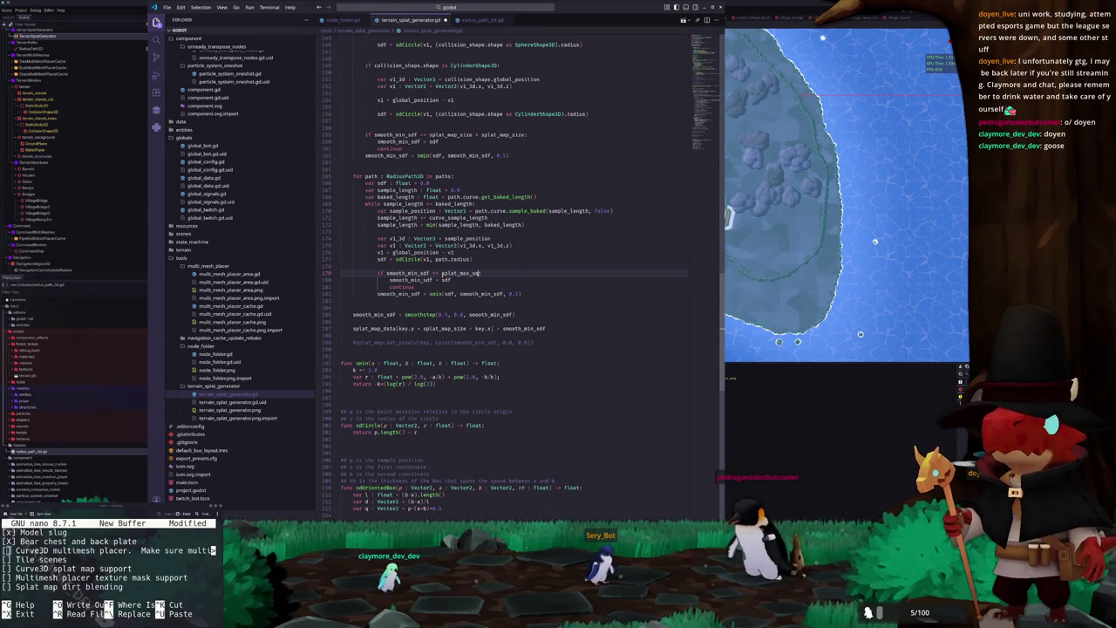
text(e)
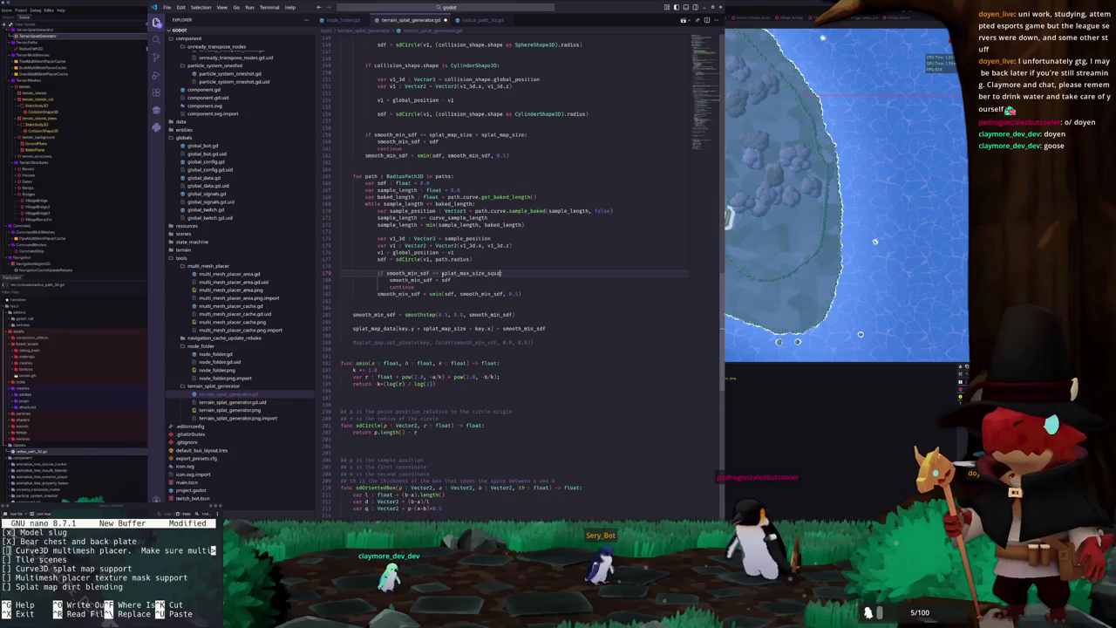
double_click(444, 273)
key(ctrl+c)
scroll(523, 261, up, 5)
double_click(449, 249)
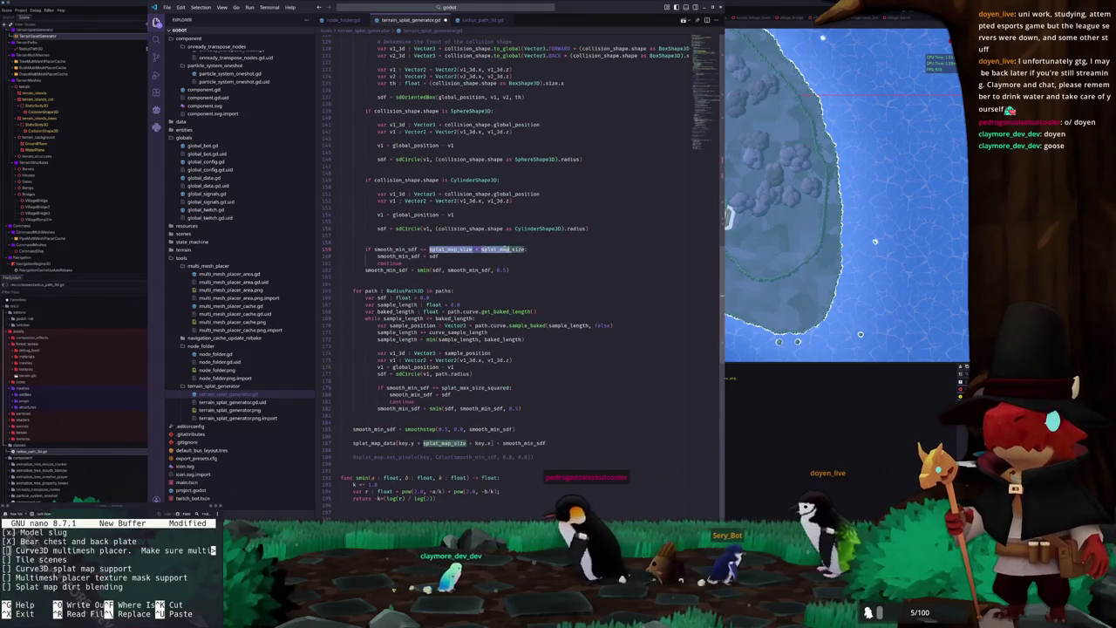
key(ctrl+v)
- Open blank lines at line 16 among the exported variables for the new declaration
scroll(449, 236, up, 2)
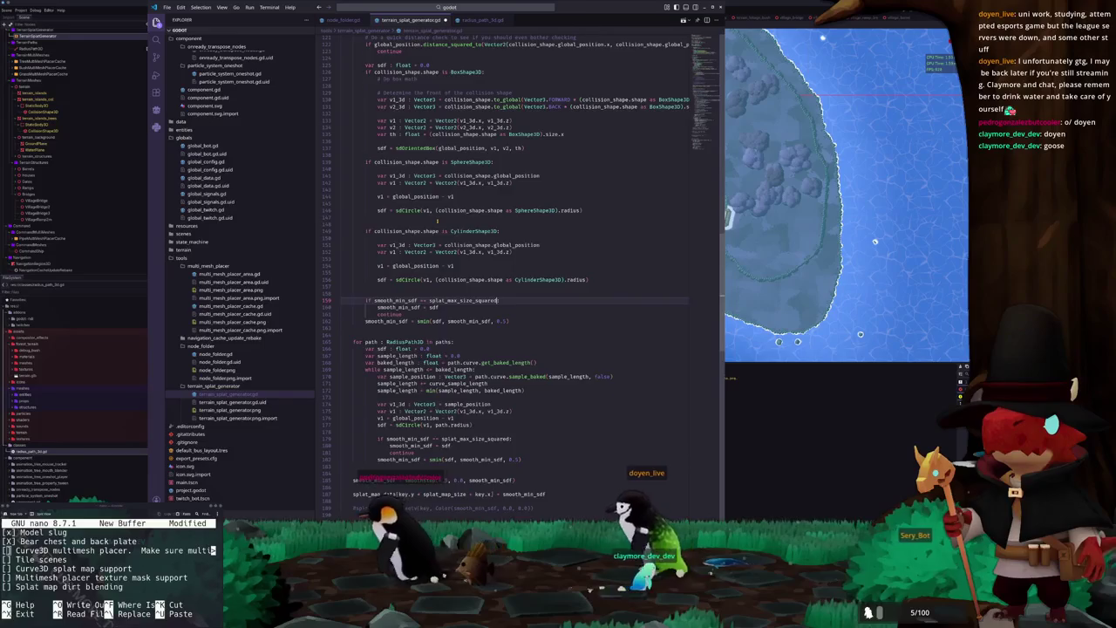
scroll(437, 222, up, 2)
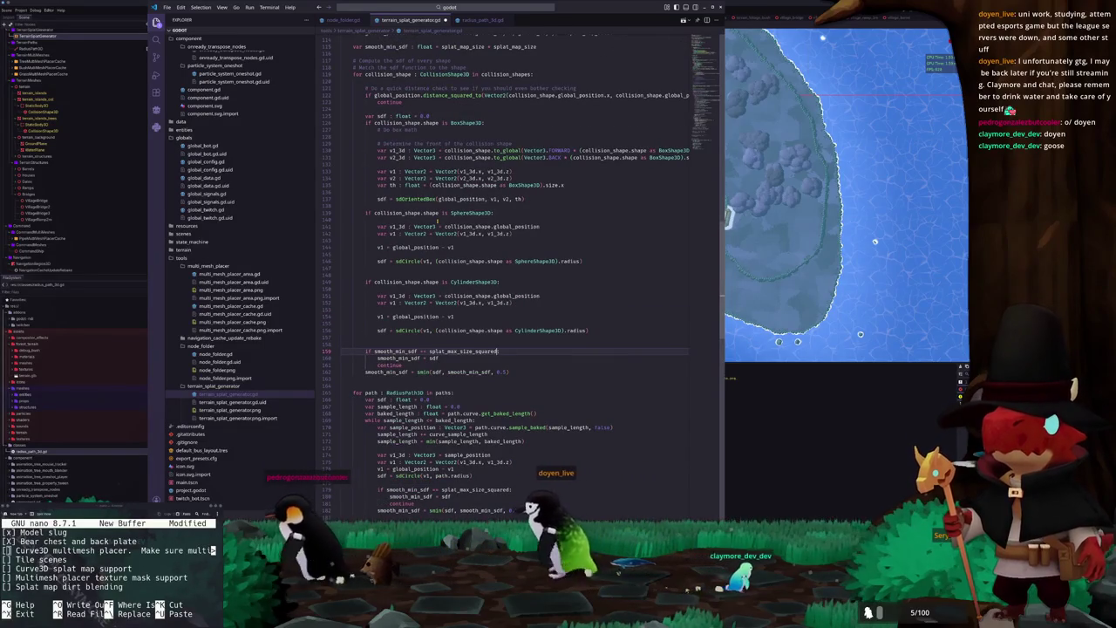
scroll(438, 221, up, 3)
scroll(375, 223, up, 3)
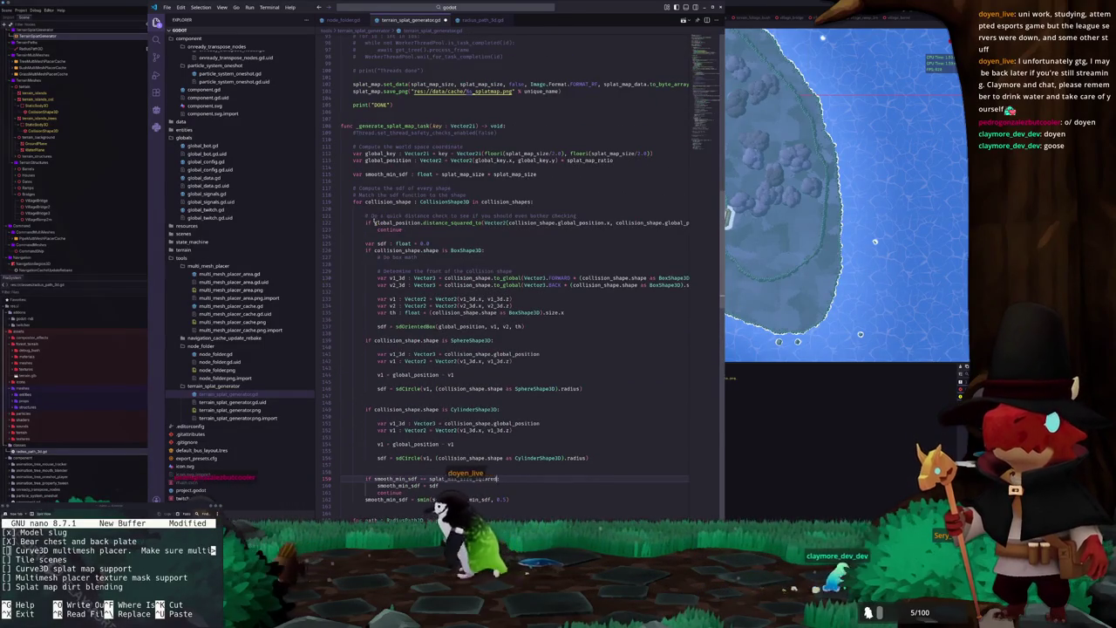
scroll(375, 222, up, 5)
scroll(366, 225, up, 5)
scroll(353, 230, up, 5)
scroll(344, 234, up, 5)
scroll(343, 233, up, 5)
scroll(342, 222, up, 5)
click(362, 154)
click(366, 141)
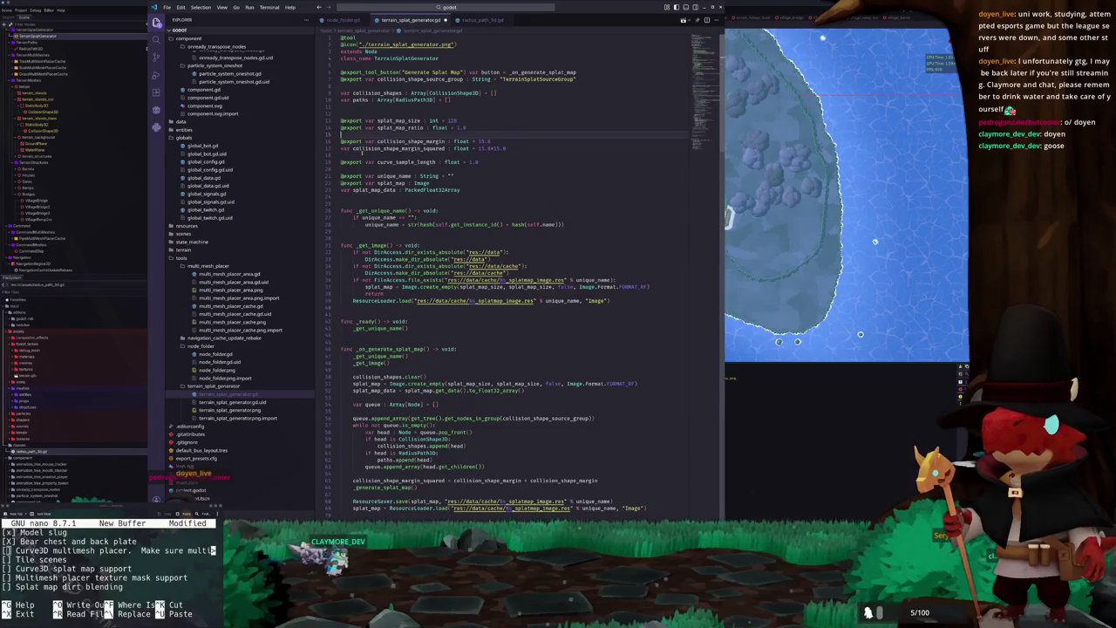
key(Return)
key(Return)
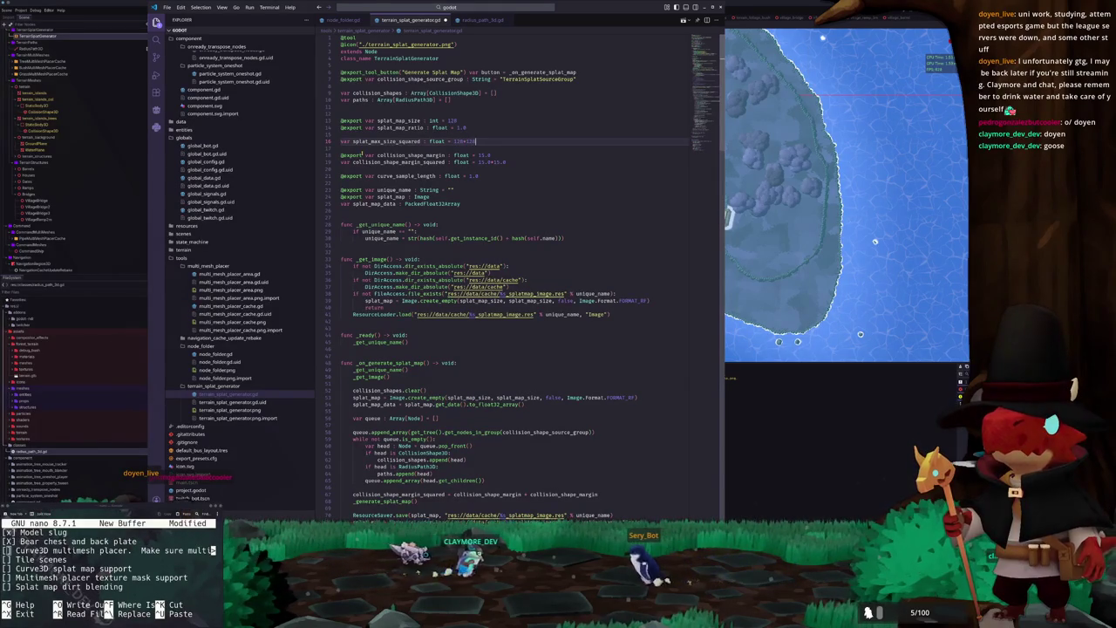
text(var splat_max_size_squared : float = 128*128)
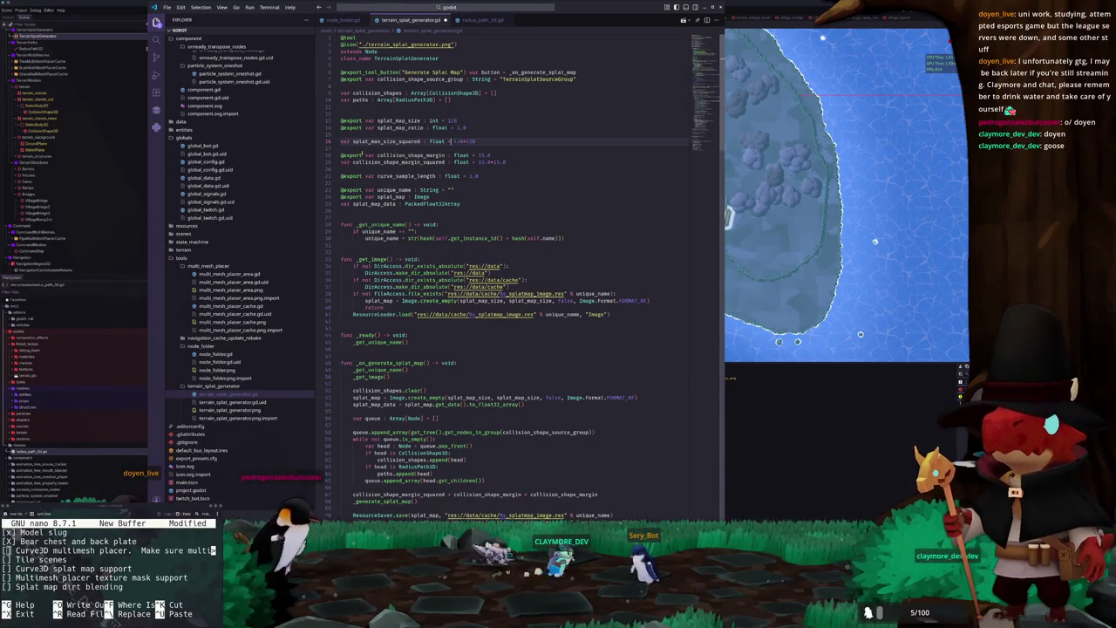
- Add 'splat_max_size_squared = splat_max_size * splat_map_size' below splat_map_data and save the script
scroll(353, 286, down, 2)
scroll(353, 286, down, 2)
scroll(353, 285, down, 2)
scroll(353, 286, down, 2)
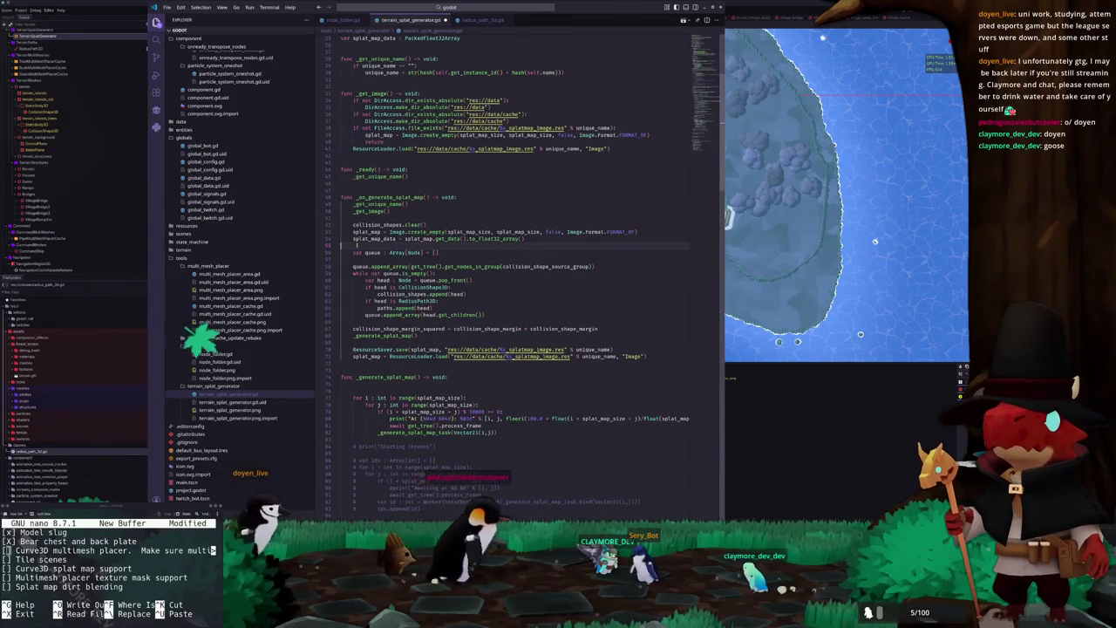
click(356, 244)
key(Return)
key(Return)
text(splat_max_size_squared = spl)
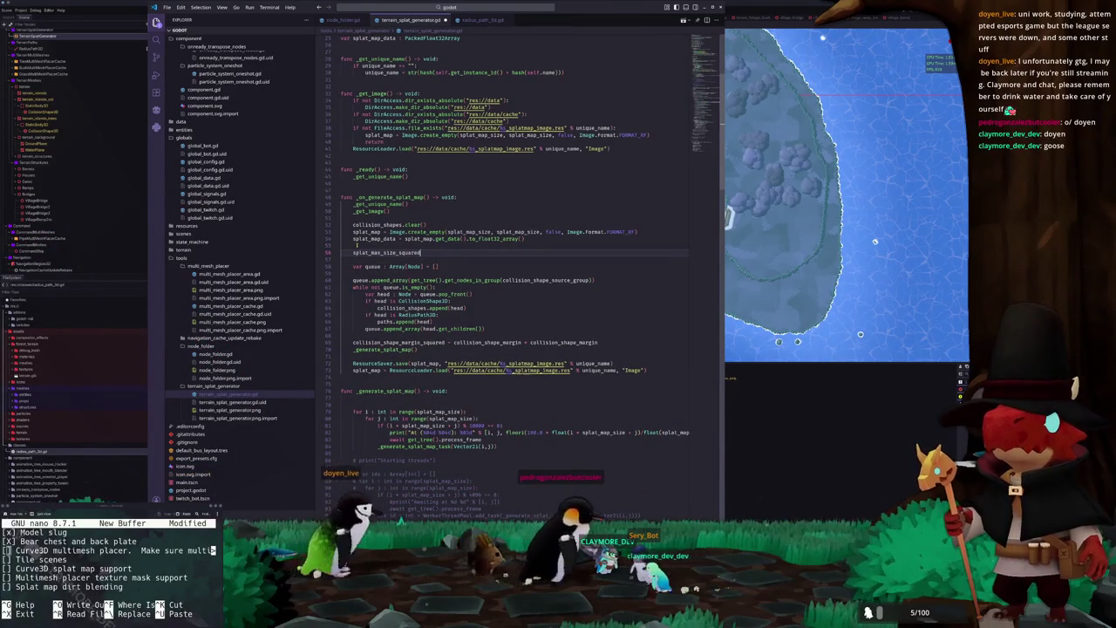
text(at_max_siz)
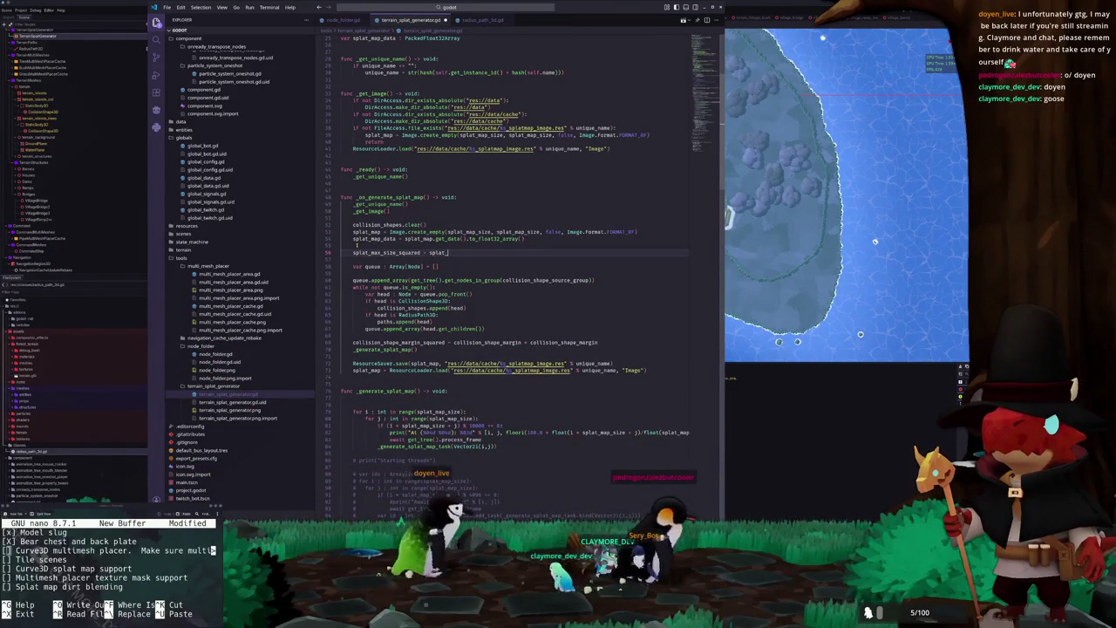
text(e * splat_map_siz)
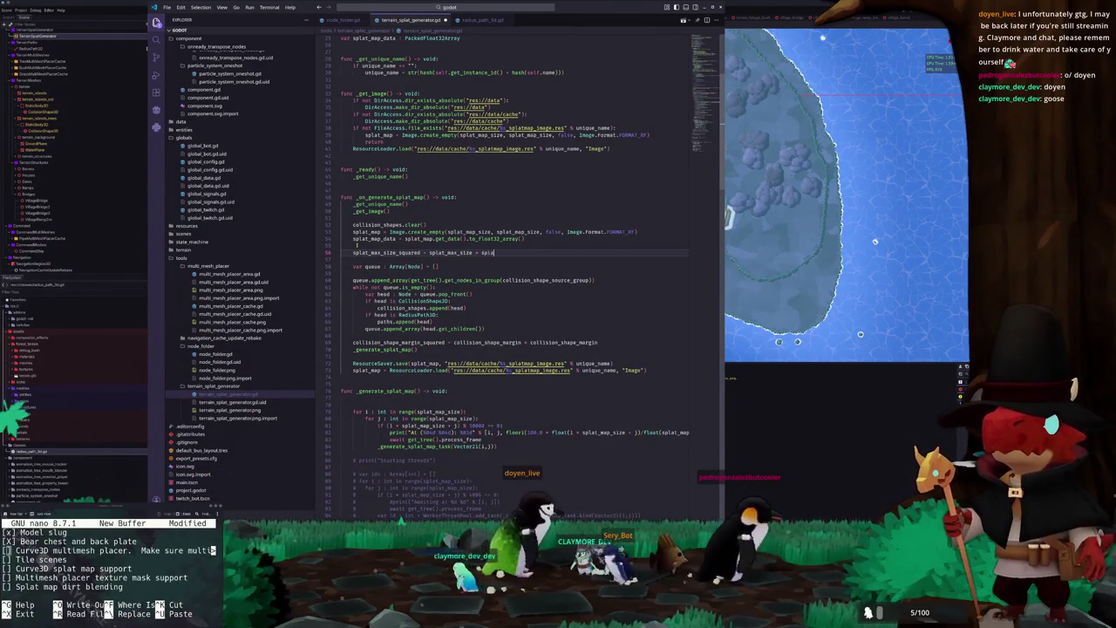
text(e)
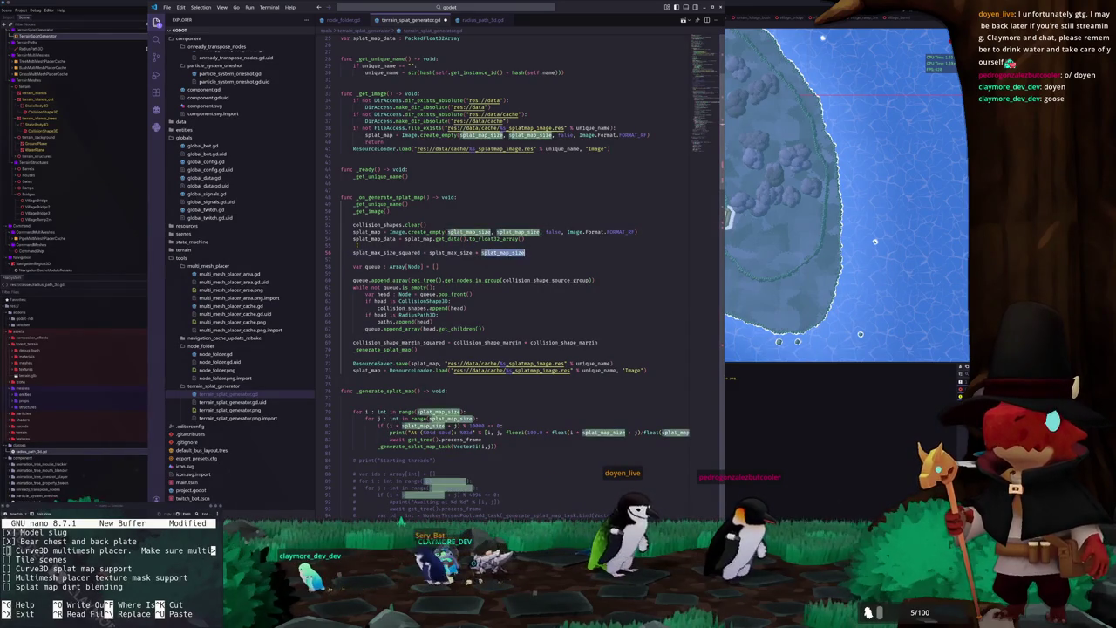
key(ctrl+Left)
key(ctrl+Left)
key(ctrl+Left)
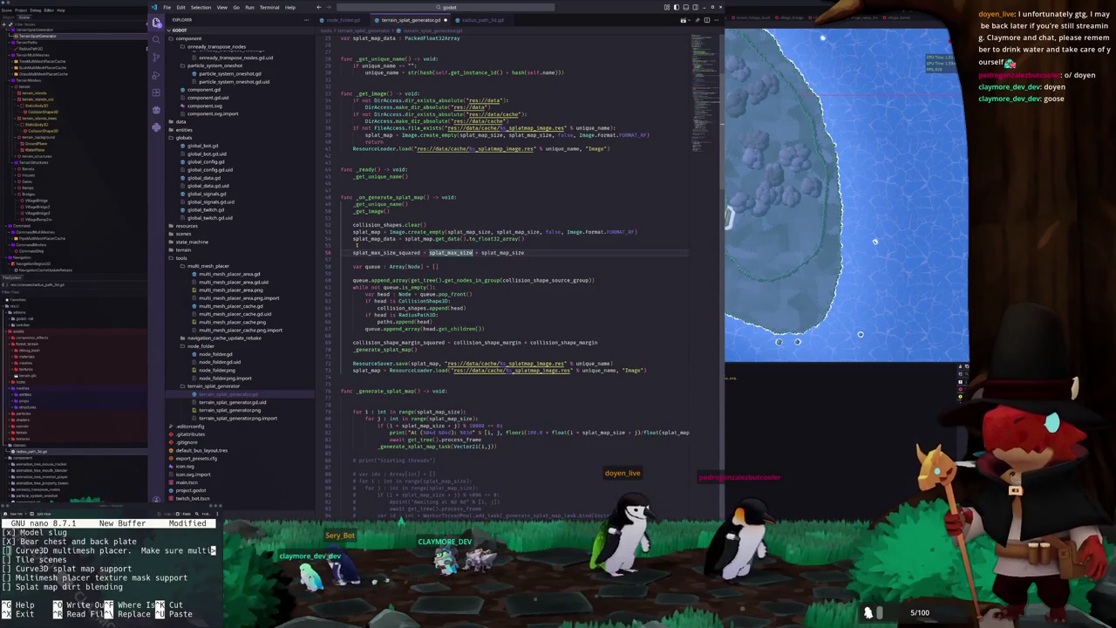
key(Down)
key(Down)
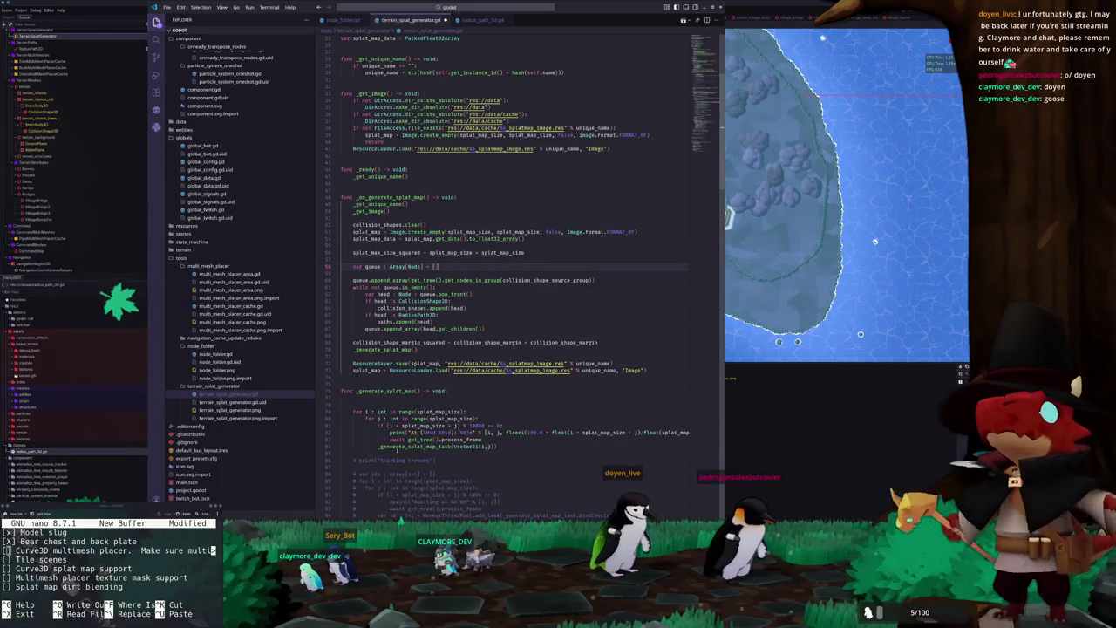
key(ctrl+s)
key(super+Return)
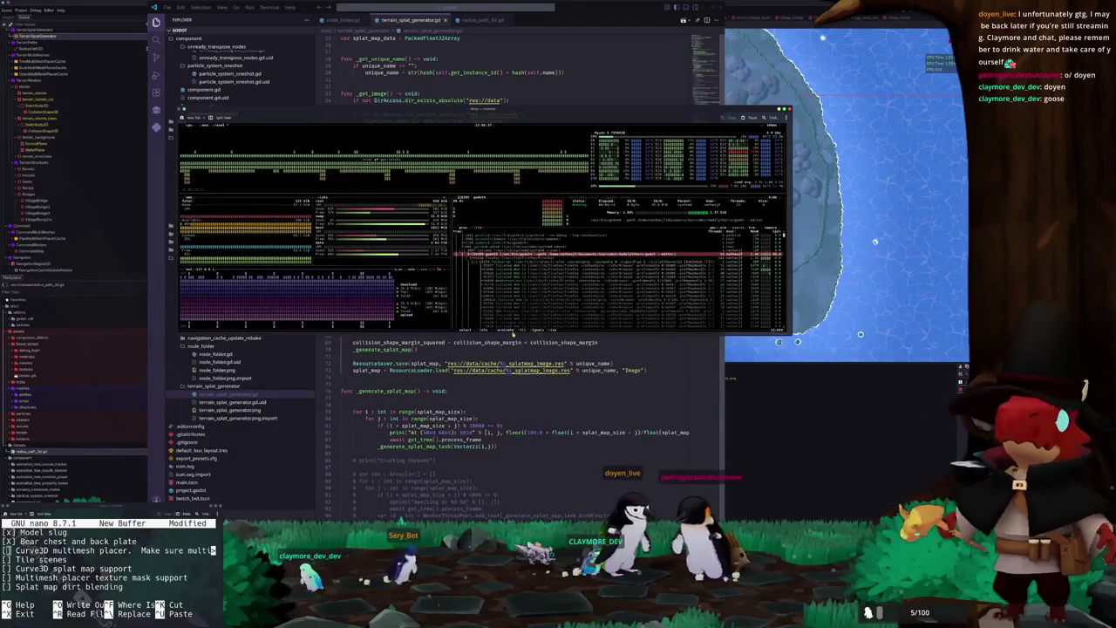
- Terminate Godot from the system monitor, close the monitor, and reopen HADALYTH ZERO
click(512, 330)
key(Return)
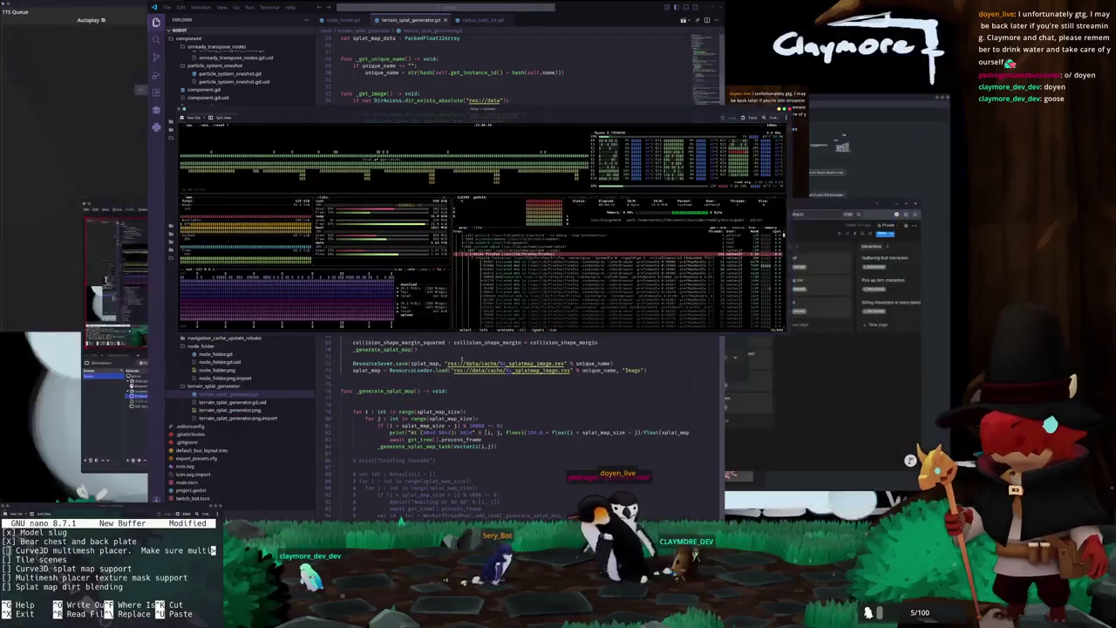
key(q)
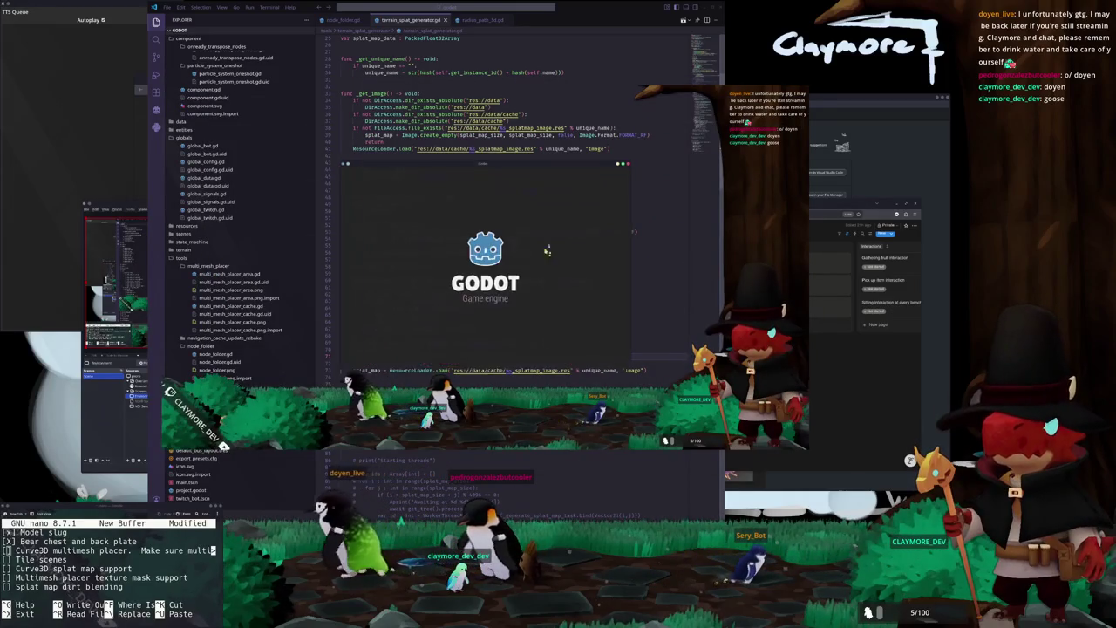
double_click(461, 196)
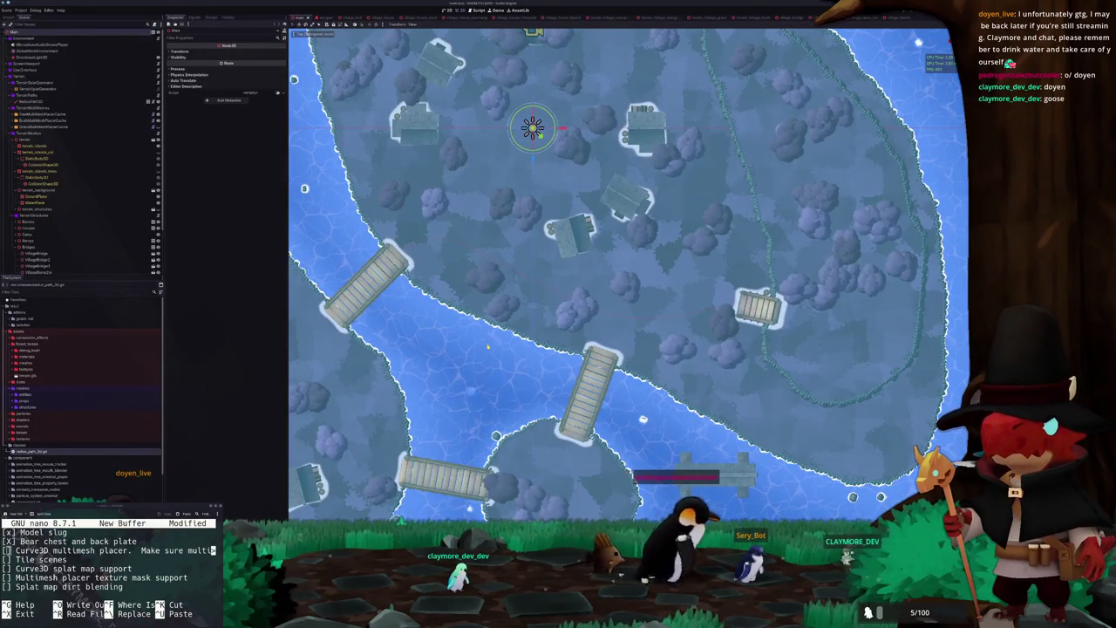
- Select the TerrainSplatGenerator node and zoom the viewport out to see both islands
click(50, 89)
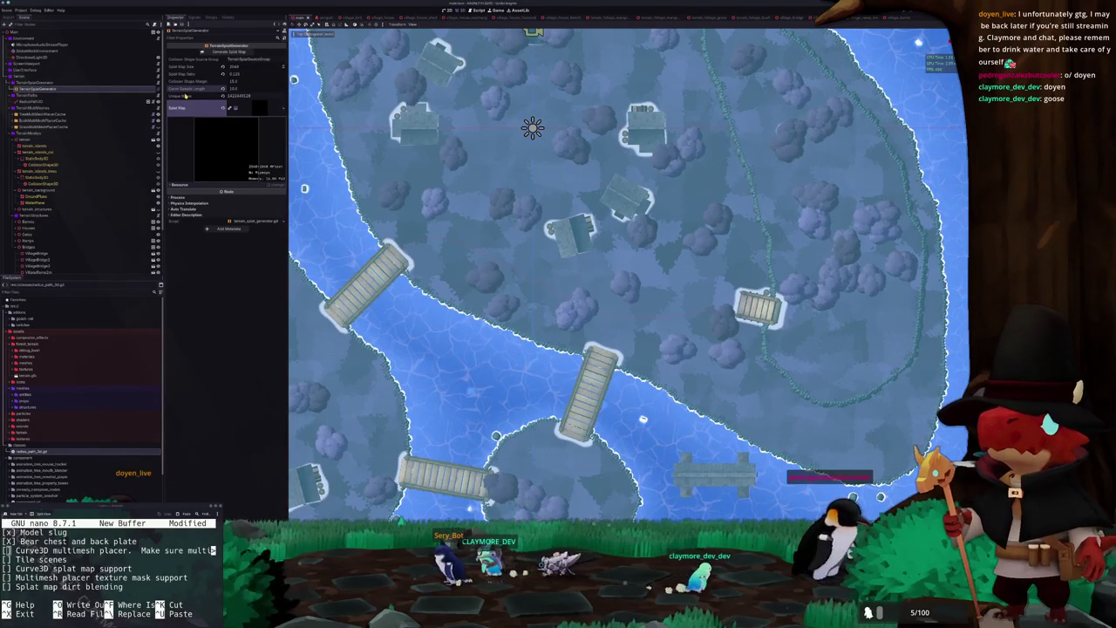
scroll(469, 315, down, 5)
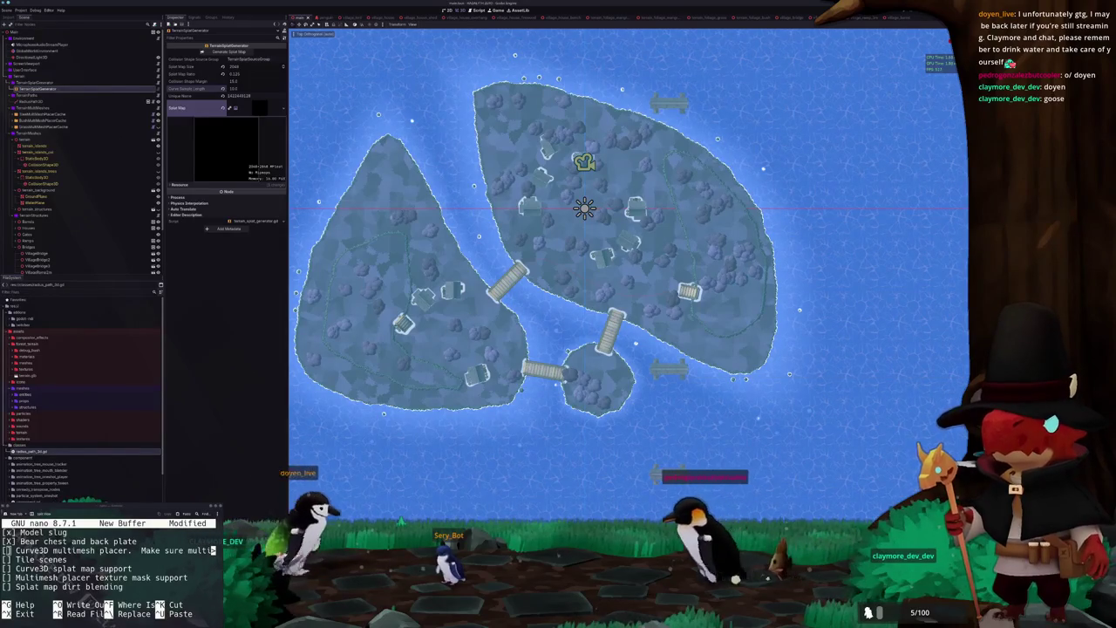
key(alt+Tab)
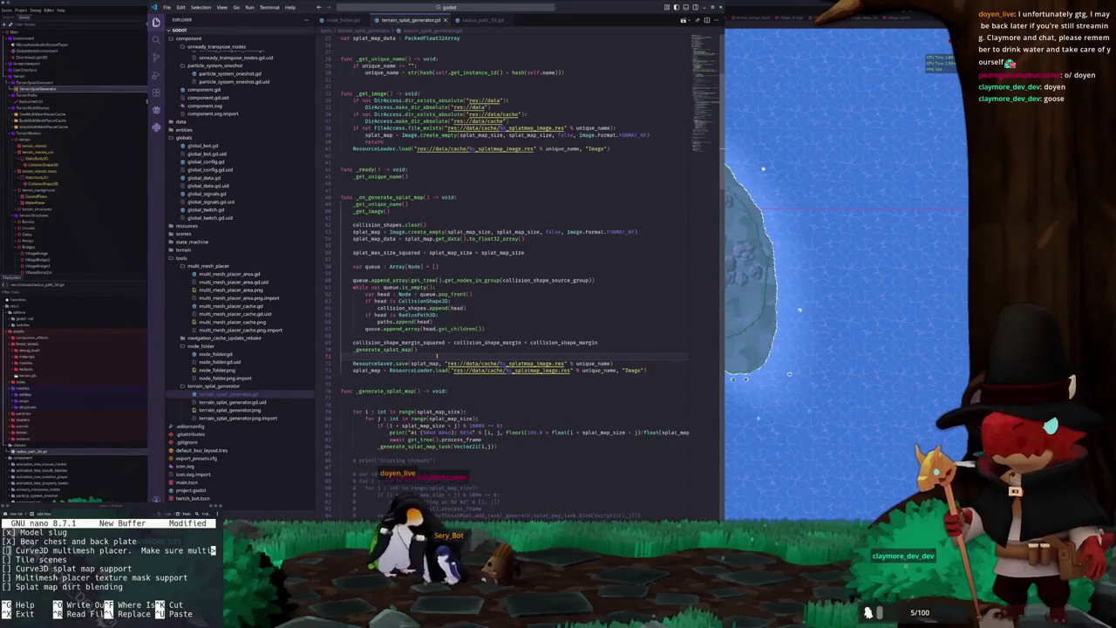
- Scroll down to the path sampling while loop and start a new line inside it
scroll(437, 356, down, 3)
scroll(437, 356, down, 4)
scroll(434, 314, down, 4)
scroll(429, 252, down, 4)
scroll(356, 286, down, 4)
scroll(355, 285, down, 1)
scroll(356, 286, down, 5)
scroll(356, 286, down, 4)
scroll(356, 286, down, 4)
scroll(351, 290, down, 3)
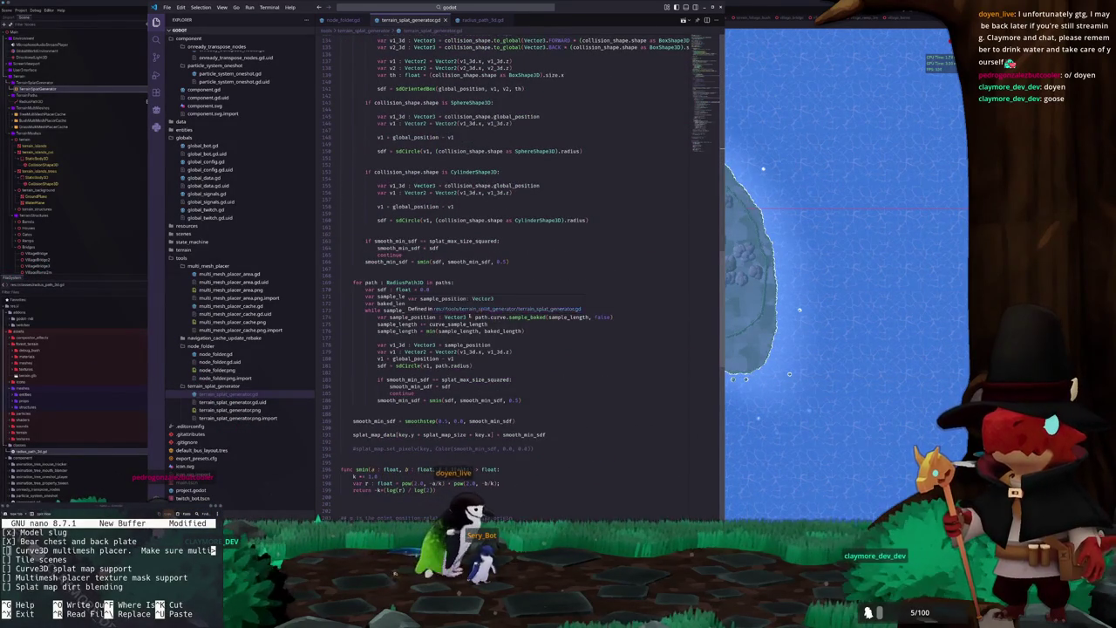
click(398, 332)
click(497, 309)
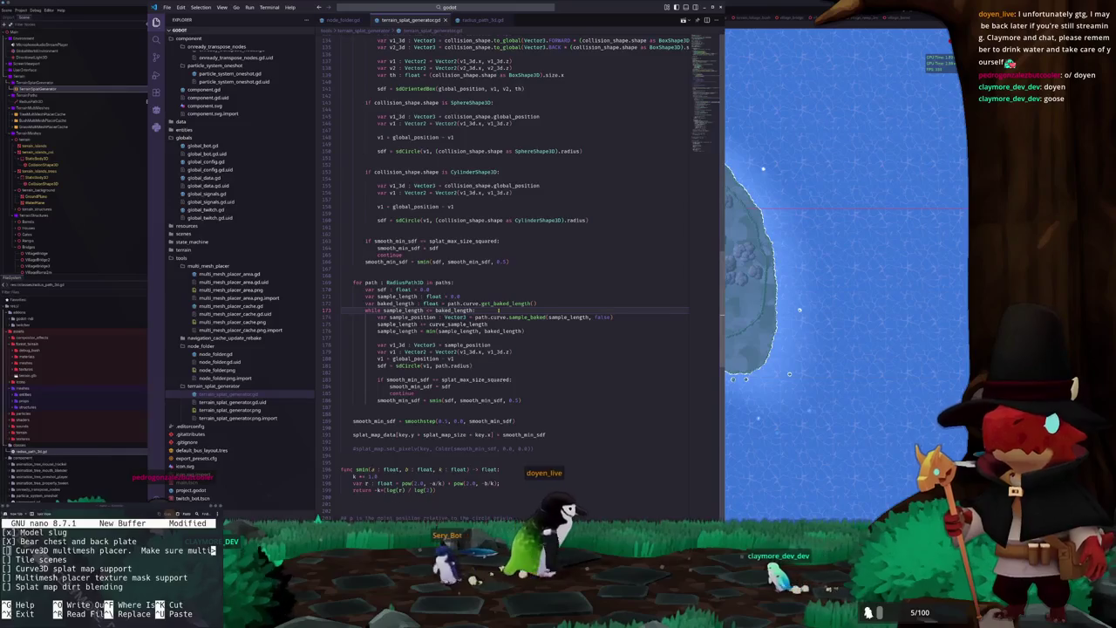
key(Return)
- Add print(sample_length, "/", baked_length) to the loop and save the script
text(print()
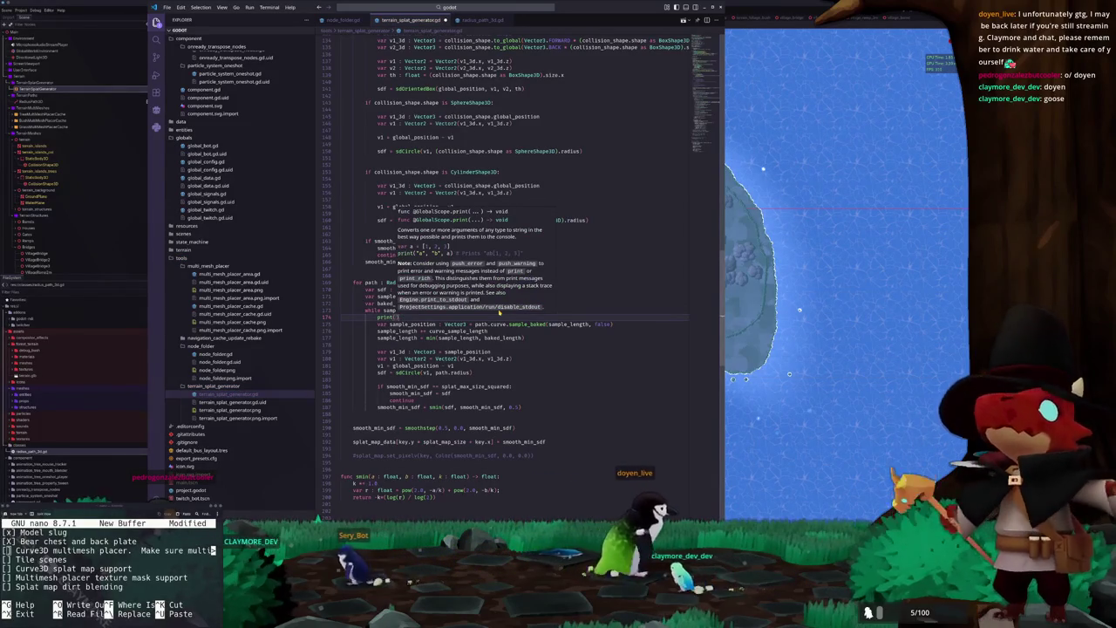
text(sample_leng)
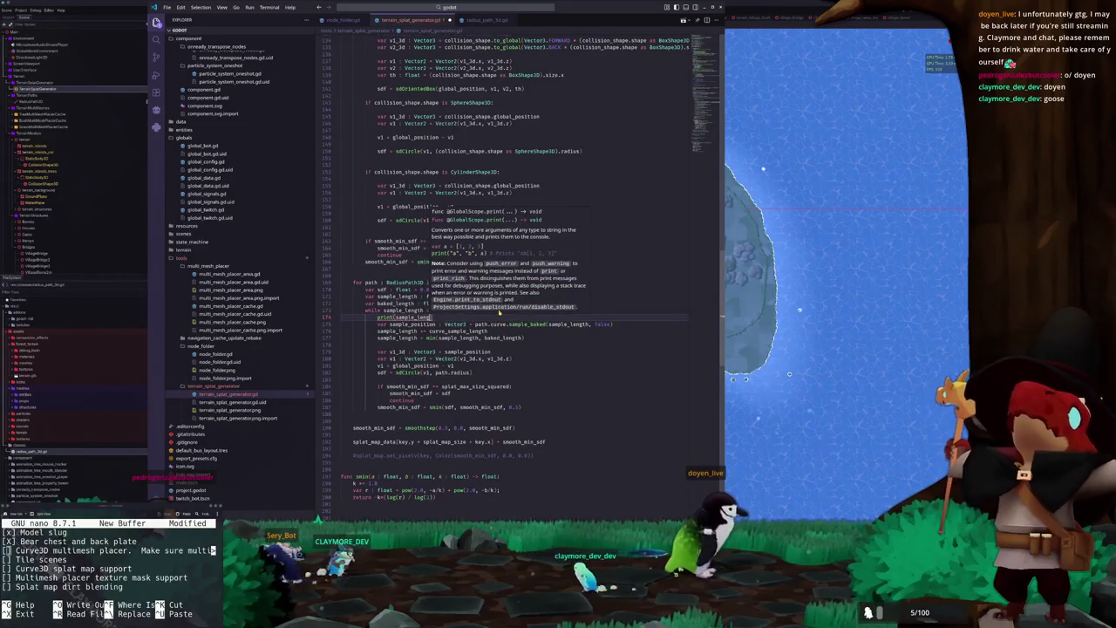
text(th, )
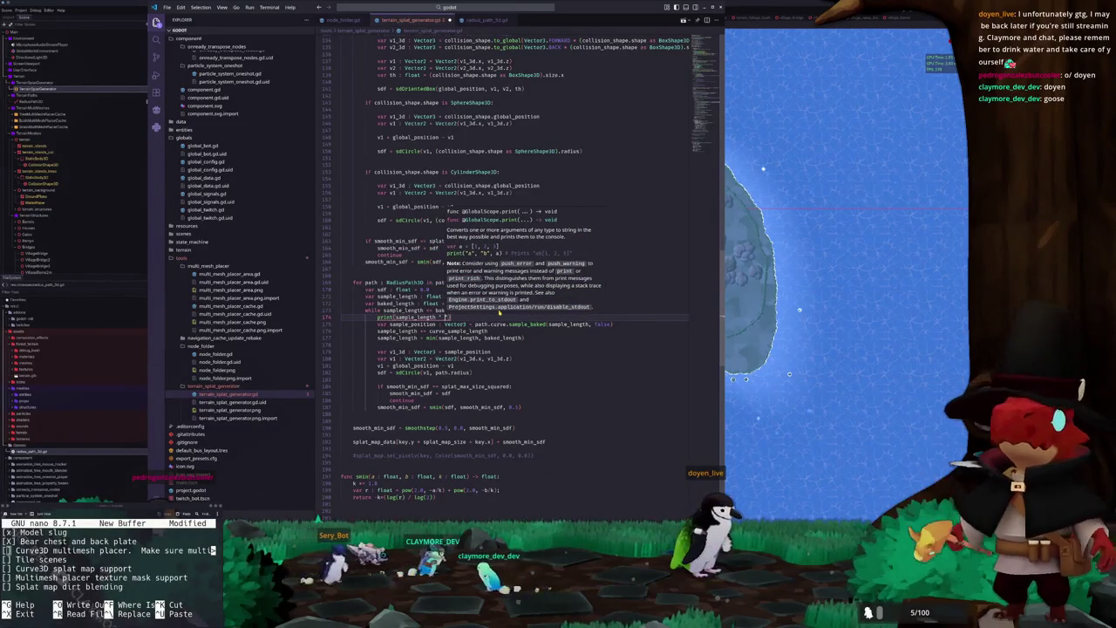
text(/)
key(Left)
key(Left)
key(Left)
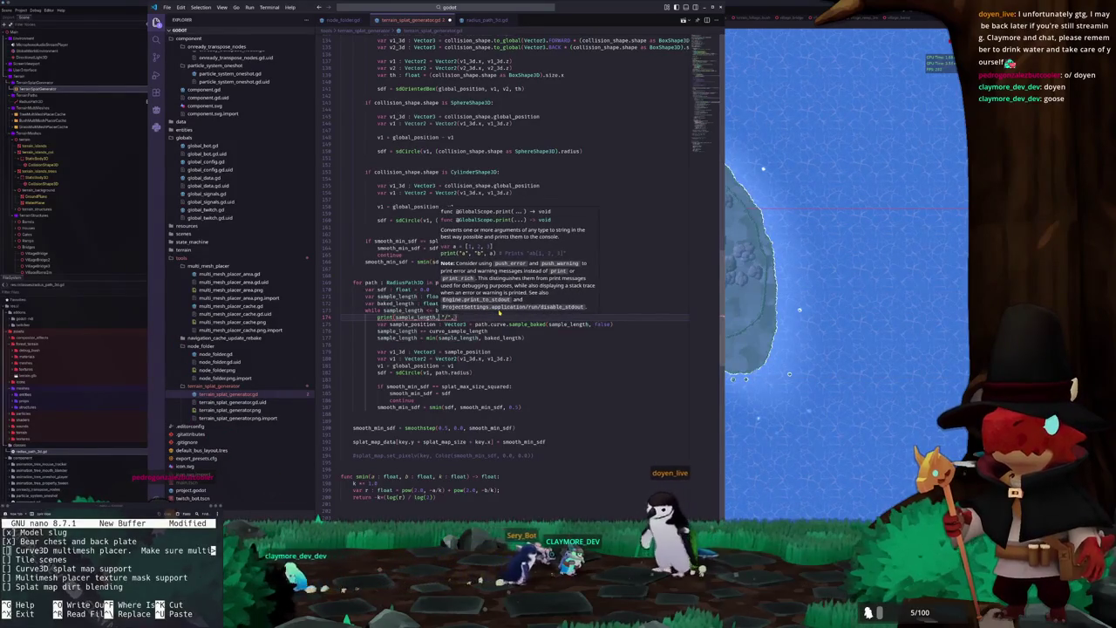
click(378, 323)
click(500, 316)
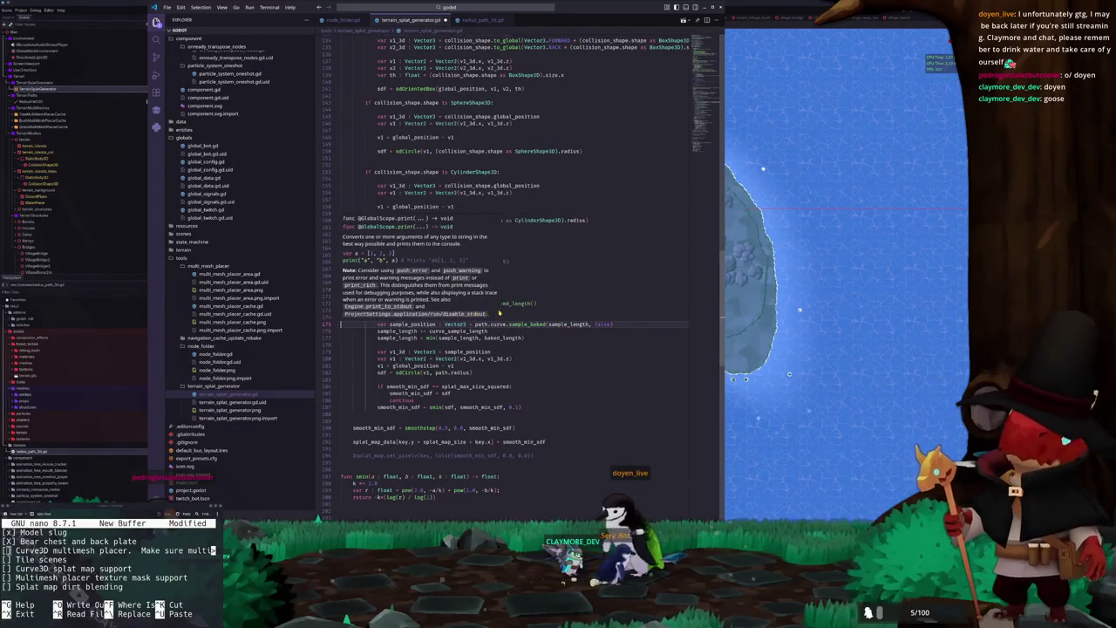
text(, baked_length)
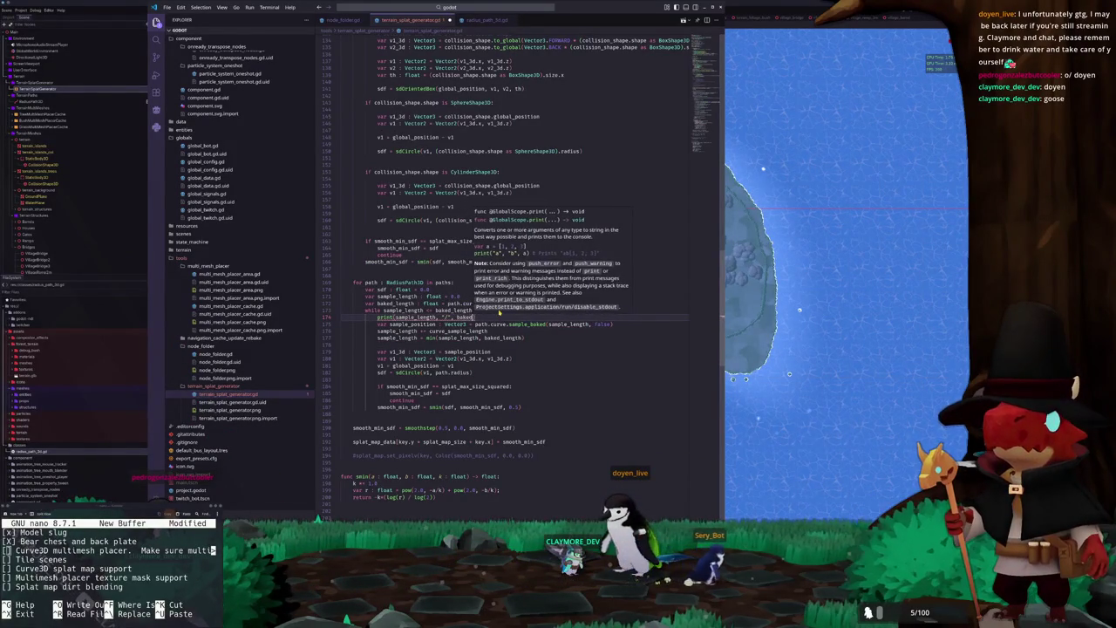
text())
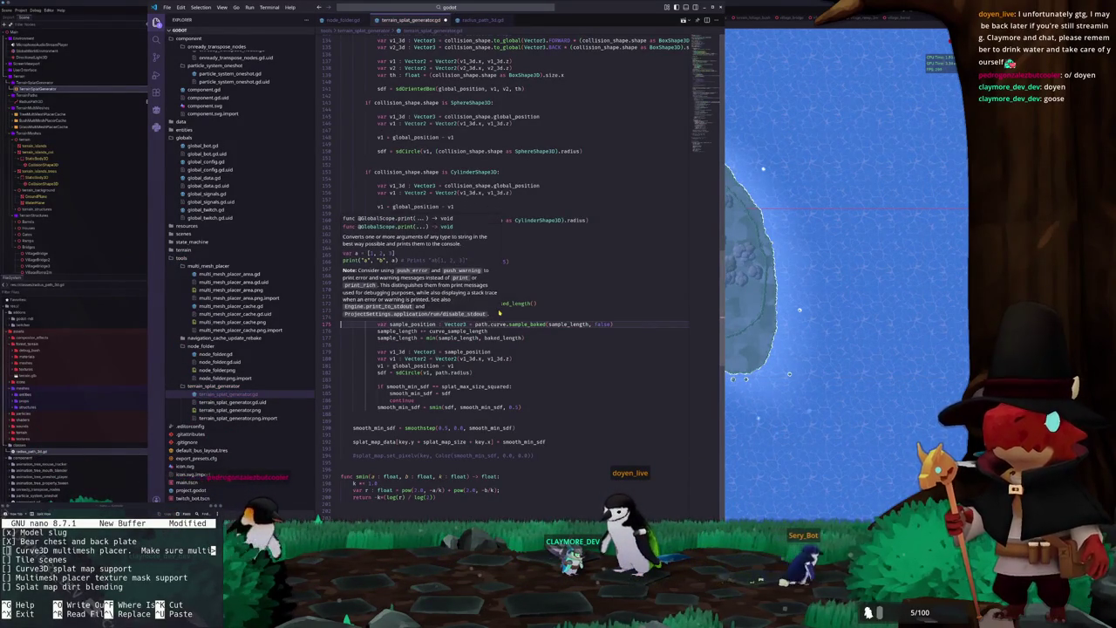
key(ctrl+s)
key(alt+Tab)
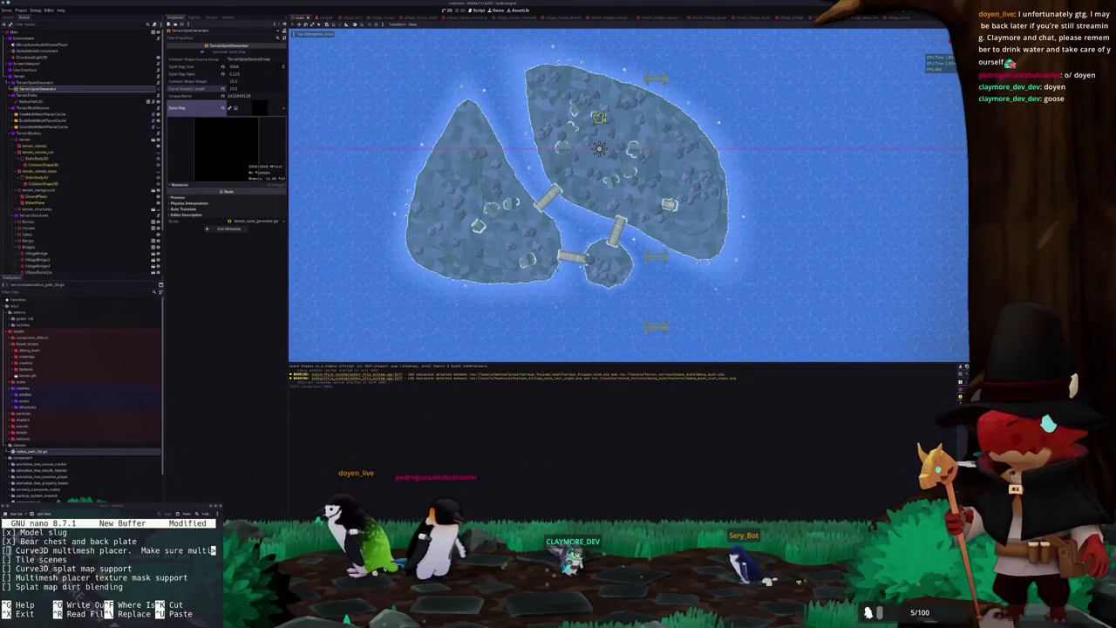
- Delete the line clamping sample_length to baked_length with min()
key(alt+Tab)
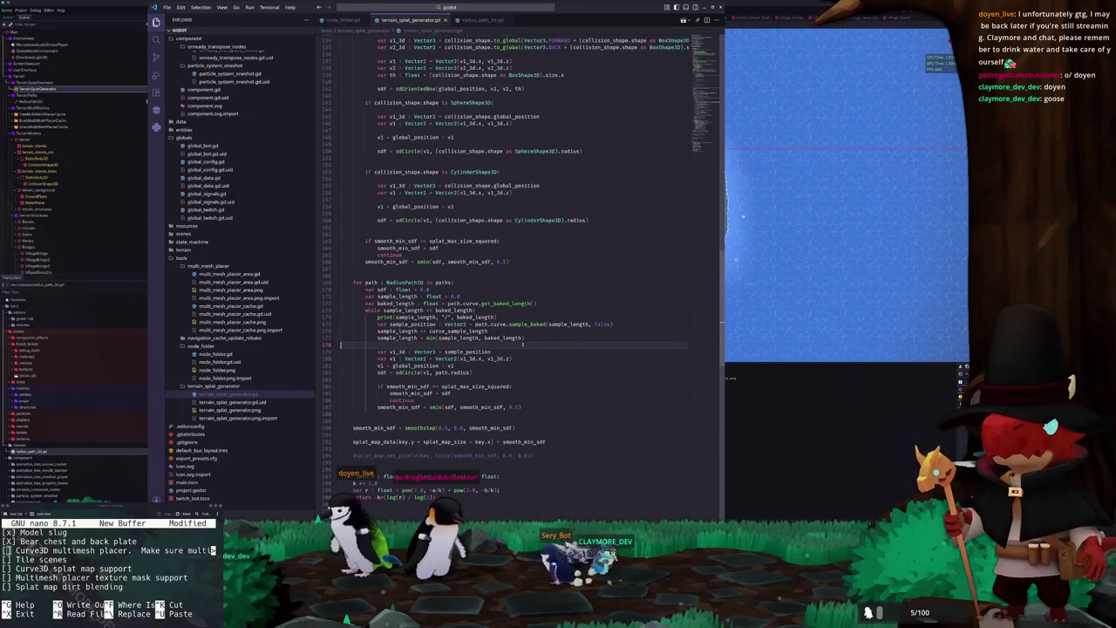
key(alt+Tab)
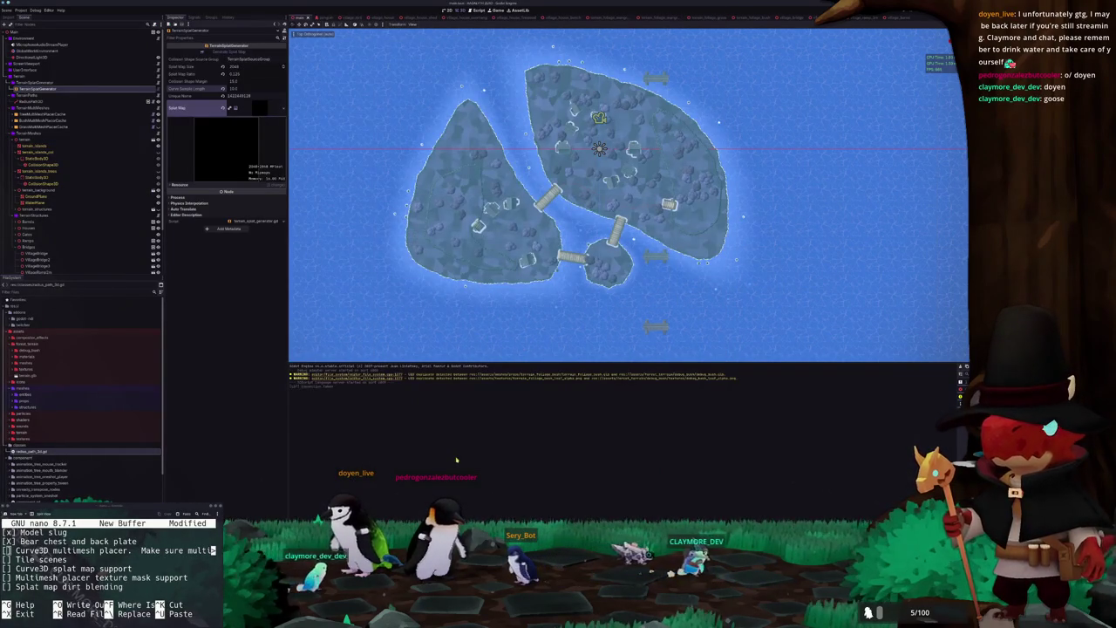
key(alt+Tab)
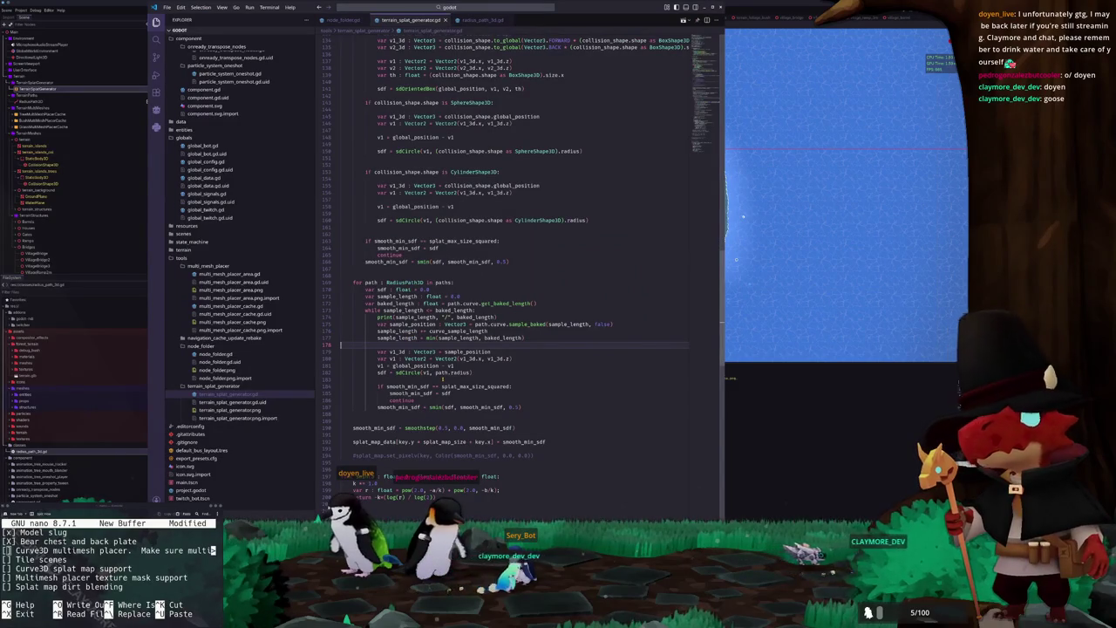
key(shift+Up)
key(shift+Up)
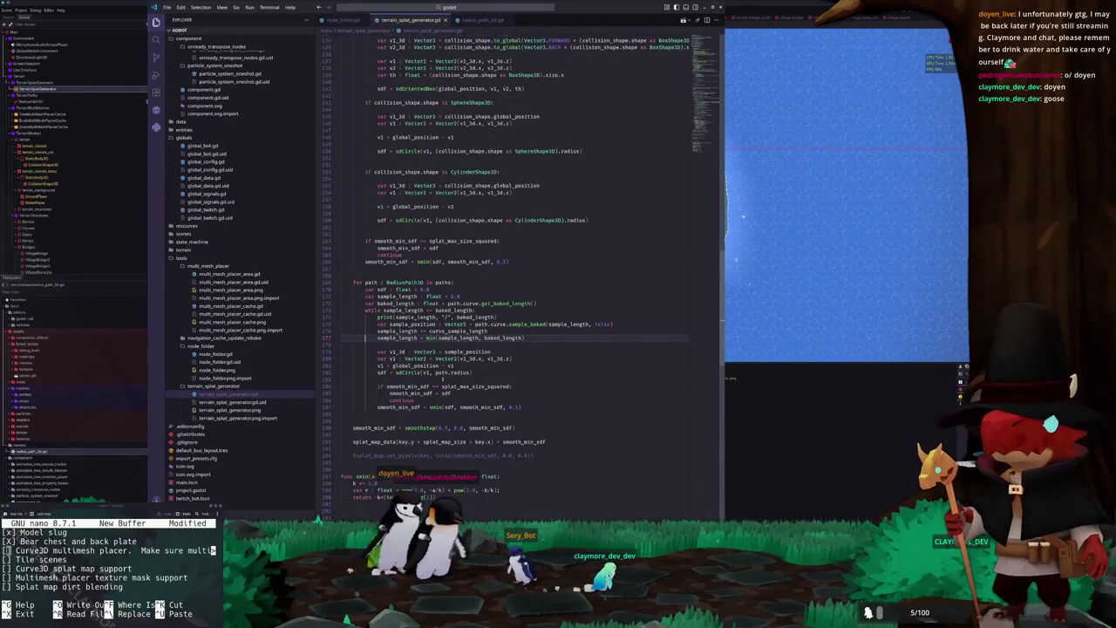
key(BackSpace)
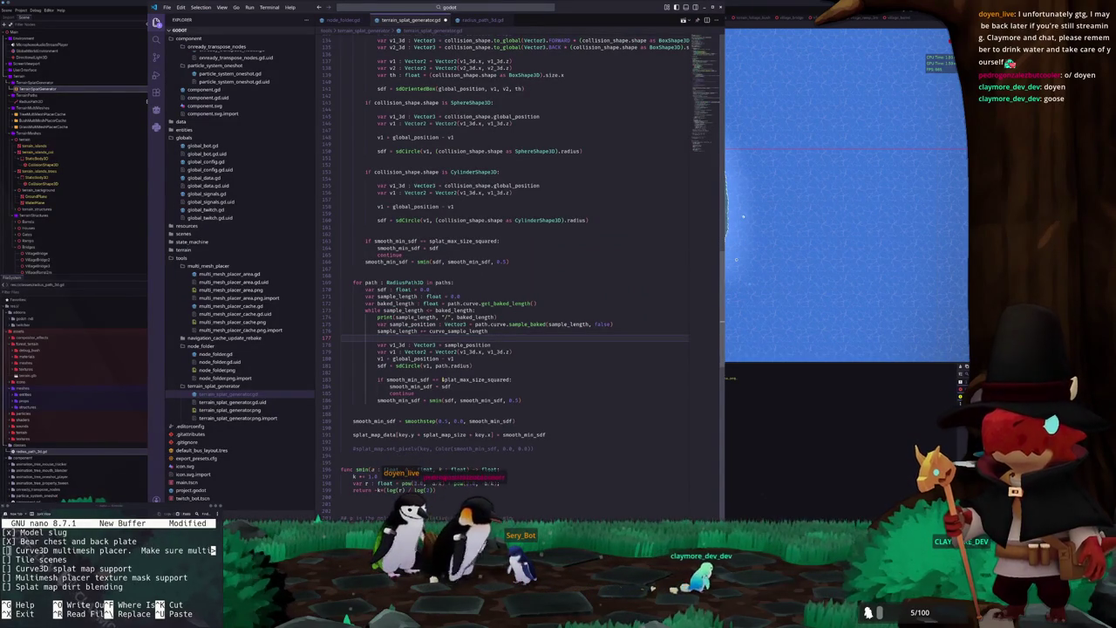
- Add 'await get_tree().physics_frame' after the print call in the path loop
key(Up)
key(Up)
key(End)
key(Return)
text(await )
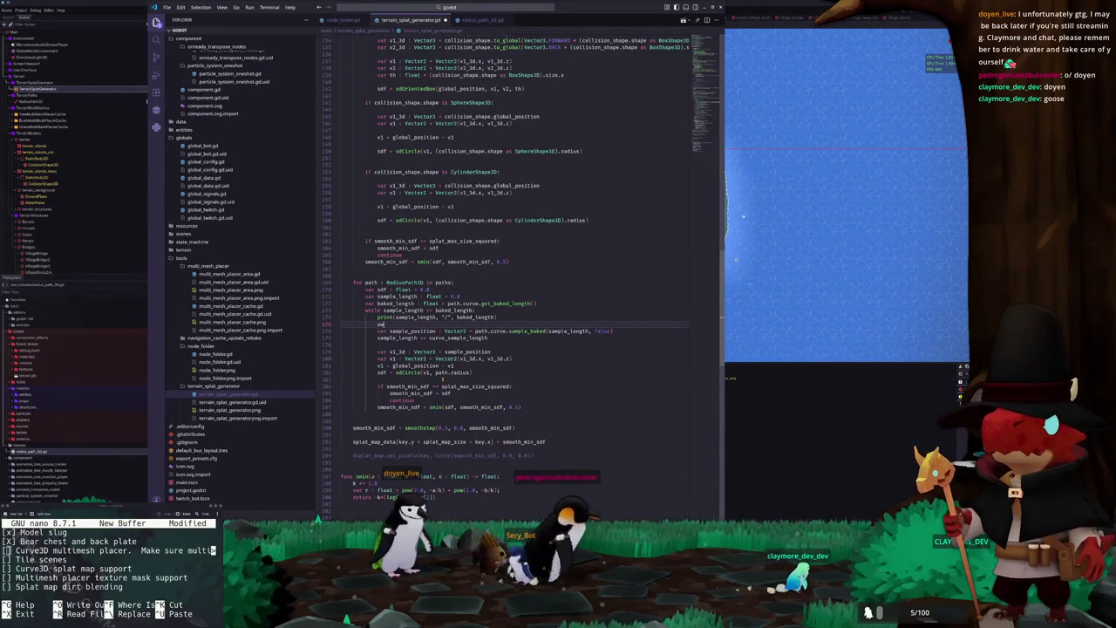
text(get_tree()
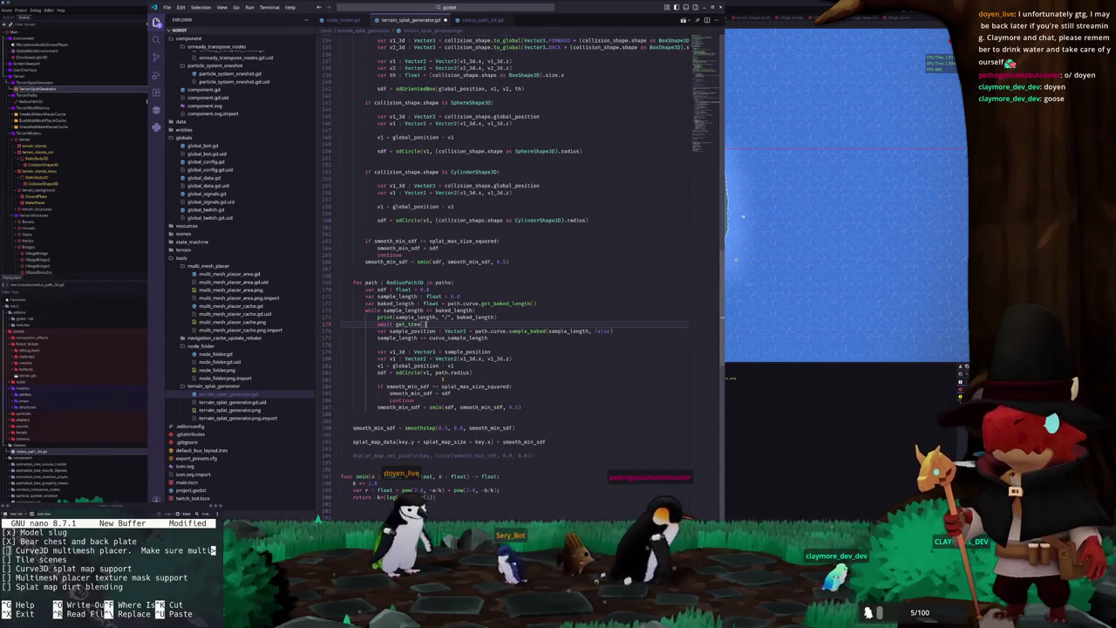
text().physics_frame)
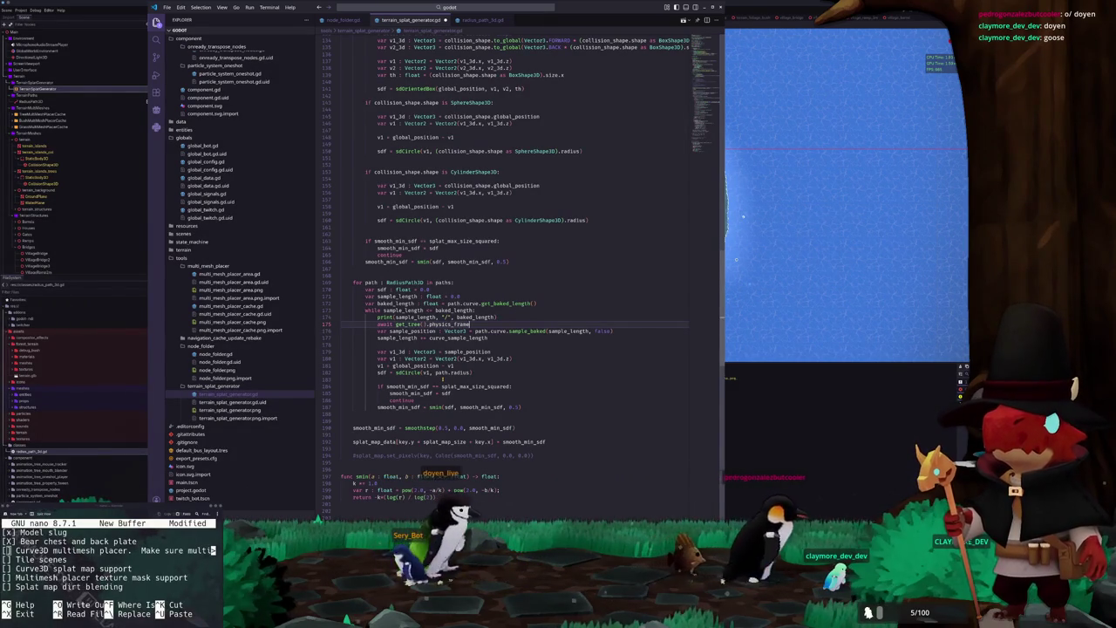
key(Down)
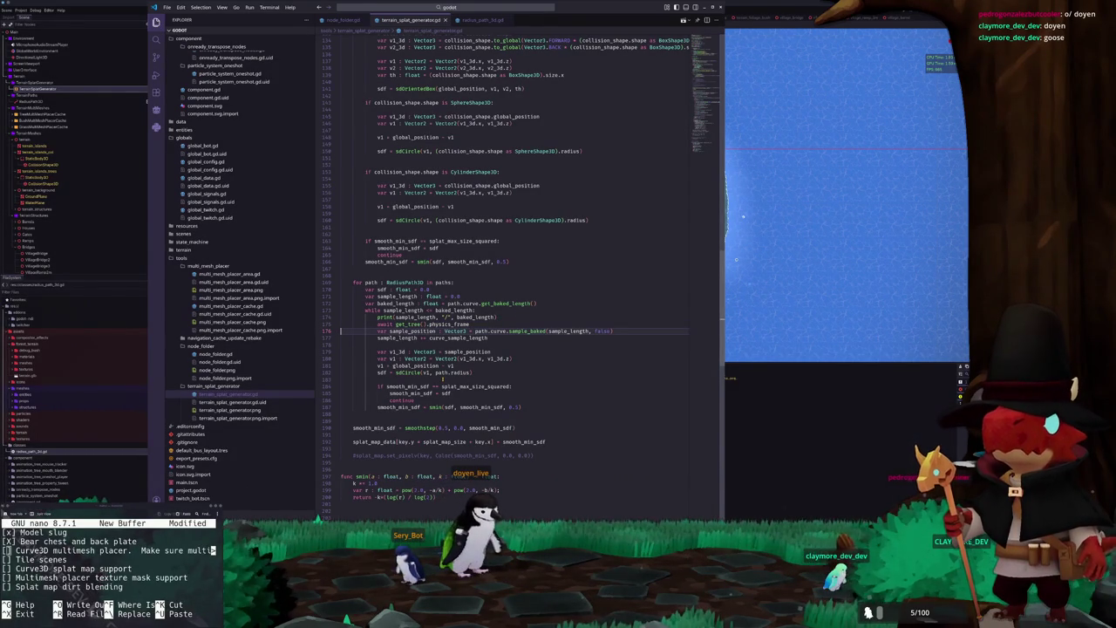
key(alt+Tab)
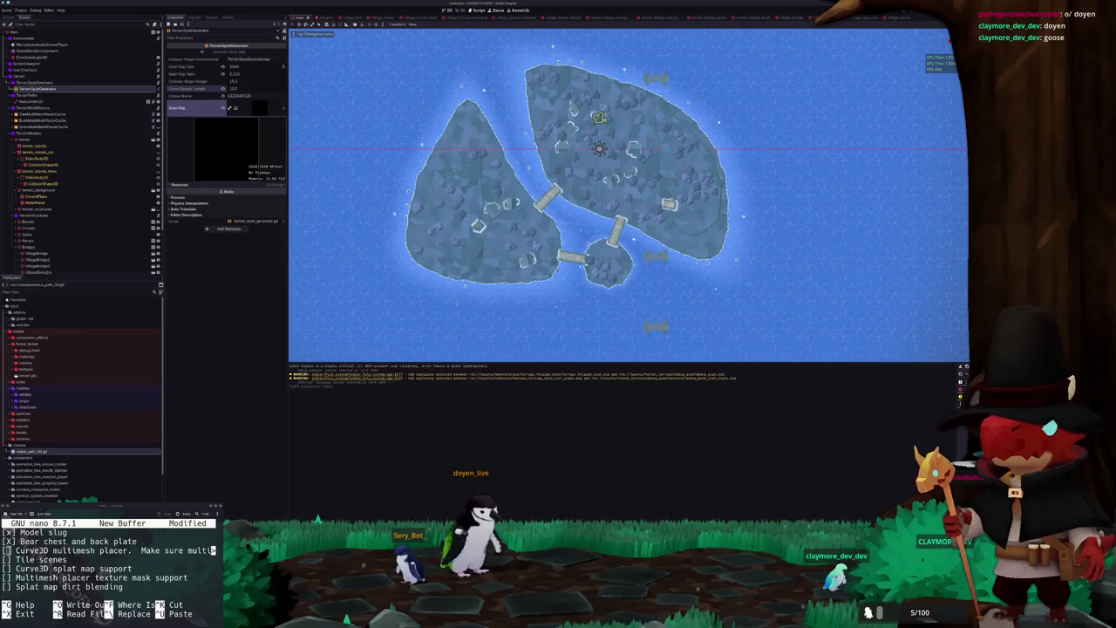
- Kill the hung godot process in the system monitor
key(alt+Tab)
click(521, 254)
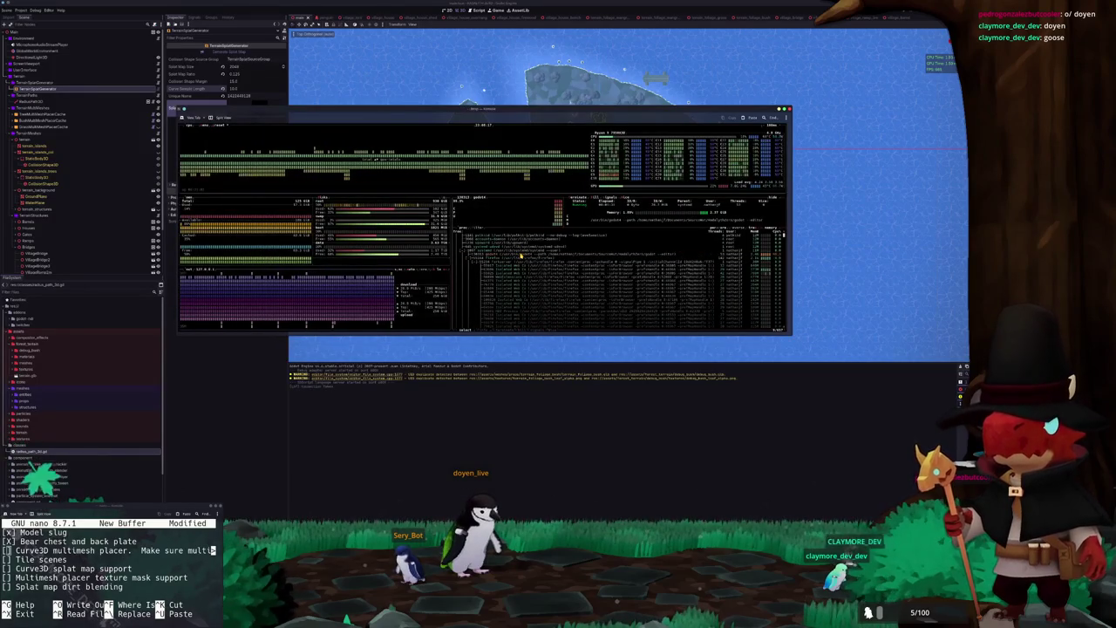
click(521, 253)
key(alt+Tab)
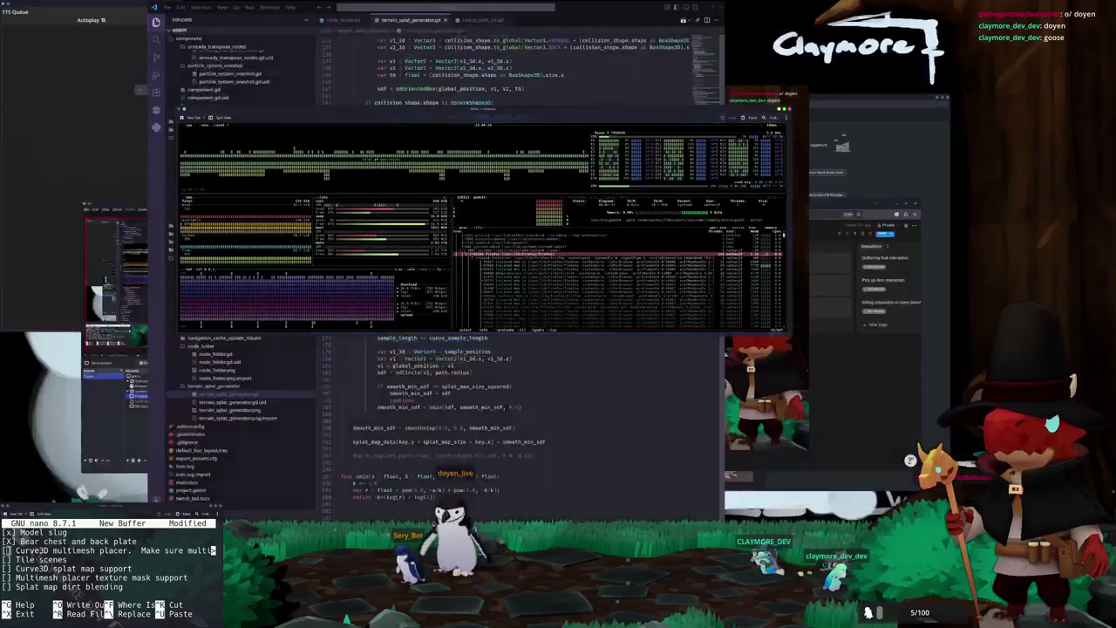
- Relaunch Godot, open the island project, and select the TerrainSplatGenerator node
key(super)
text(godot)
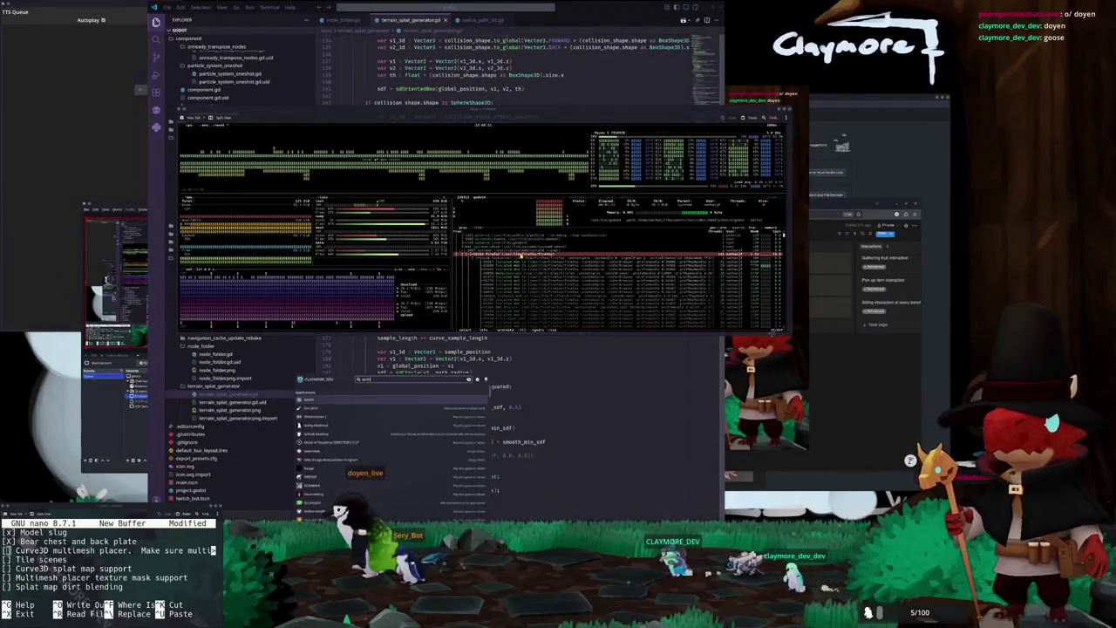
key(Return)
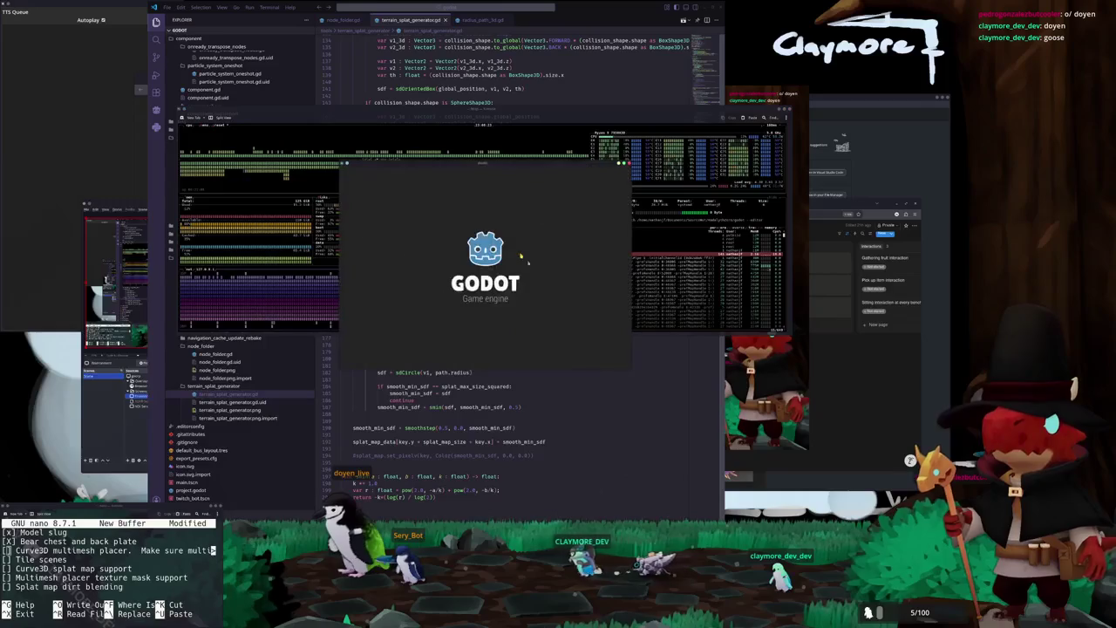
double_click(488, 198)
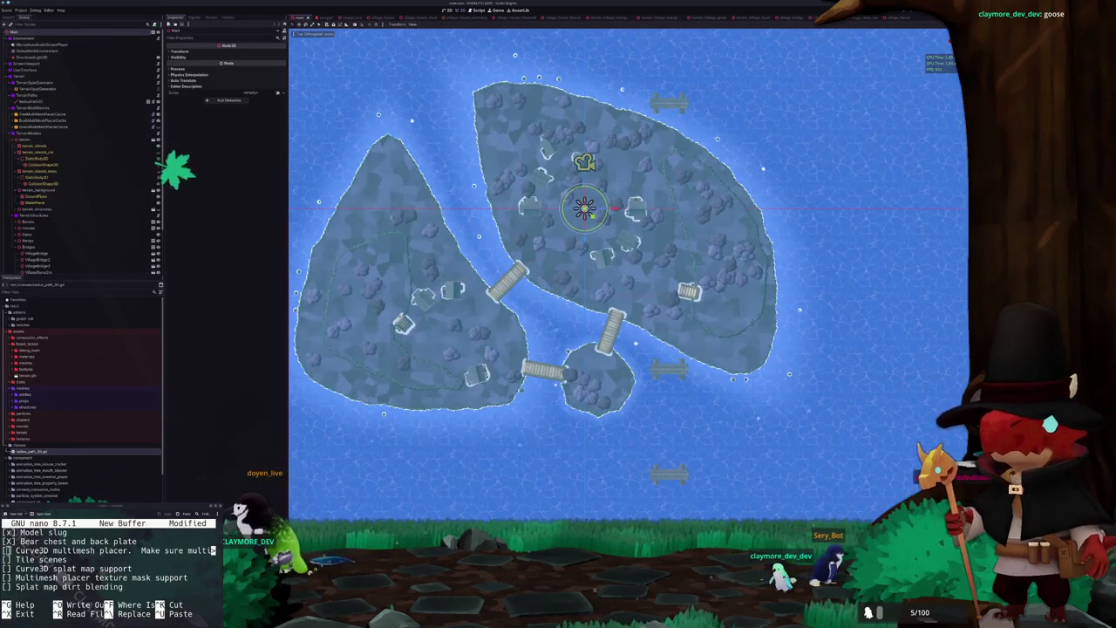
click(81, 89)
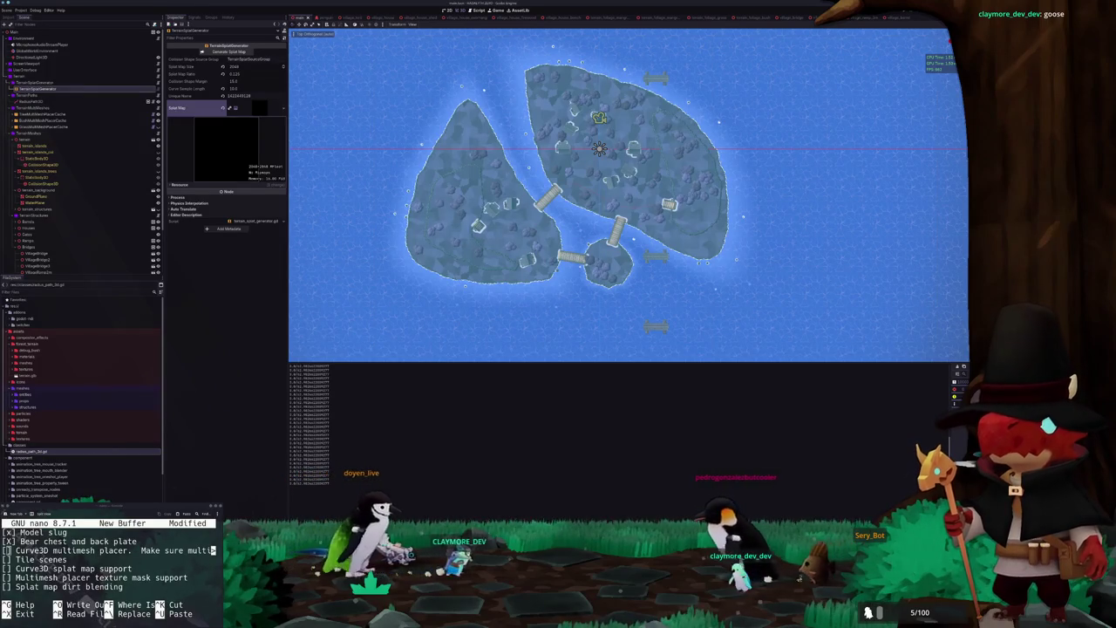
key(alt+Tab)
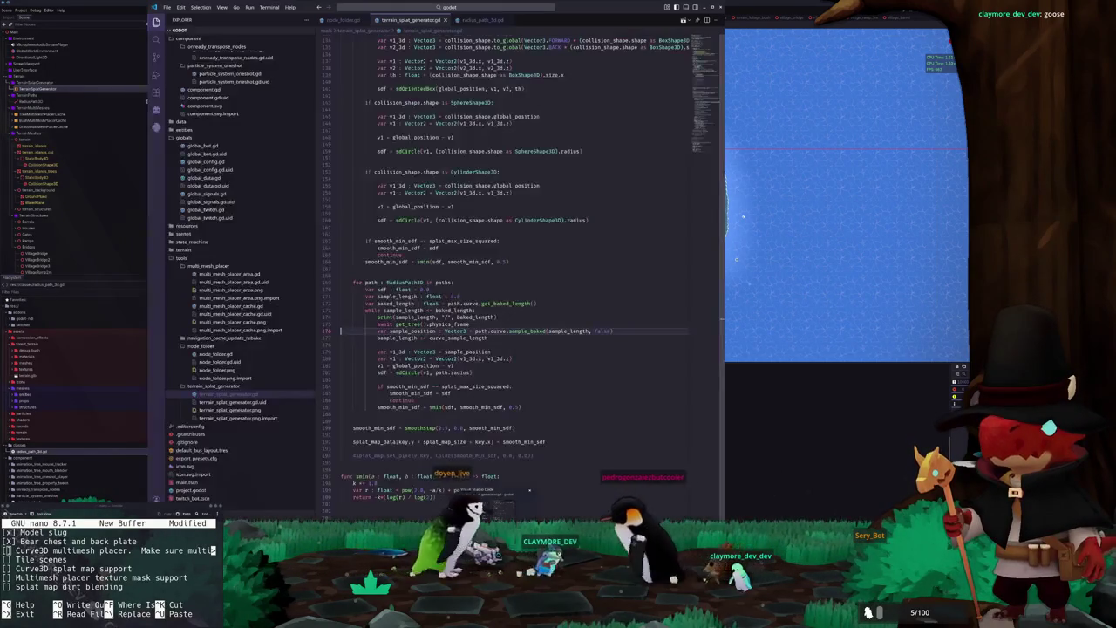
click(394, 338)
triple_click(394, 339)
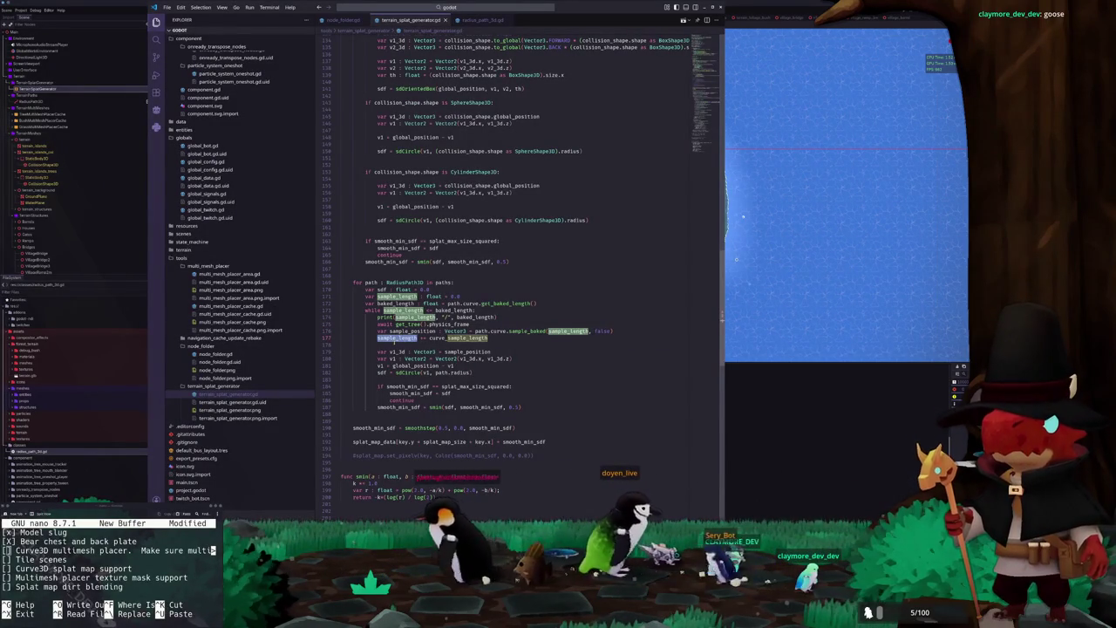
double_click(447, 337)
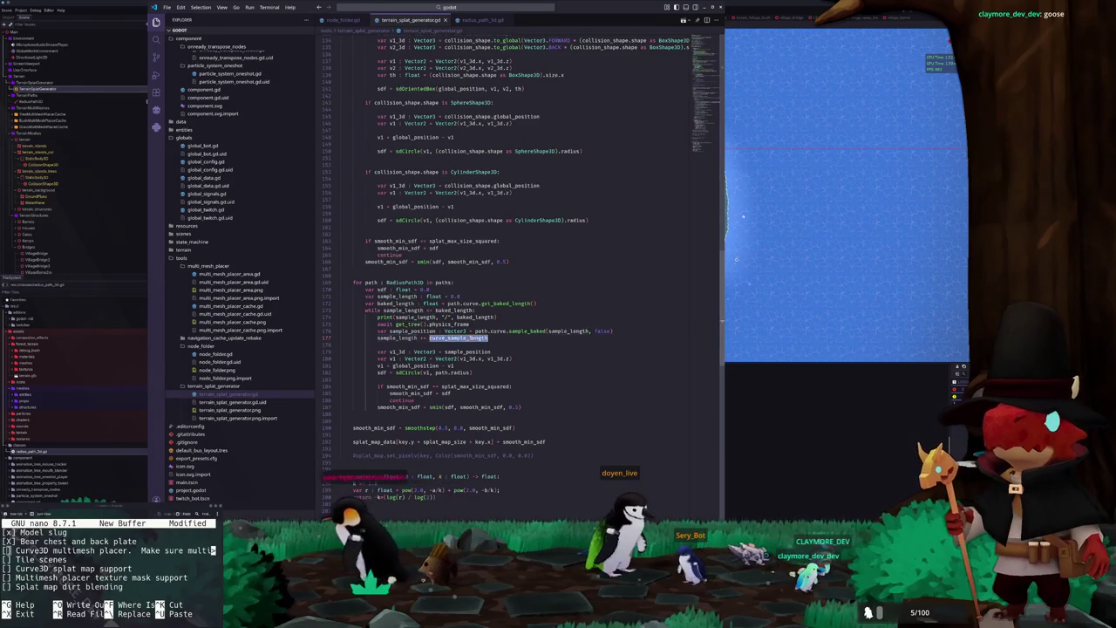
scroll(524, 322, up, 3)
drag(704, 114, 708, 52)
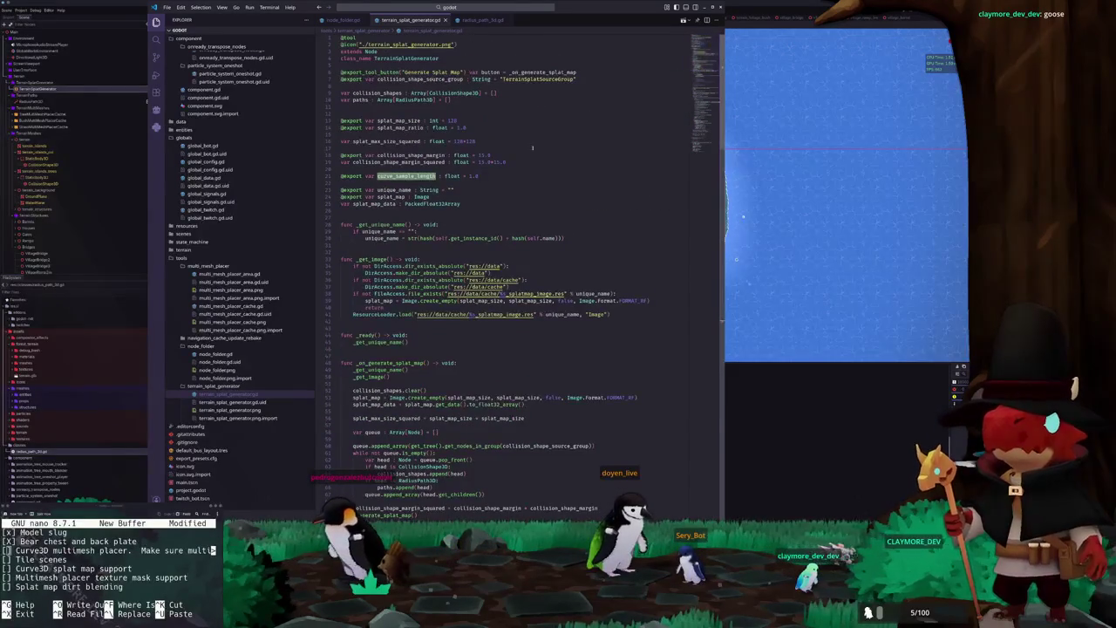
click(35, 90)
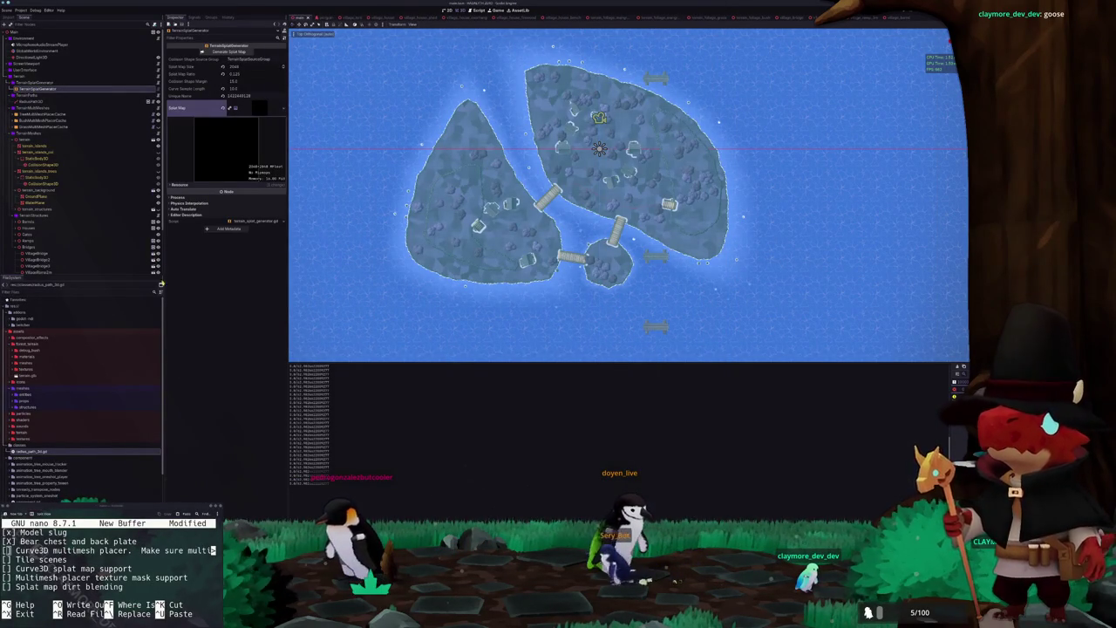